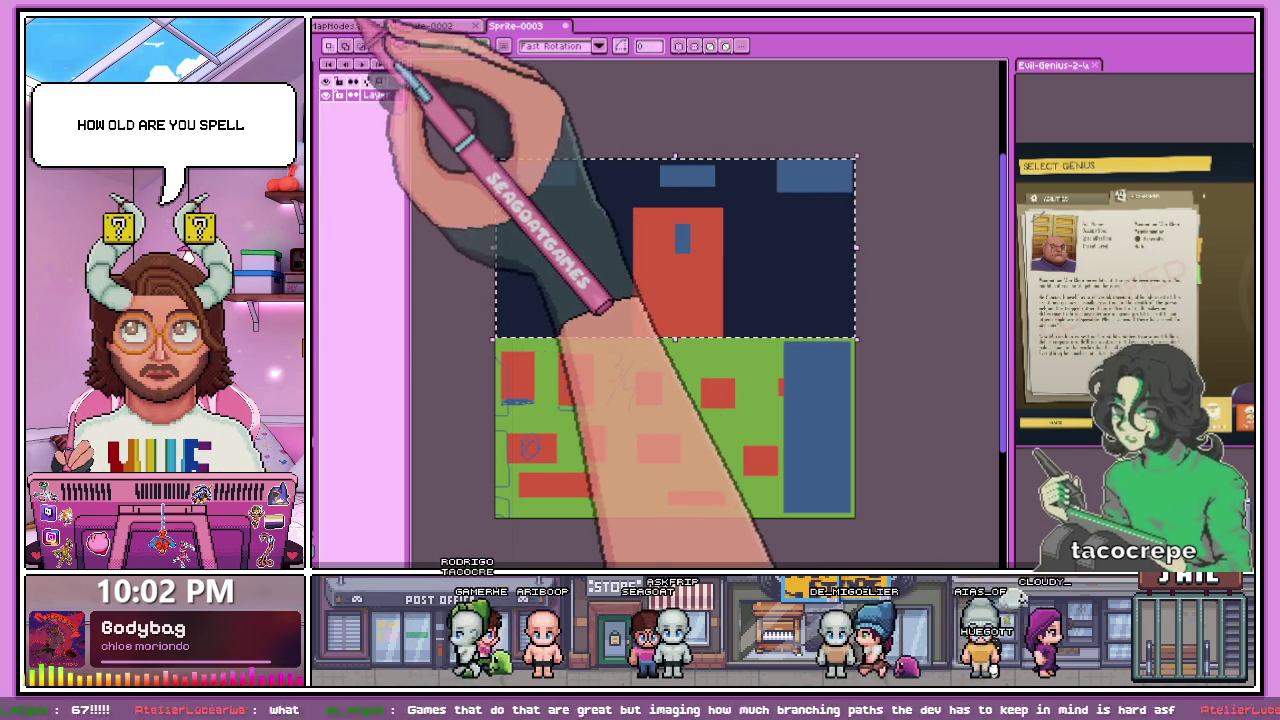
- Sketch a rough mark inside the red block, then undo that scribble
drag(568, 362, 584, 402)
key(ctrl+z)
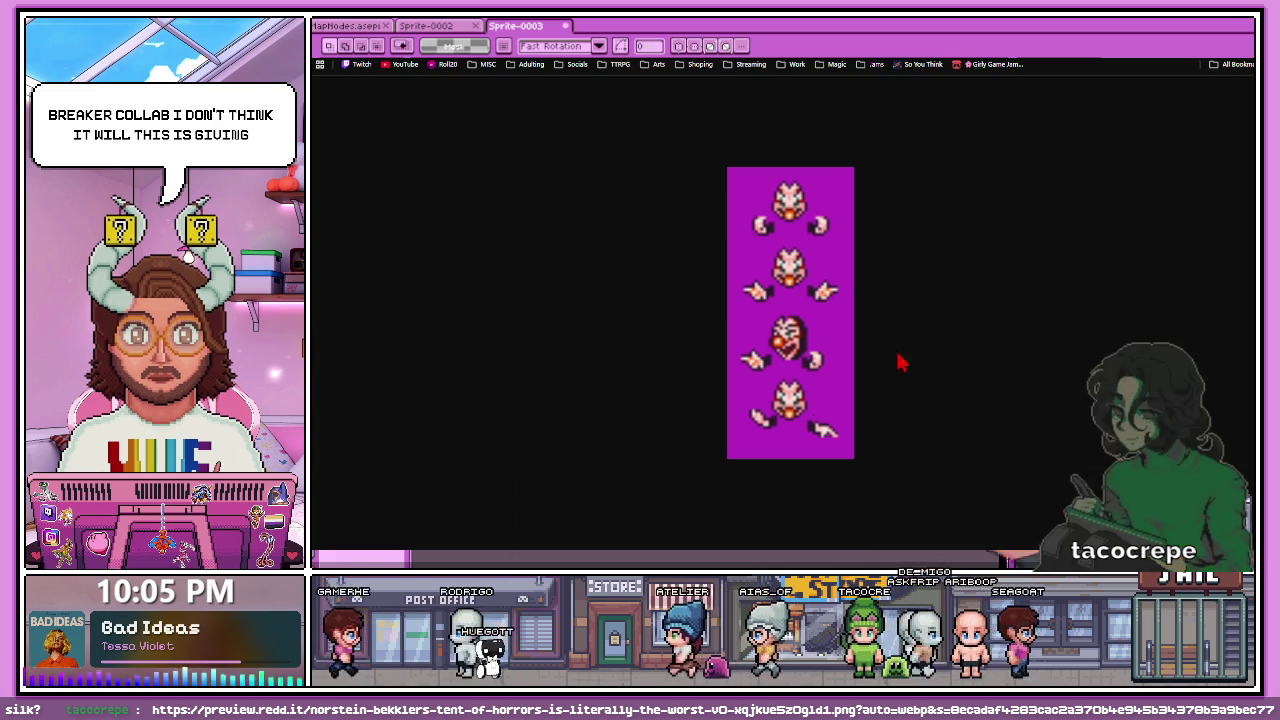
- Revisit the Norstein Bekkler sprite page, scroll down to Asset Info, and return to Aseprite
key(alt+Left)
scroll(626, 357, down, 2)
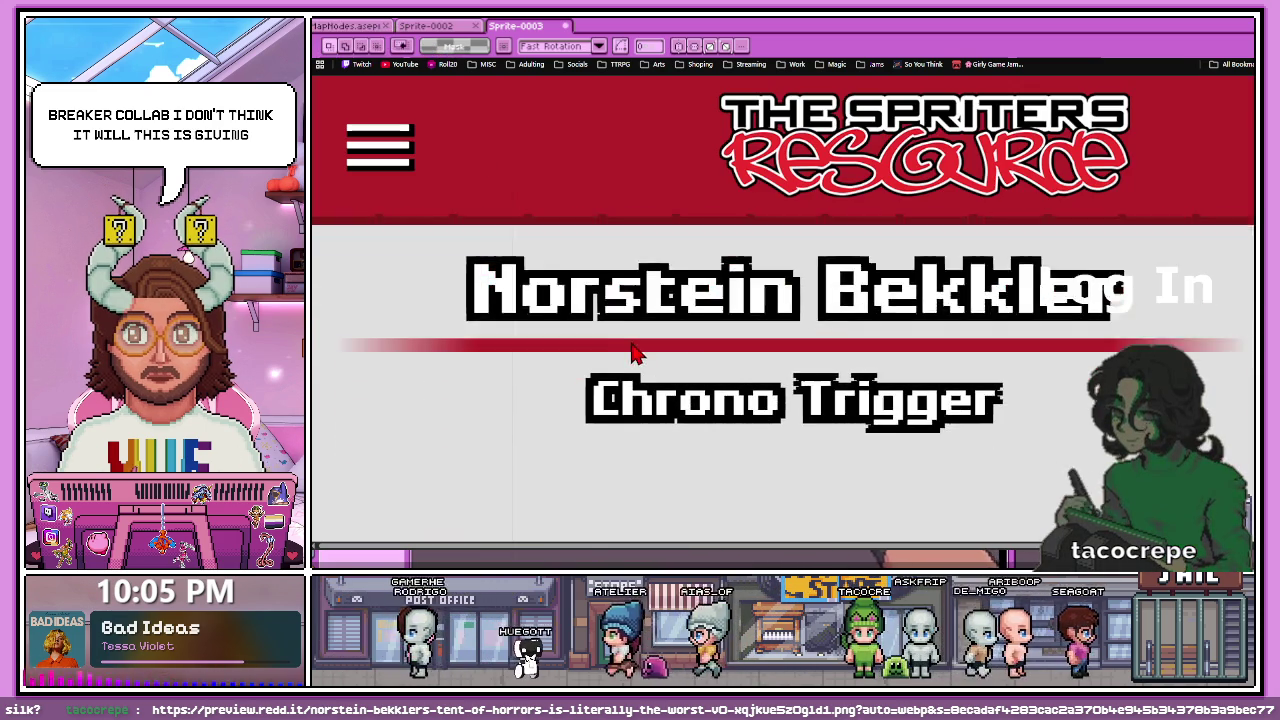
scroll(626, 357, down, 2)
scroll(625, 345, down, 2)
scroll(623, 343, down, 1)
scroll(623, 343, down, 3)
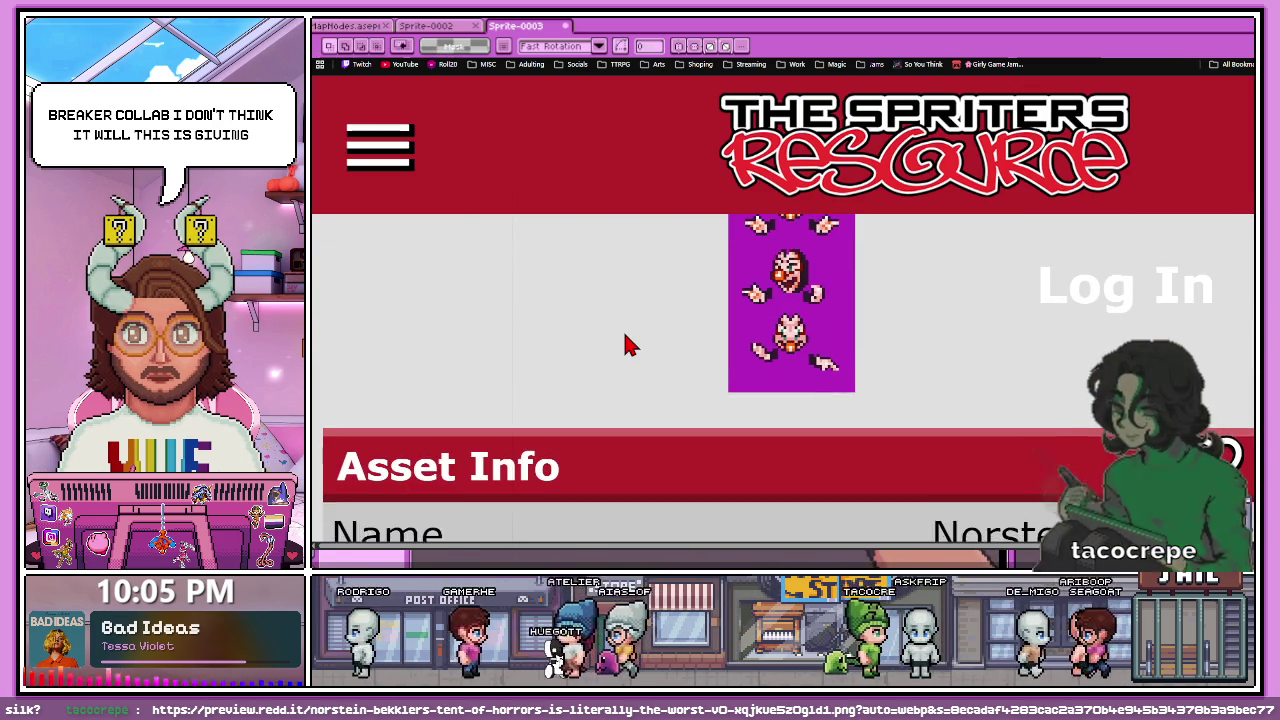
scroll(623, 343, up, 1)
key(alt+Tab)
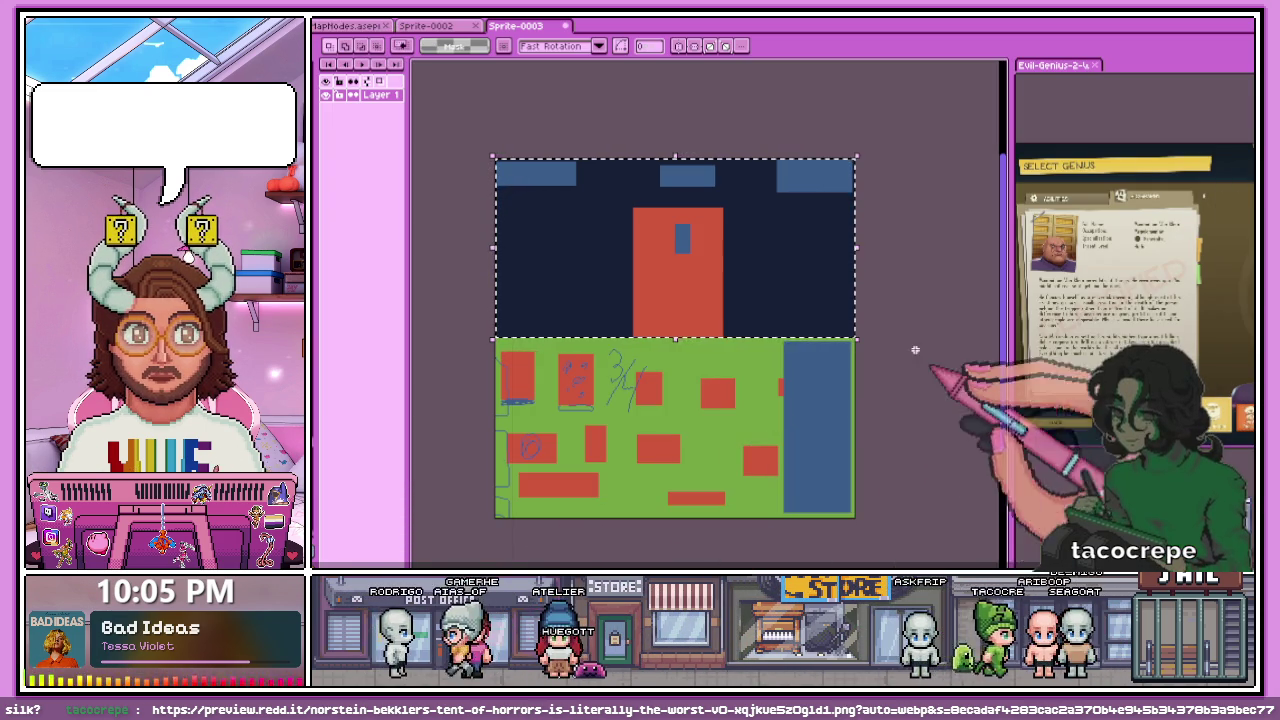
- Close the Sprite-0003 tab, answering the save warning, leaving the blank Sprite-0002 canvas showing
click(565, 25)
click(748, 326)
scroll(705, 352, up, 1)
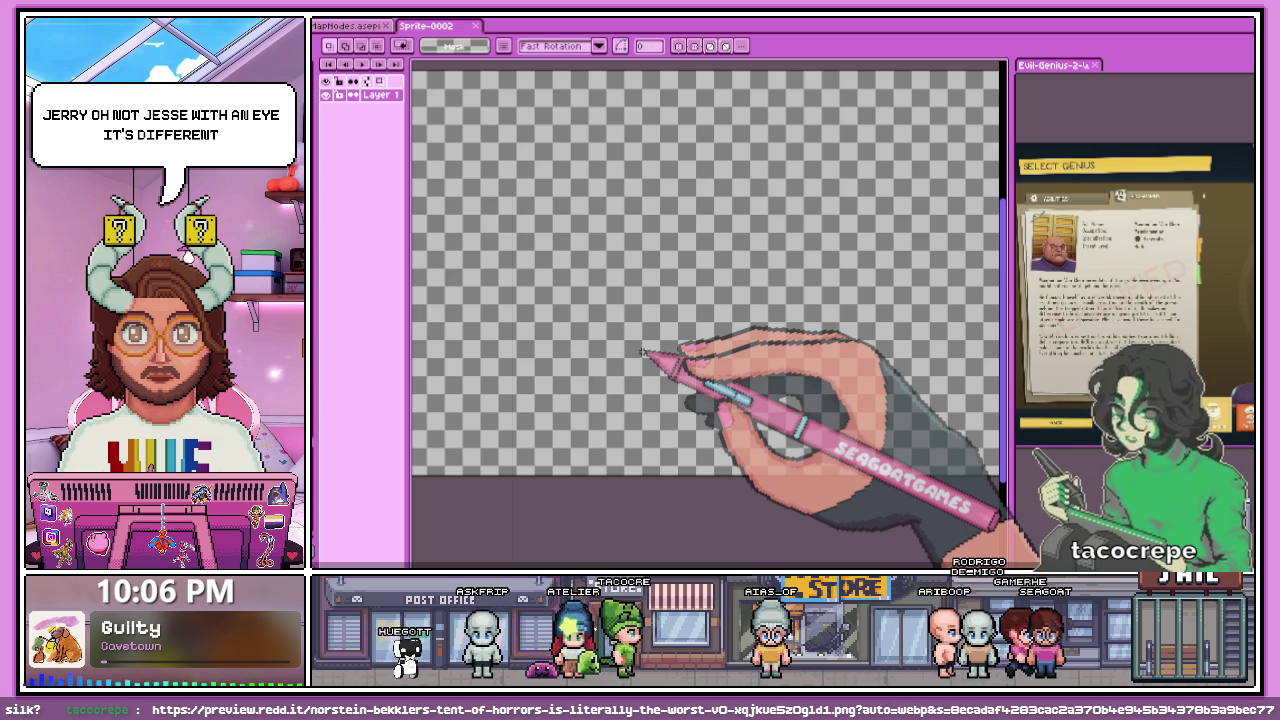
scroll(650, 358, down, 3)
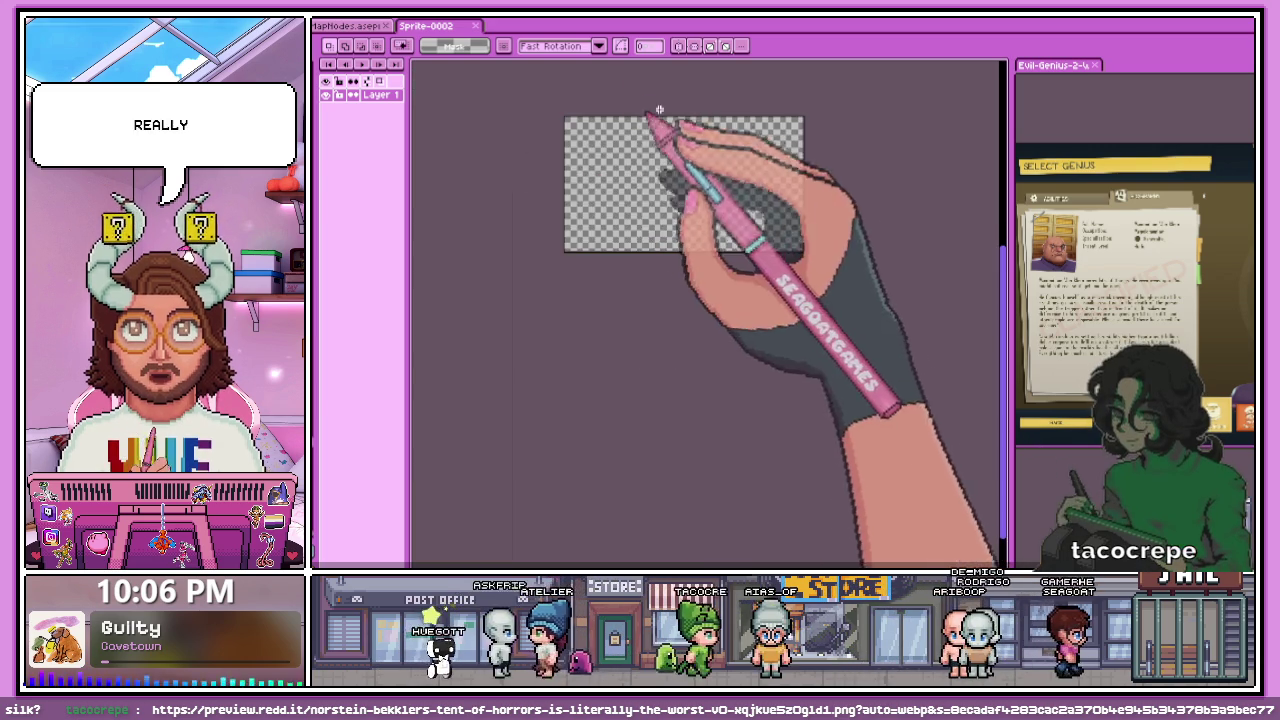
scroll(632, 100, up, 1)
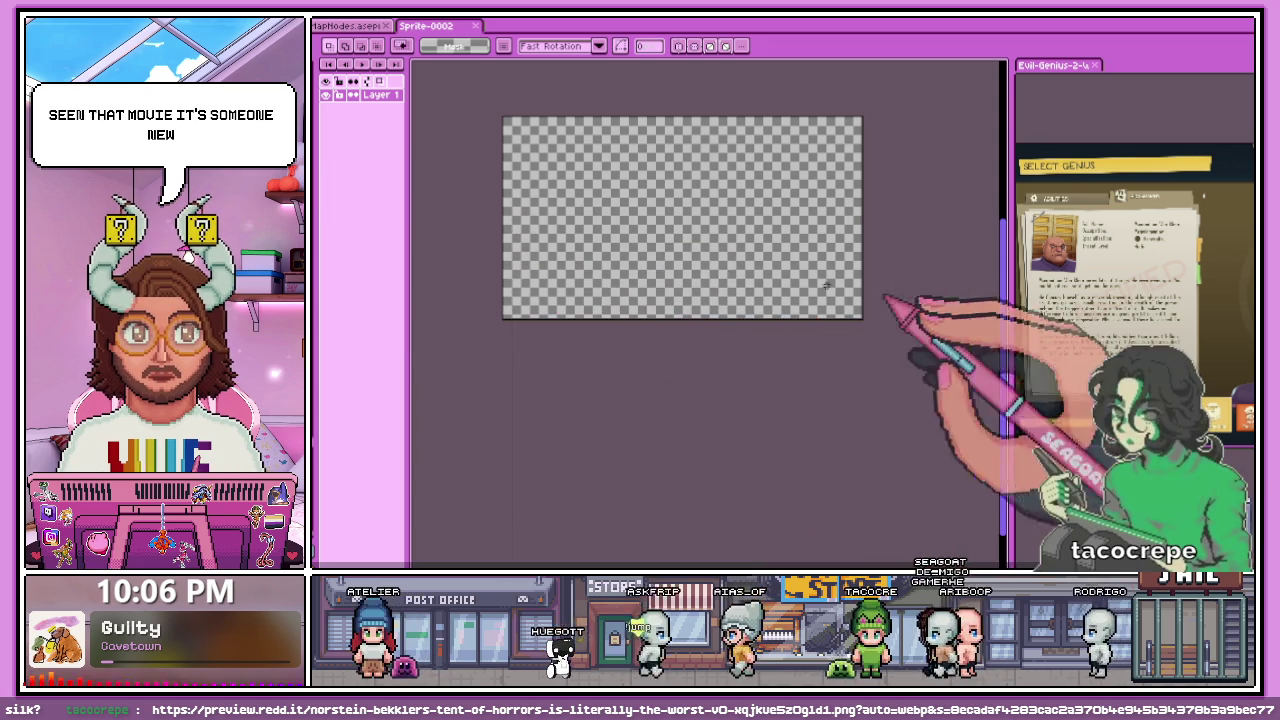
key(b)
scroll(510, 128, up, 1)
scroll(505, 120, up, 1)
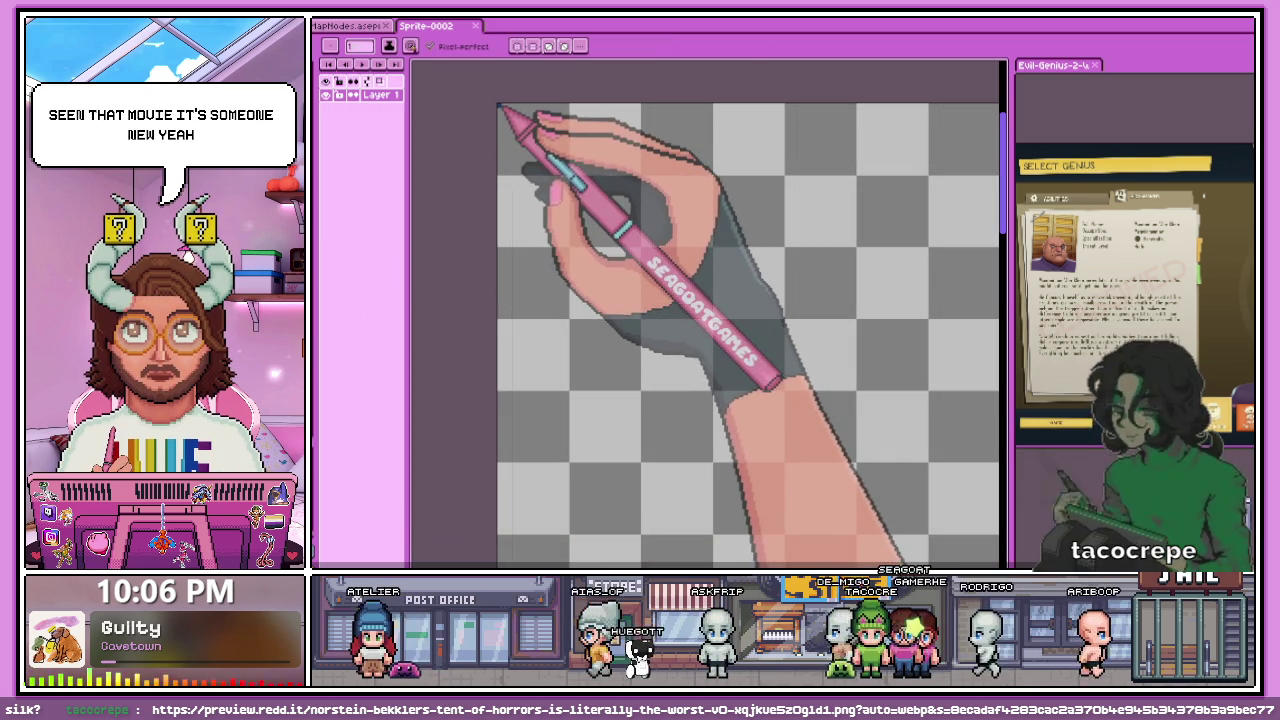
scroll(500, 114, down, 1)
scroll(466, 209, up, 1)
scroll(509, 229, up, 2)
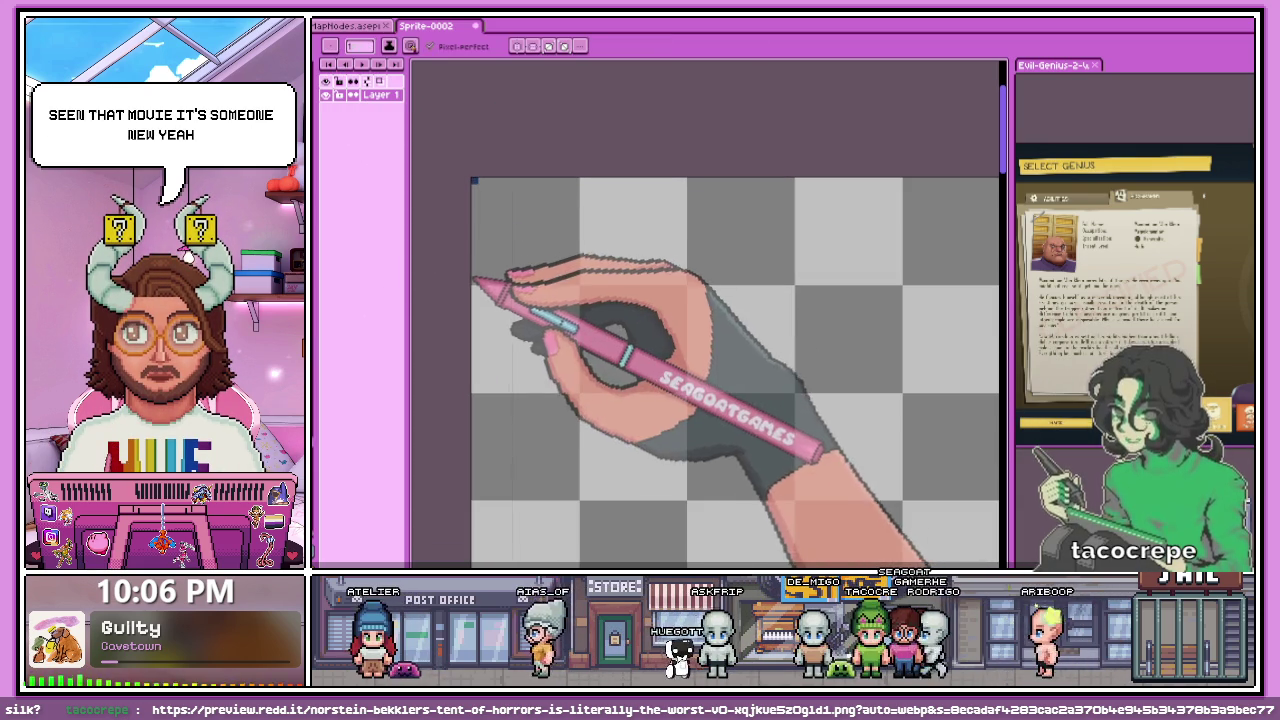
scroll(560, 285, down, 3)
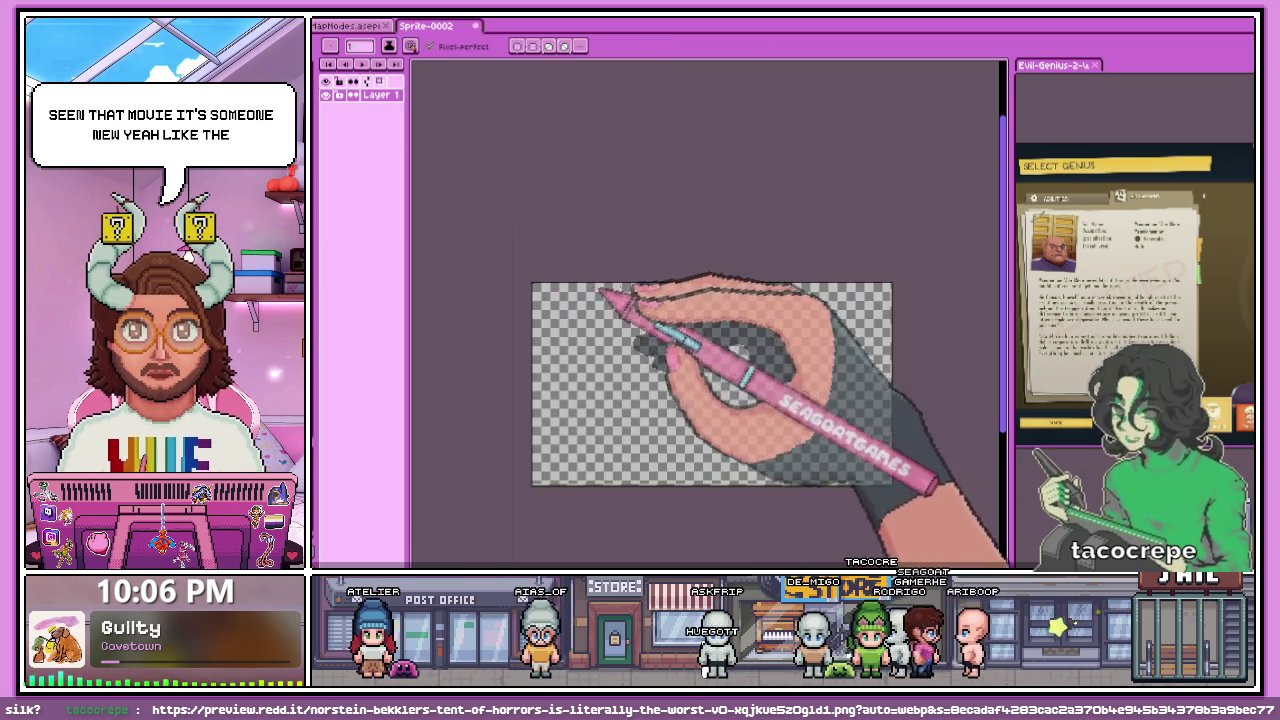
scroll(895, 295, up, 3)
shift+click(894, 260)
key(g)
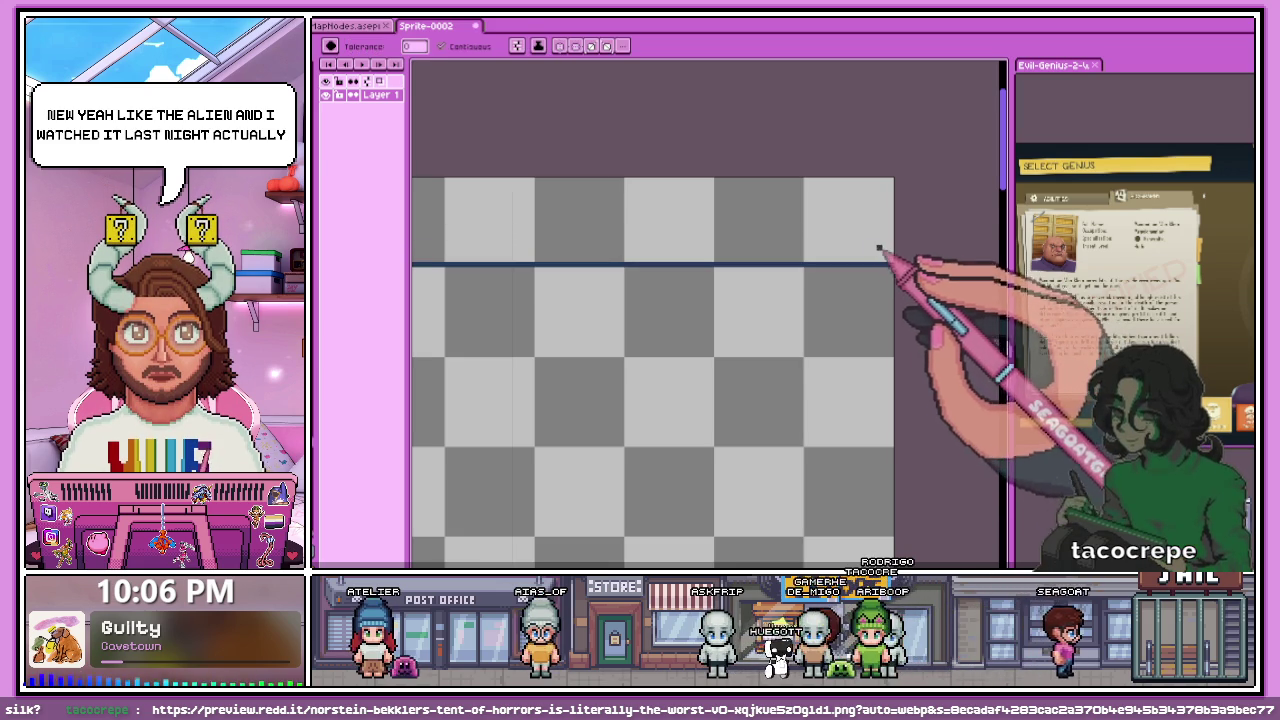
click(886, 245)
scroll(900, 275, down, 3)
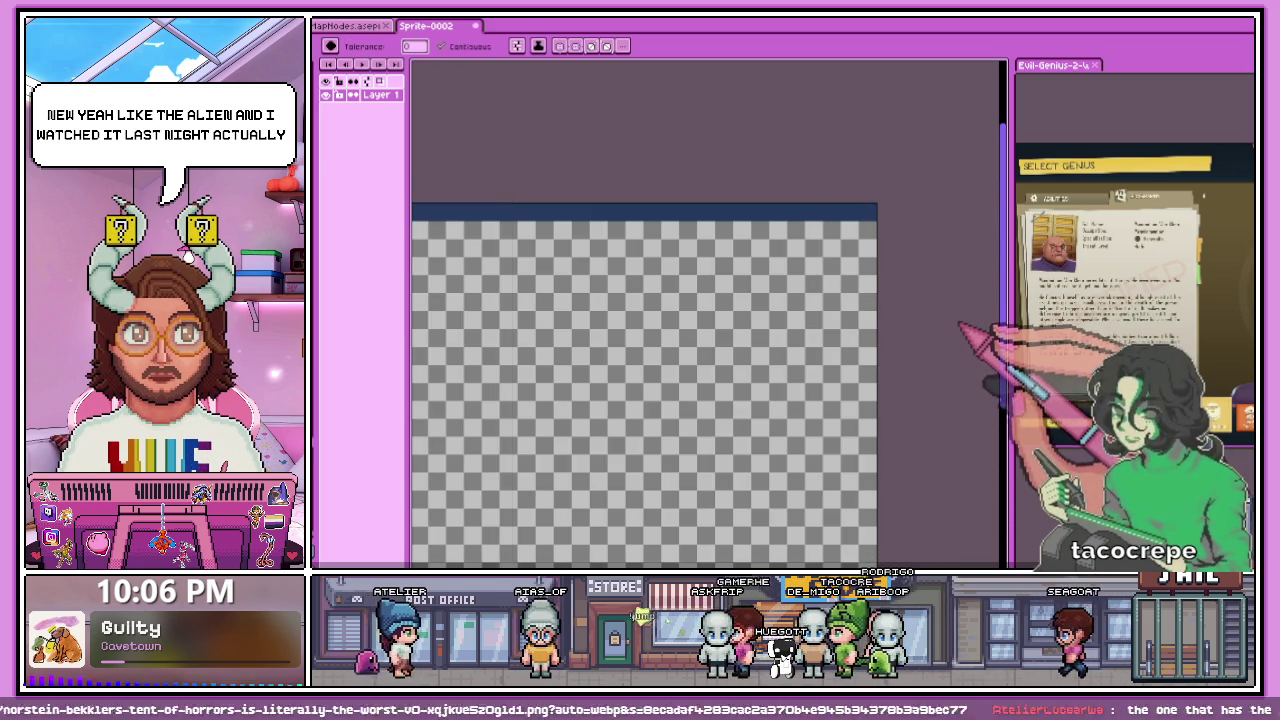
key(b)
scroll(900, 260, up, 3)
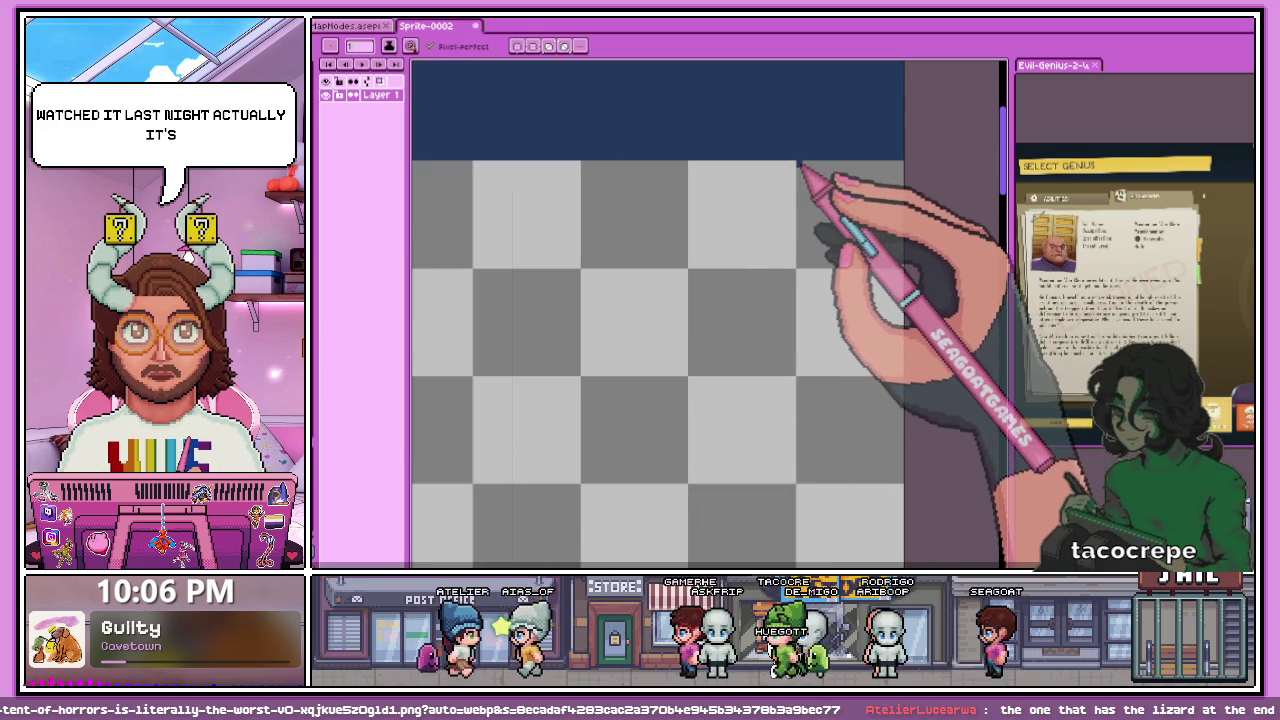
scroll(805, 168, down, 2)
scroll(810, 170, down, 2)
scroll(790, 210, up, 1)
scroll(762, 290, up, 3)
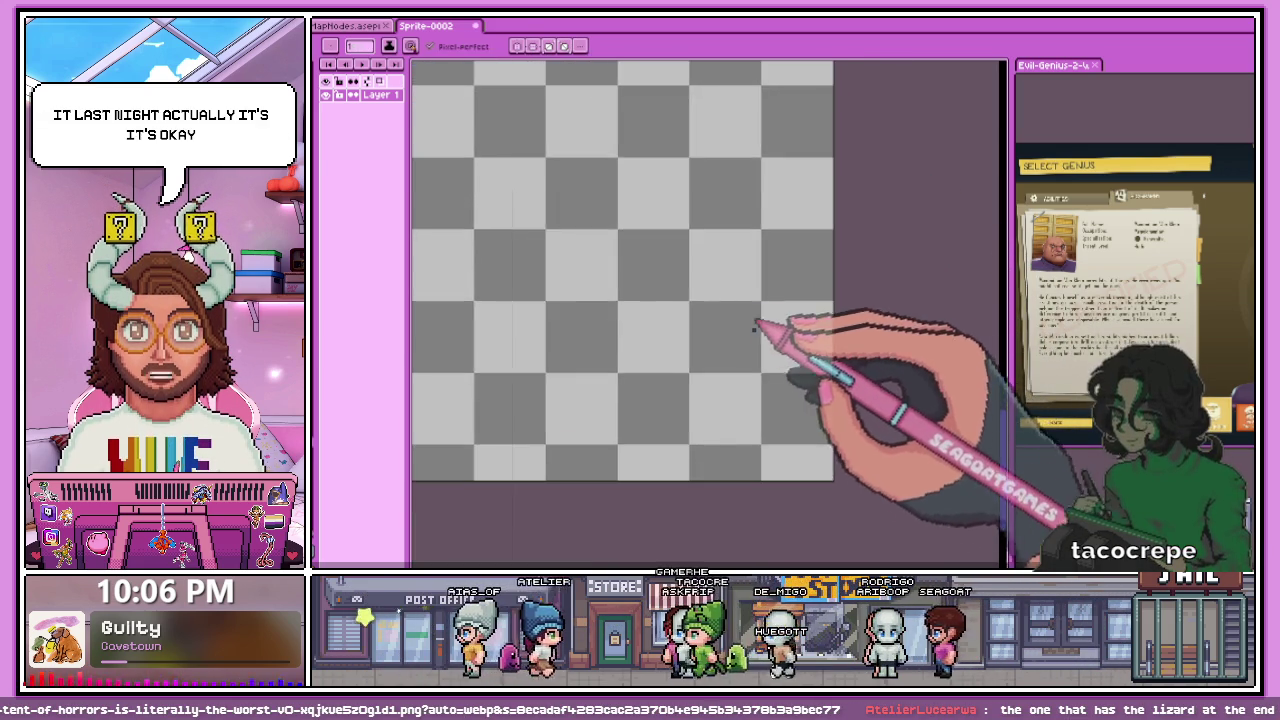
scroll(766, 465, up, 1)
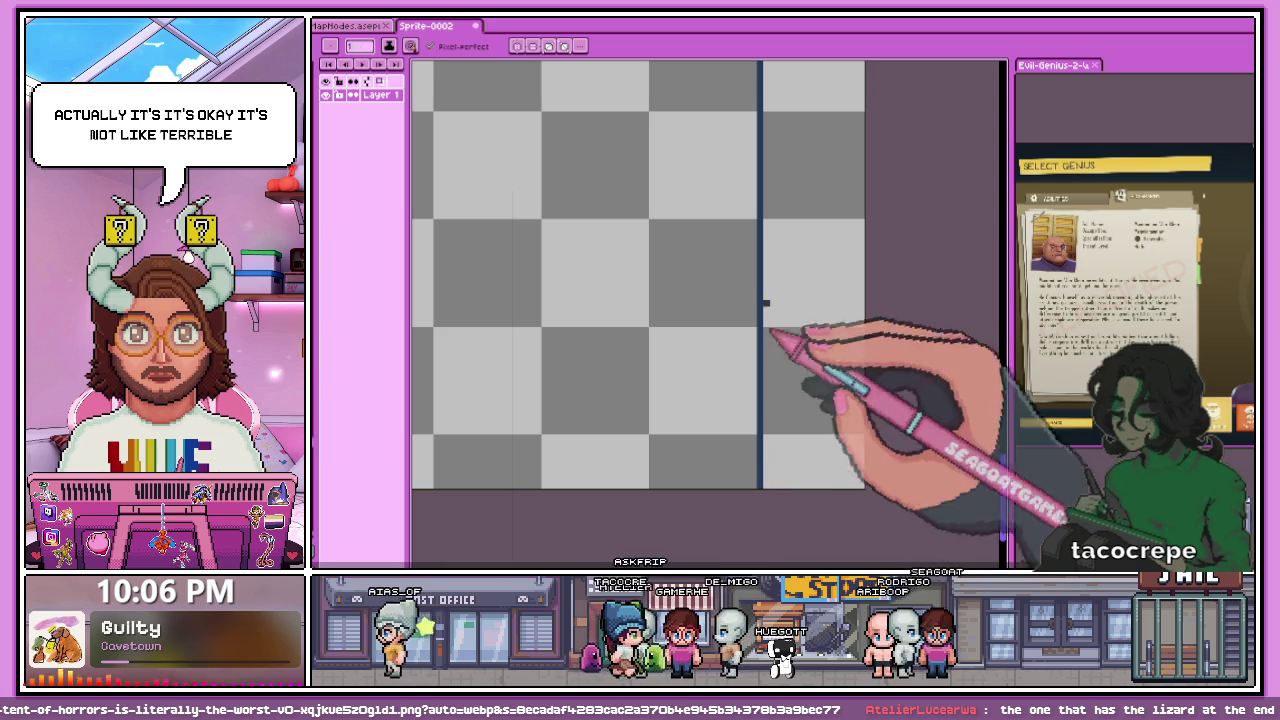
scroll(765, 330, down, 2)
scroll(760, 322, down, 1)
scroll(775, 328, up, 2)
scroll(760, 328, up, 2)
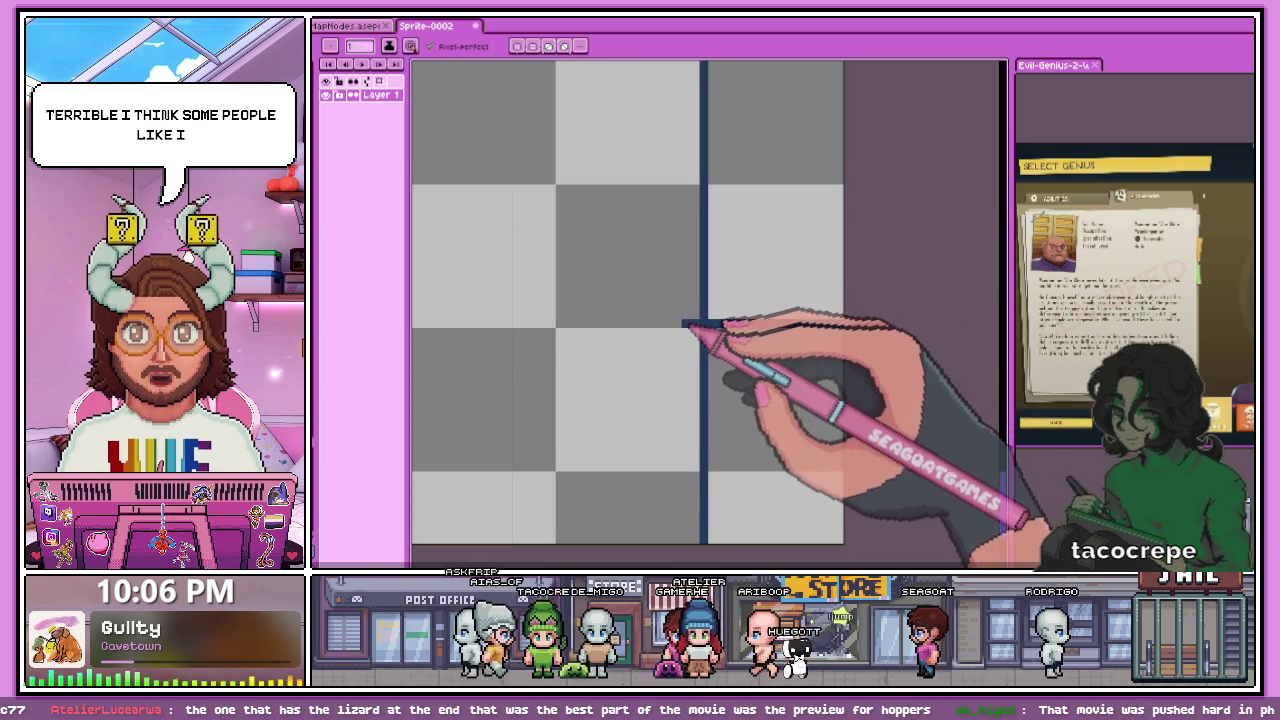
scroll(684, 324, down, 1)
scroll(714, 309, down, 1)
scroll(420, 300, up, 1)
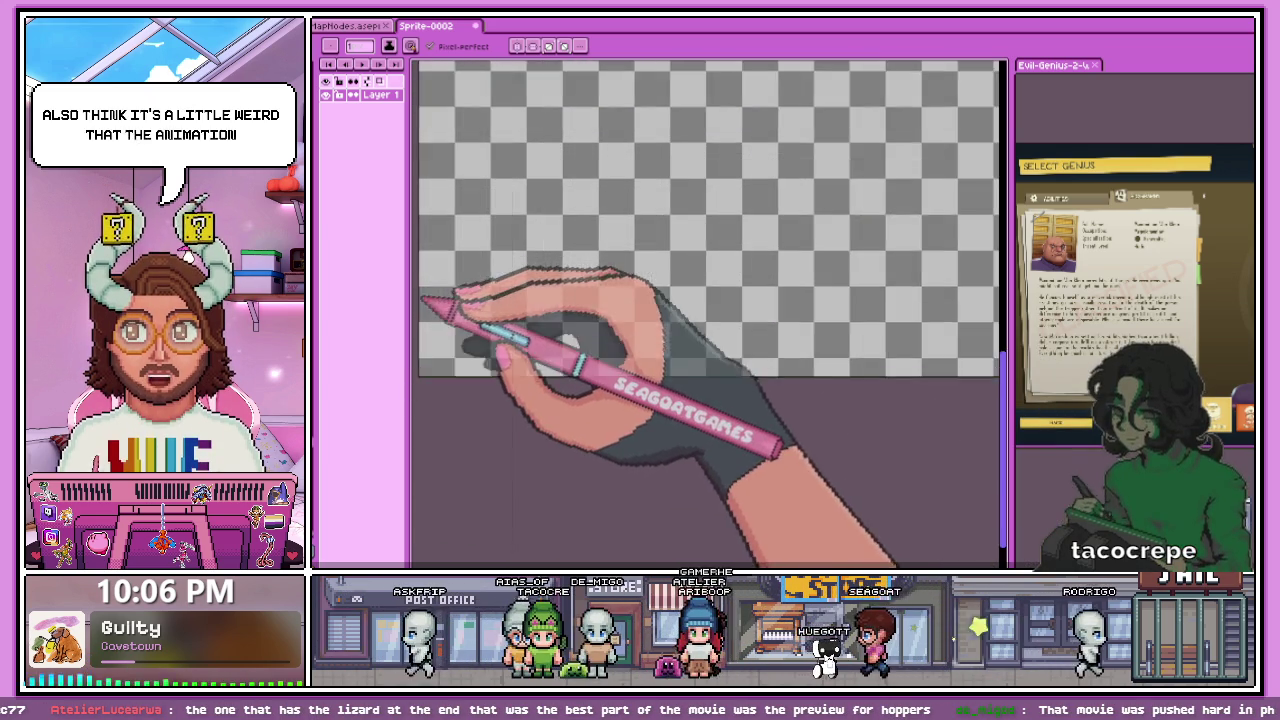
scroll(422, 305, up, 1)
scroll(428, 315, up, 1)
scroll(436, 325, up, 2)
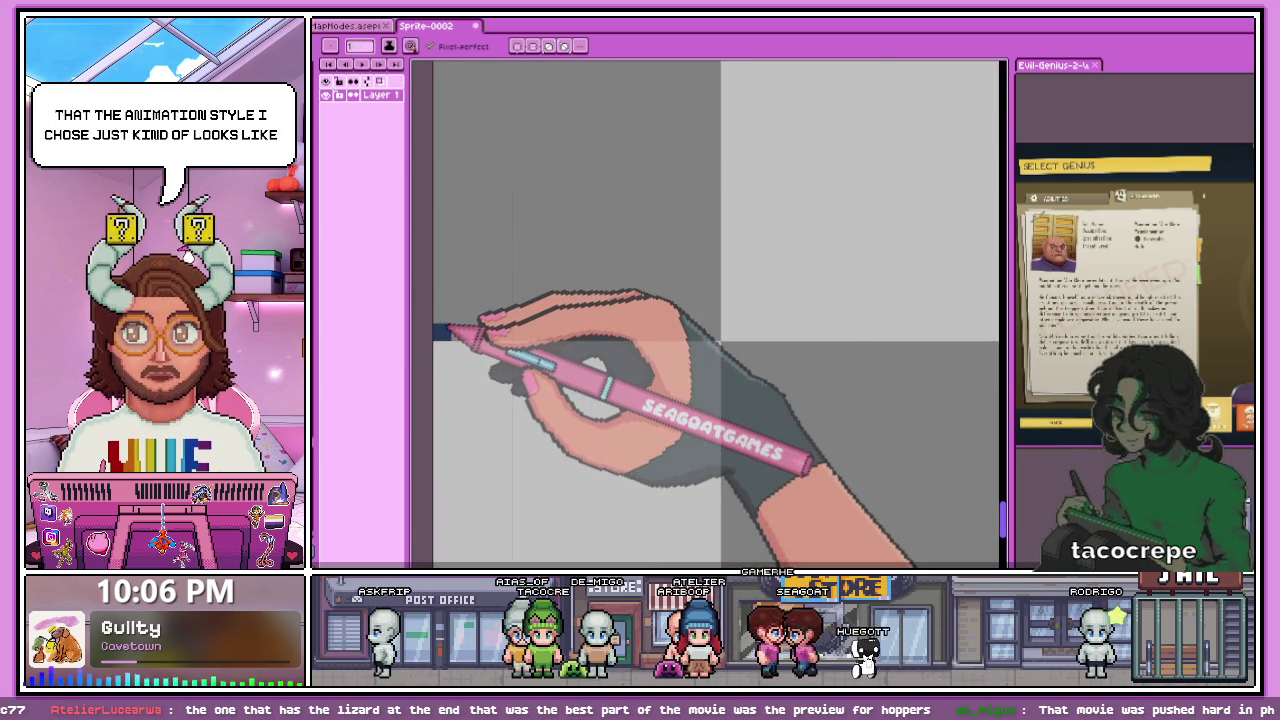
shift+click(447, 332)
scroll(670, 257, down, 2)
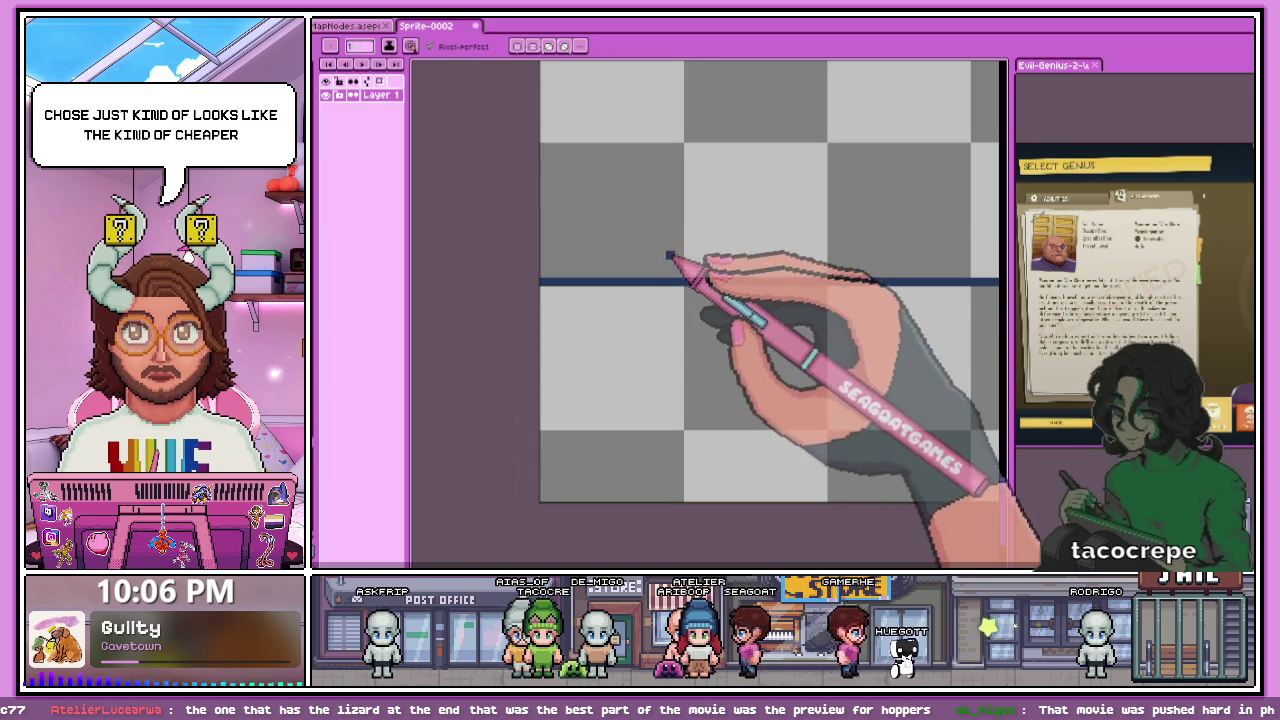
scroll(678, 281, down, 1)
scroll(650, 340, down, 2)
scroll(640, 330, down, 1)
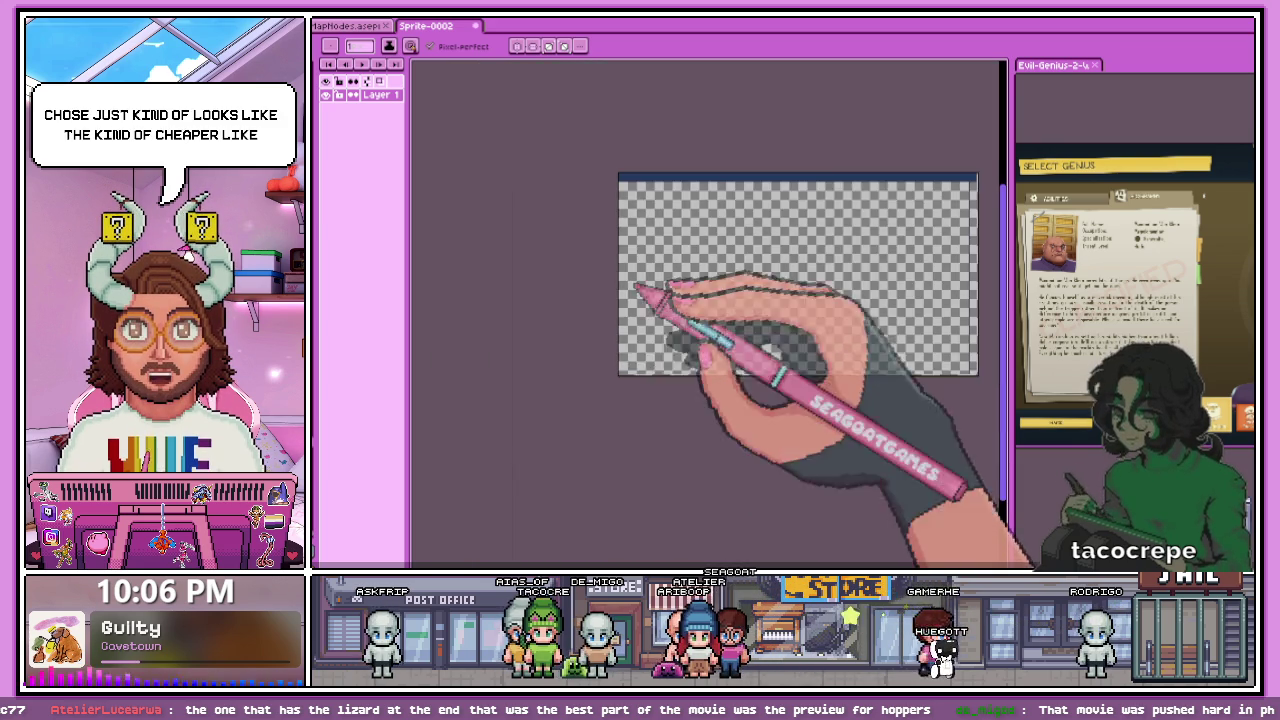
scroll(630, 240, down, 1)
scroll(623, 200, up, 1)
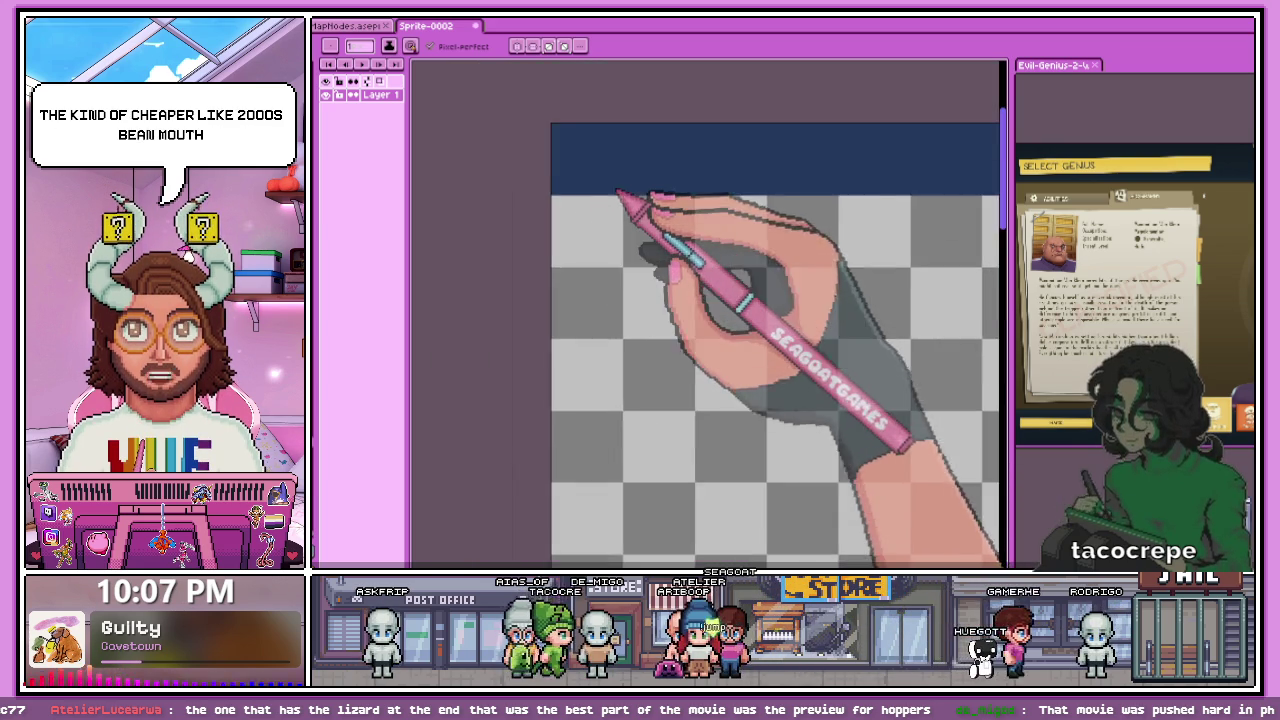
scroll(624, 198, up, 1)
drag(623, 200, 628, 205)
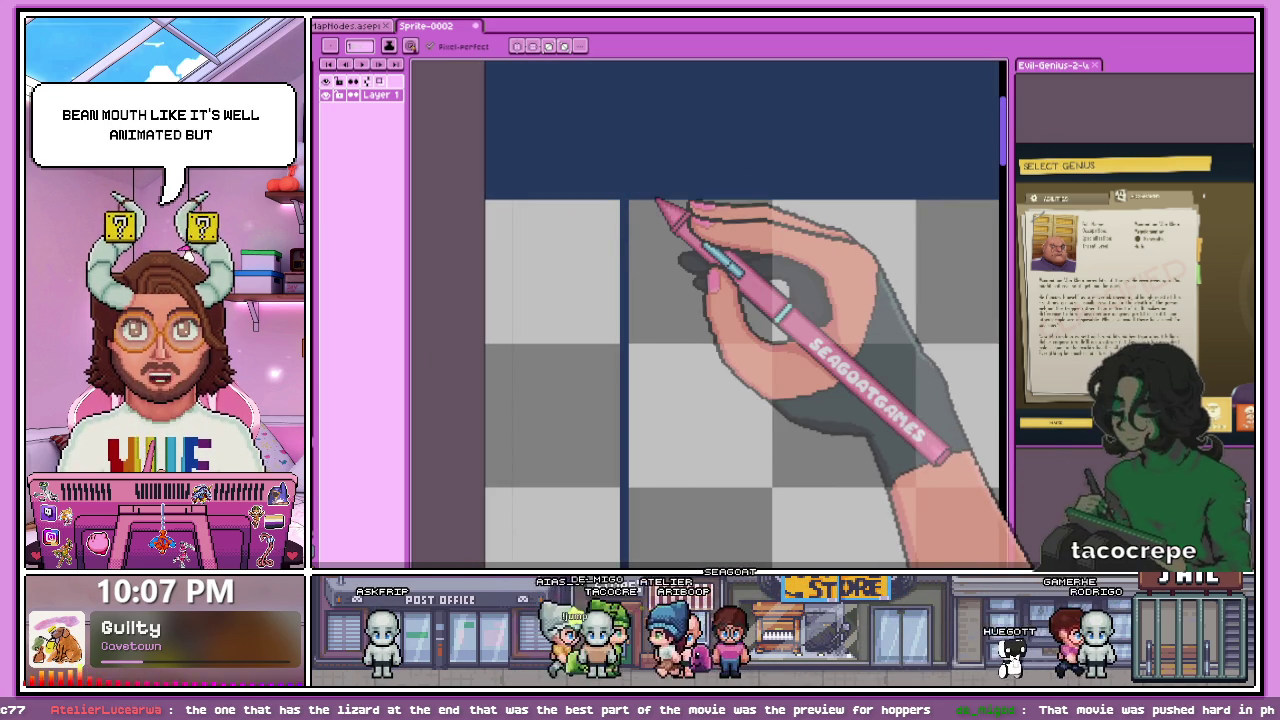
scroll(657, 198, down, 2)
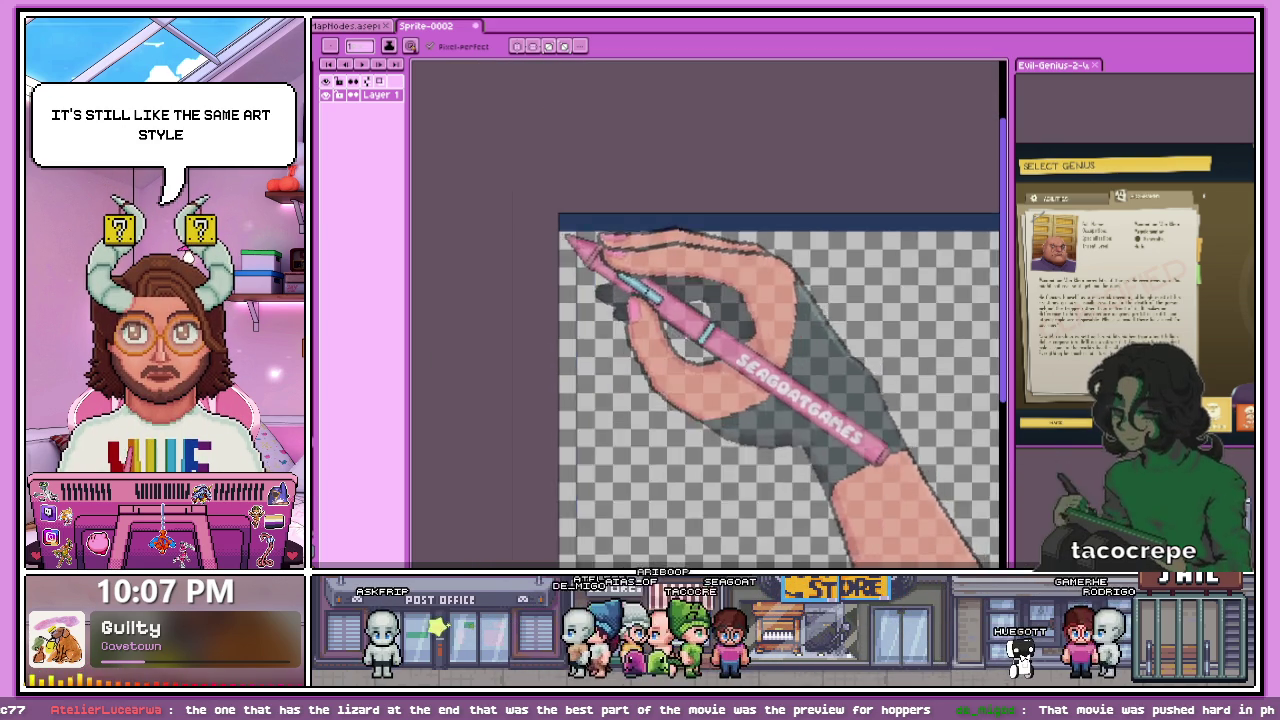
key(ctrl+z)
scroll(657, 386, up, 2)
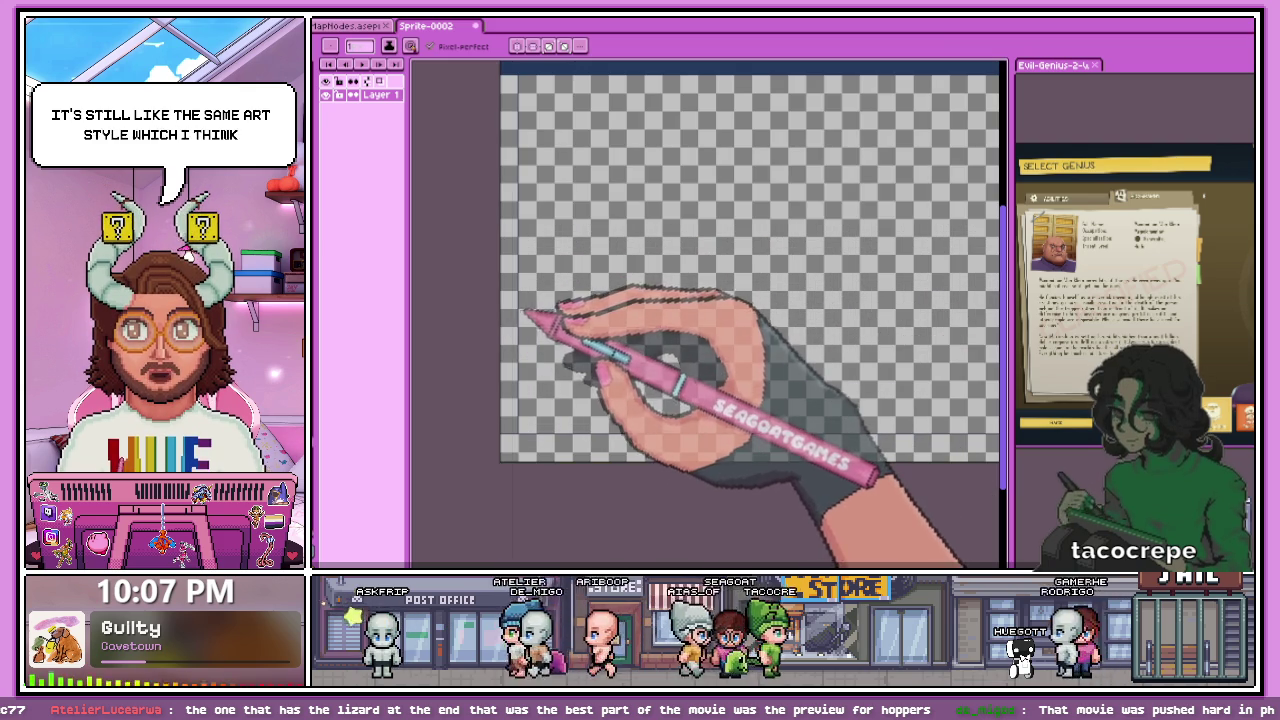
key(g)
click(510, 326)
scroll(563, 300, down, 2)
scroll(728, 337, up, 2)
scroll(611, 319, down, 1)
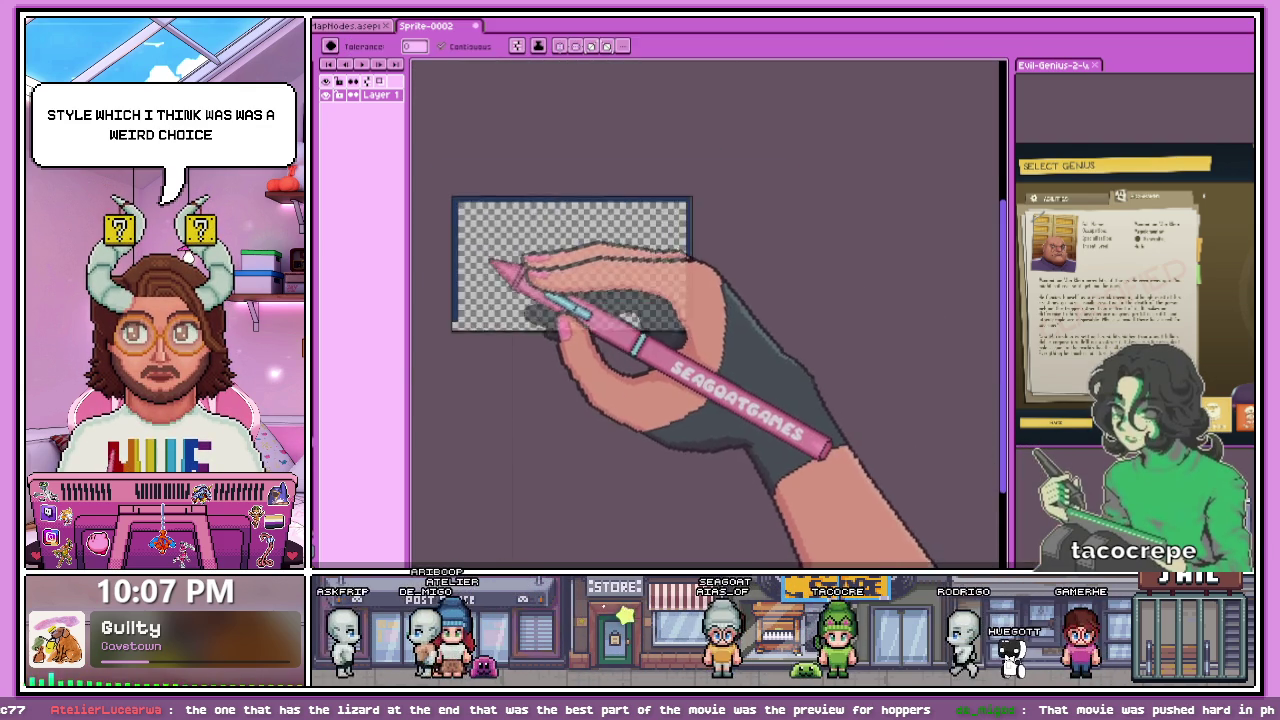
scroll(491, 286, up, 1)
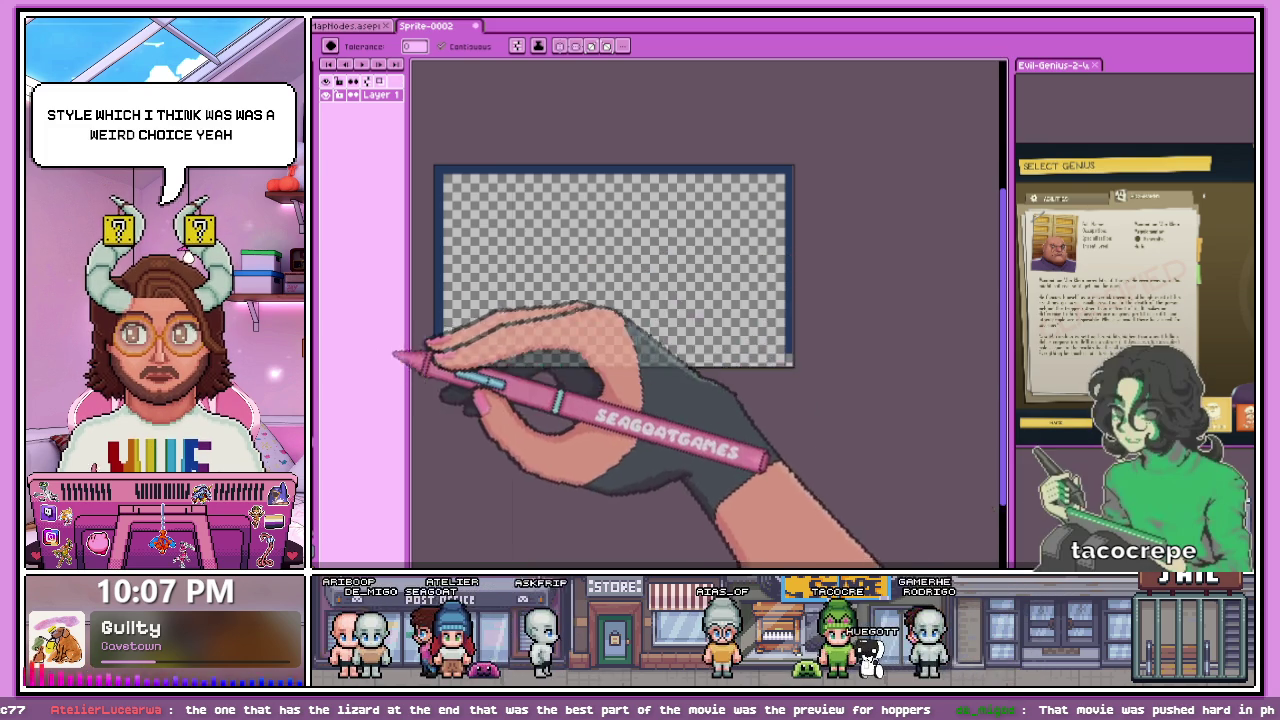
scroll(460, 372, up, 1)
scroll(643, 371, down, 1)
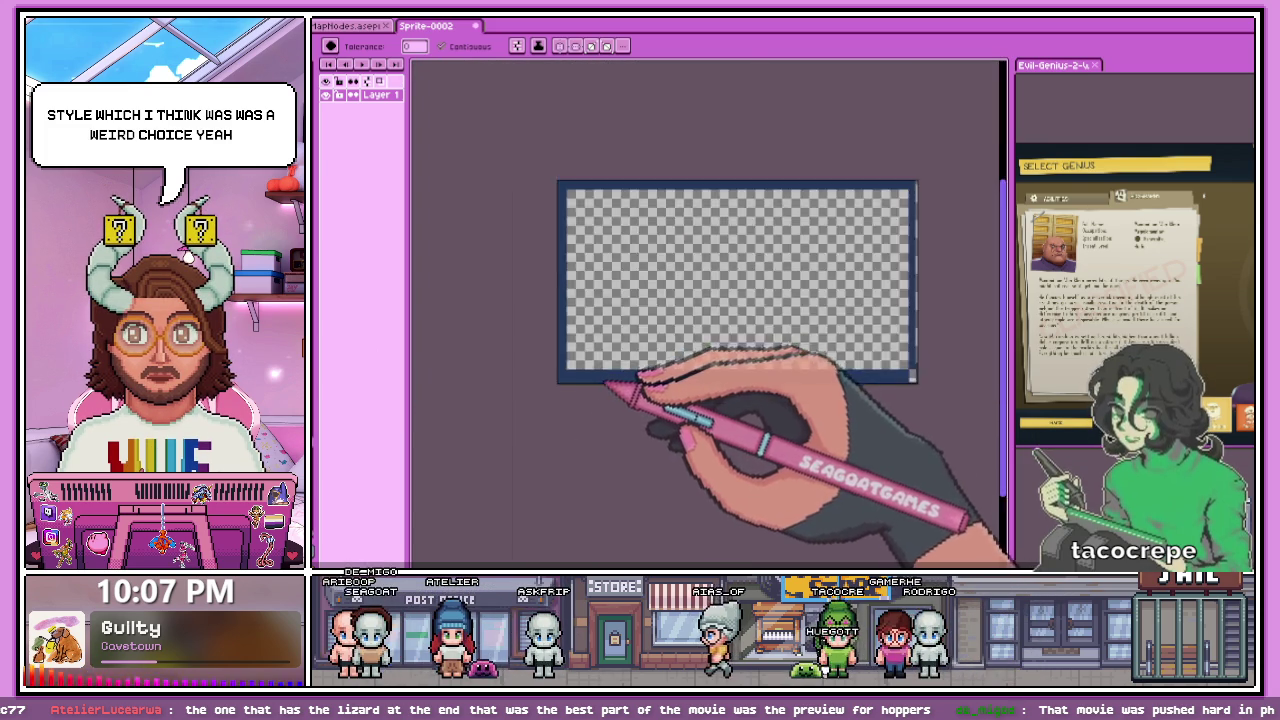
scroll(812, 388, down, 1)
scroll(790, 380, up, 1)
scroll(608, 366, down, 1)
scroll(608, 372, up, 1)
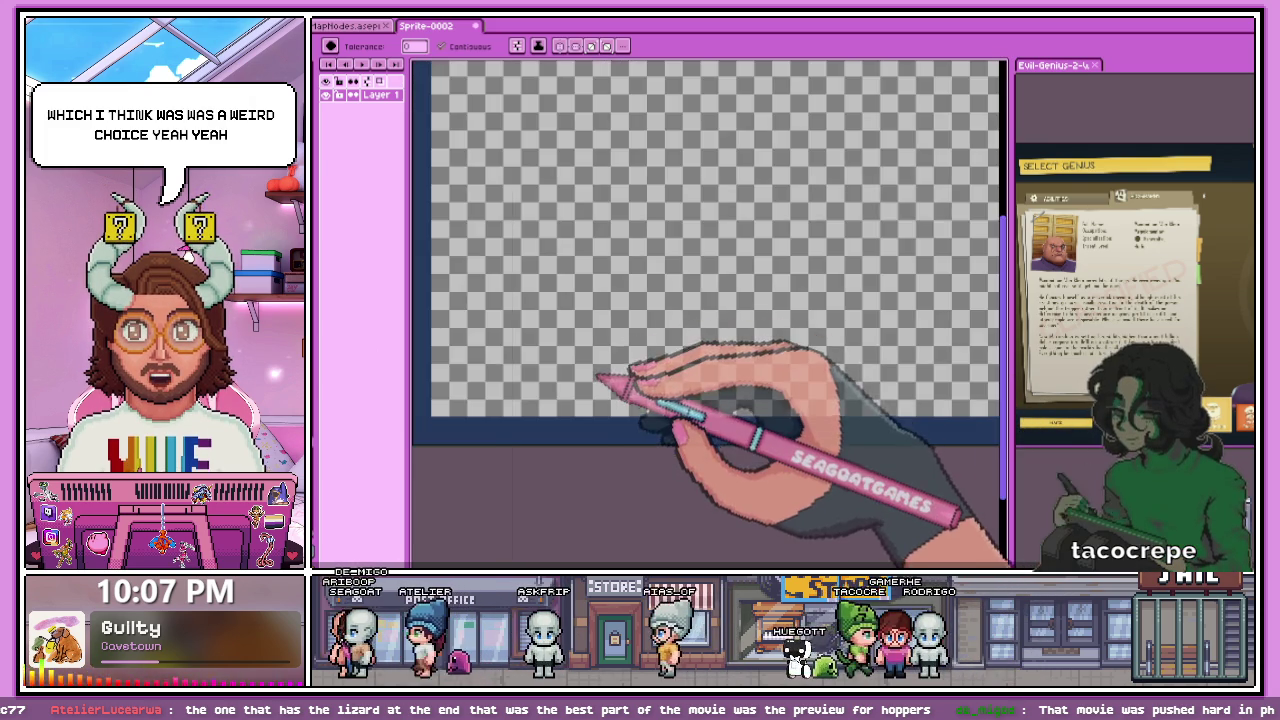
scroll(570, 374, down, 1)
scroll(545, 368, up, 1)
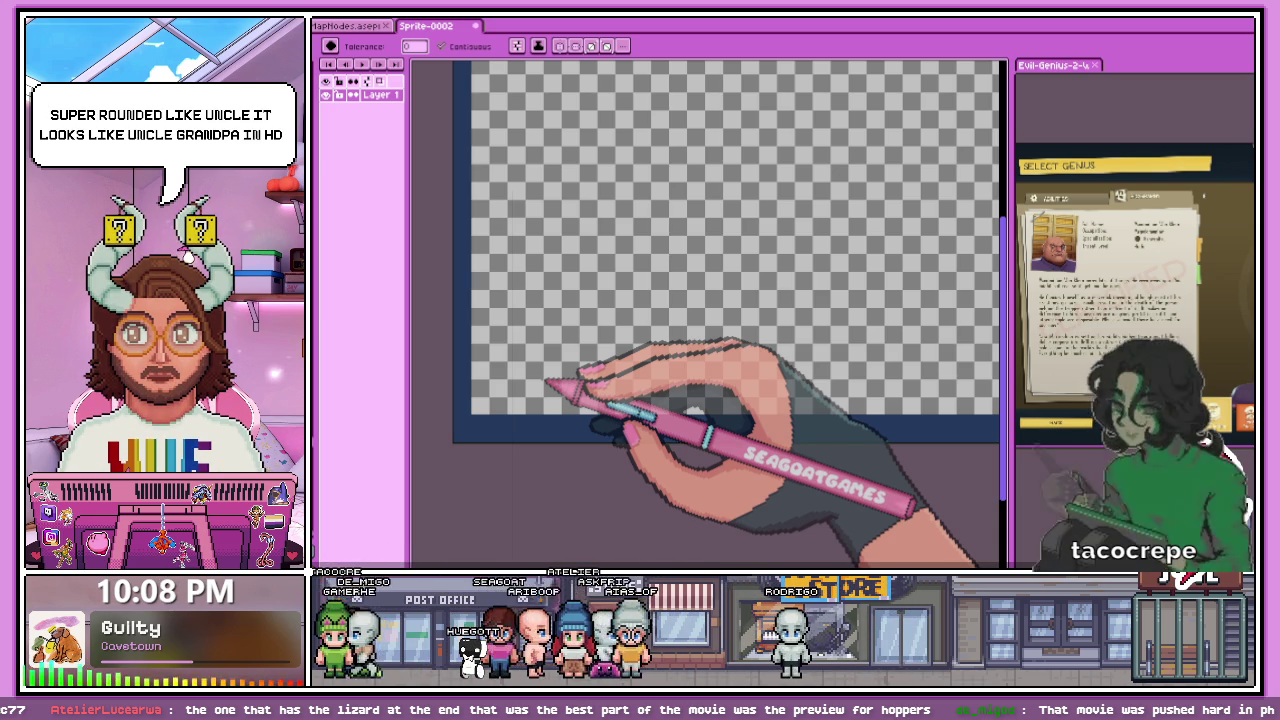
scroll(590, 360, down, 2)
scroll(610, 360, up, 1)
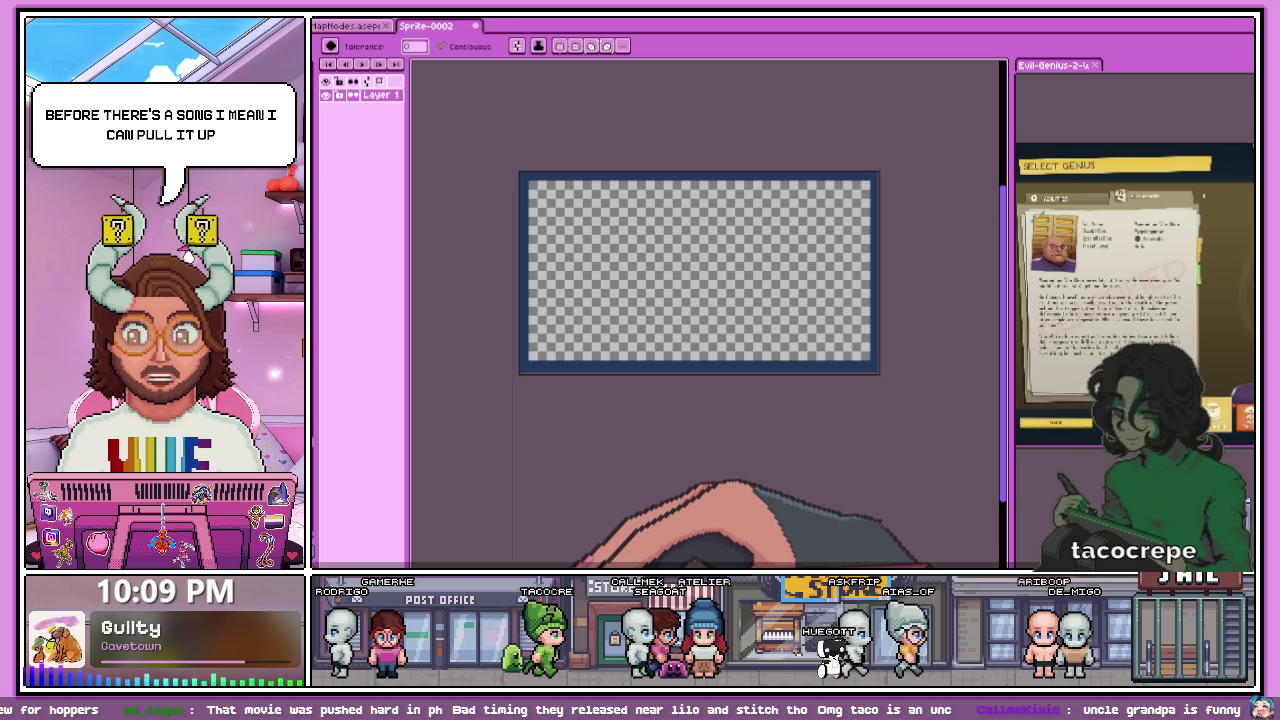
key(alt+Tab)
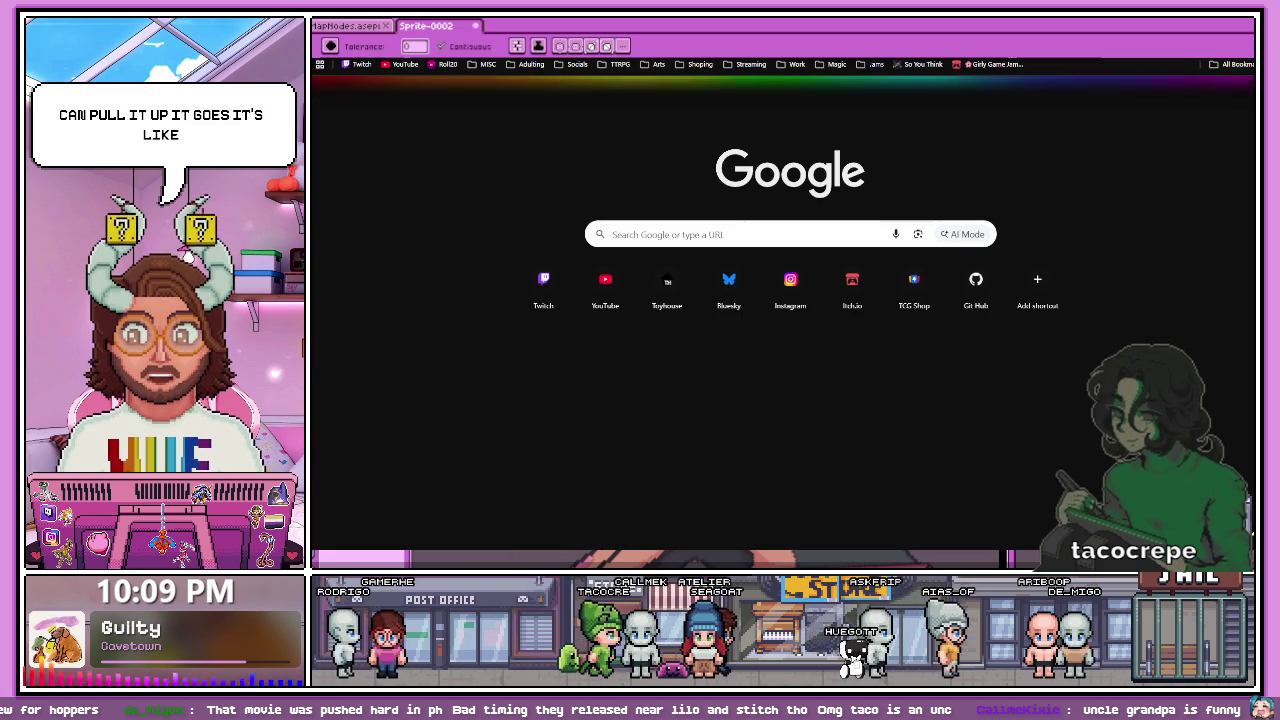
- Search Google for 'i am my own grandpa', peek at the Ray Stevens video, and return to results
text(i am)
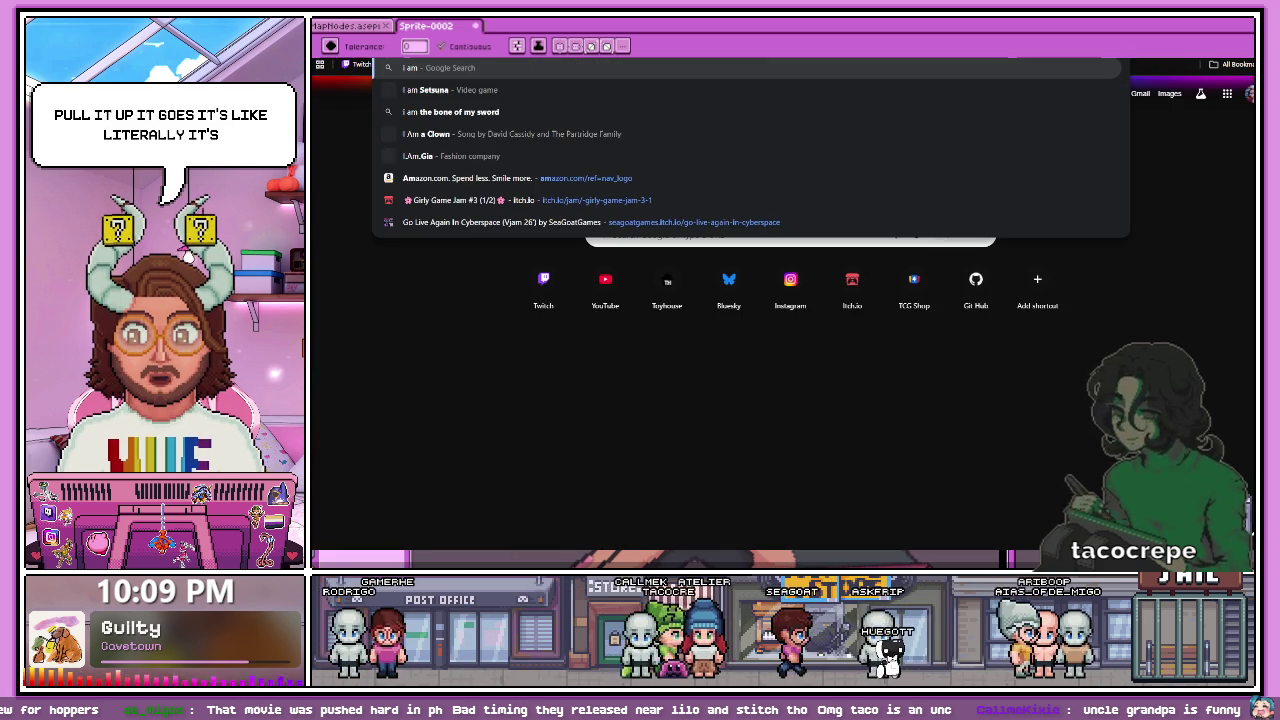
text( my ow)
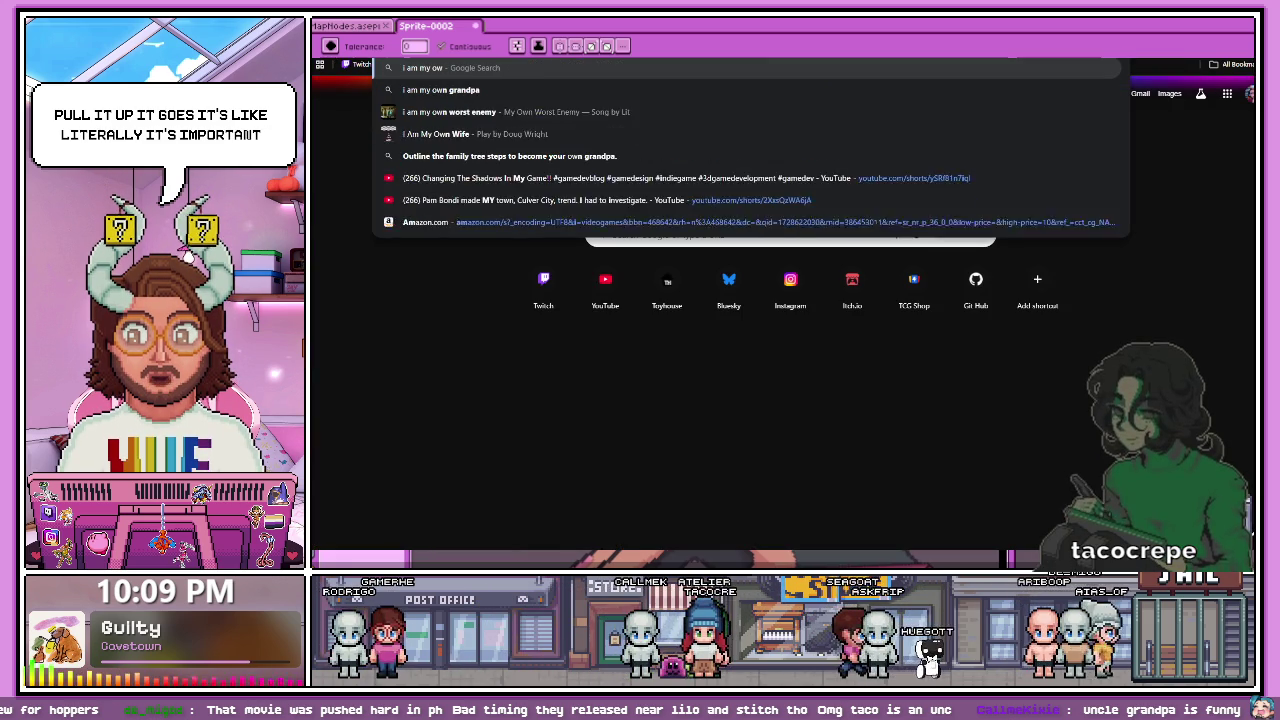
text(n grandpa)
key(Return)
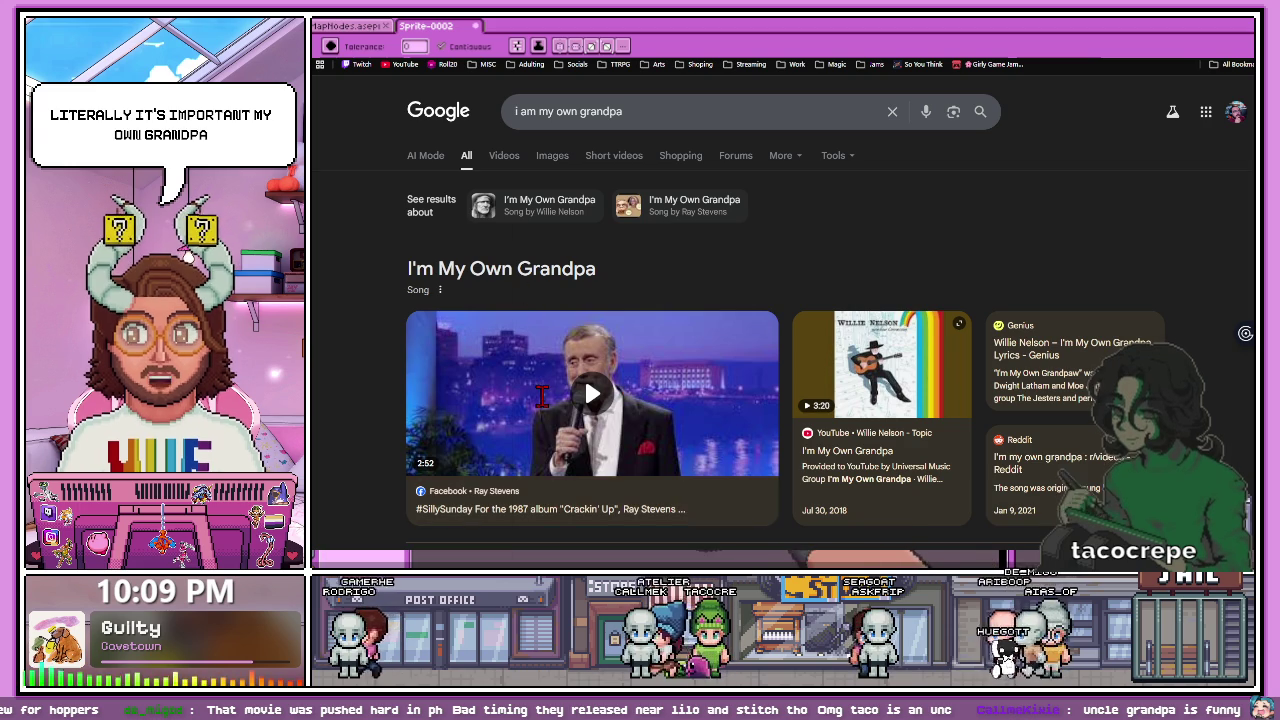
scroll(556, 406, down, 1)
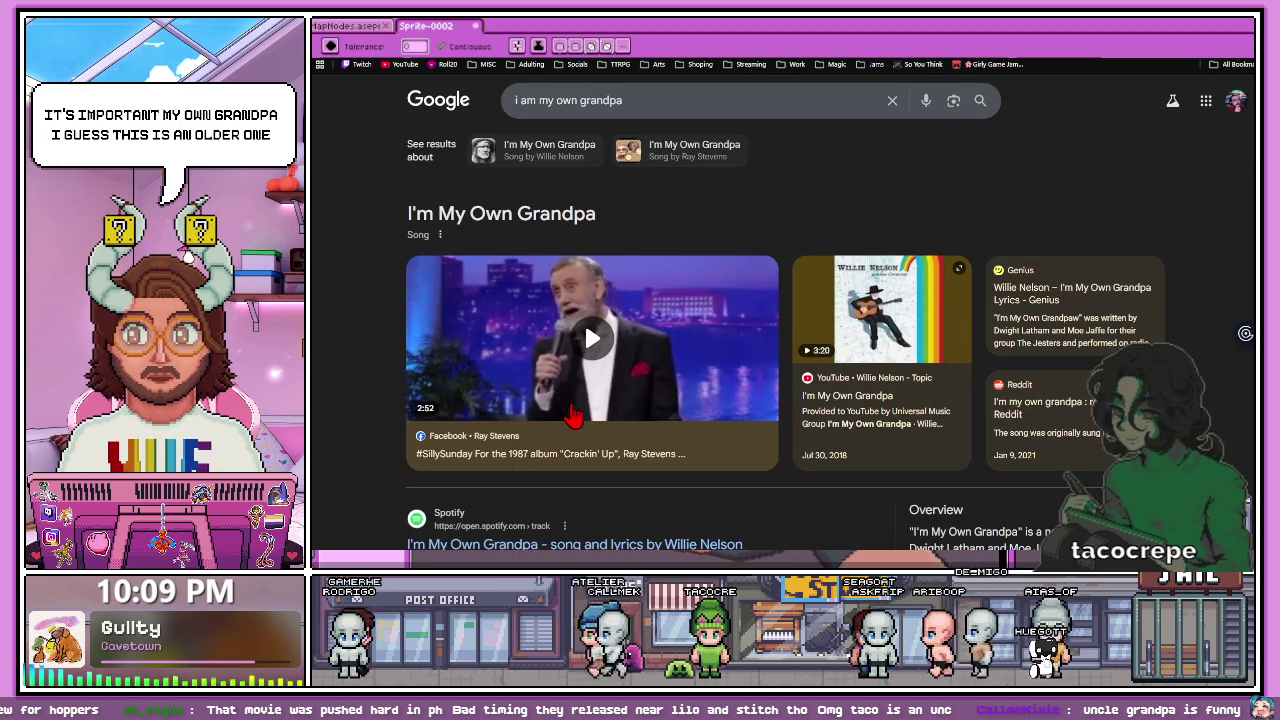
click(588, 350)
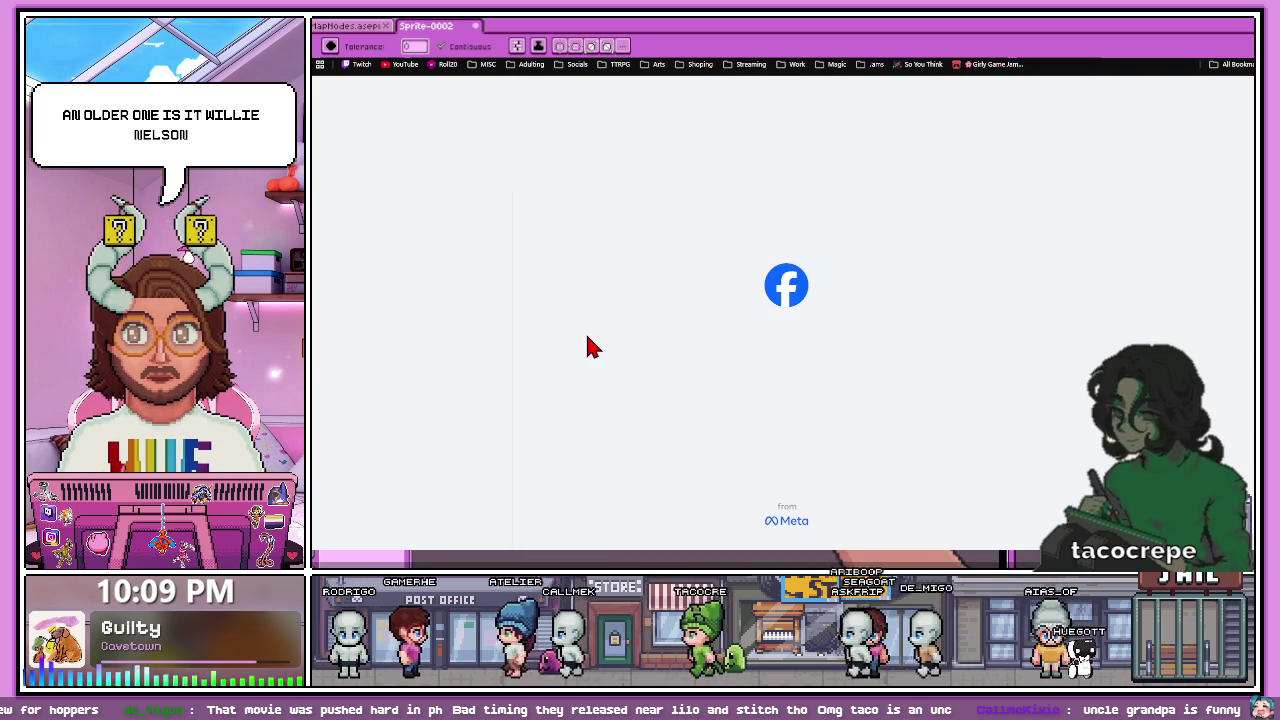
key(alt+Left)
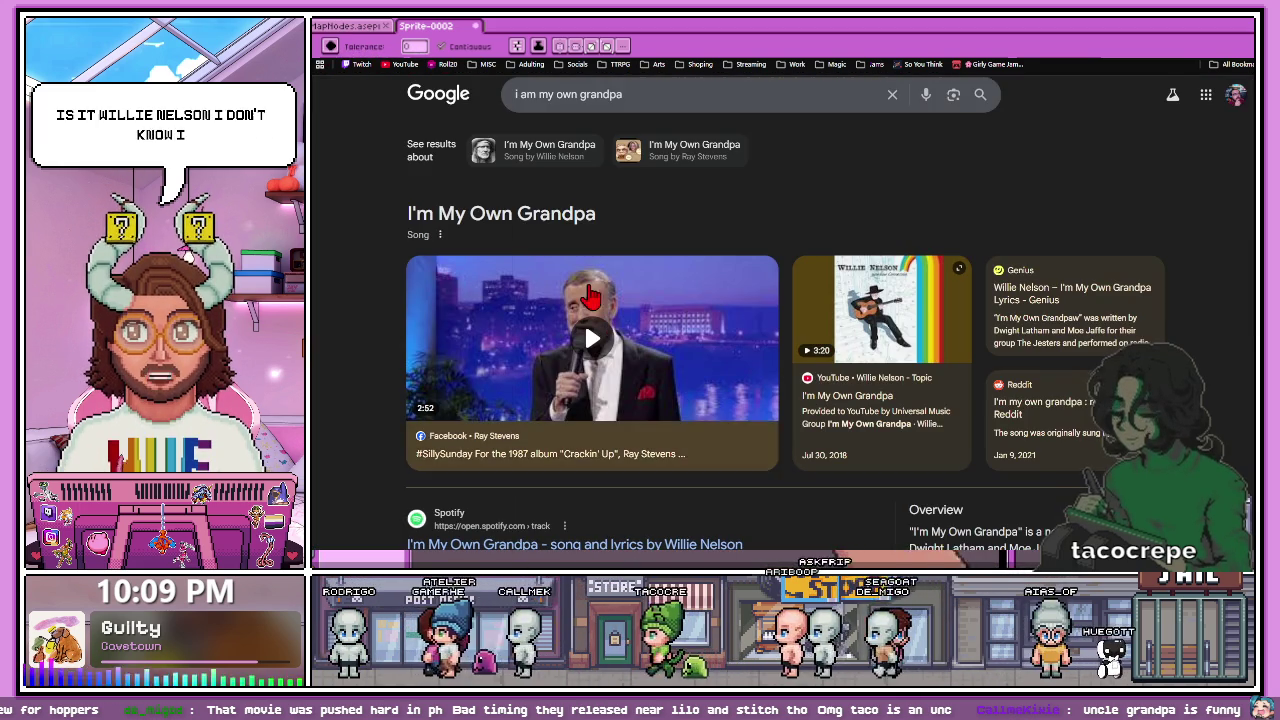
scroll(517, 171, up, 1)
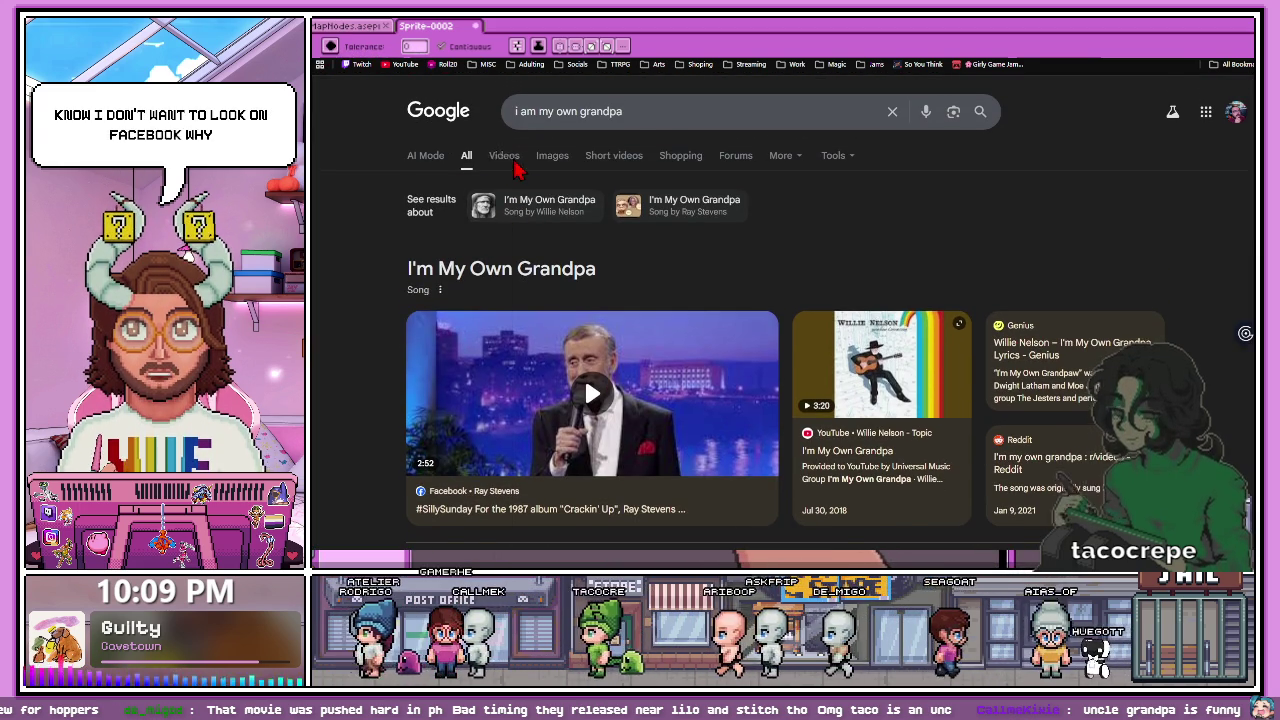
- Filter results to Videos and watch the Ray Stevens video in theater view
click(506, 158)
scroll(640, 368, down, 1)
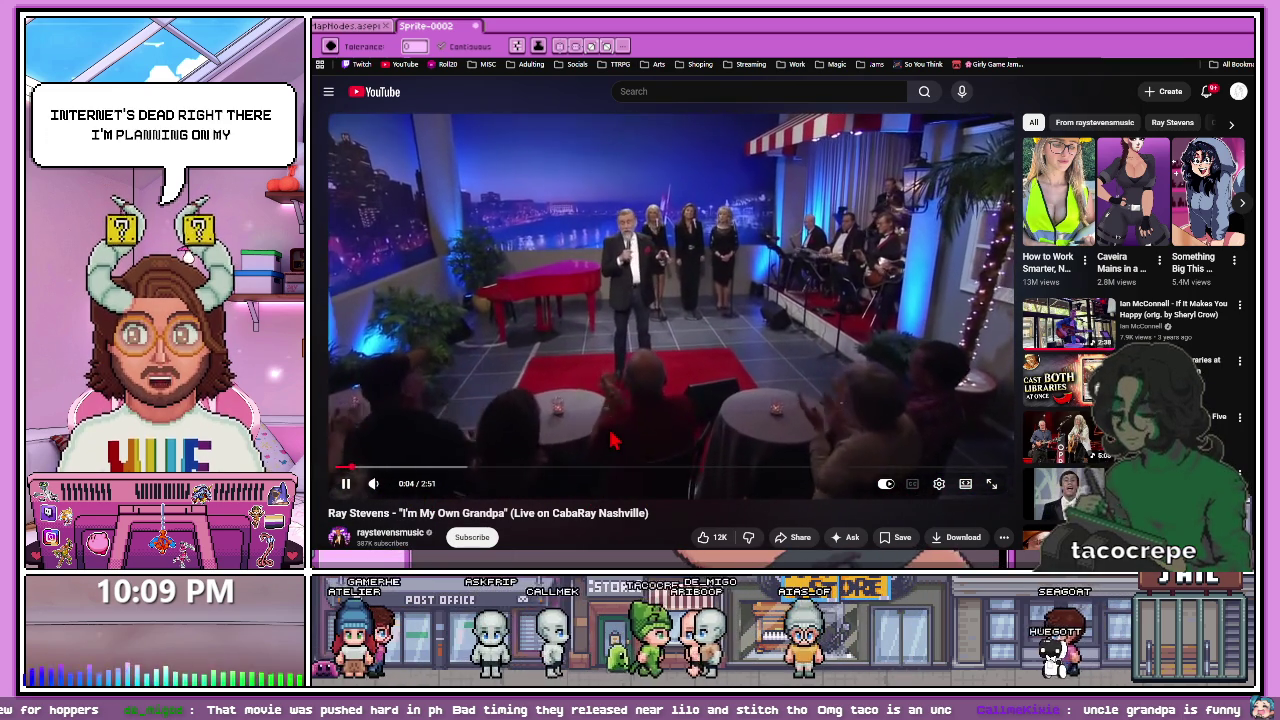
click(955, 497)
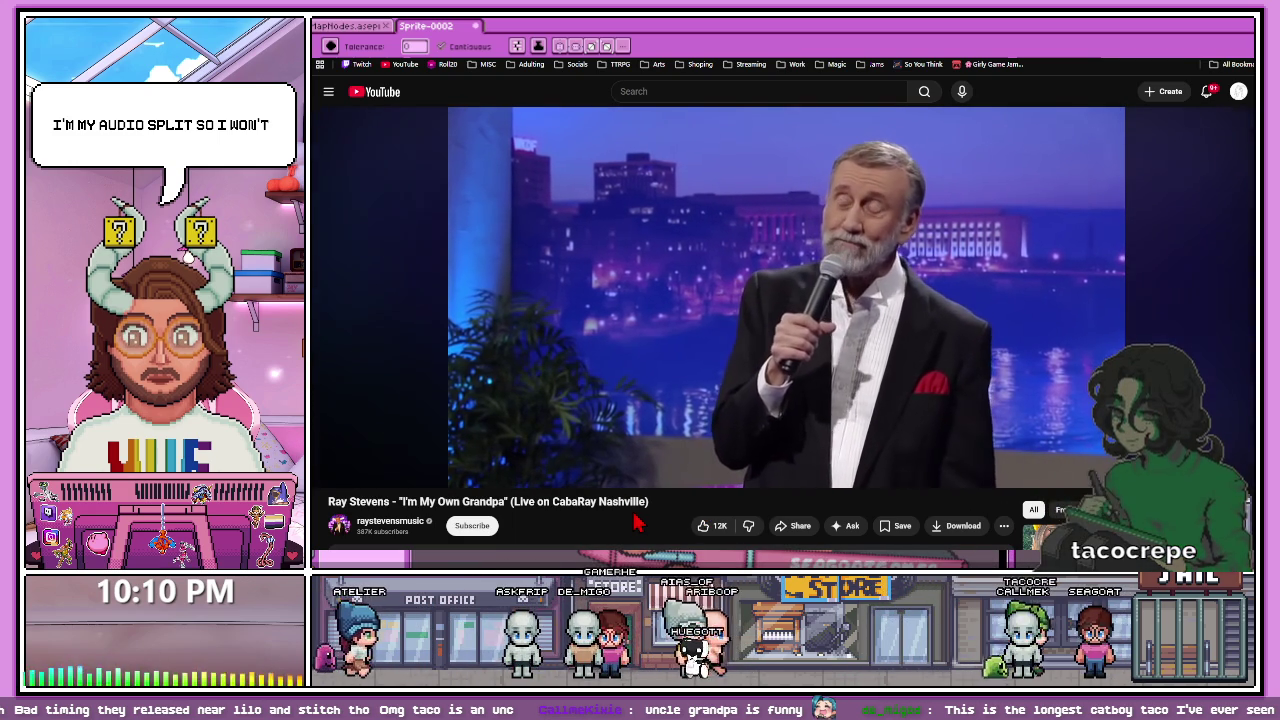
- Pause, resume, and pause the video again, then bring Aseprite back to the front
click(812, 310)
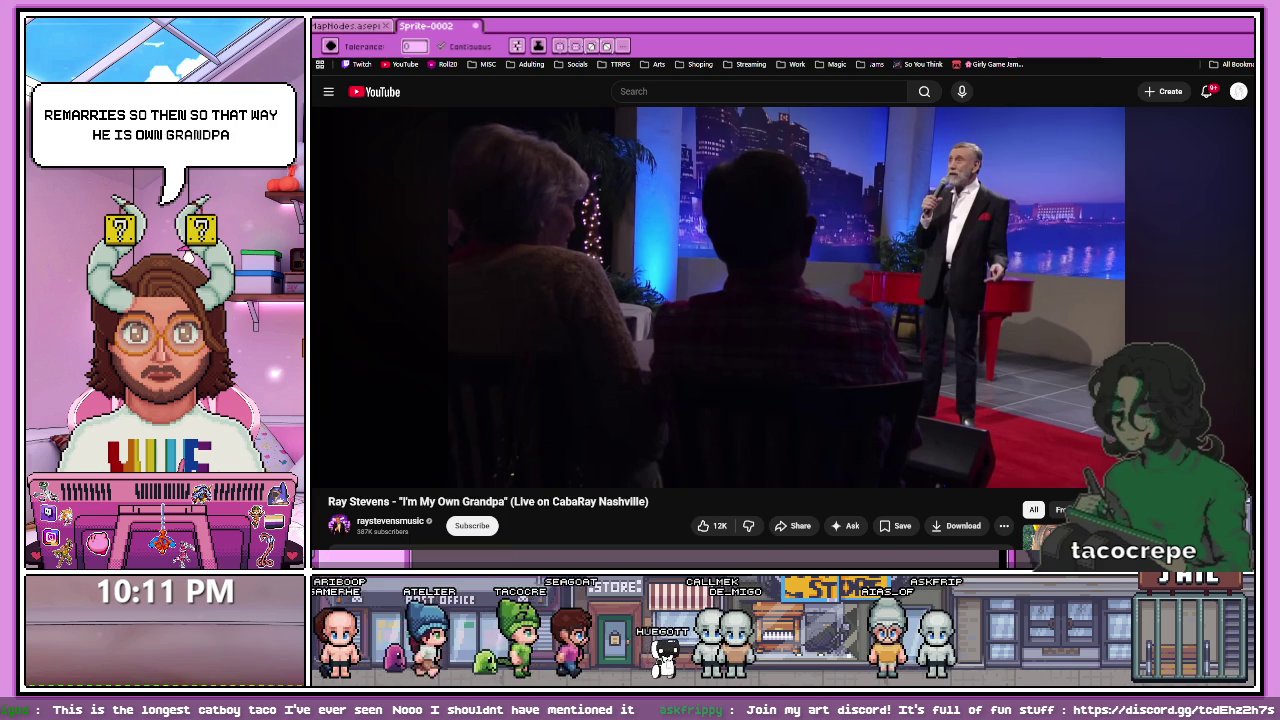
click(778, 278)
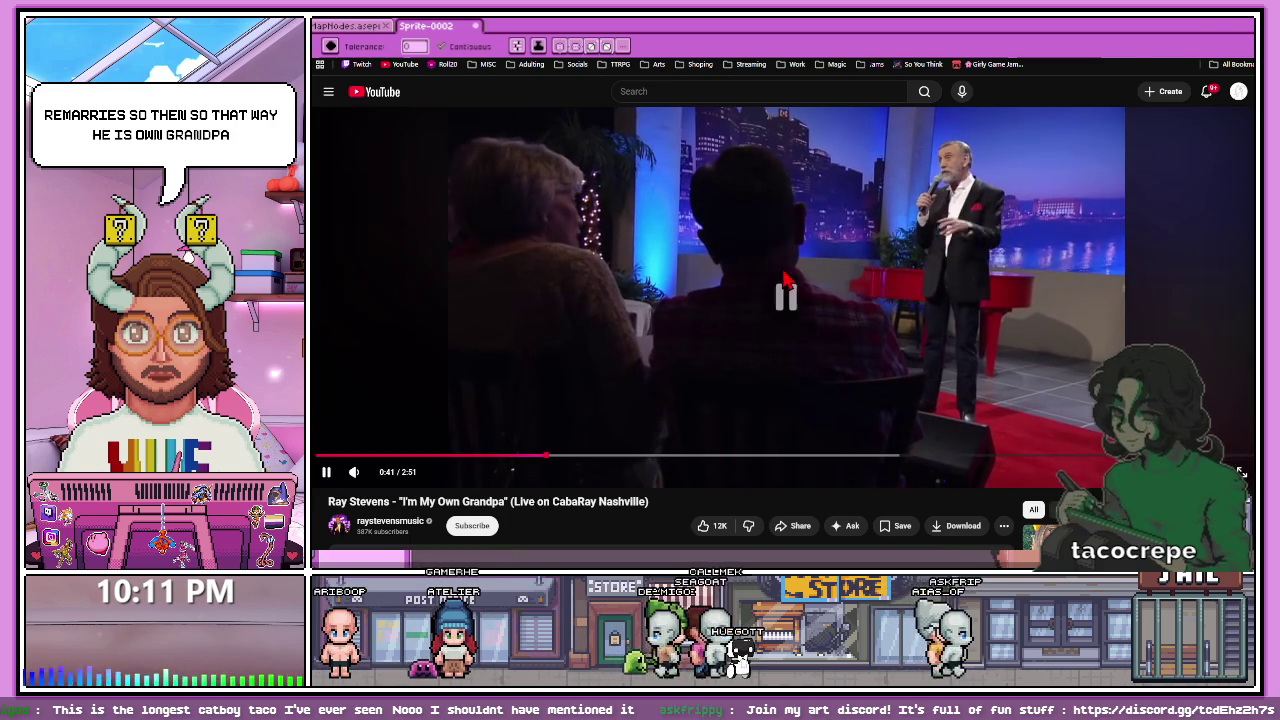
click(678, 305)
key(alt+Tab)
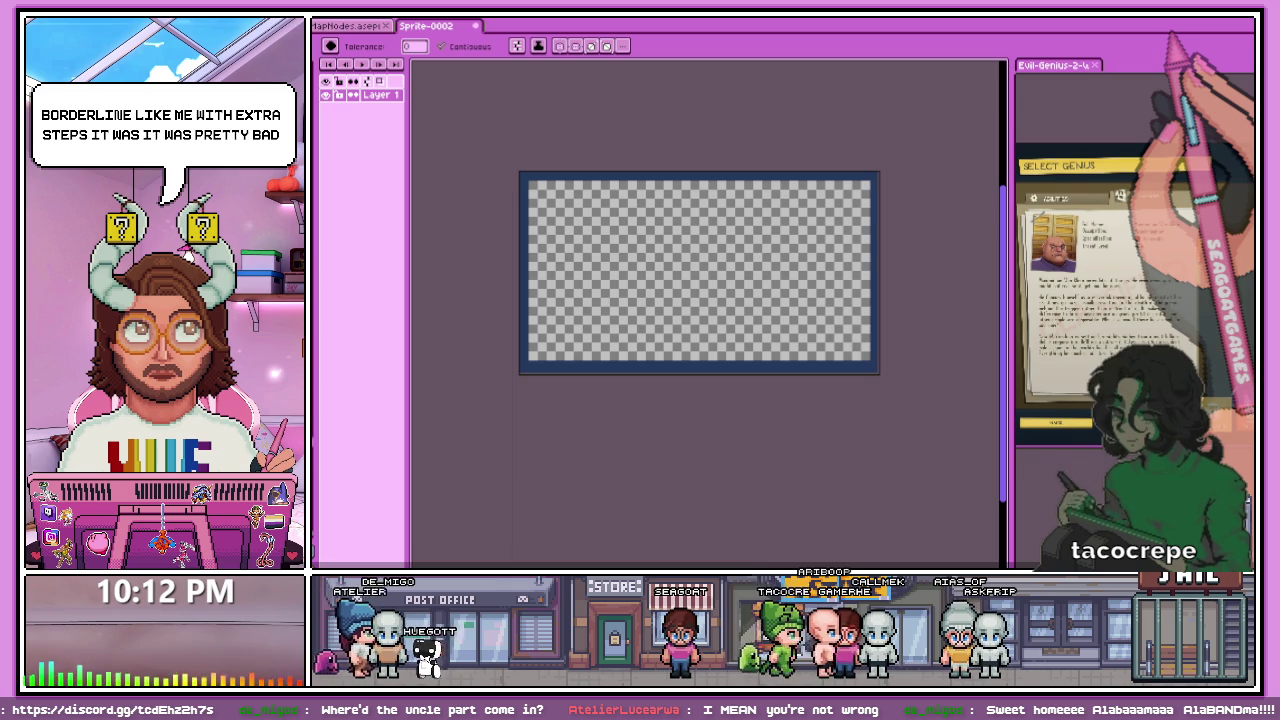
- Try filling the transparent canvas area green, then undo the fill
scroll(840, 368, up, 2)
scroll(840, 368, down, 3)
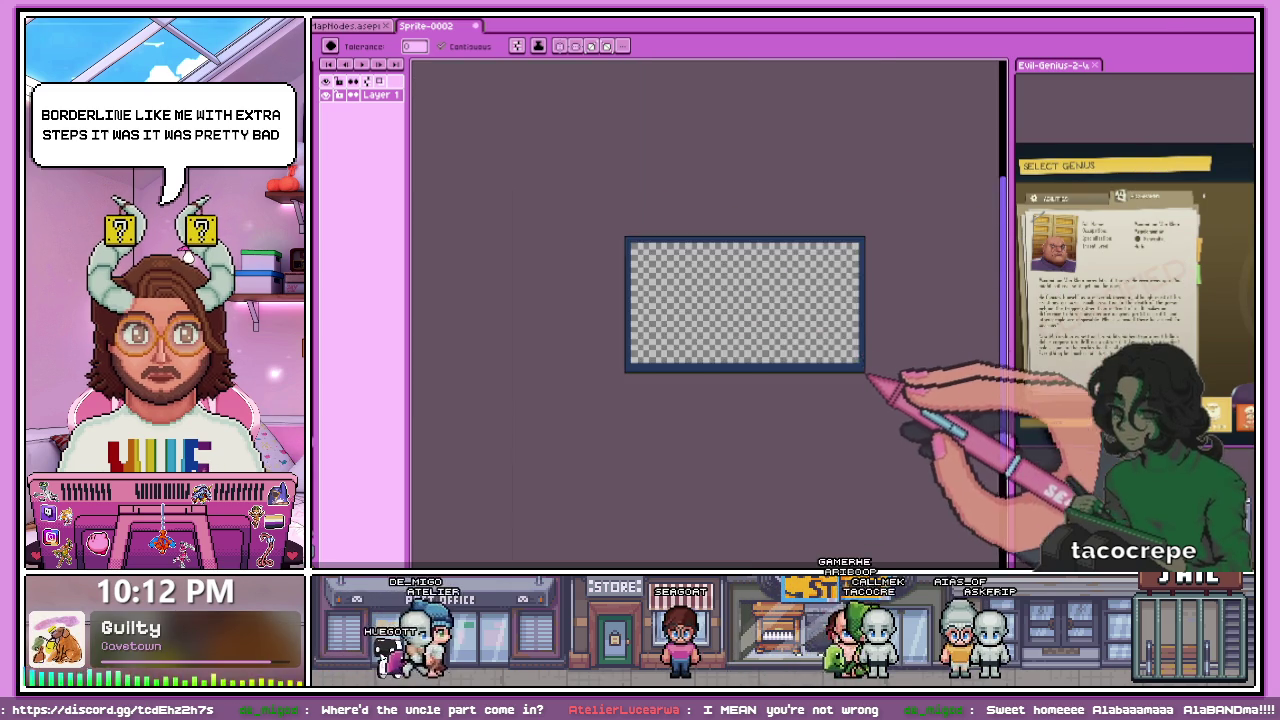
scroll(868, 378, up, 1)
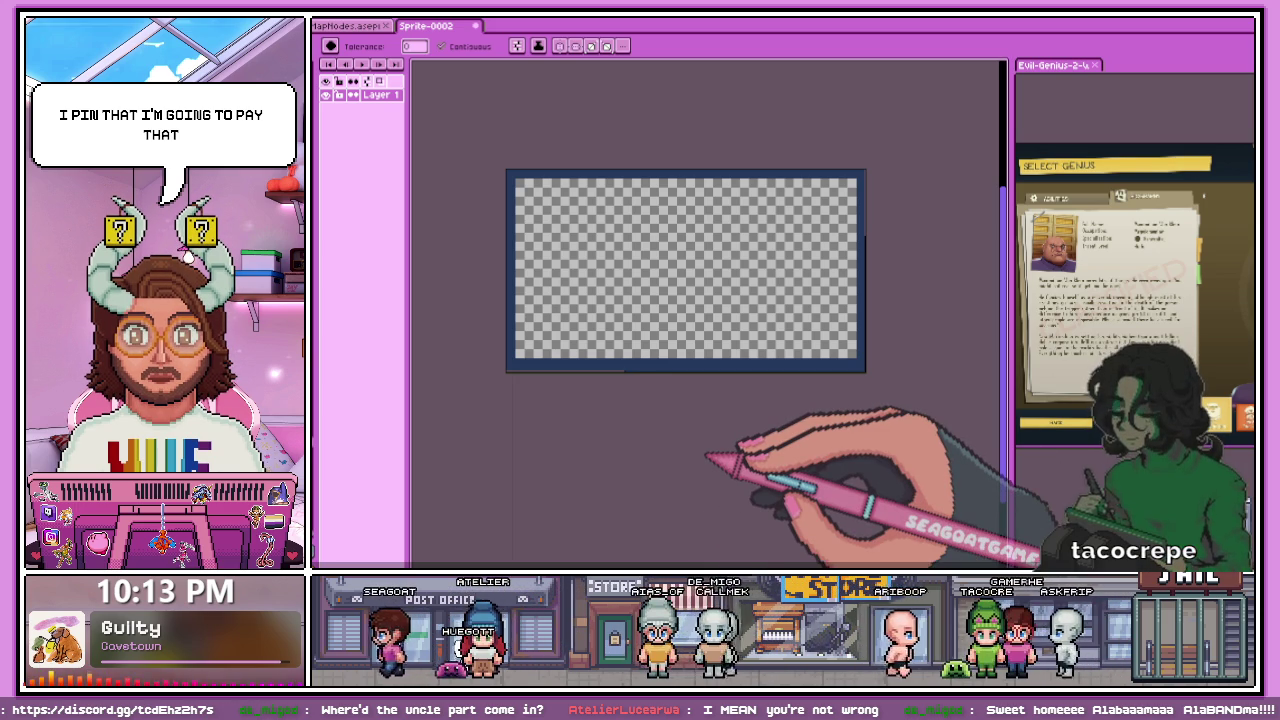
scroll(560, 190, up, 1)
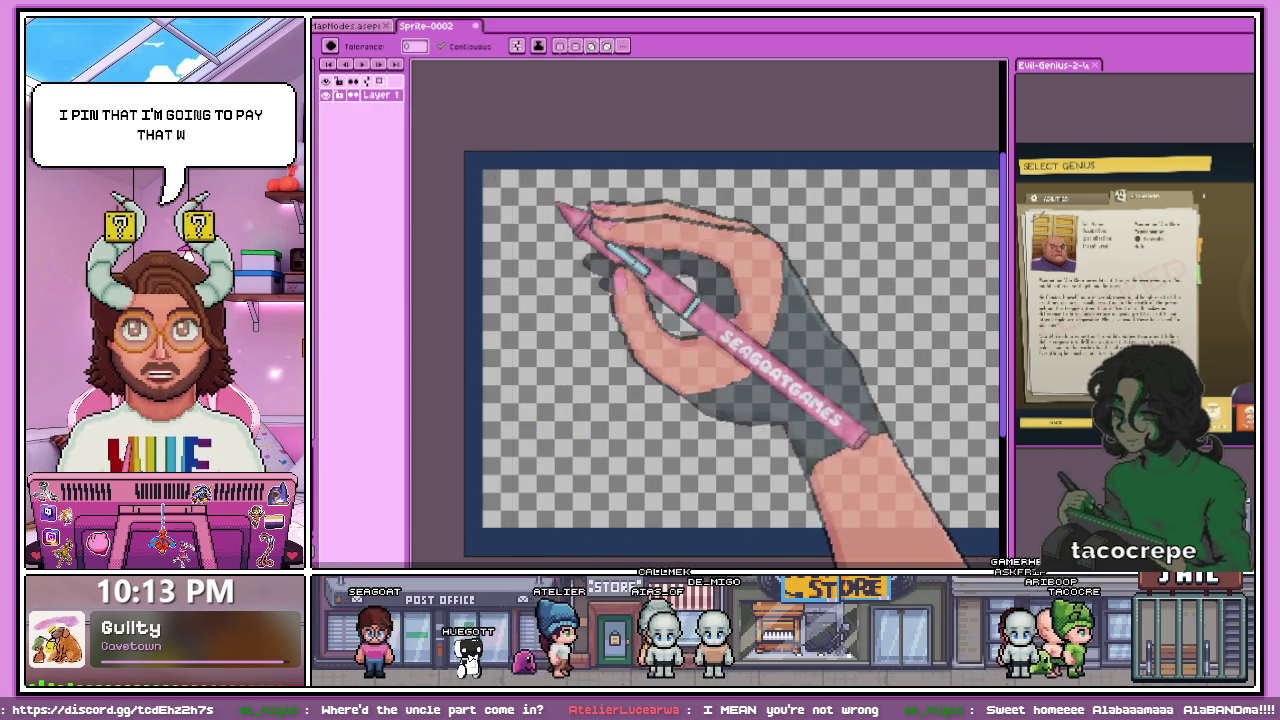
scroll(540, 200, up, 2)
scroll(488, 176, up, 1)
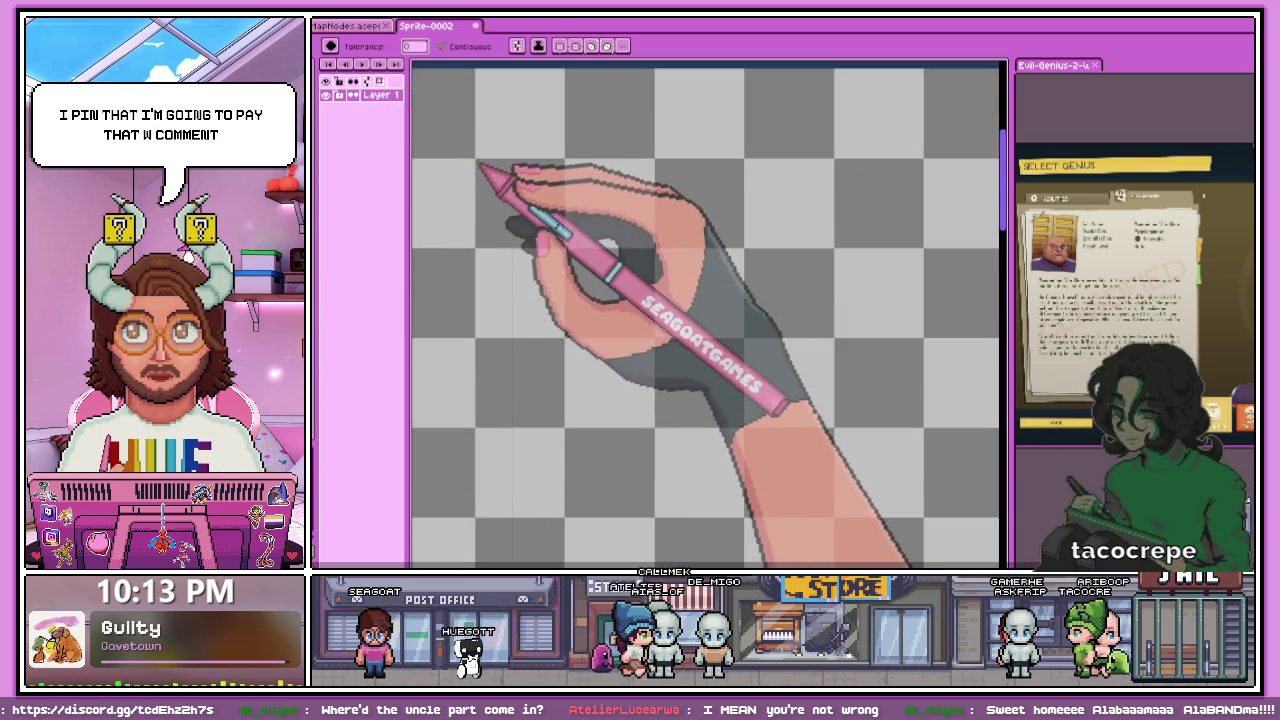
click(480, 164)
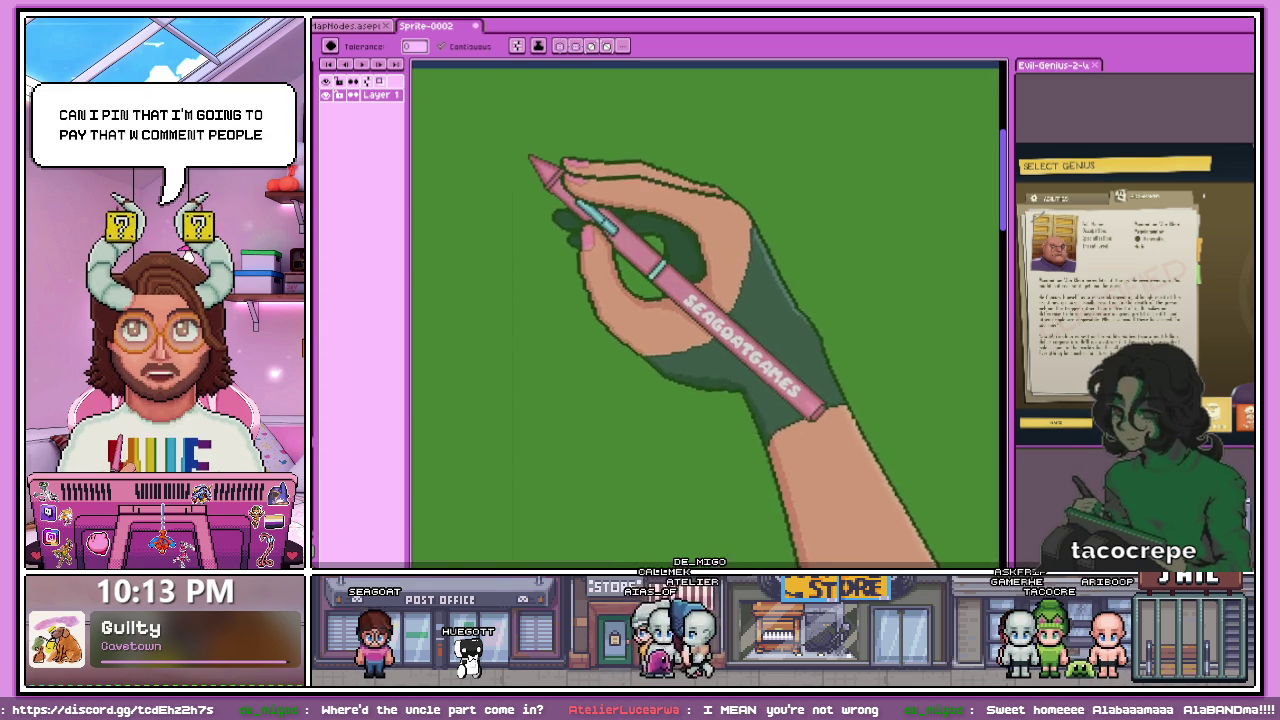
key(ctrl+z)
- With the pencil, draw a green horizontal line near the panel top and extend it right
key(b)
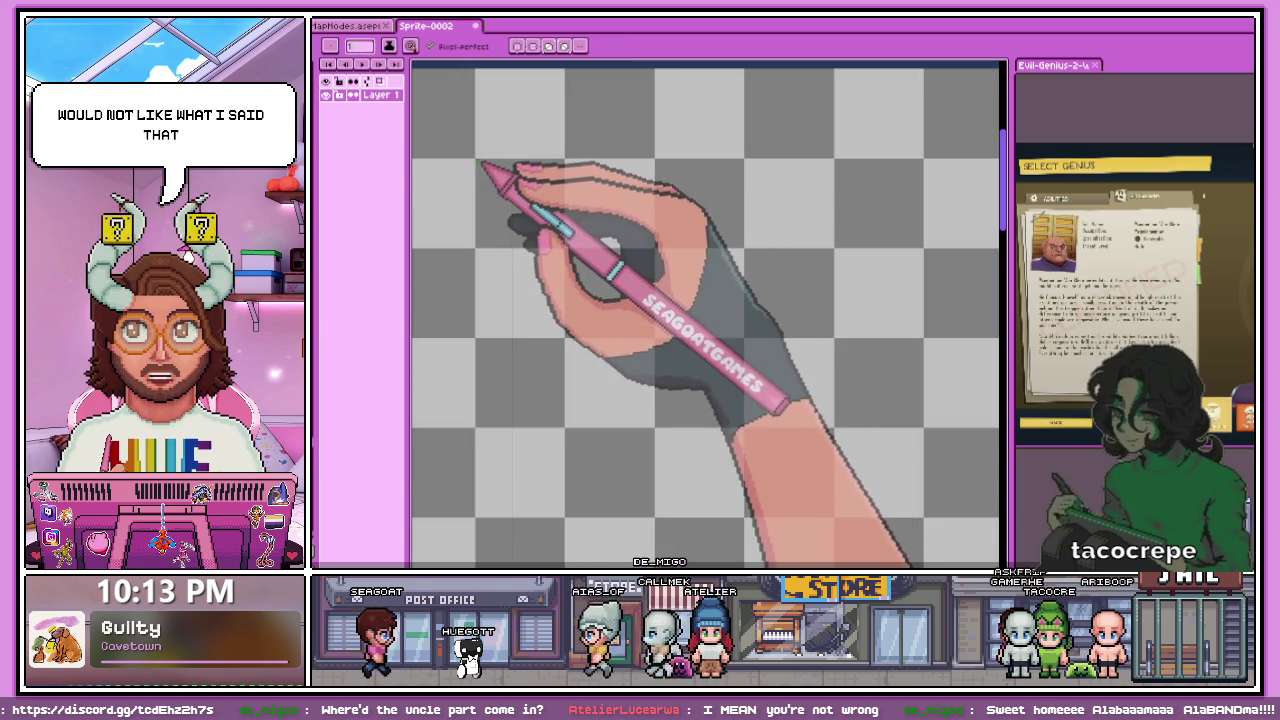
scroll(557, 180, down, 1)
scroll(727, 212, down, 1)
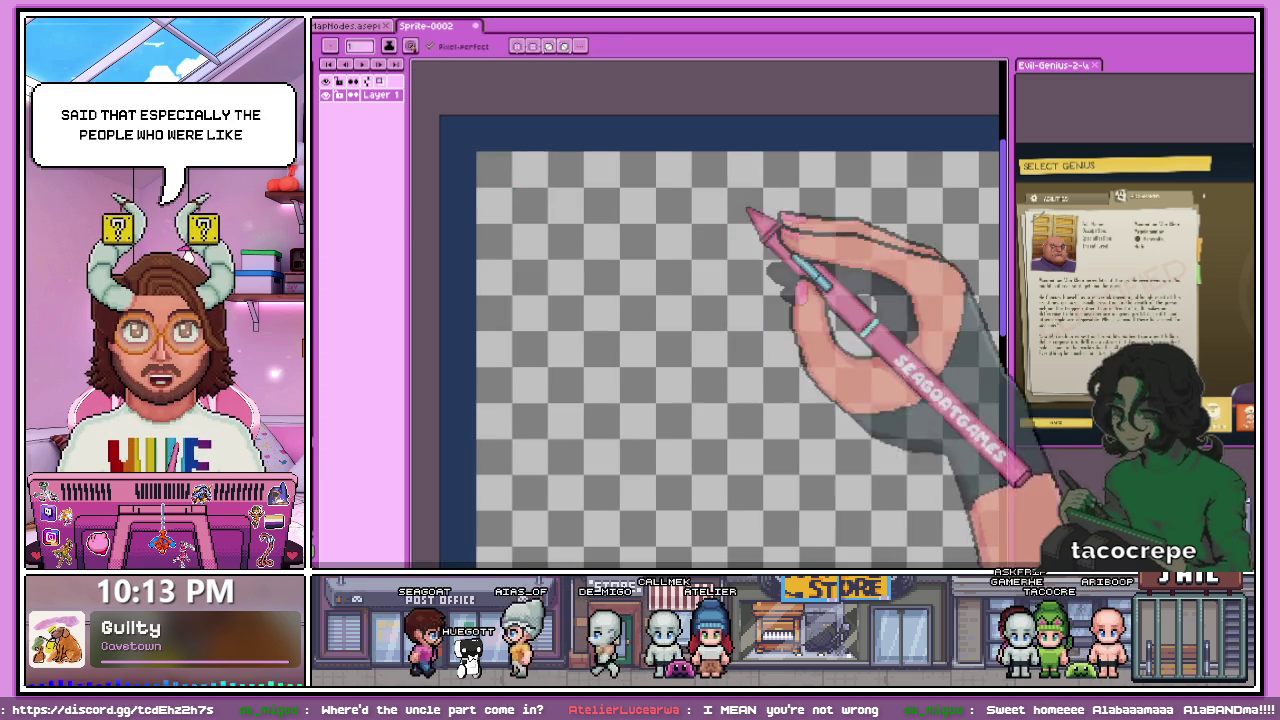
shift+click(870, 189)
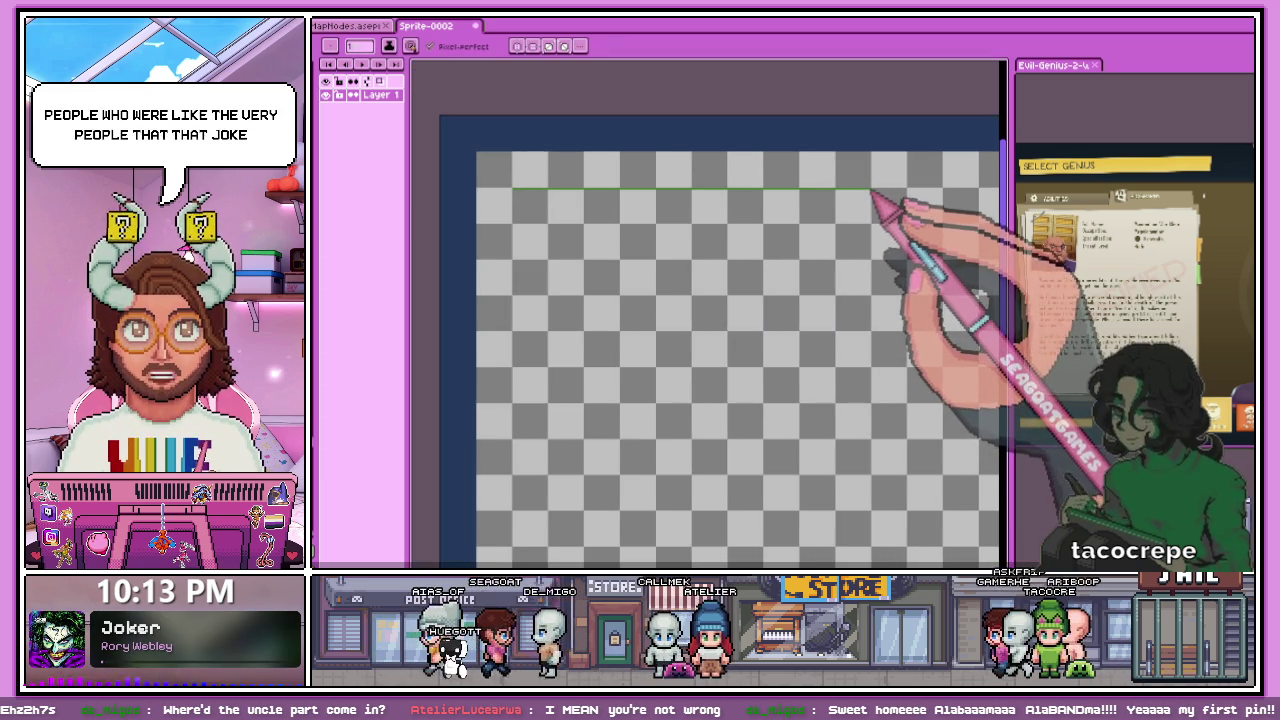
scroll(840, 240, down, 1)
scroll(800, 295, up, 1)
scroll(678, 190, up, 1)
scroll(714, 177, down, 1)
shift+click(790, 167)
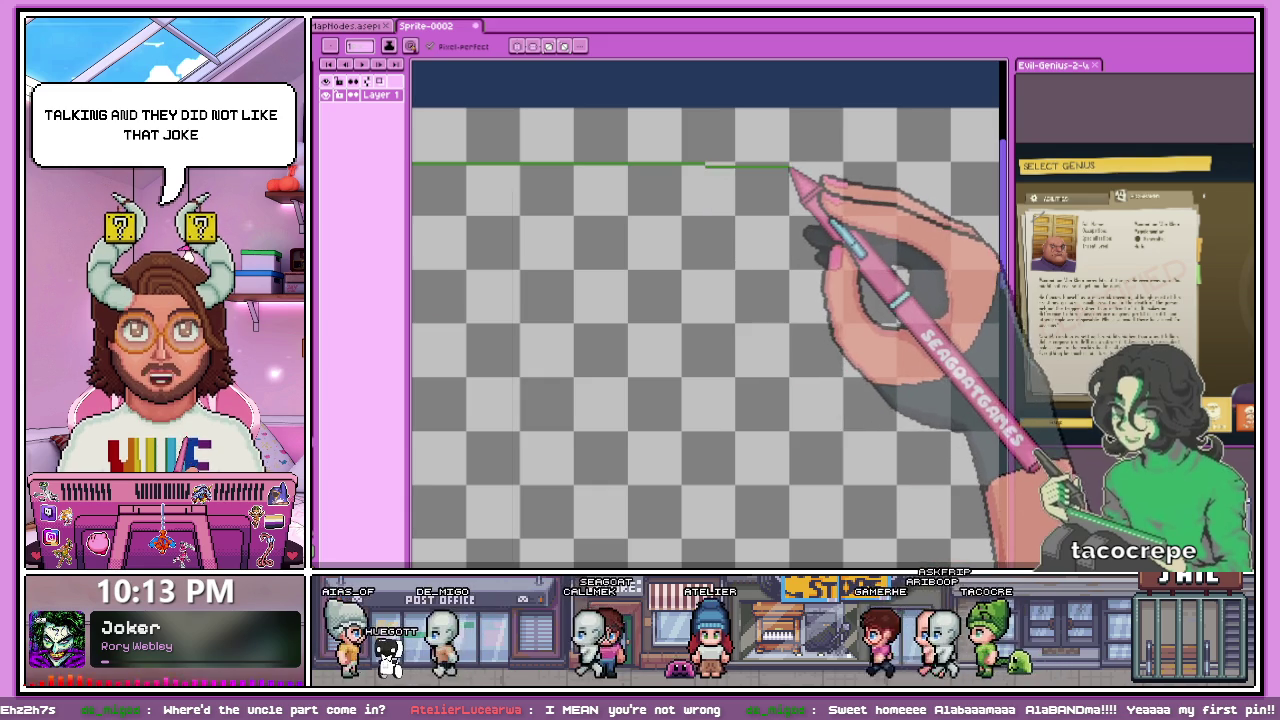
scroll(800, 172, up, 1)
scroll(780, 170, up, 1)
- Drop a green stroke from the line's end, fill the corner pixel, and start the diagonal
mouse_move(759, 157)
mouse_down()
mouse_move(763, 194)
mouse_move(731, 231)
mouse_up()
scroll(765, 193, down, 1)
scroll(808, 191, up, 1)
scroll(770, 188, up, 1)
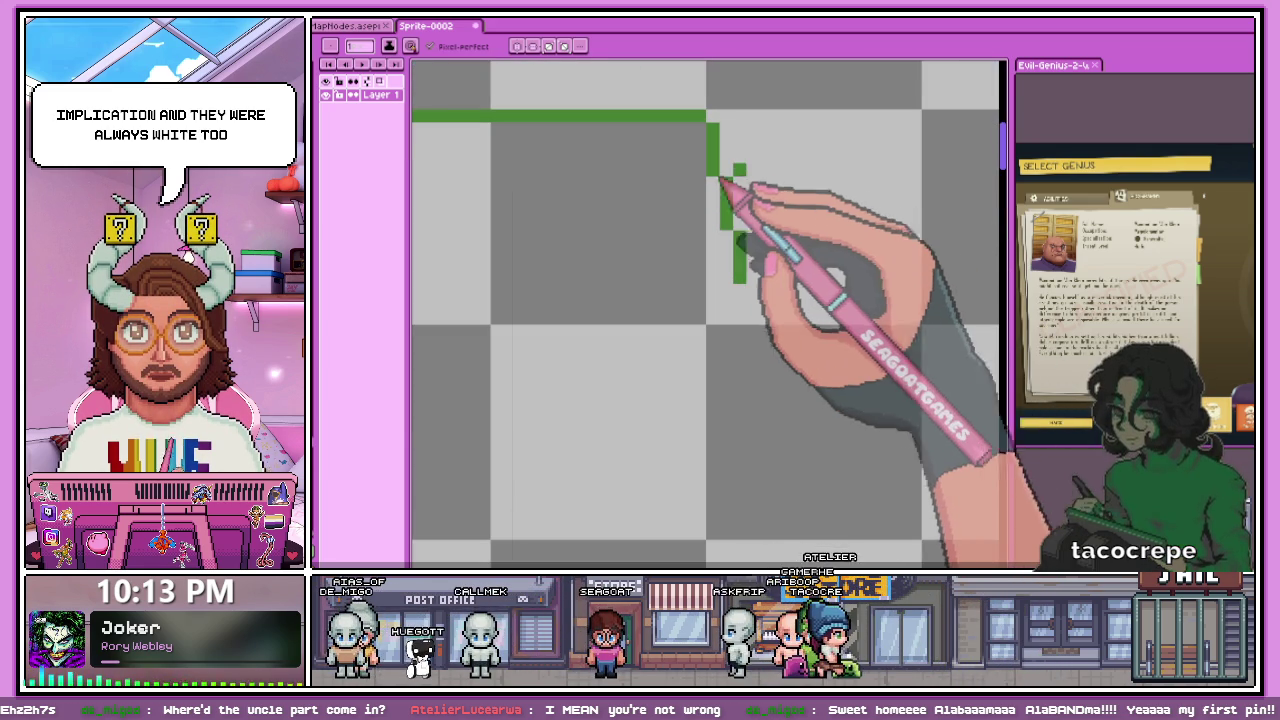
click(712, 116)
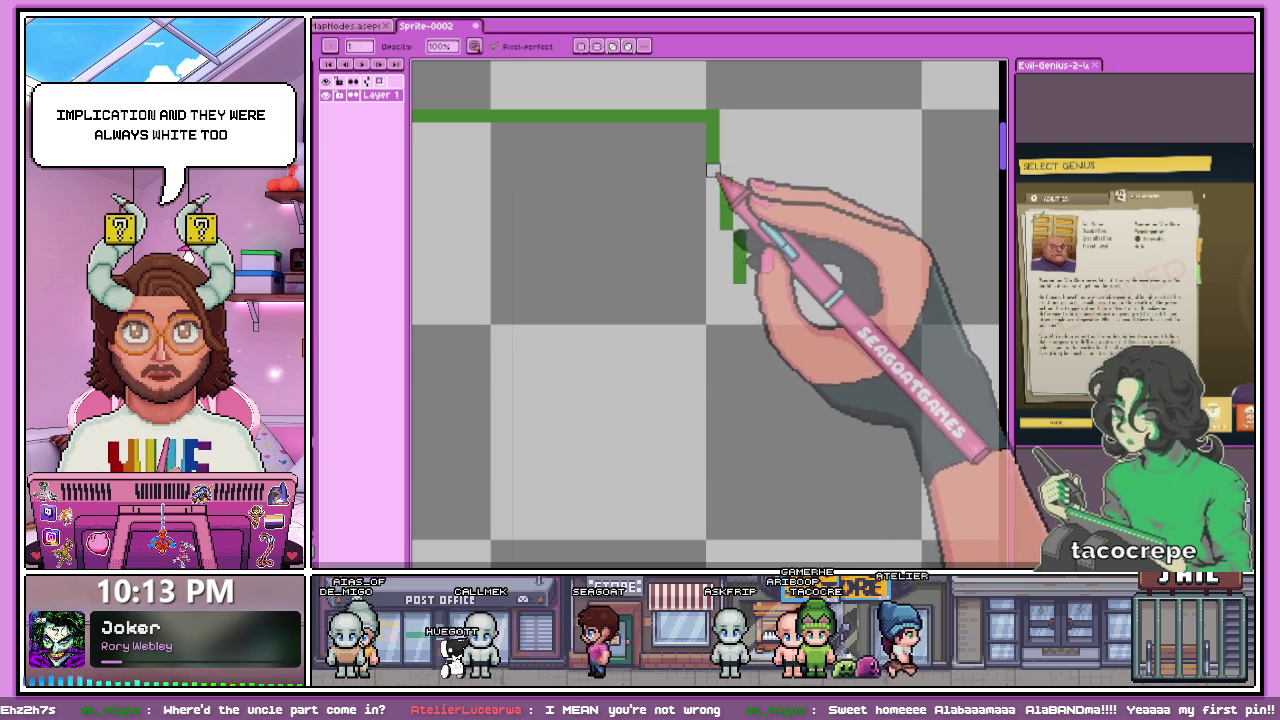
drag(712, 170, 752, 300)
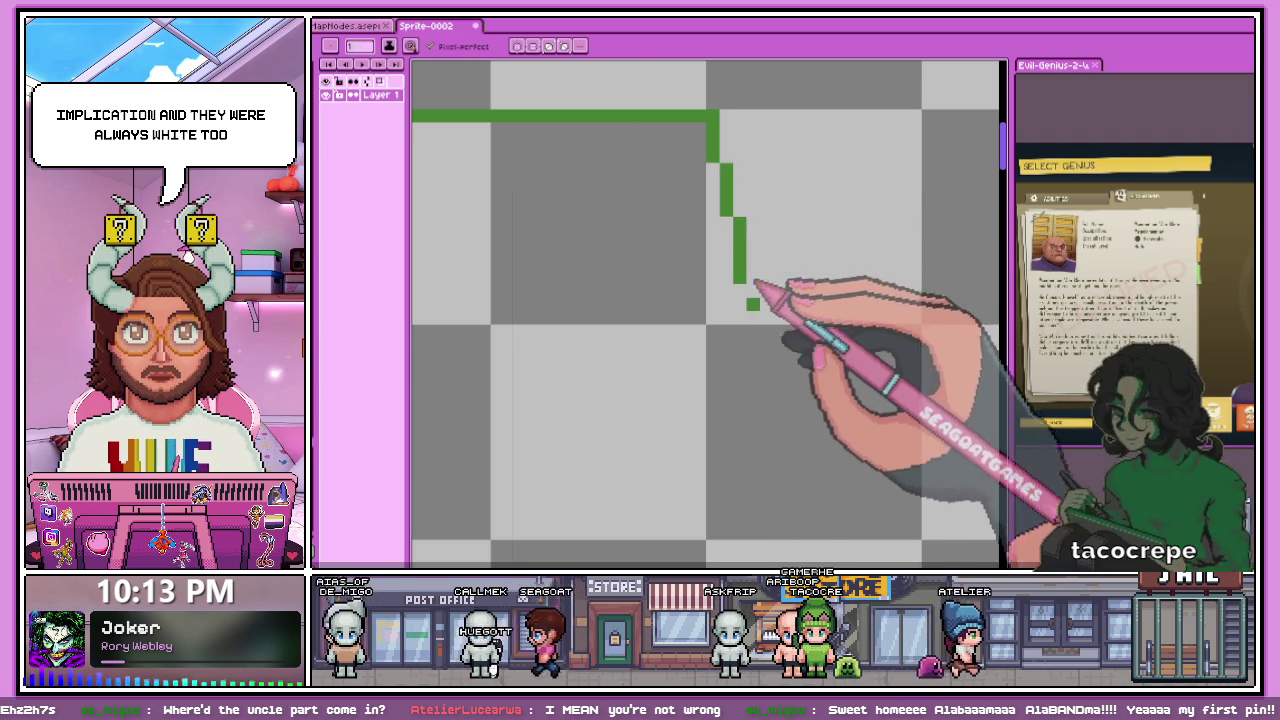
drag(752, 304, 755, 314)
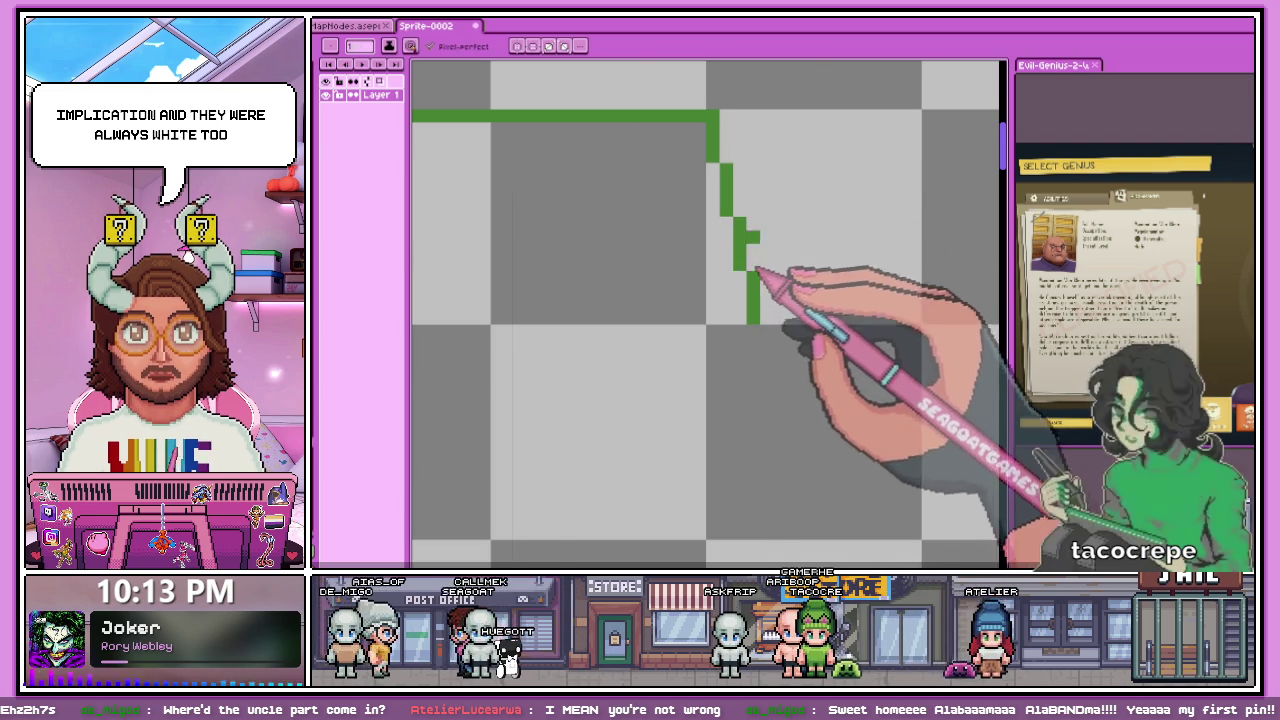
- Extend the green diagonal further downward with additional pixel strokes
scroll(757, 270, down, 2)
scroll(780, 268, down, 1)
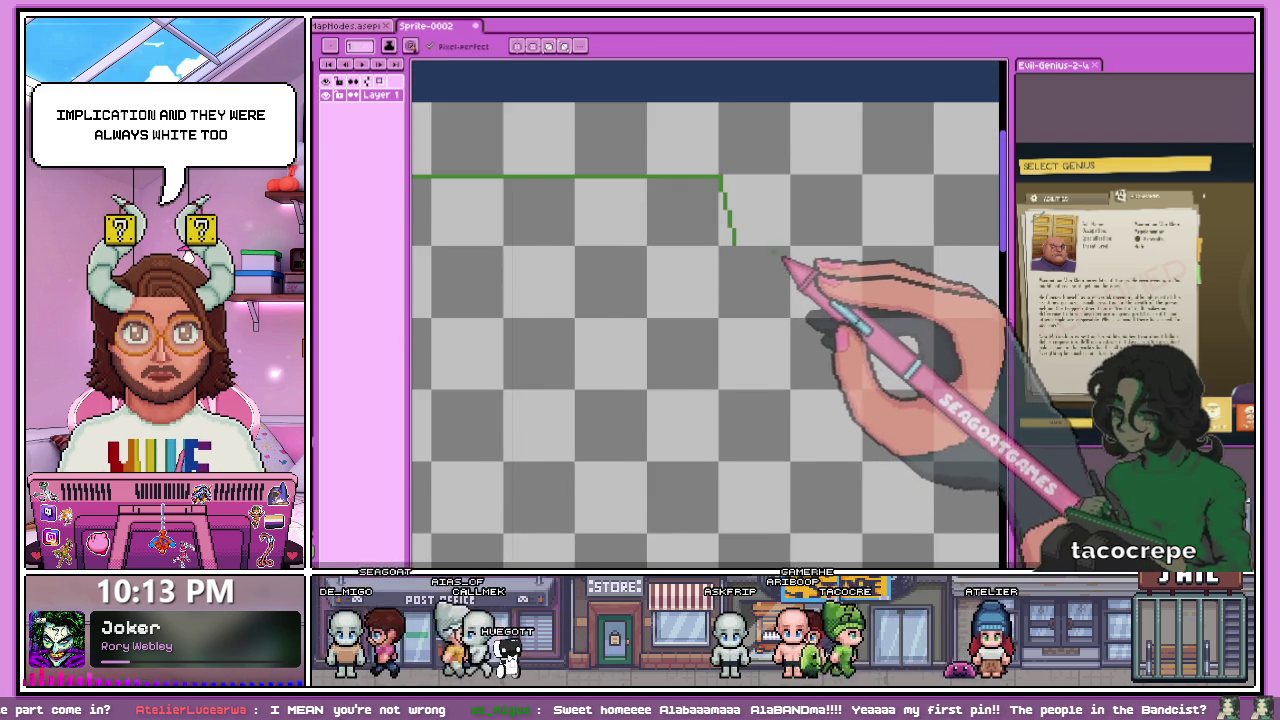
scroll(766, 268, down, 1)
scroll(766, 262, up, 1)
scroll(745, 255, up, 2)
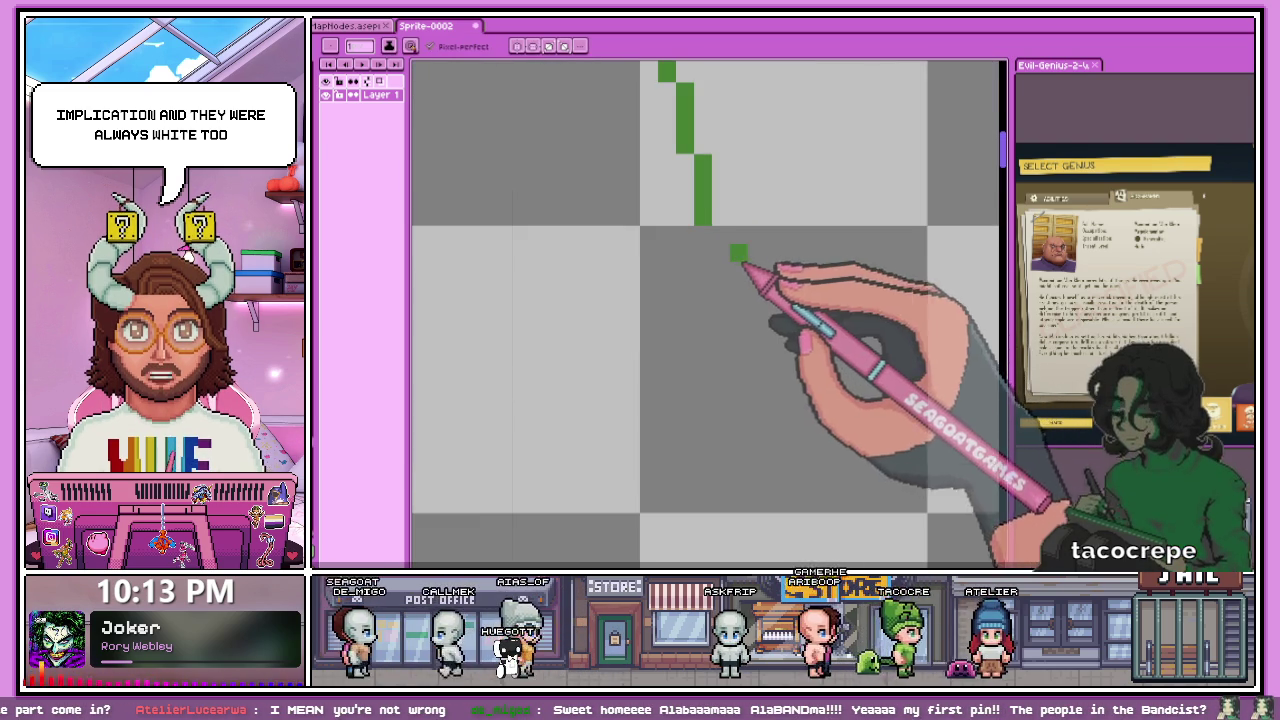
drag(736, 298, 746, 342)
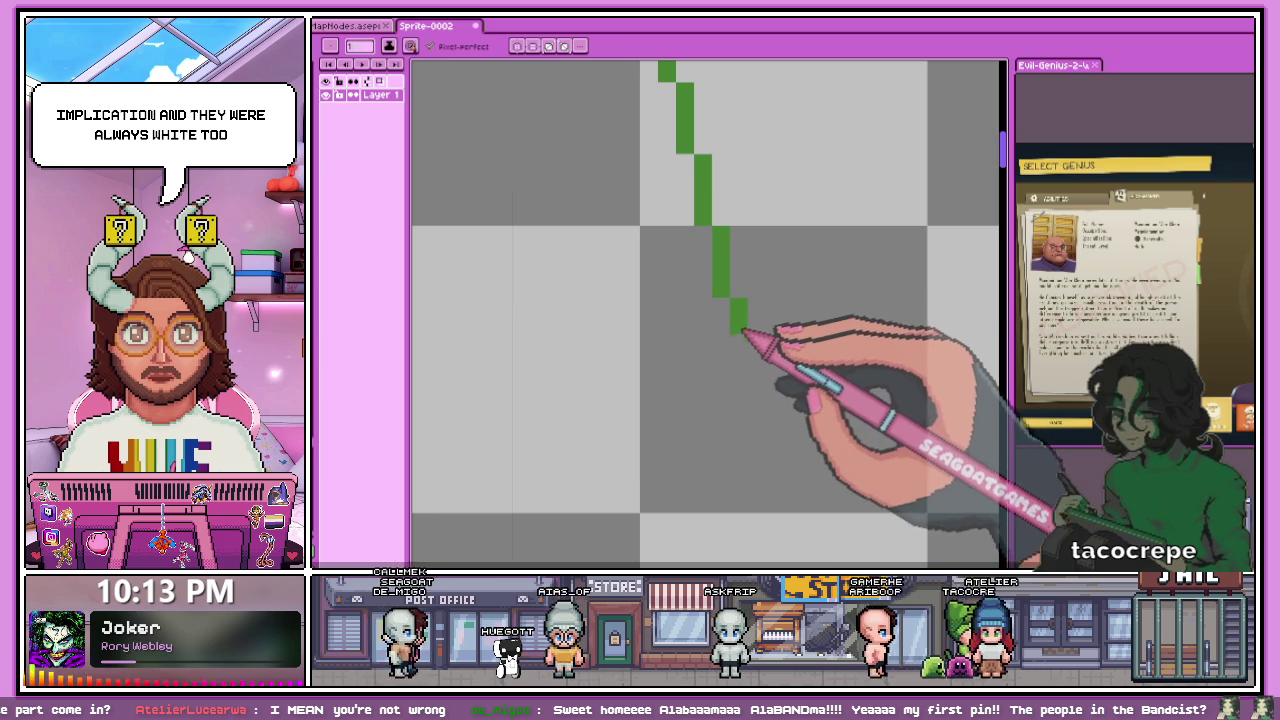
scroll(725, 290, down, 2)
scroll(737, 349, up, 1)
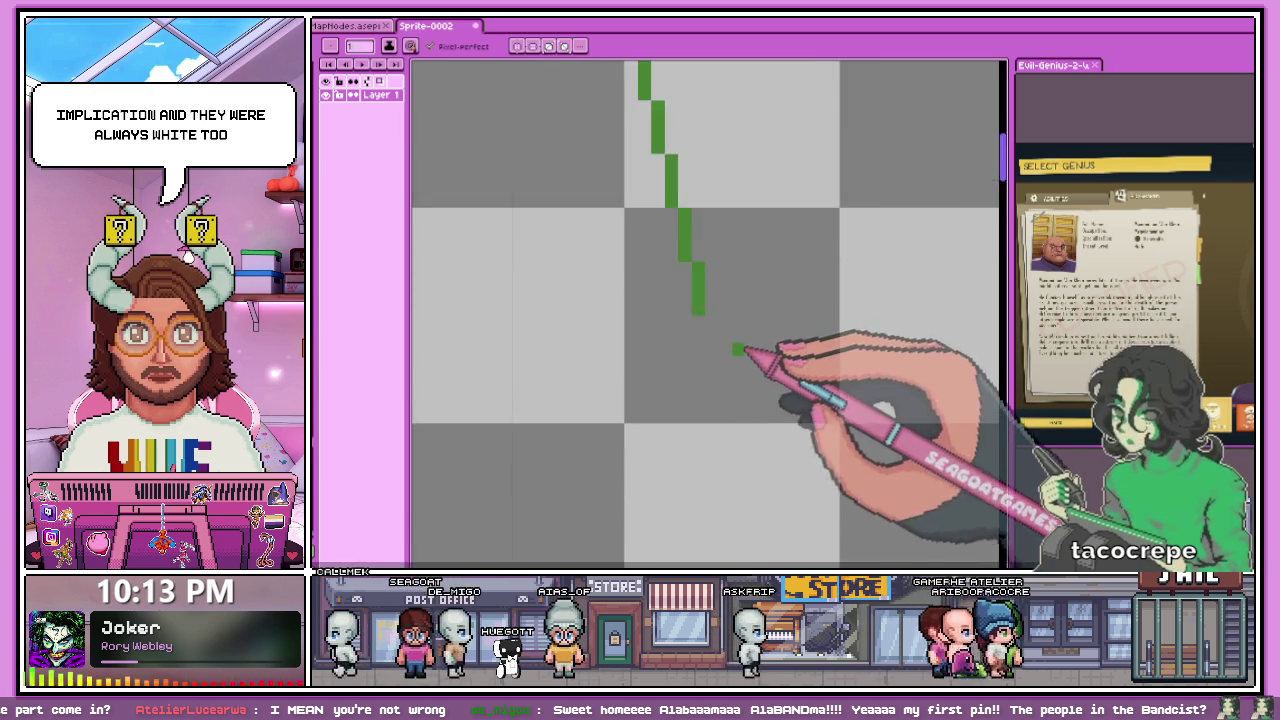
scroll(705, 320, up, 2)
drag(714, 395, 737, 468)
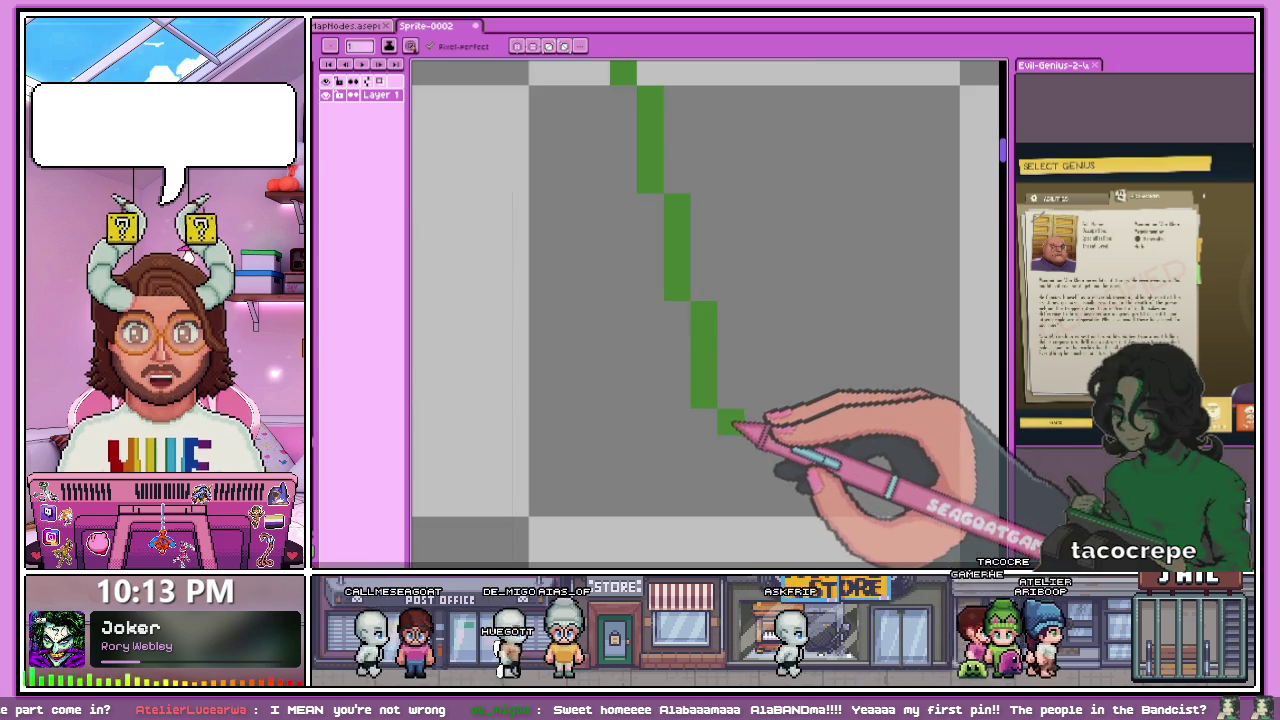
scroll(737, 455, down, 1)
scroll(750, 400, down, 3)
scroll(766, 337, down, 3)
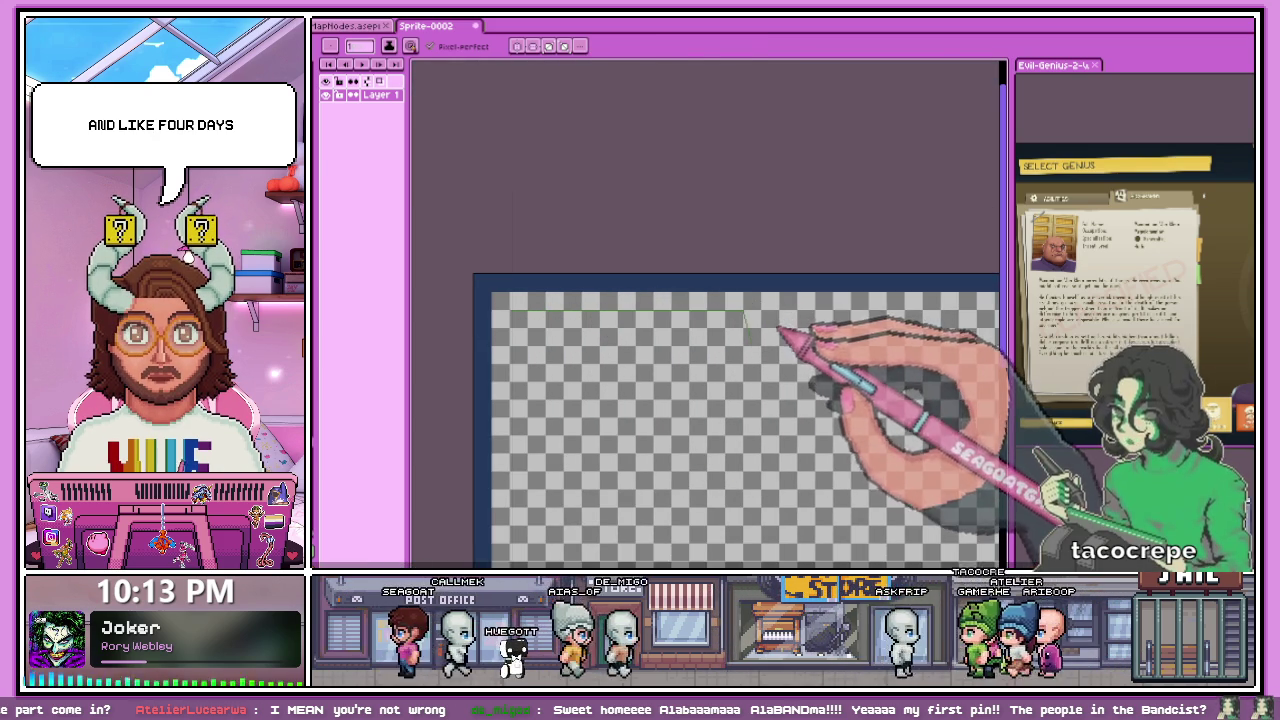
key(m)
scroll(755, 328, up, 1)
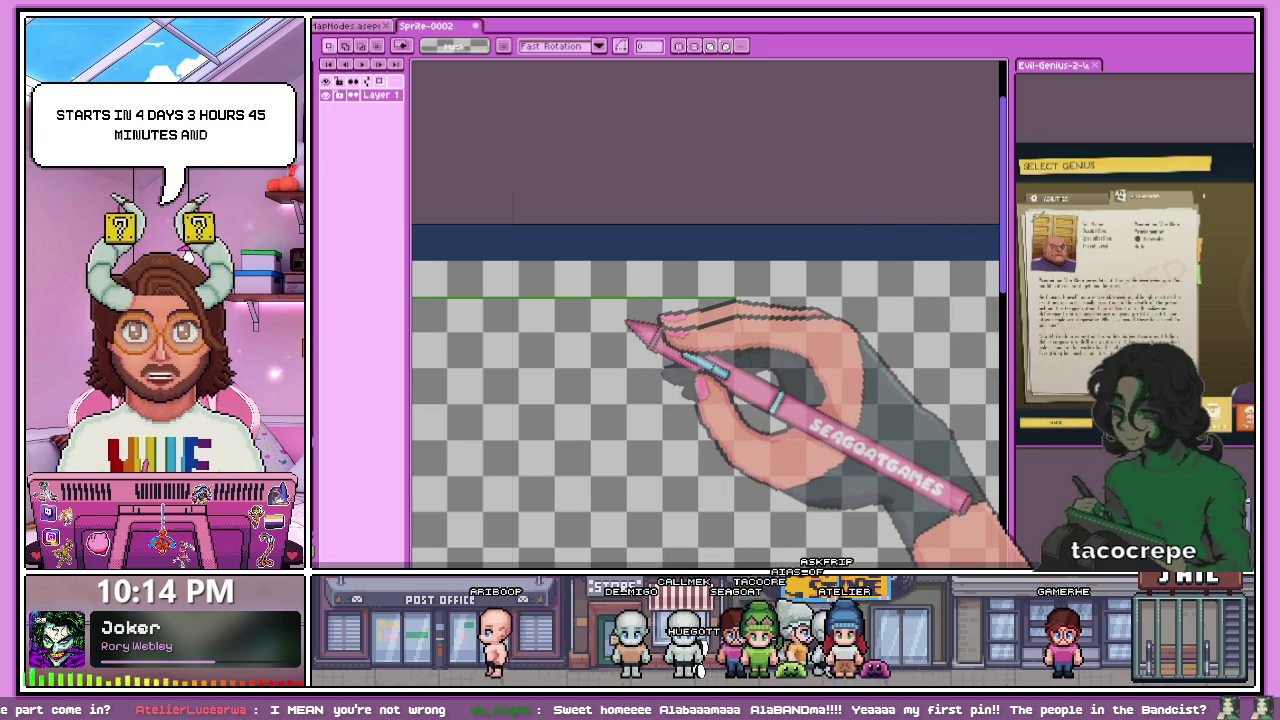
- Draw a slanted green straight line down-right from the line's corner, redrawing it once
drag(735, 297, 740, 335)
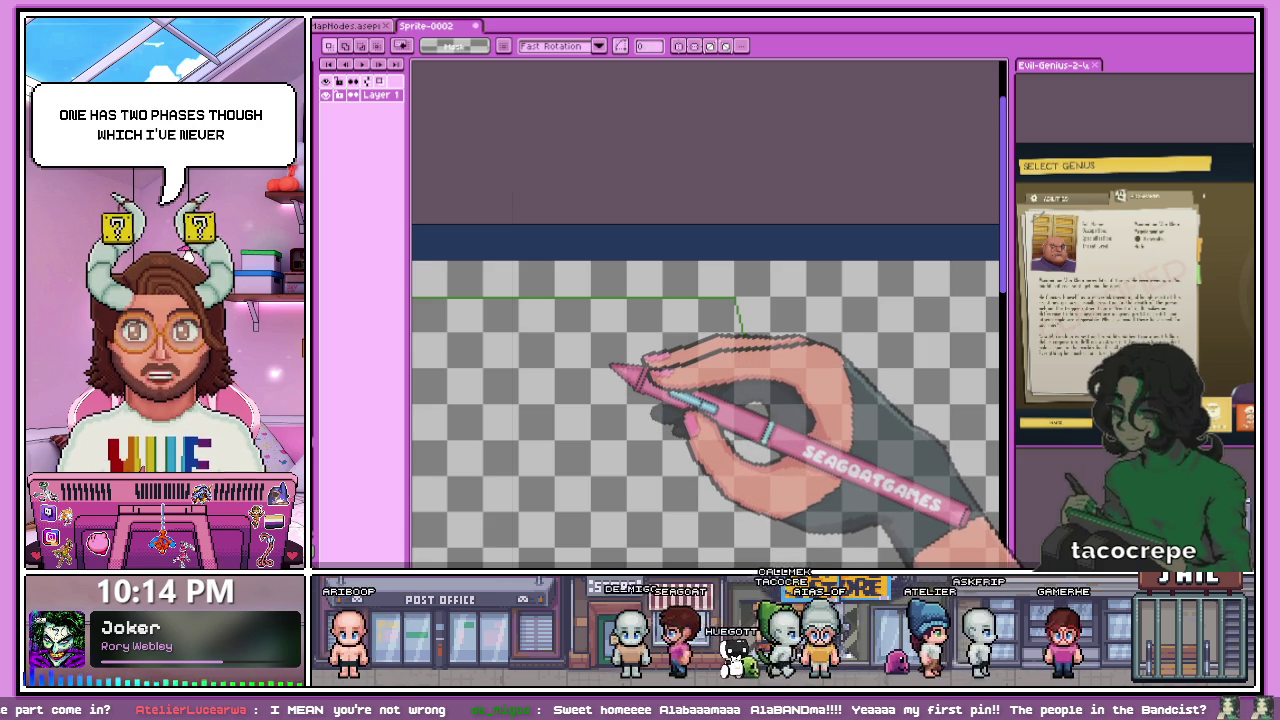
drag(740, 335, 752, 365)
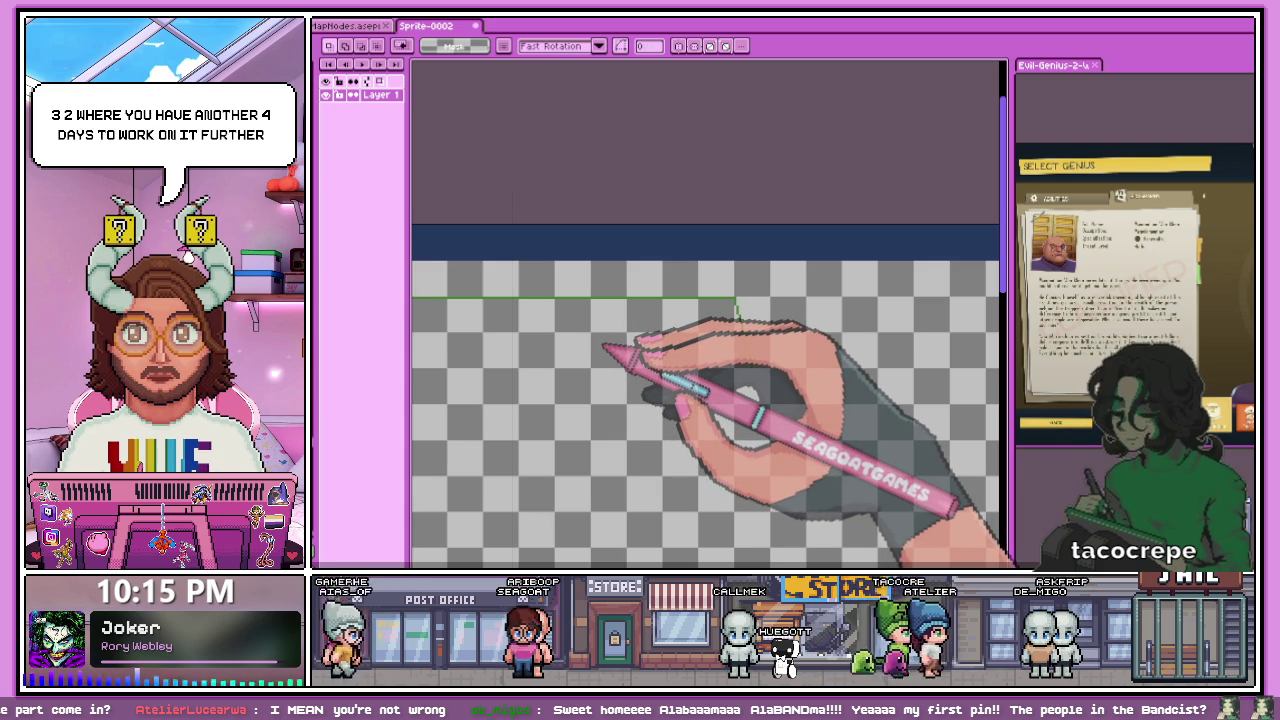
drag(737, 300, 750, 365)
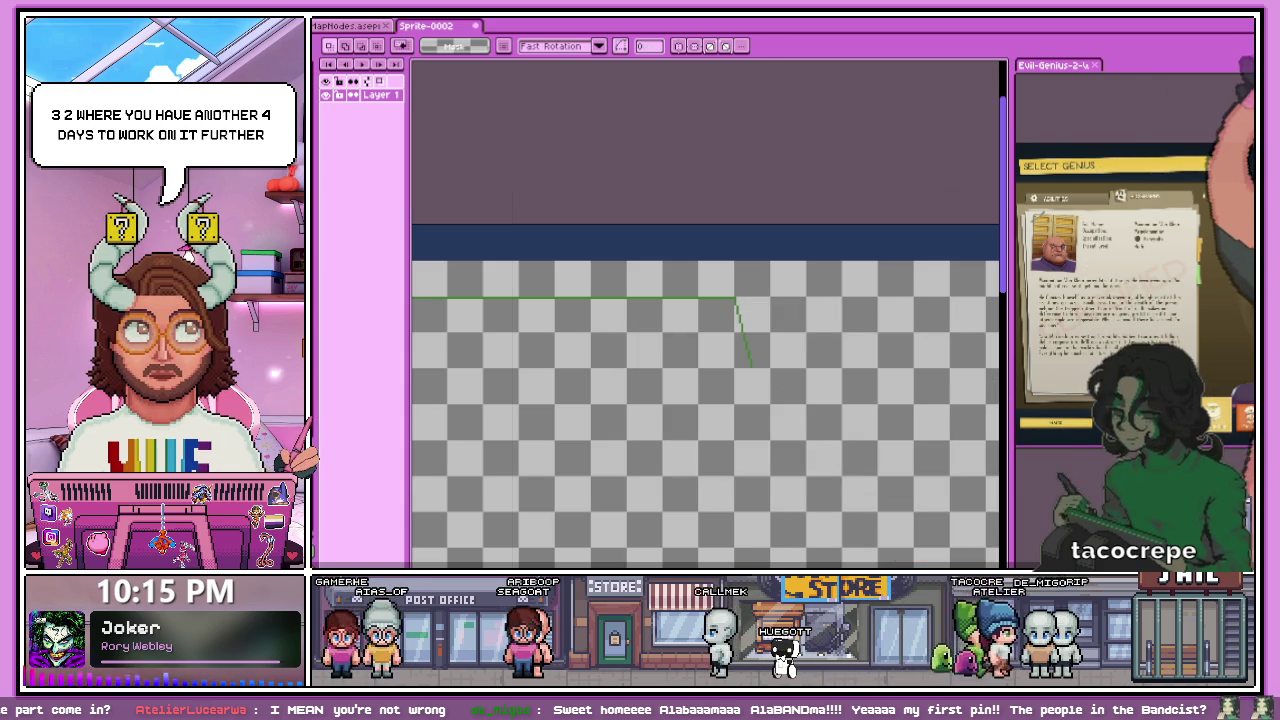
scroll(614, 186, down, 1)
scroll(560, 170, up, 3)
- Draw a green pixel staircase down from the line's corner, undoing one stray pixel
key(b)
scroll(537, 214, up, 2)
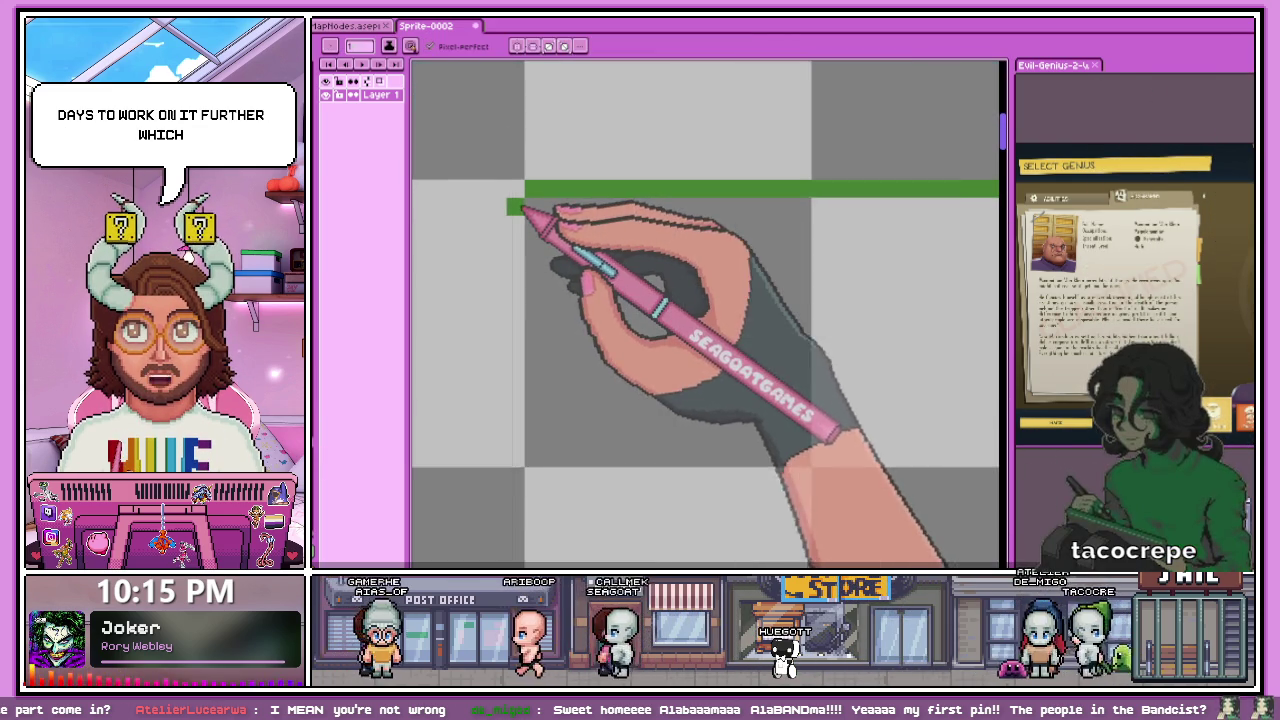
scroll(515, 235, up, 1)
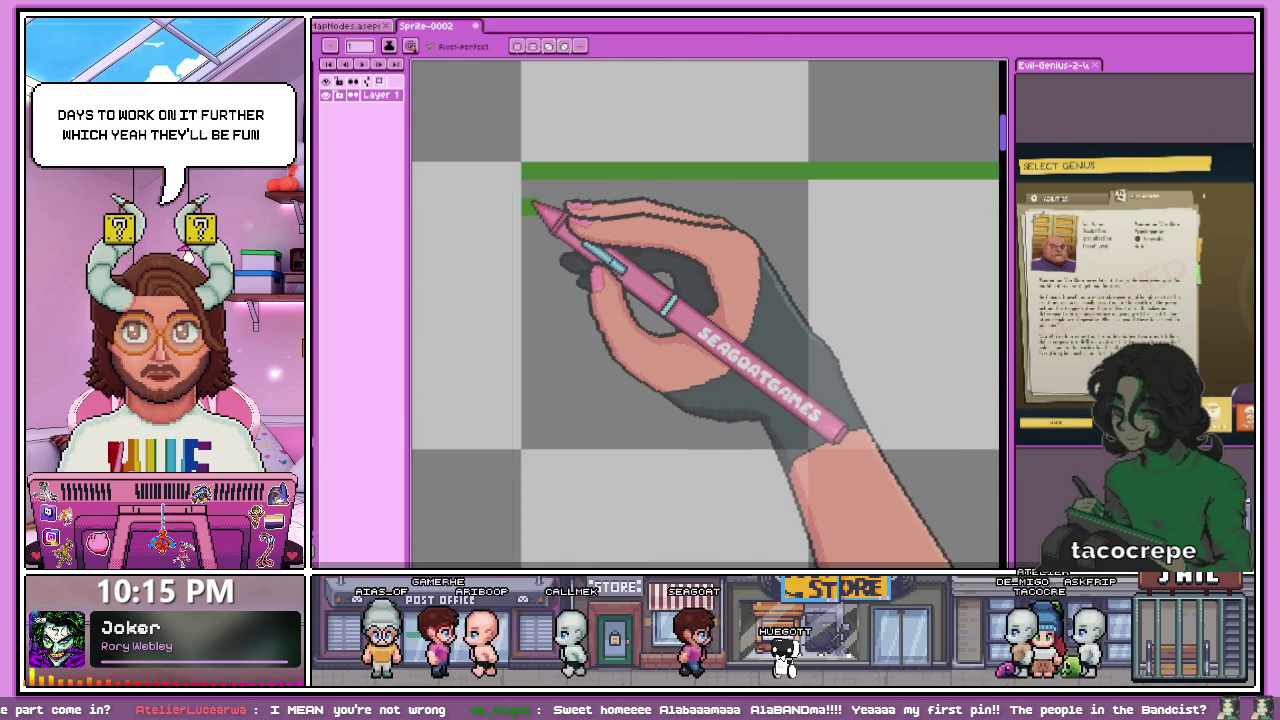
scroll(533, 220, down, 2)
scroll(520, 190, up, 3)
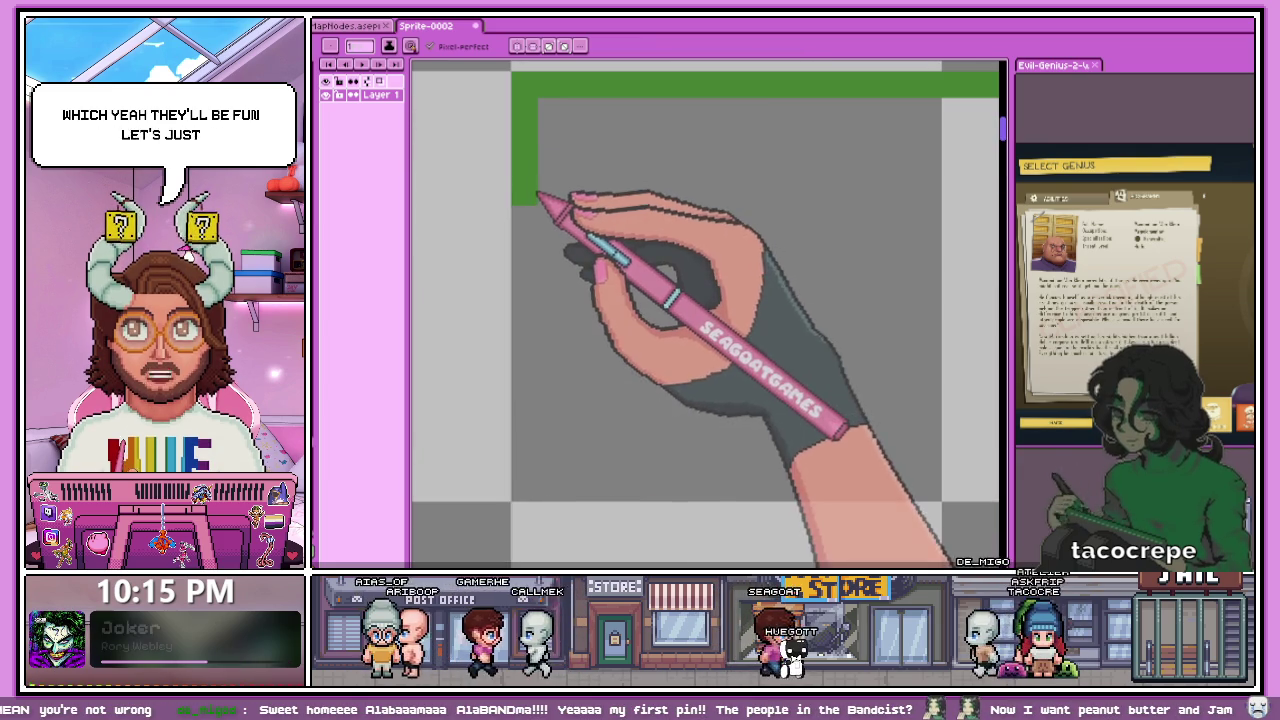
click(498, 111)
key(ctrl+z)
drag(551, 190, 578, 299)
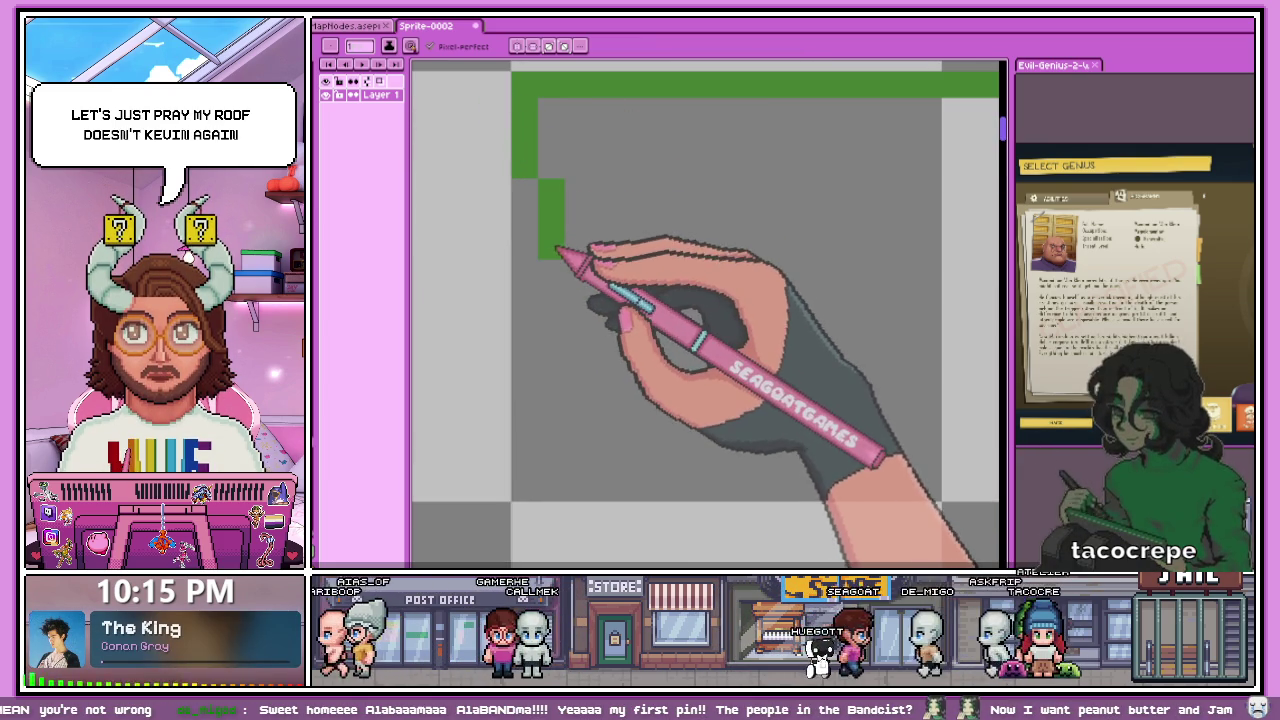
drag(590, 305, 598, 405)
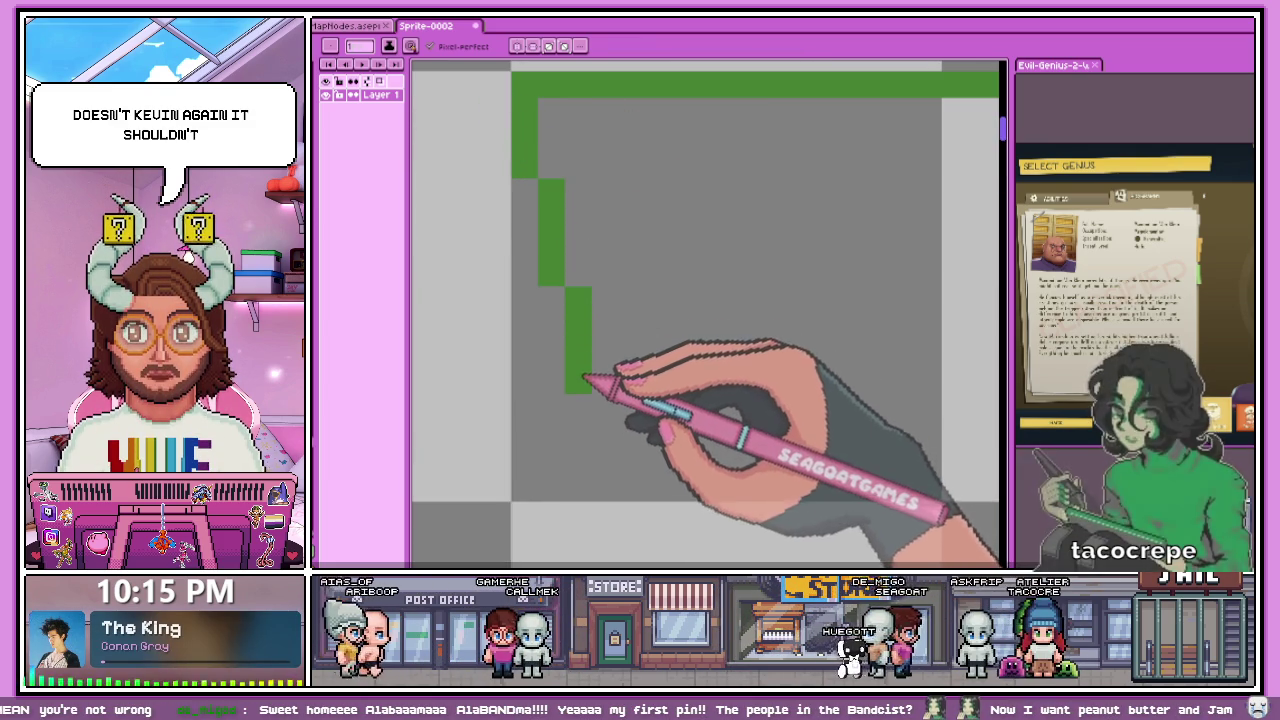
- Add single green pixels below the staircase and at its end to close the band outline
scroll(598, 405, down, 1)
scroll(600, 355, up, 1)
scroll(623, 380, down, 2)
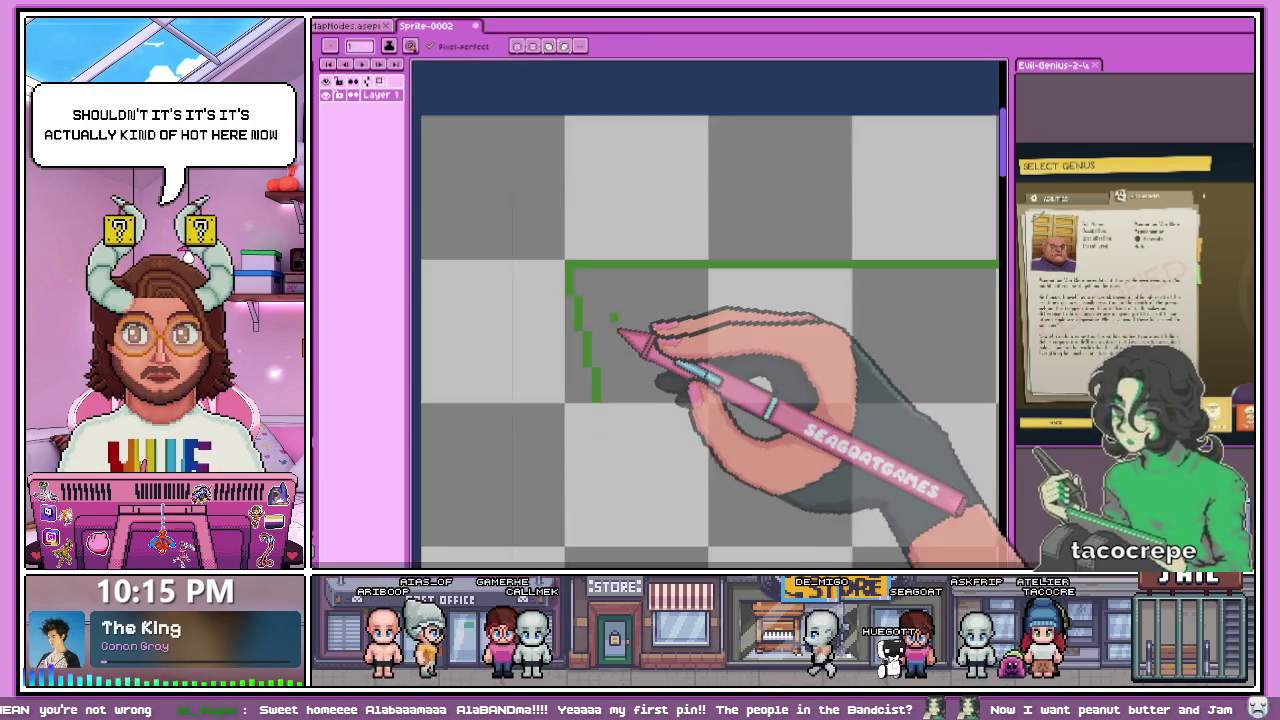
scroll(614, 400, down, 1)
scroll(612, 420, up, 1)
click(605, 407)
scroll(610, 428, up, 1)
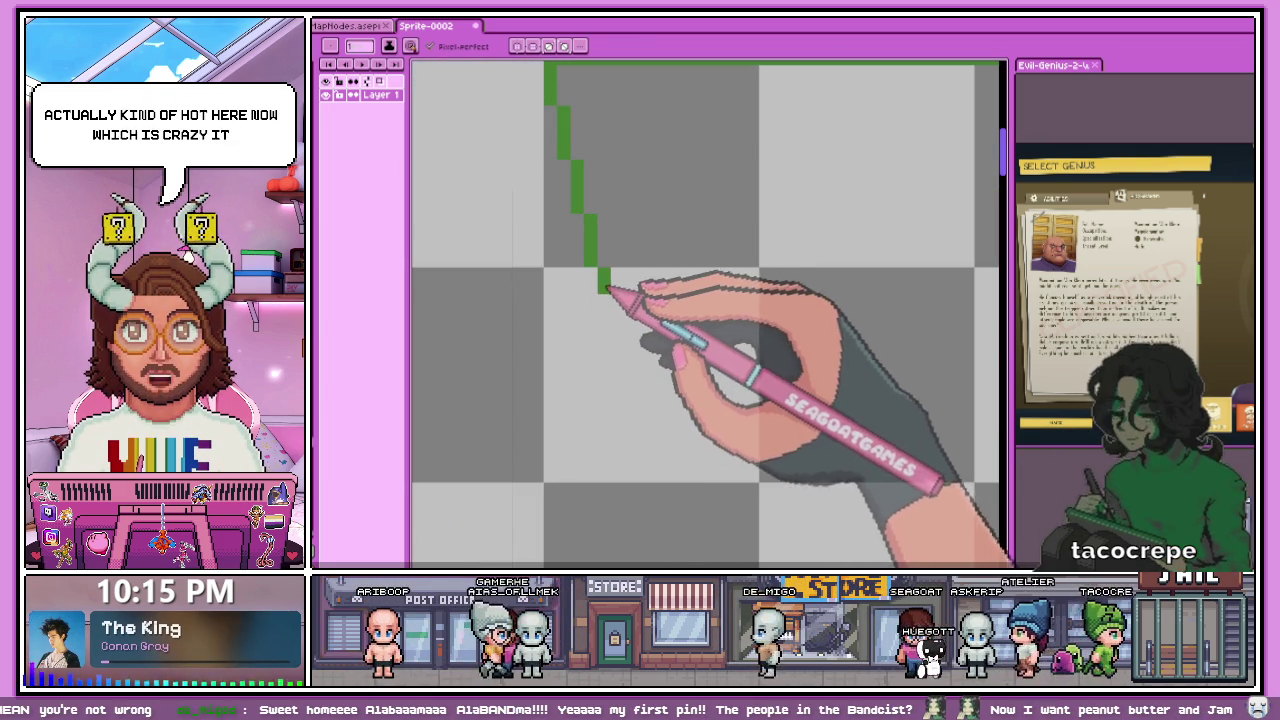
scroll(607, 305, down, 1)
click(611, 310)
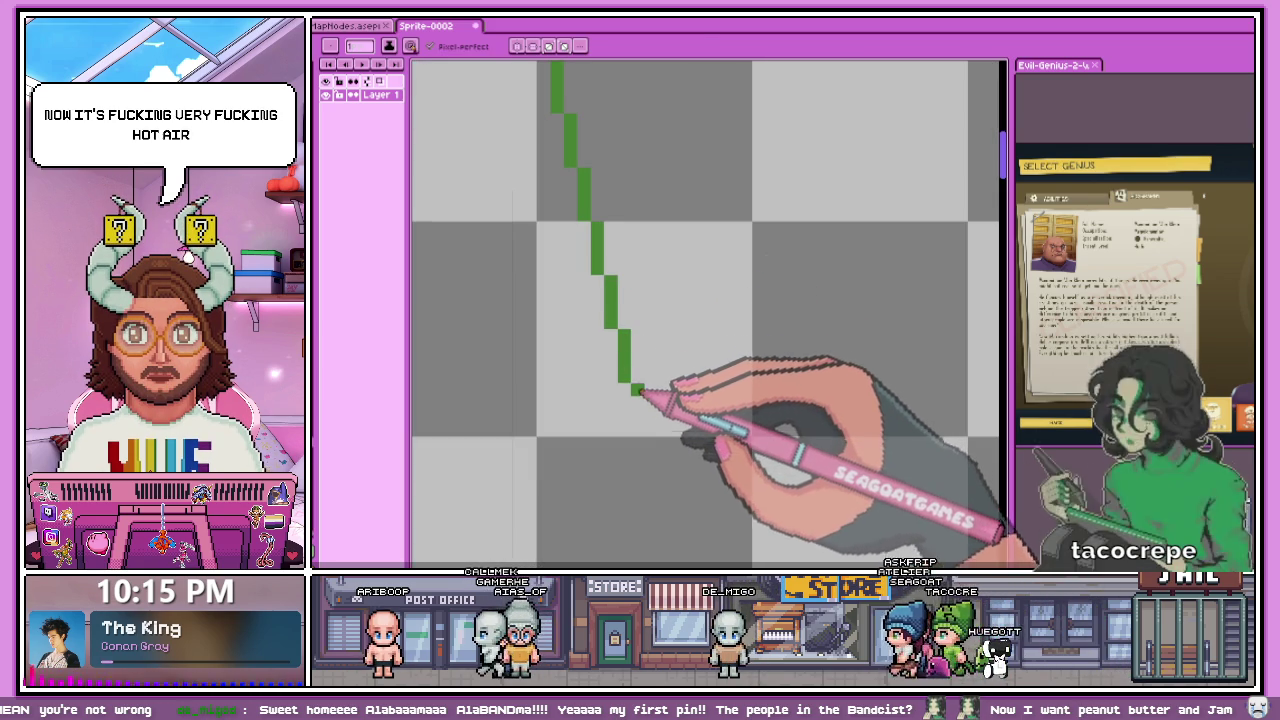
scroll(640, 405, down, 2)
scroll(643, 420, down, 1)
scroll(680, 434, up, 1)
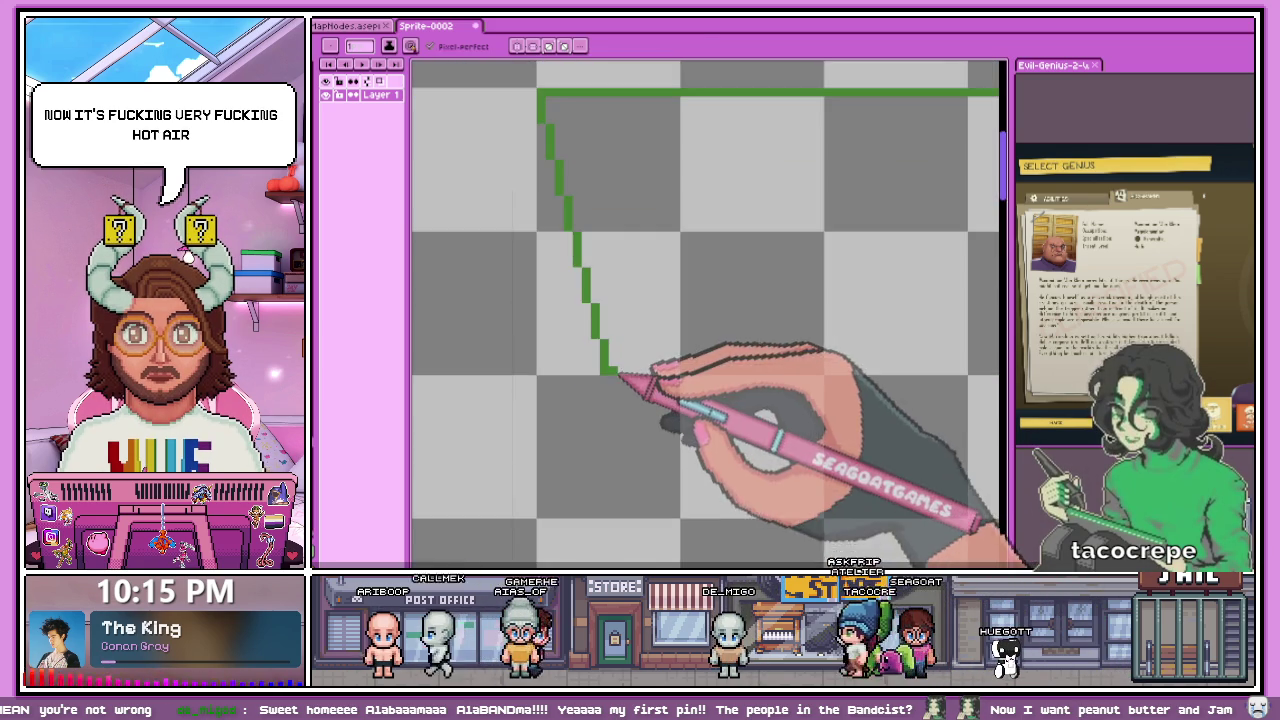
scroll(608, 369, down, 2)
scroll(585, 340, down, 2)
scroll(650, 360, down, 1)
scroll(840, 360, up, 2)
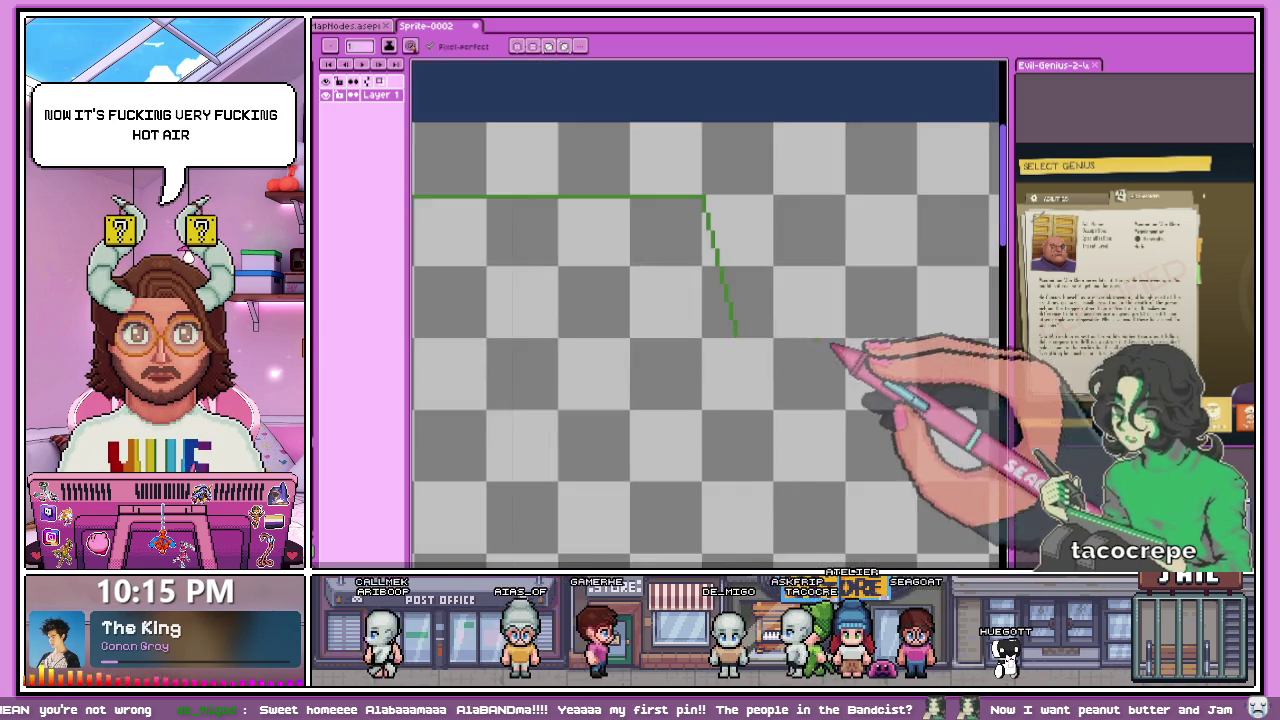
scroll(850, 355, up, 1)
scroll(600, 286, down, 2)
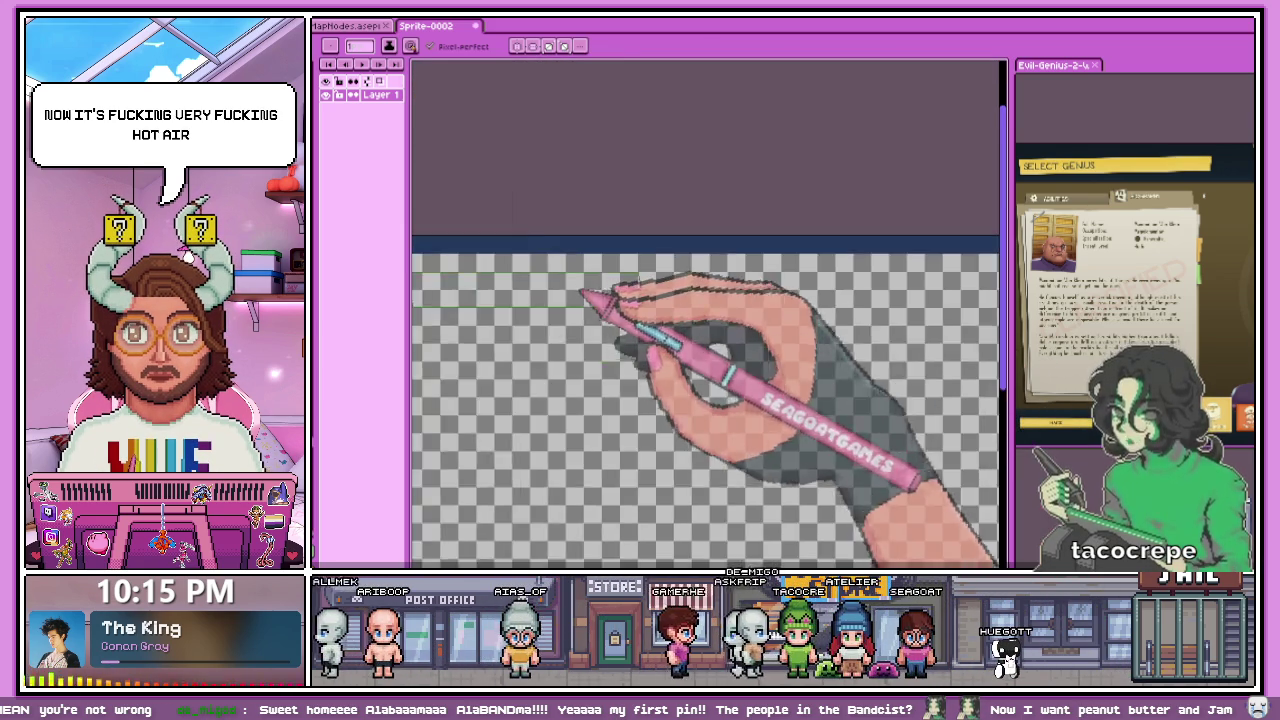
scroll(543, 280, down, 1)
scroll(565, 303, up, 1)
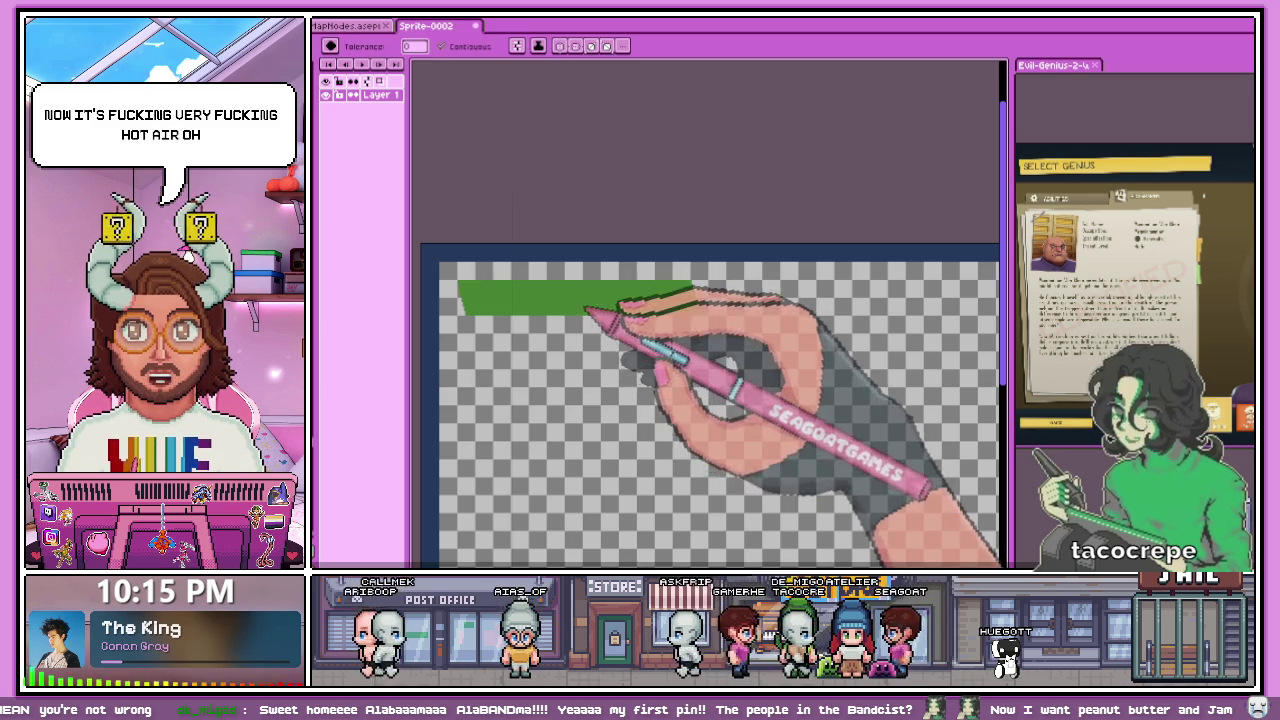
- Marquee-select the green band, move it left to X -3, and commit the move
key(m)
mouse_move(452, 268)
mouse_down()
mouse_move(732, 336)
mouse_move(708, 335)
mouse_up()
scroll(480, 290, down, 1)
scroll(528, 294, up, 2)
scroll(600, 270, down, 1)
scroll(600, 270, up, 2)
drag(900, 177, 779, 177)
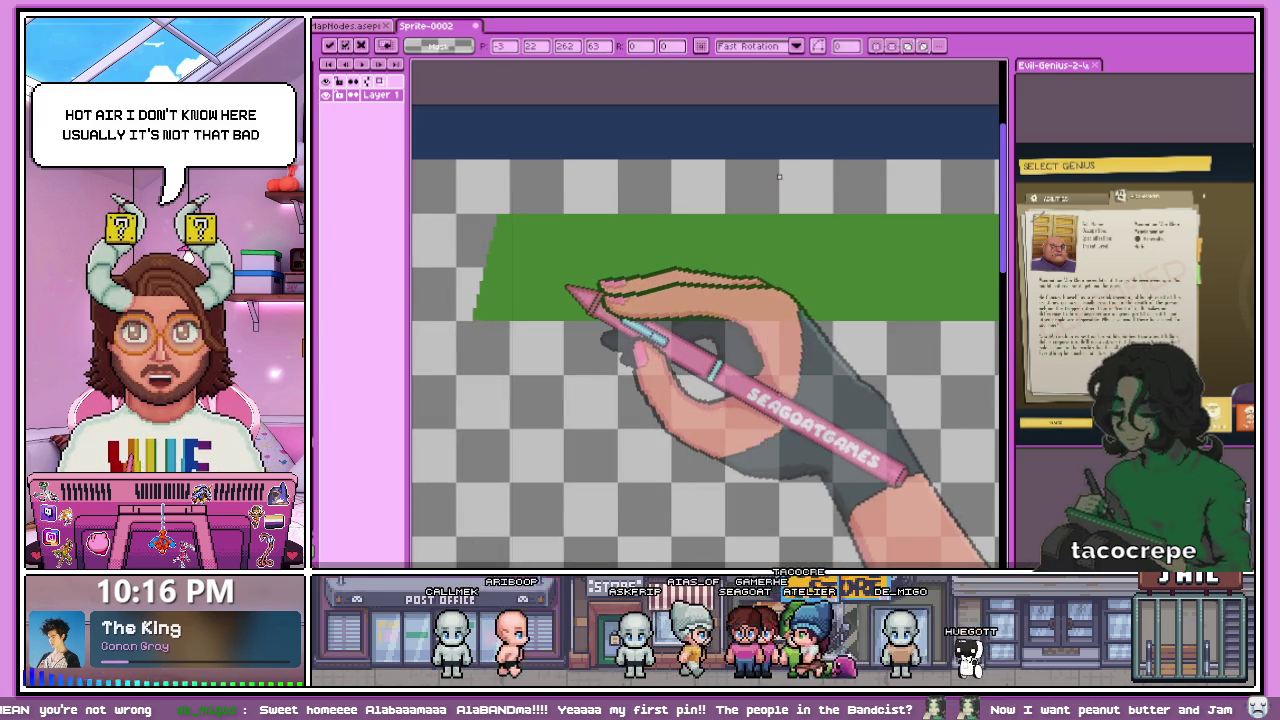
scroll(762, 177, down, 1)
click(728, 408)
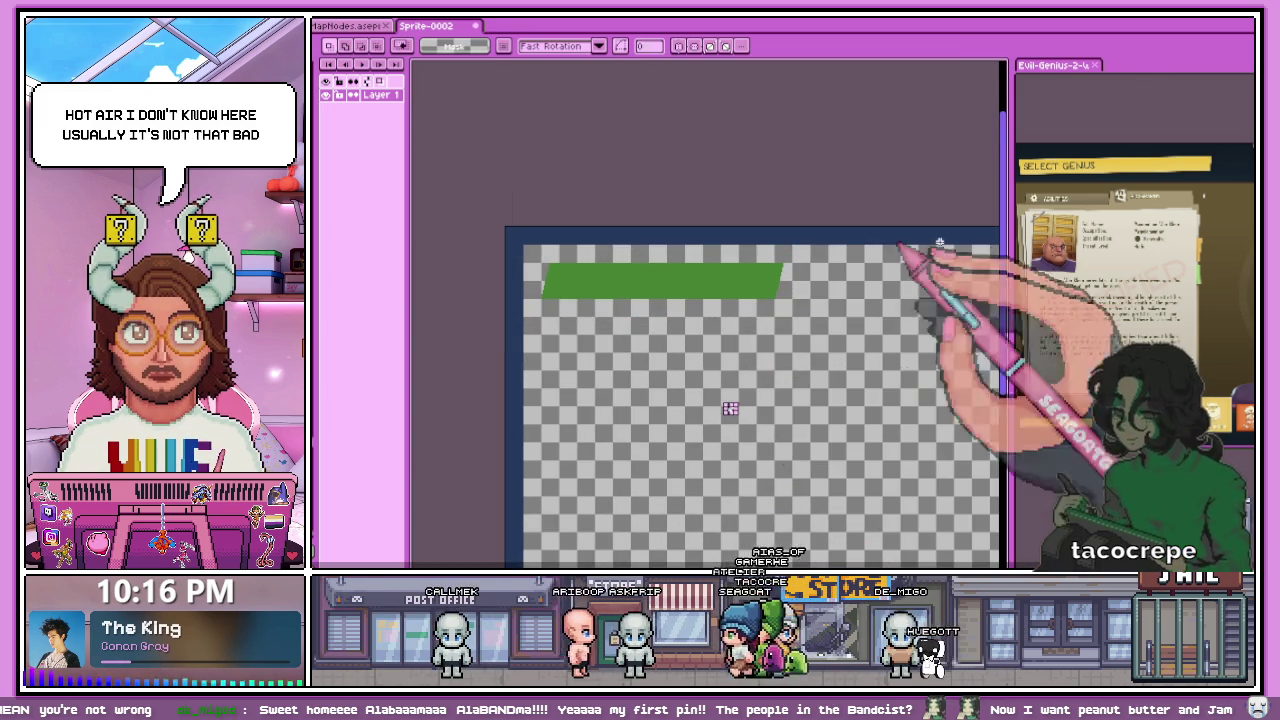
- Paint-bucket the left transparent area inside the blue frame with dark brown
scroll(586, 271, down, 1)
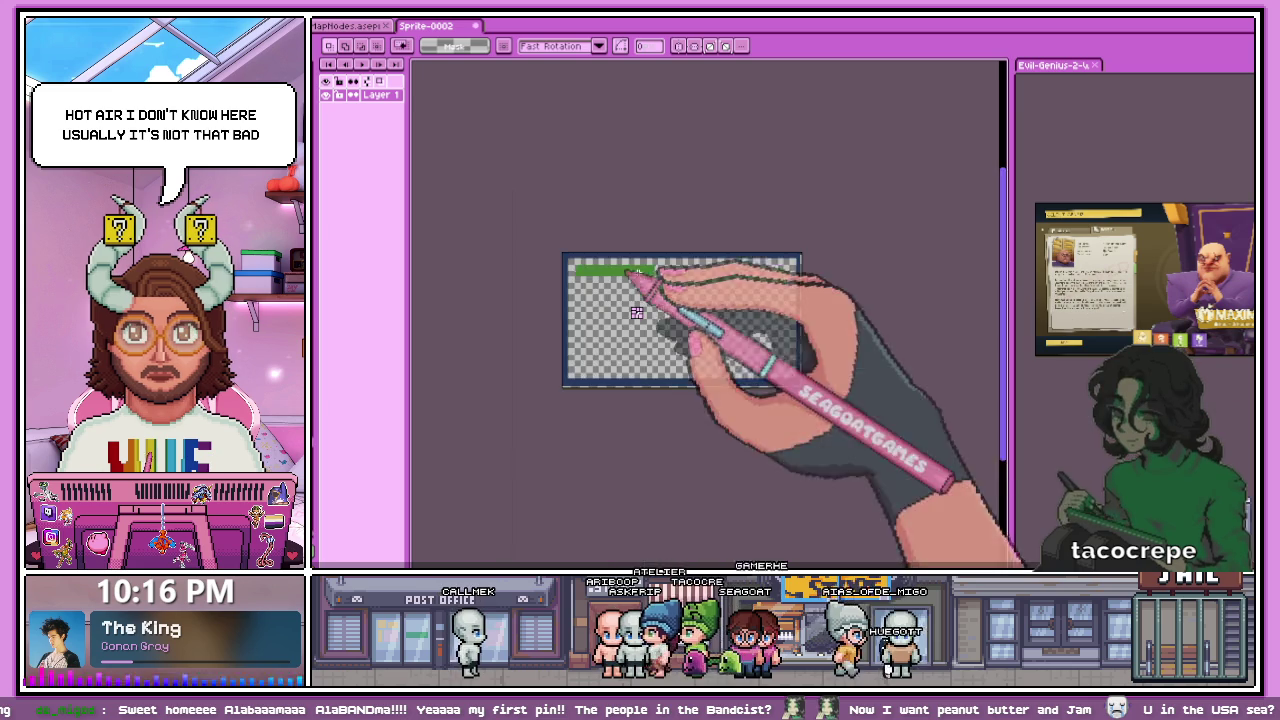
scroll(749, 320, down, 1)
scroll(682, 308, up, 1)
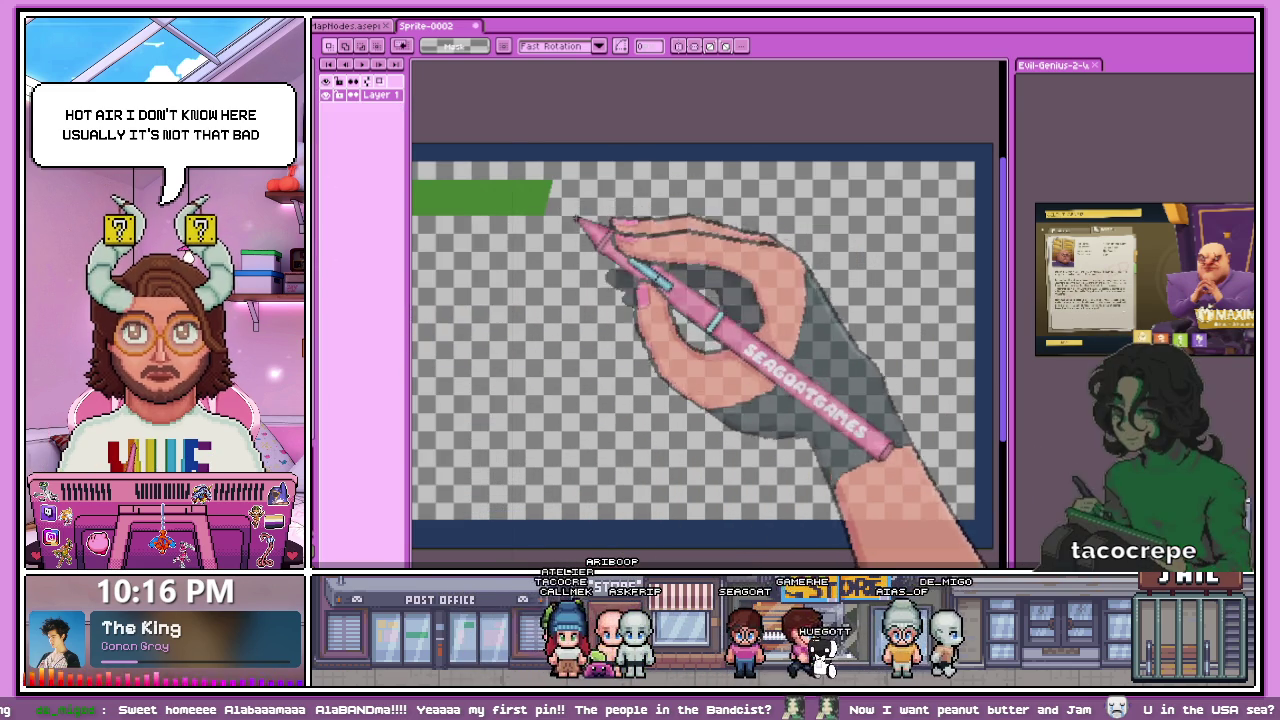
key(b)
scroll(640, 185, up, 2)
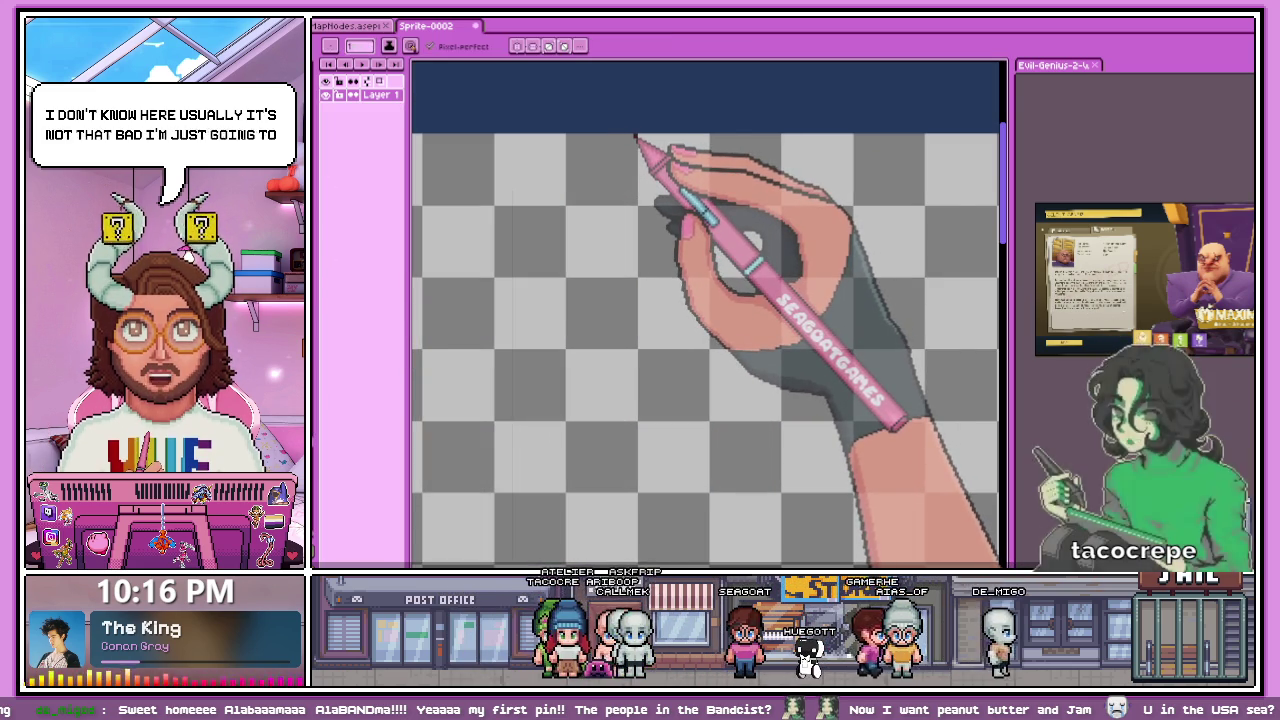
scroll(660, 133, down, 2)
scroll(648, 294, up, 2)
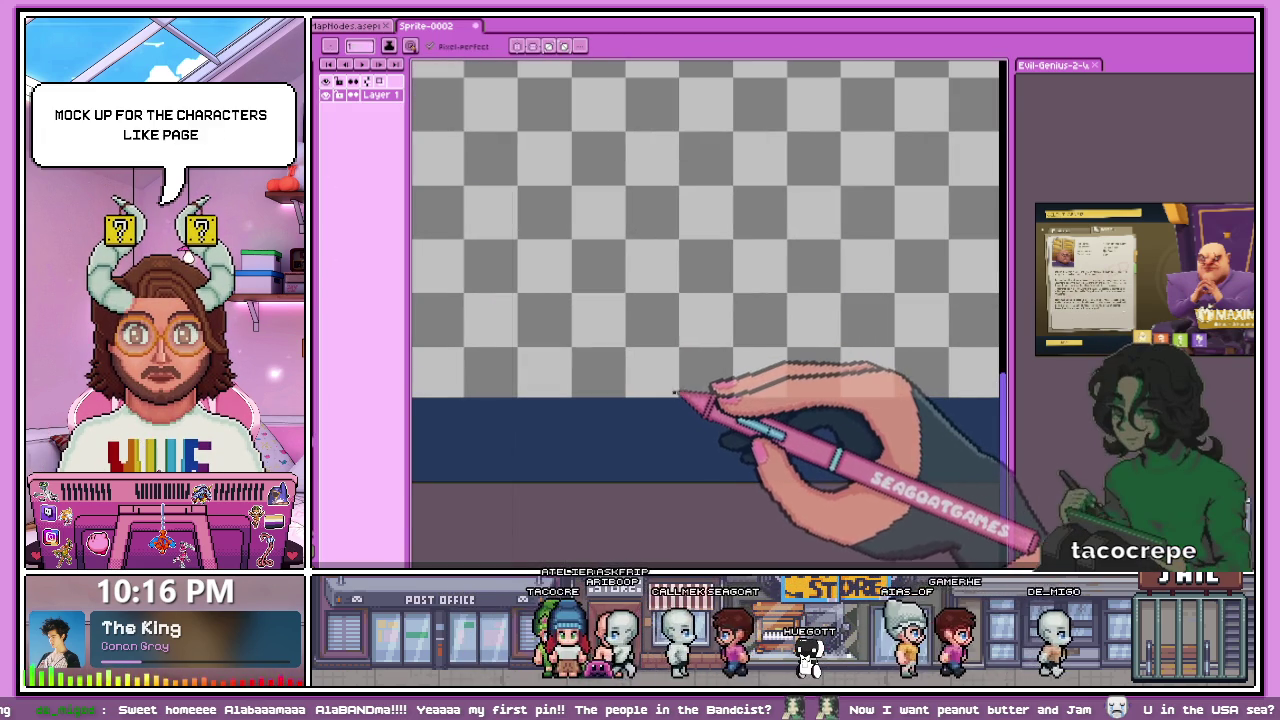
scroll(683, 397, down, 2)
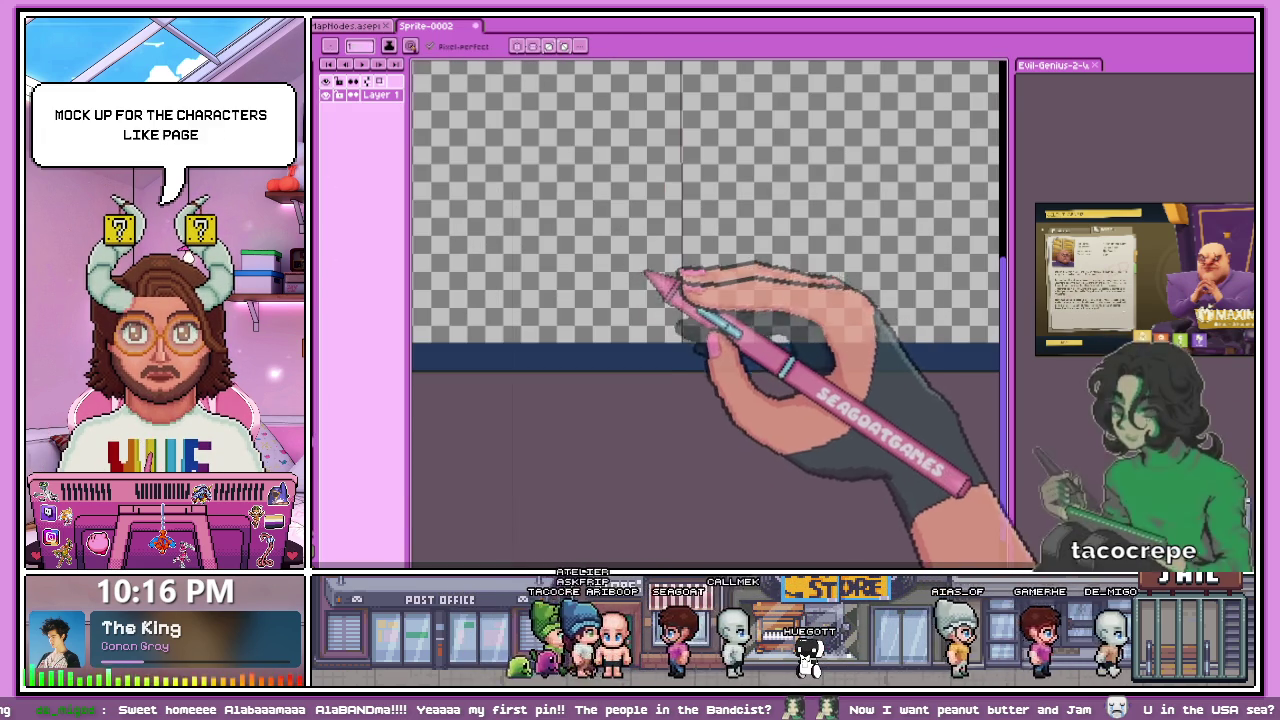
key(g)
click(640, 268)
scroll(643, 304, down, 3)
scroll(650, 262, up, 2)
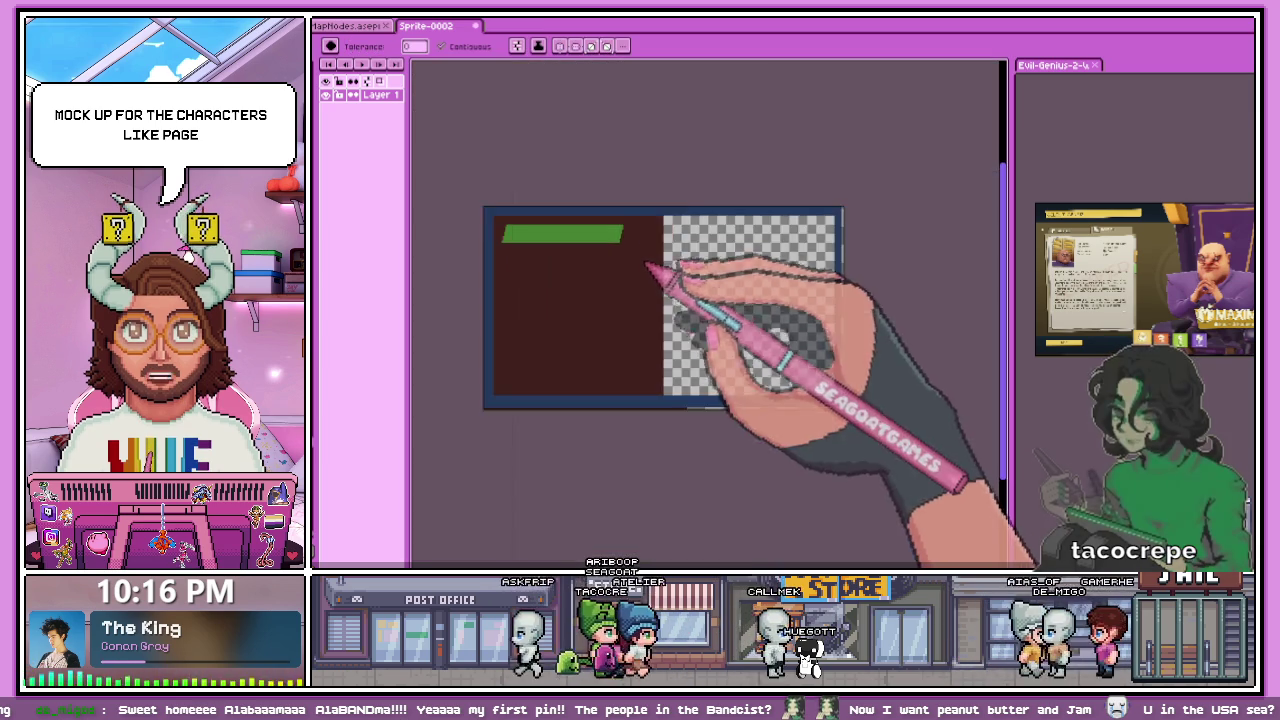
scroll(660, 270, up, 2)
key(m)
scroll(651, 200, up, 2)
- Move the green band's right end further right and stretch green across the gap into one bar
mouse_move(536, 180)
mouse_down()
mouse_move(614, 309)
mouse_move(633, 316)
mouse_up()
drag(578, 258, 788, 258)
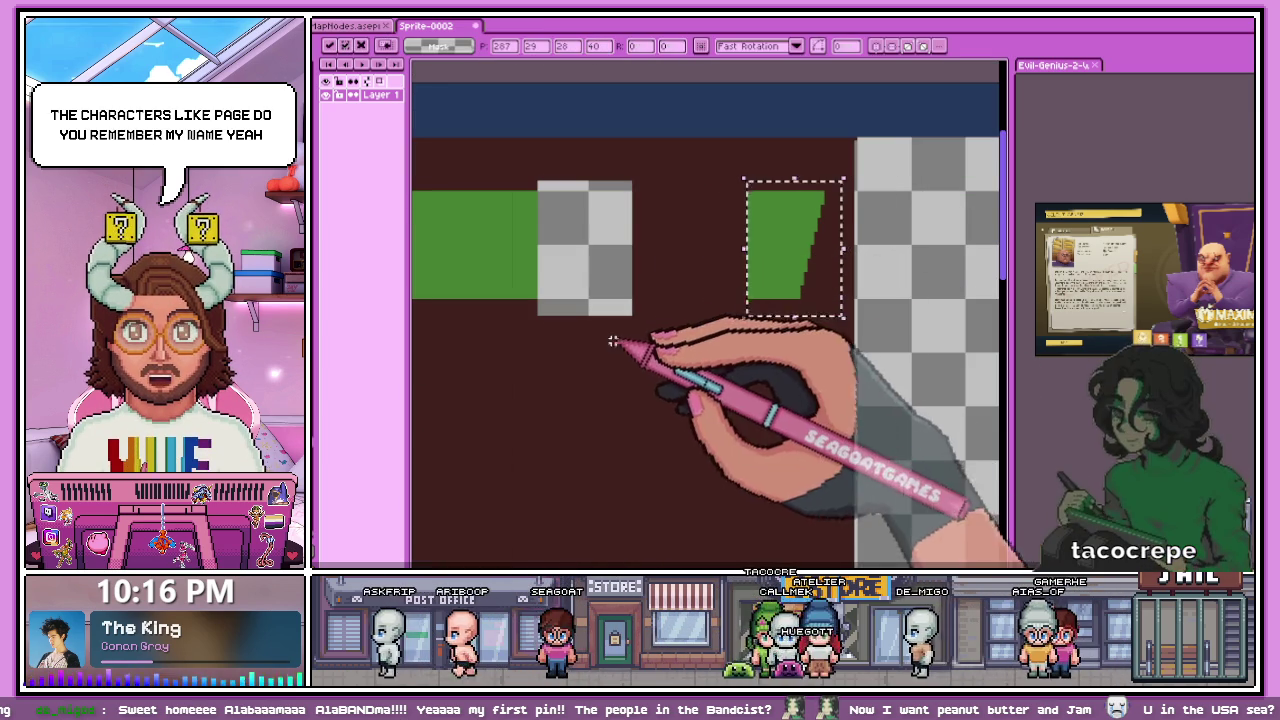
key(ctrl+d)
drag(535, 286, 538, 294)
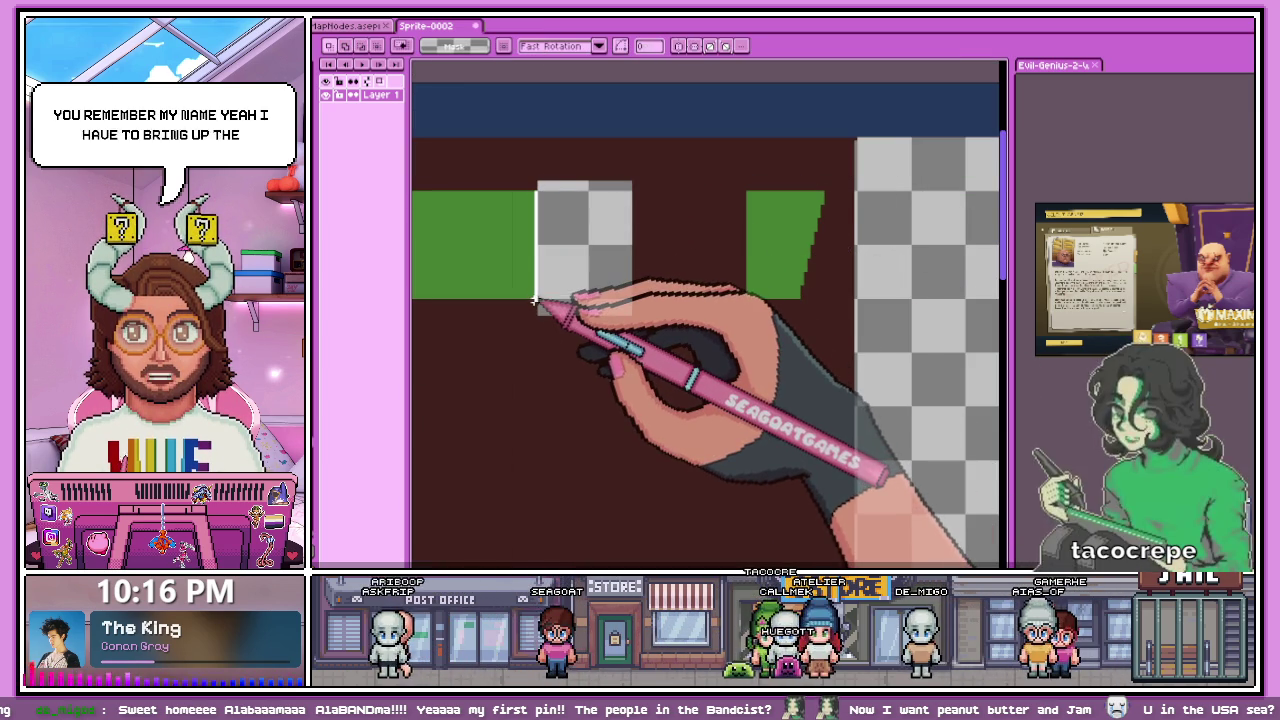
drag(538, 294, 971, 263)
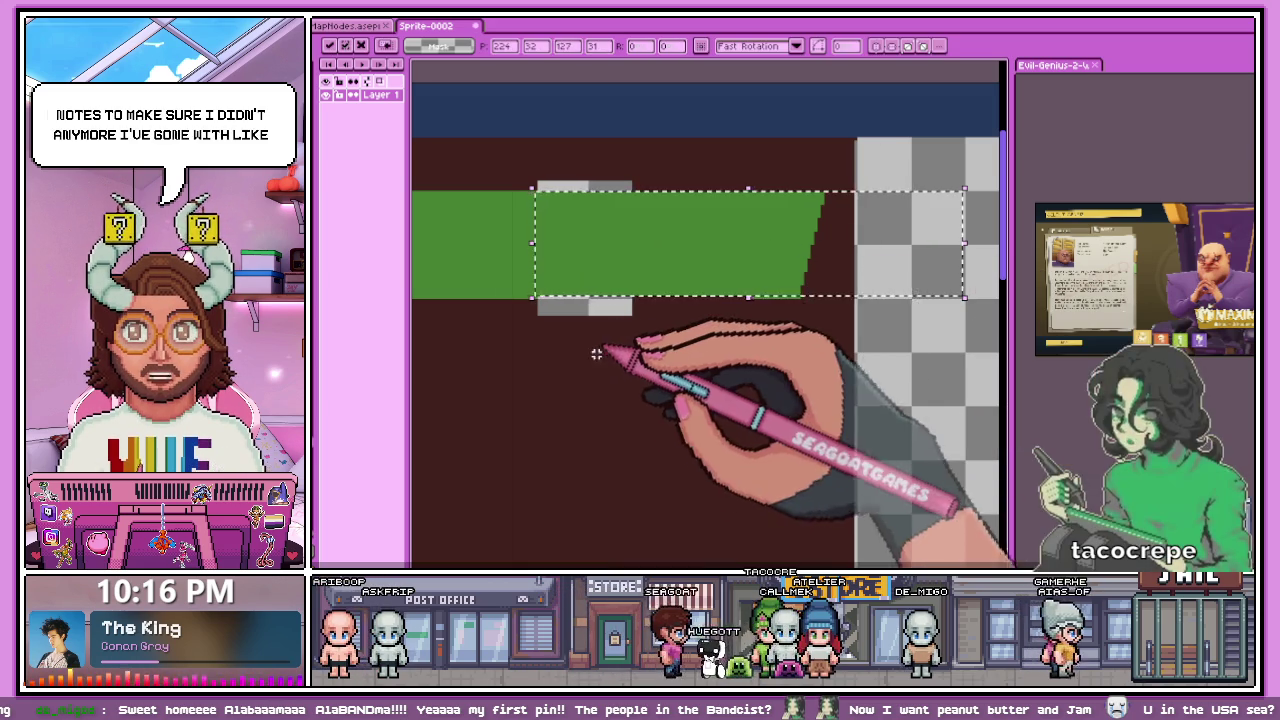
key(ctrl+d)
- Delete the left part of the green bar
scroll(757, 251, up, 1)
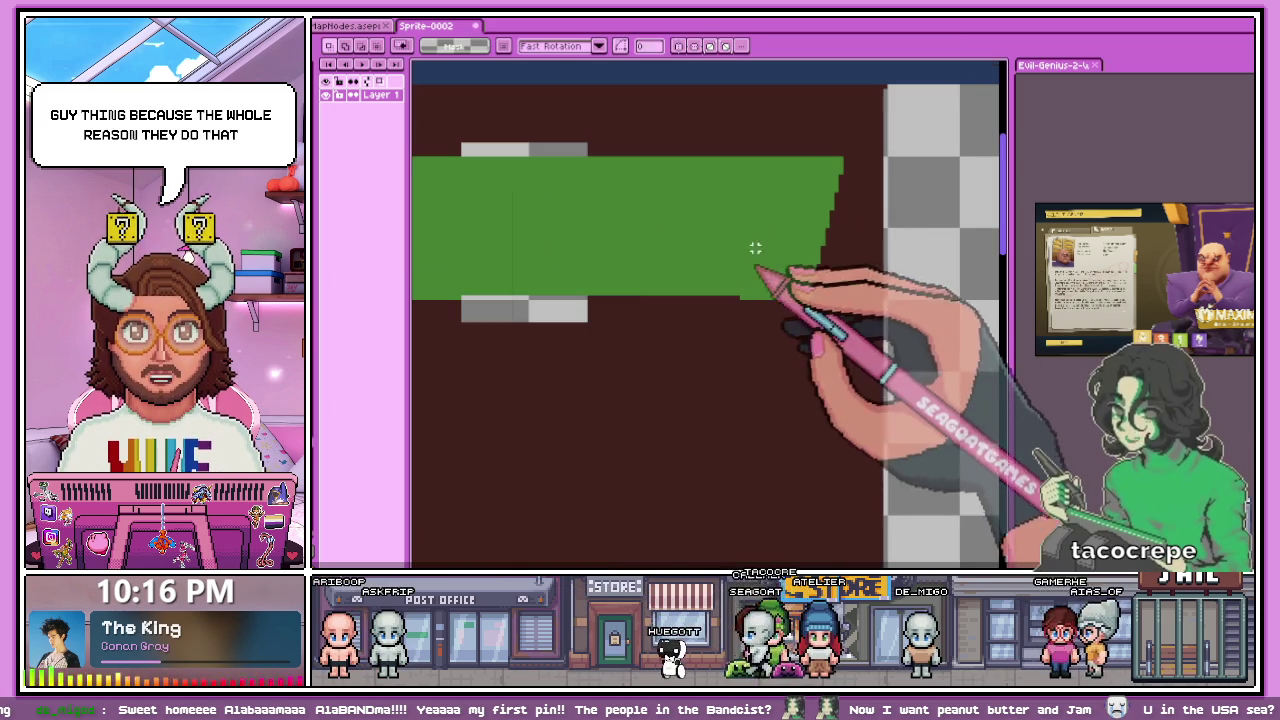
scroll(756, 242, down, 2)
scroll(752, 260, up, 2)
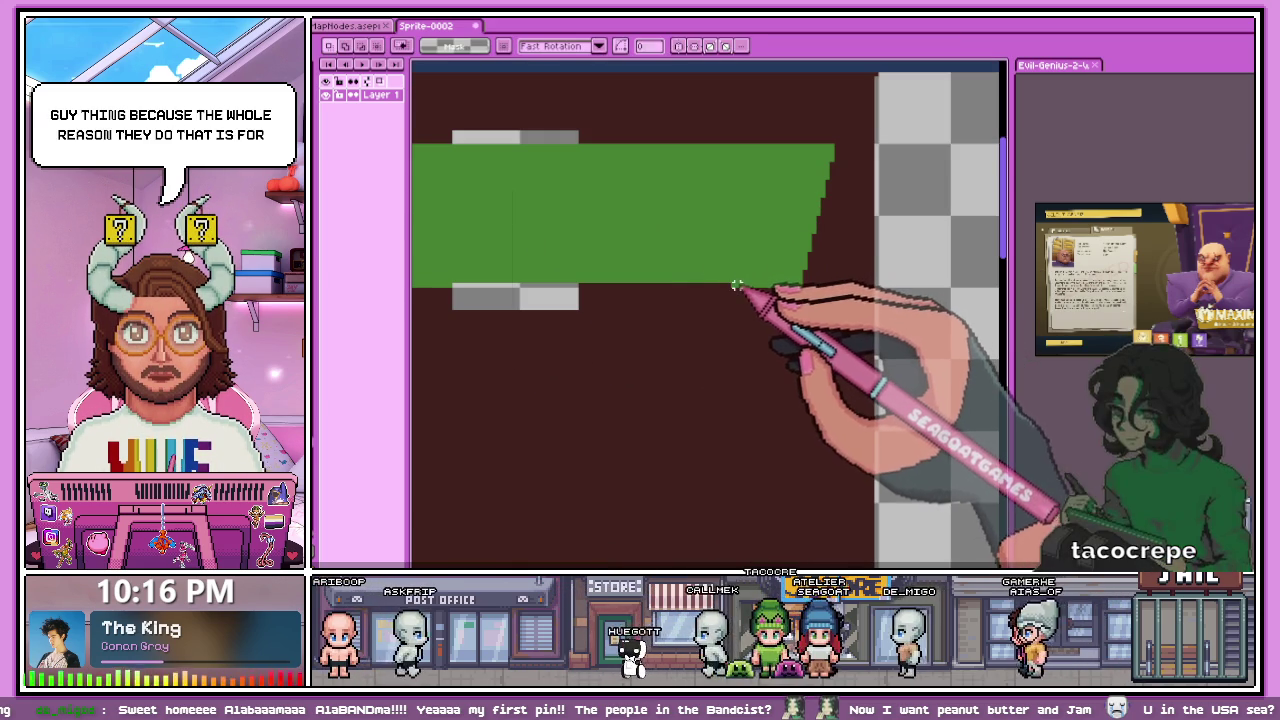
drag(452, 143, 741, 292)
key(Delete)
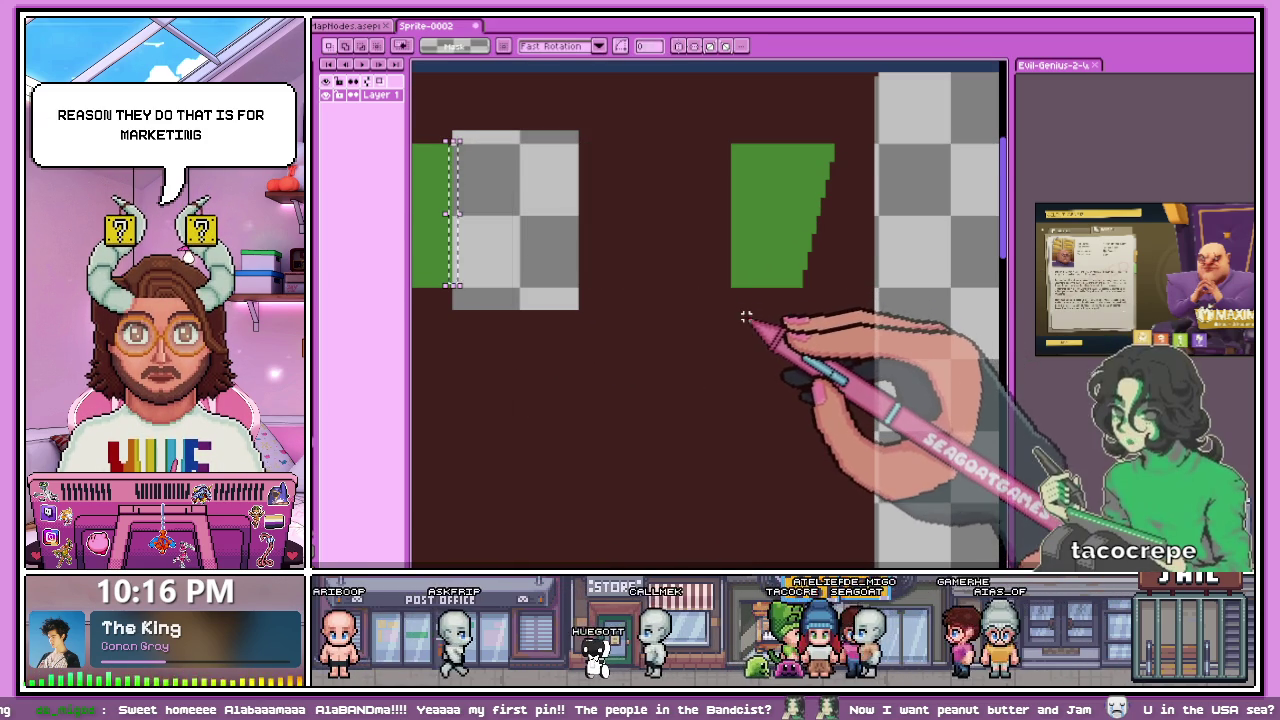
- Draw green Pencil lines along the bar's top and bottom edges to outline it
scroll(746, 276, down, 2)
scroll(740, 278, down, 1)
scroll(730, 282, down, 2)
scroll(712, 288, up, 3)
scroll(725, 265, up, 2)
scroll(545, 188, down, 2)
scroll(600, 200, up, 3)
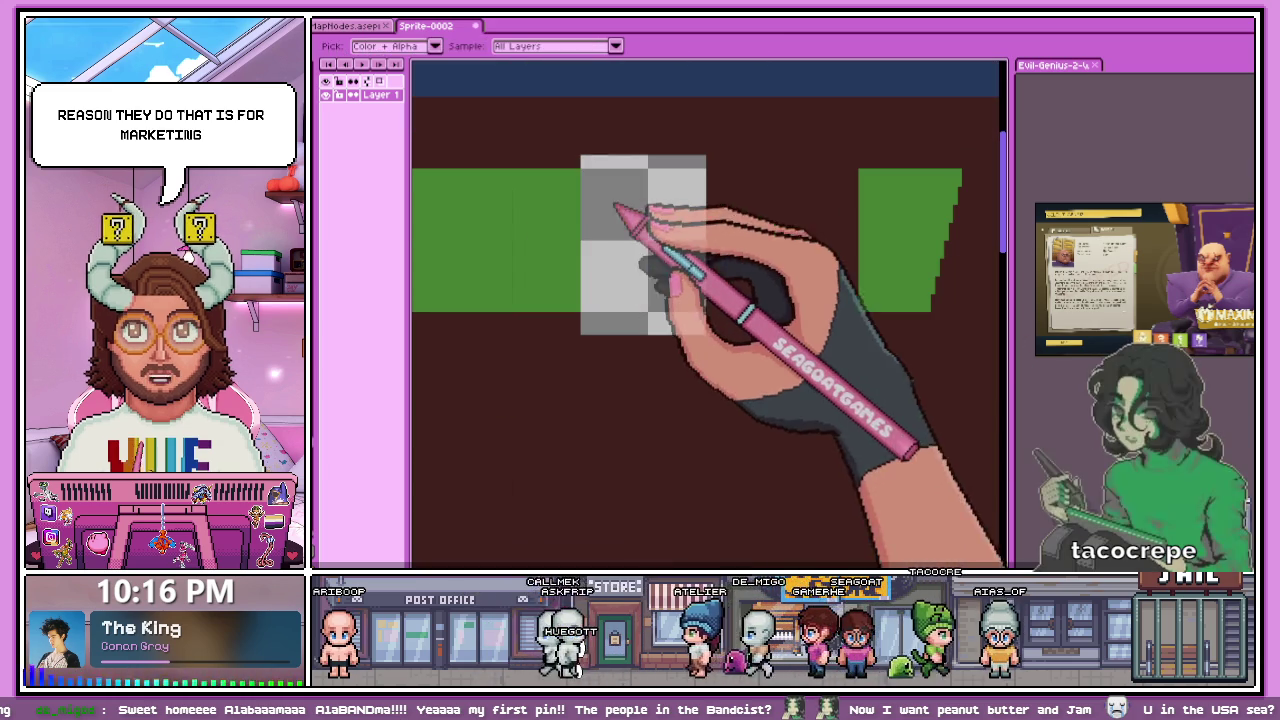
scroll(590, 180, up, 2)
scroll(586, 195, down, 1)
scroll(700, 210, down, 2)
key(b)
scroll(866, 226, up, 2)
shift+click(809, 210)
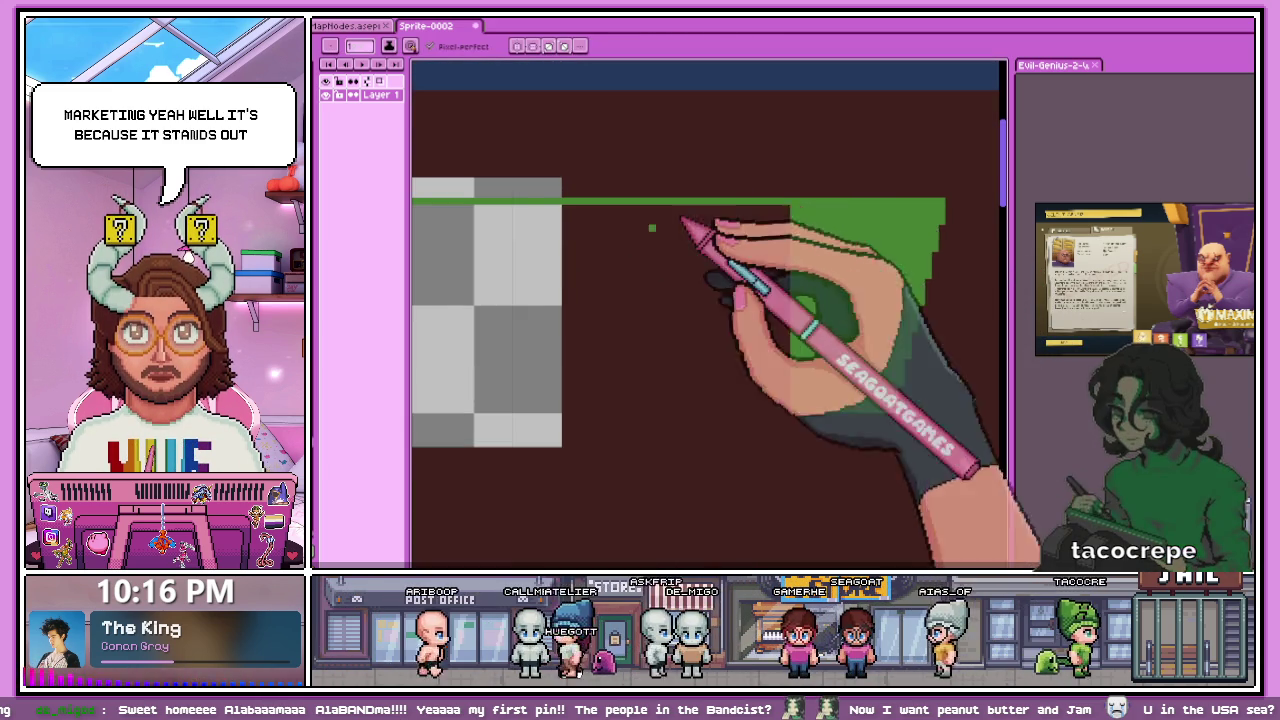
scroll(700, 300, down, 1)
scroll(488, 364, up, 1)
shift+click(800, 353)
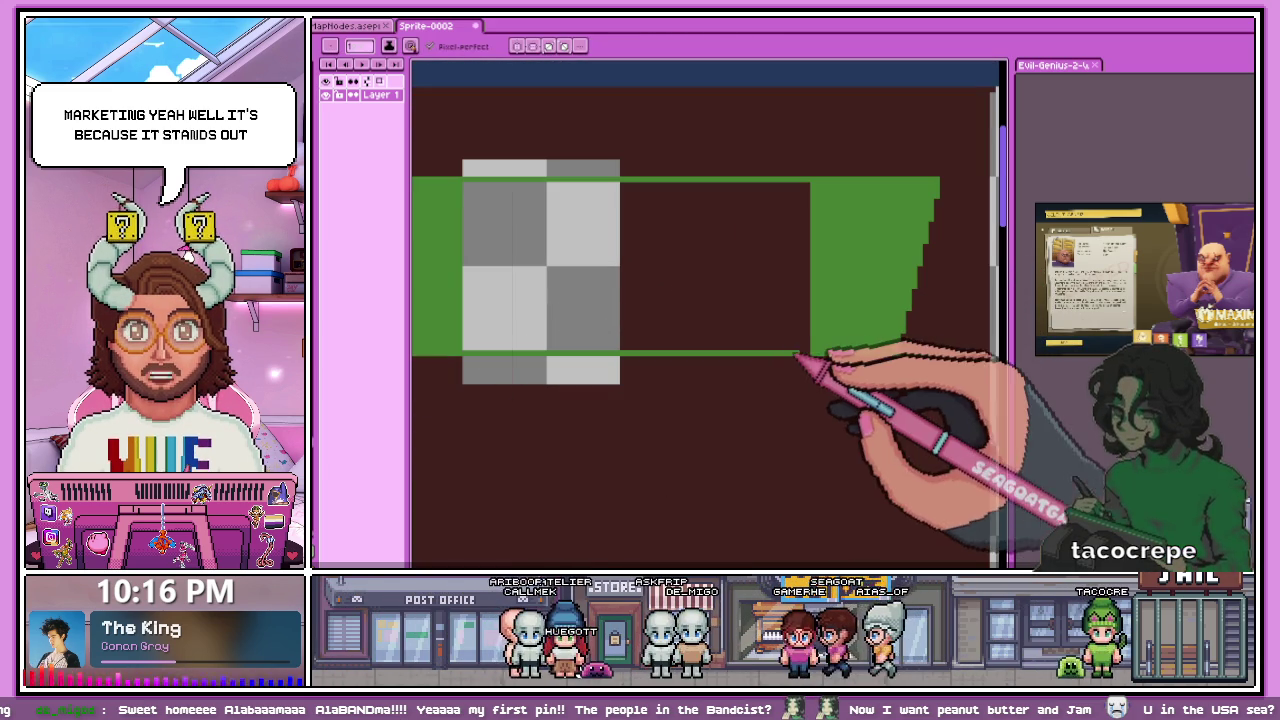
- Fill the green outline solid green with the Paint Bucket
key(g)
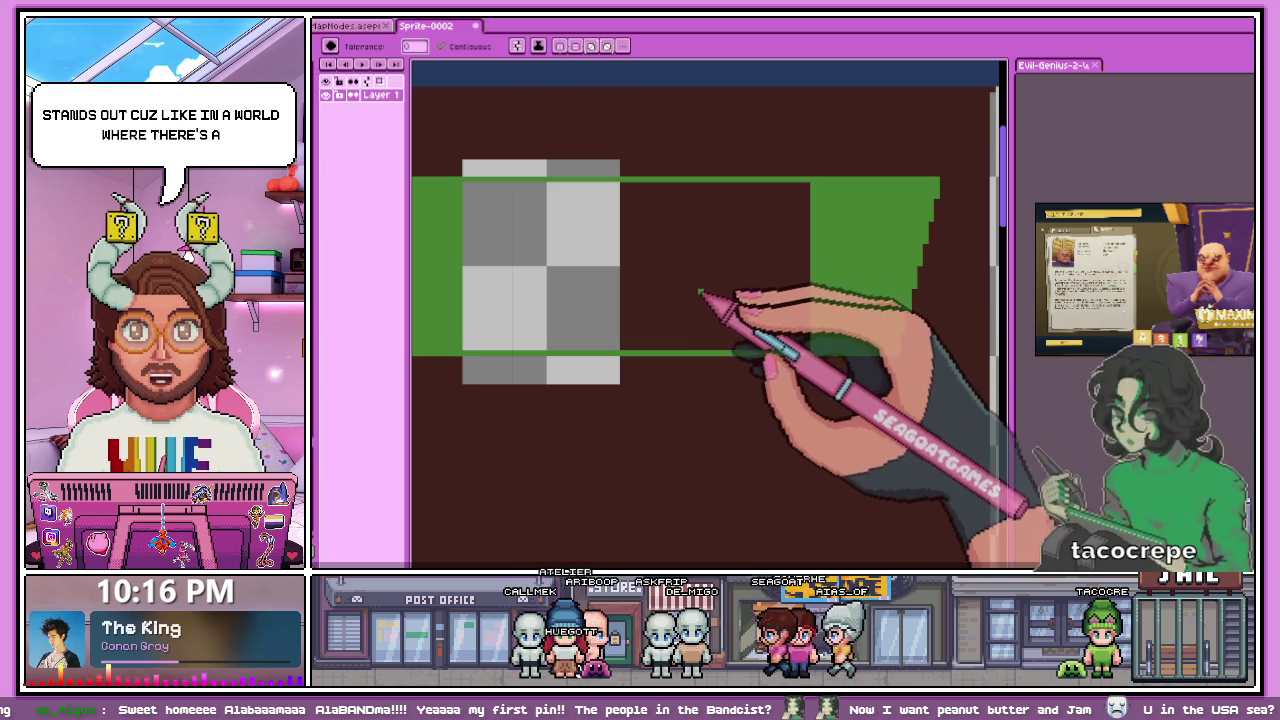
click(650, 290)
scroll(553, 283, down, 1)
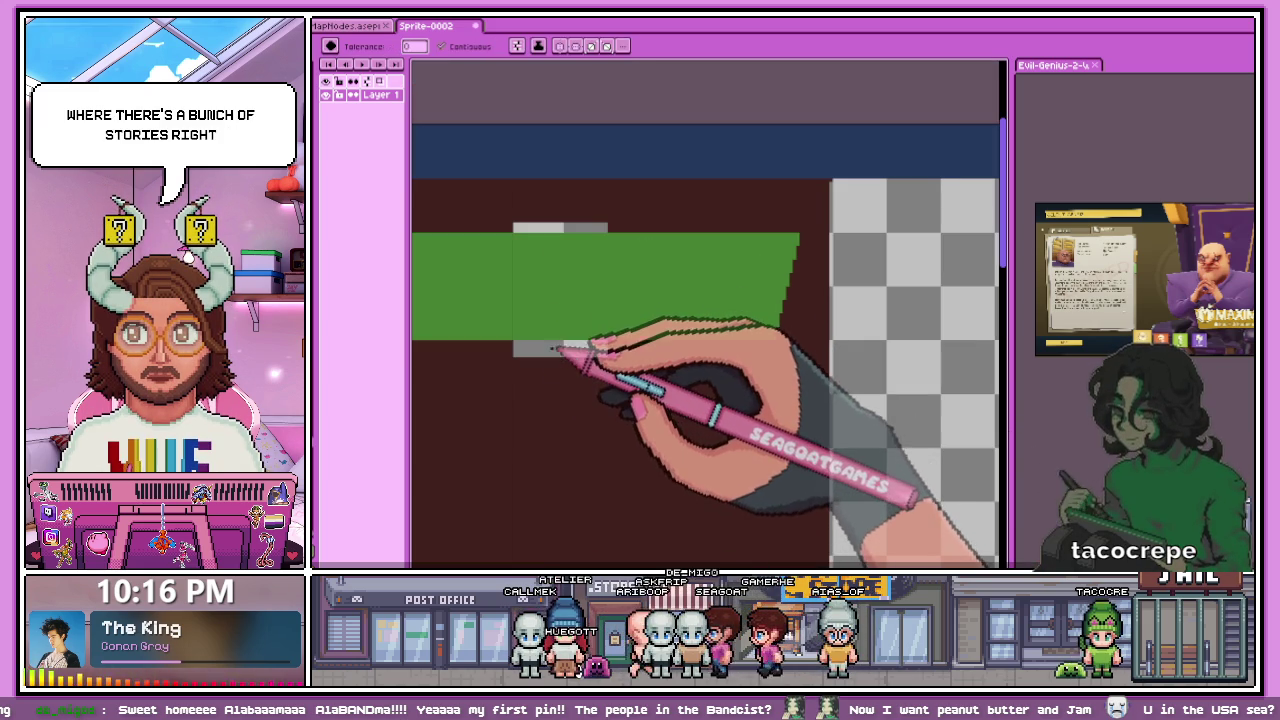
scroll(573, 235, down, 3)
scroll(573, 237, down, 2)
scroll(600, 260, up, 1)
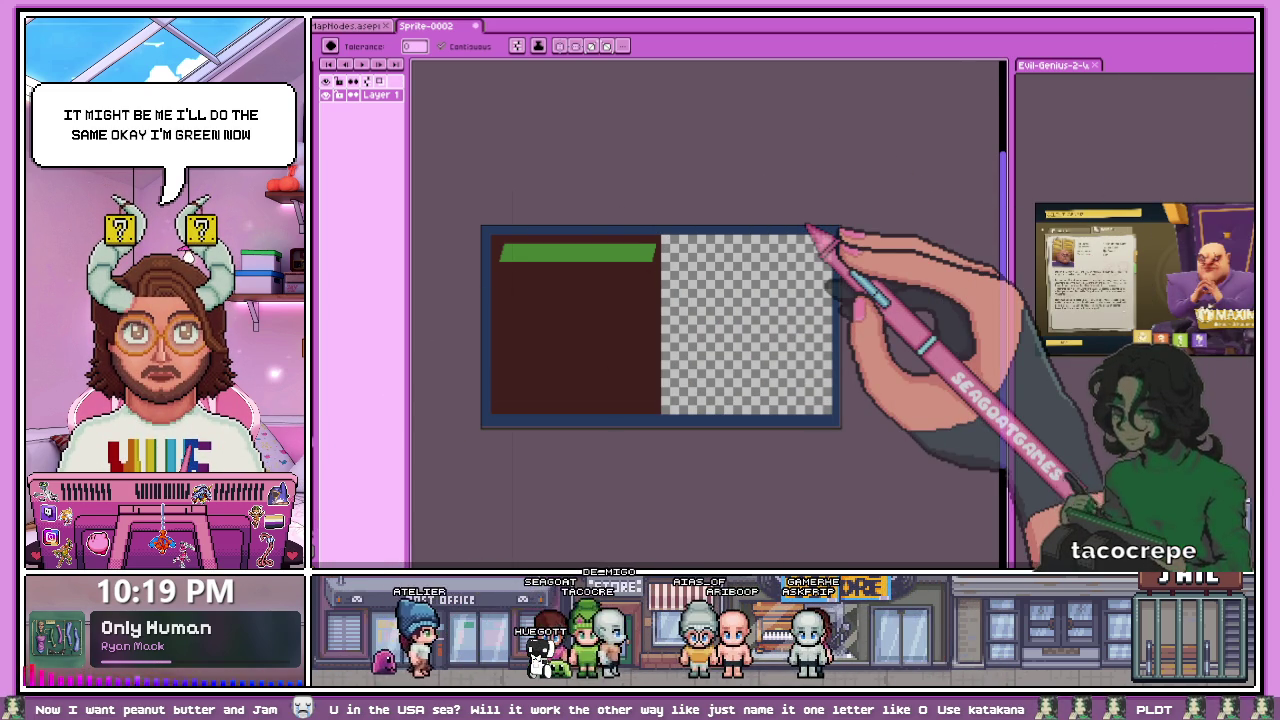
- Draw two vertical green pixel bars left of the band with the Pencil
scroll(500, 253, up, 2)
scroll(500, 253, up, 3)
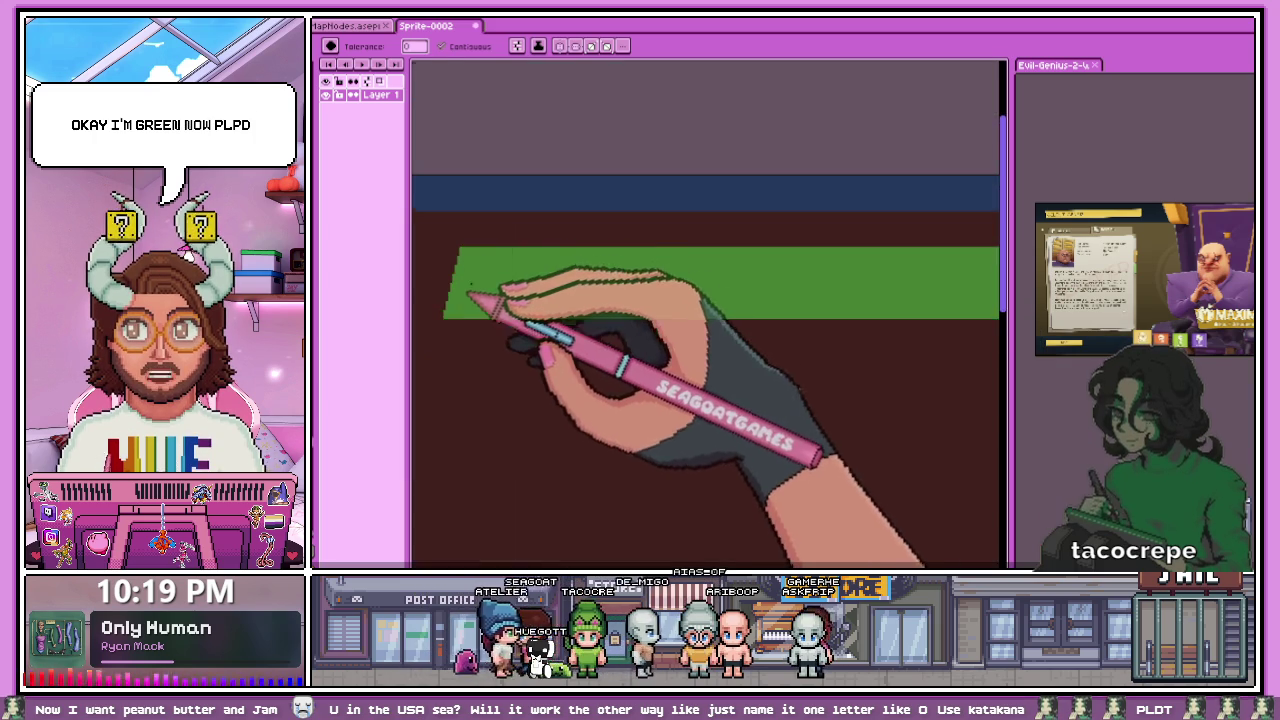
scroll(455, 295, down, 2)
scroll(490, 245, up, 4)
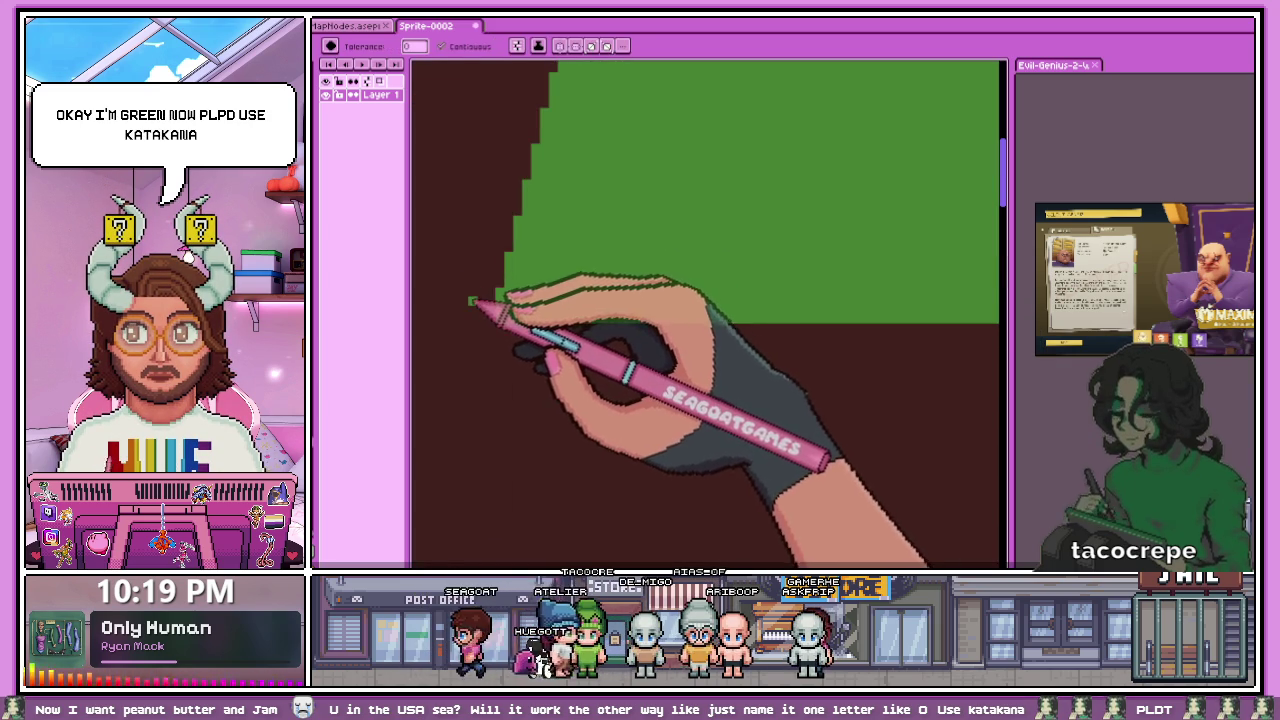
key(b)
scroll(480, 291, up, 2)
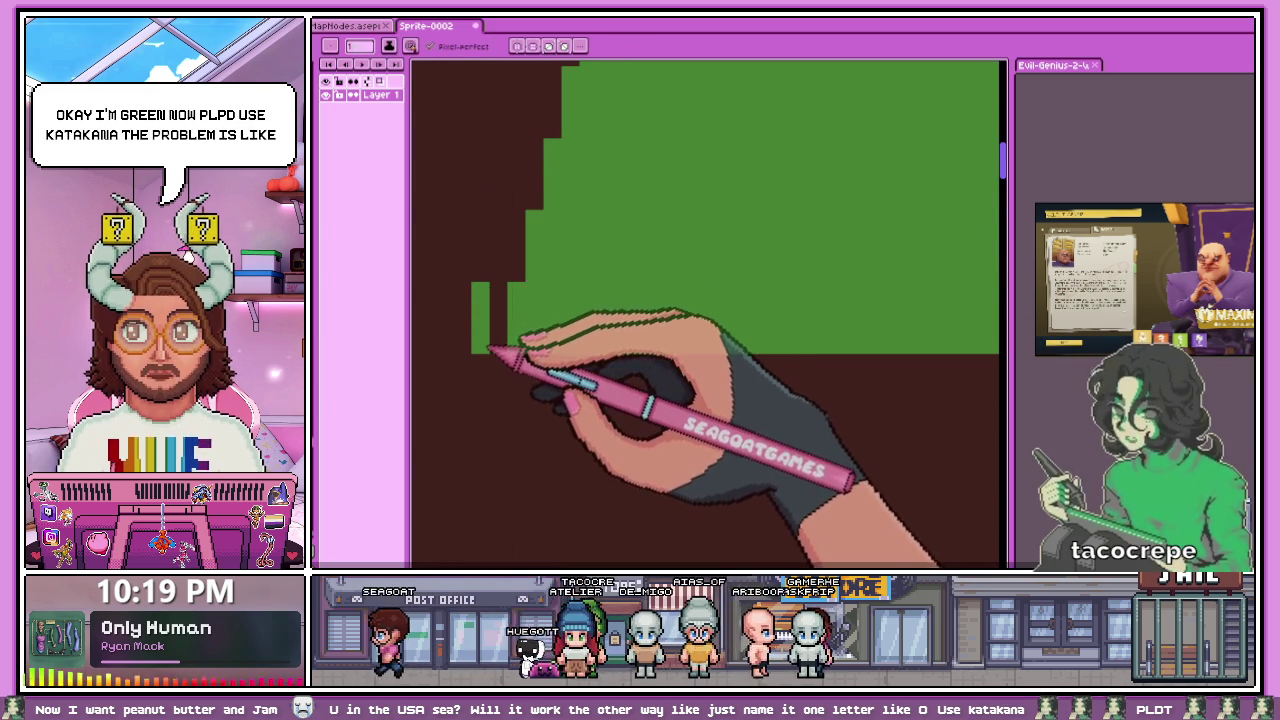
scroll(458, 304, down, 2)
scroll(466, 309, up, 1)
scroll(475, 300, up, 2)
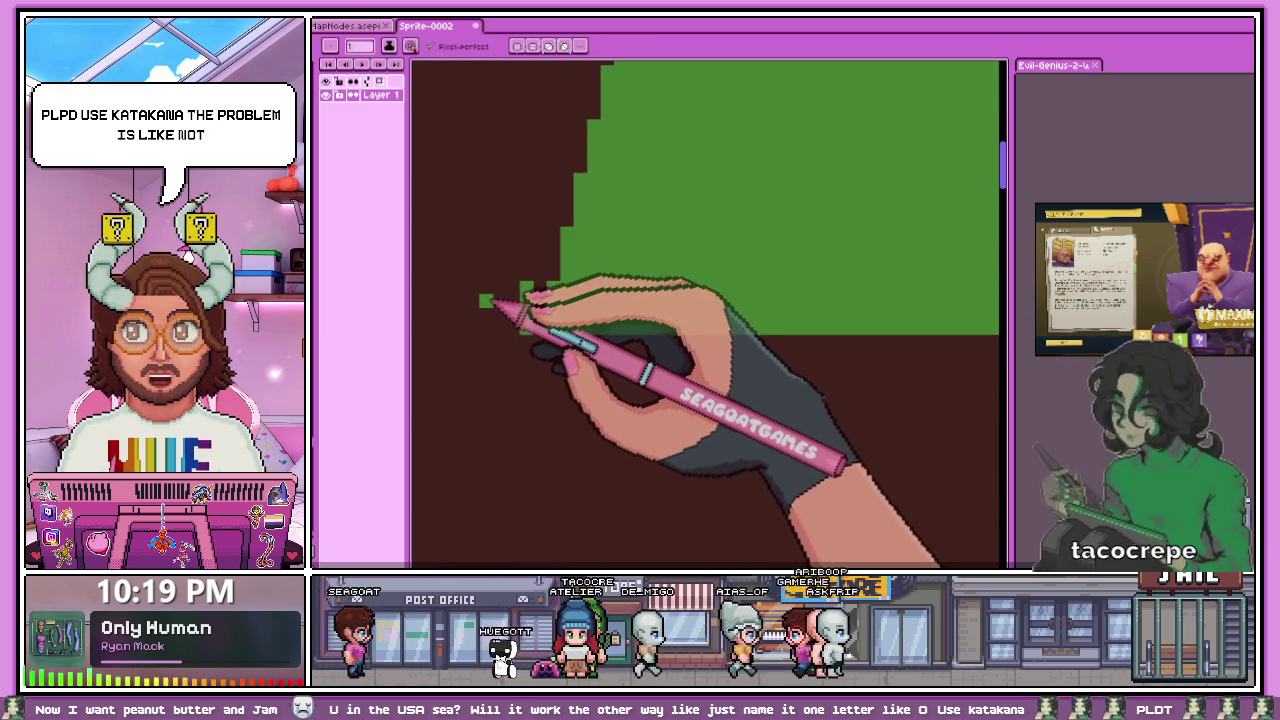
drag(499, 288, 499, 330)
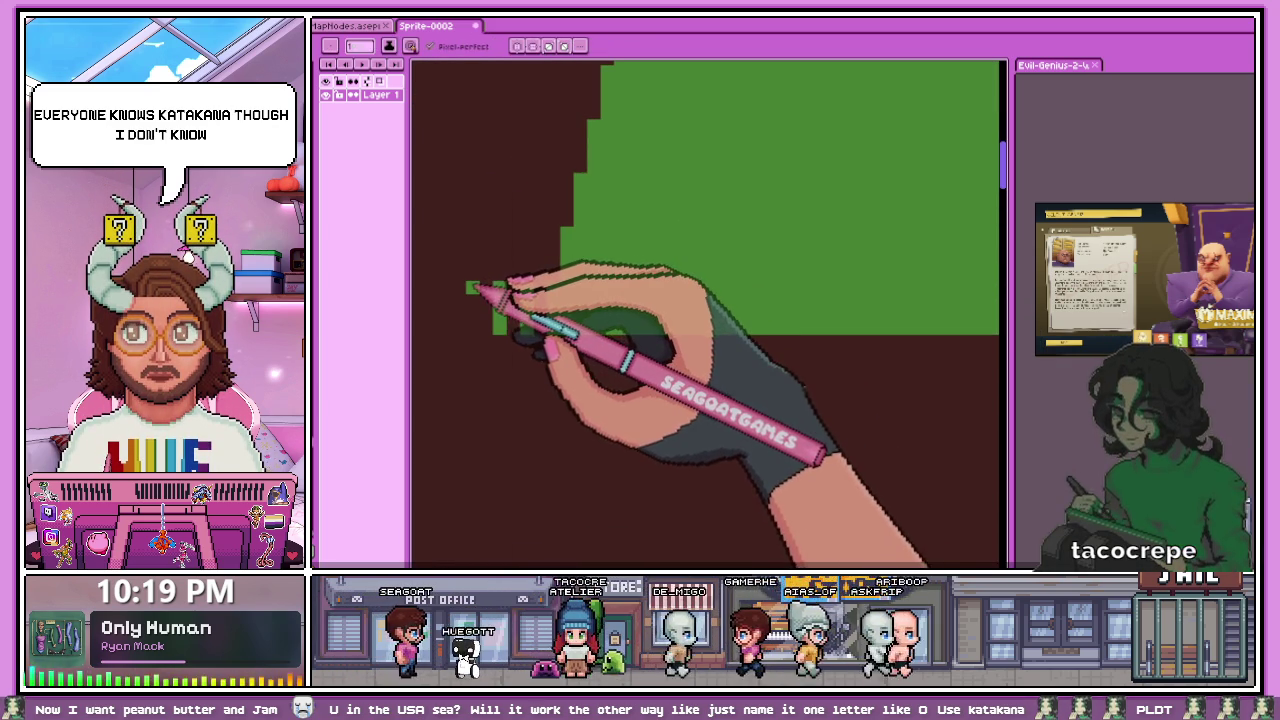
drag(472, 288, 472, 330)
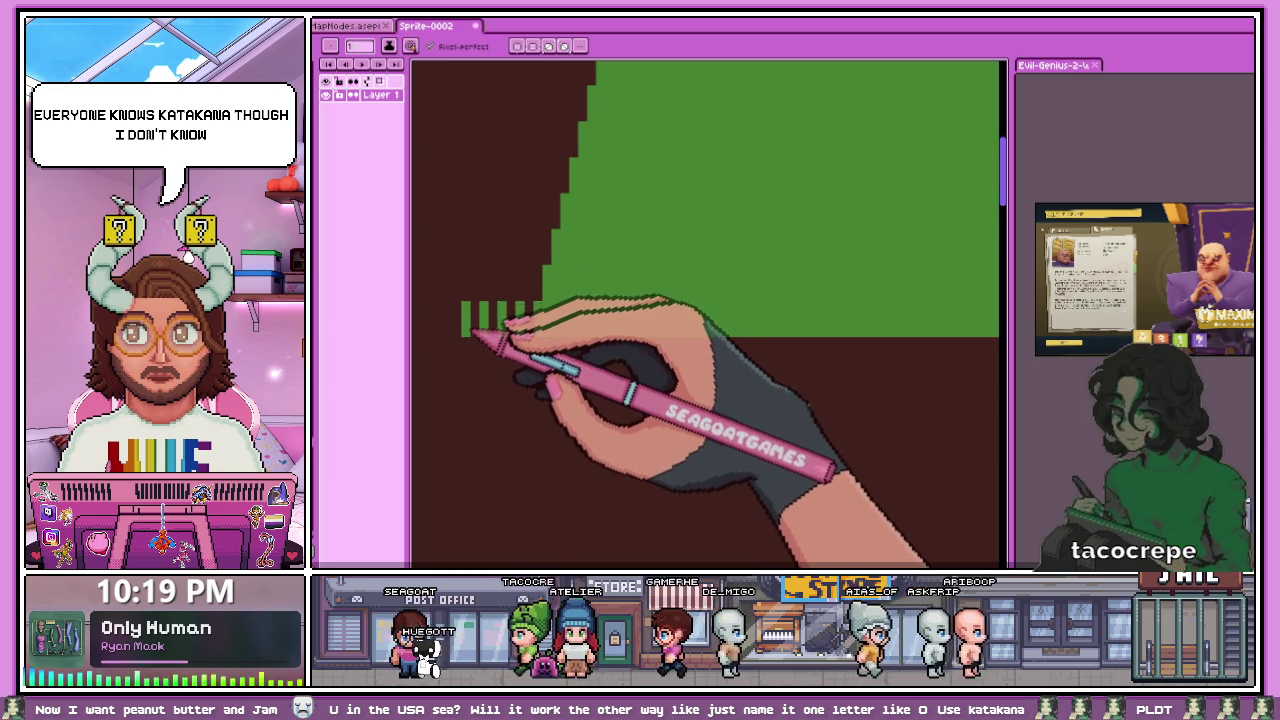
- Add green pixels above the left bars to finish the staircase outline
scroll(484, 340, down, 2)
scroll(486, 342, up, 1)
scroll(471, 337, up, 1)
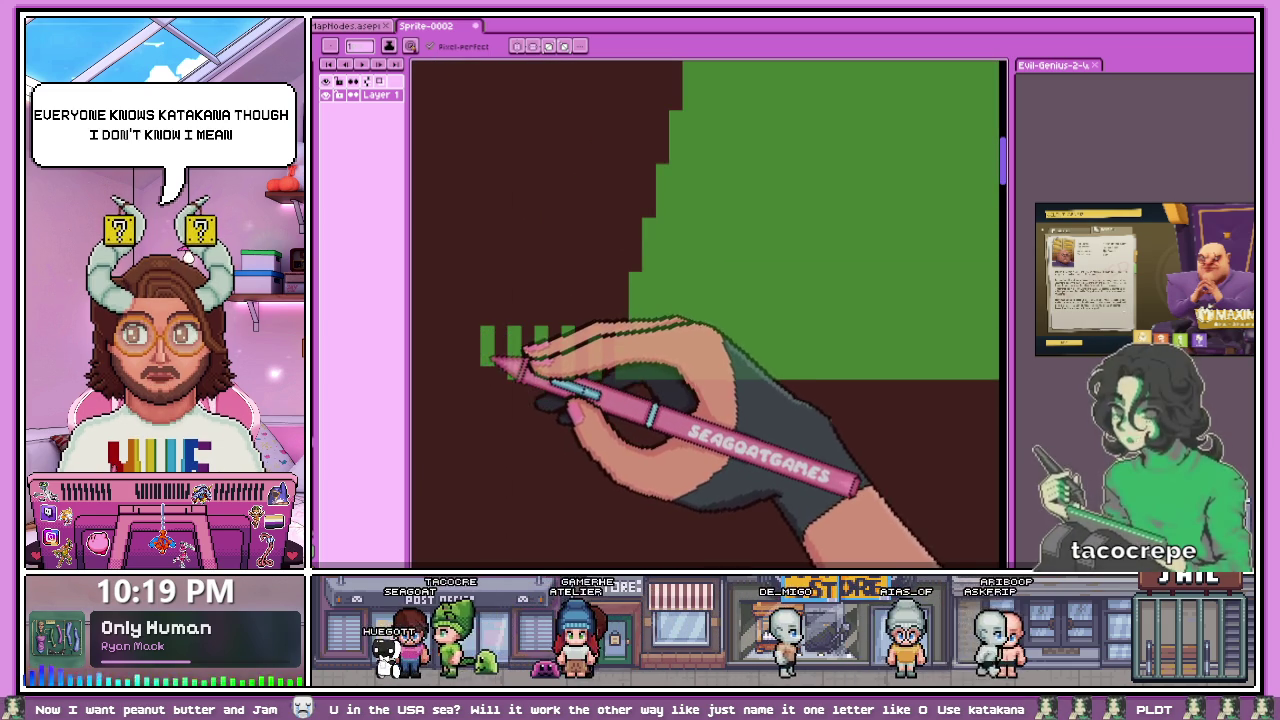
drag(500, 325, 508, 278)
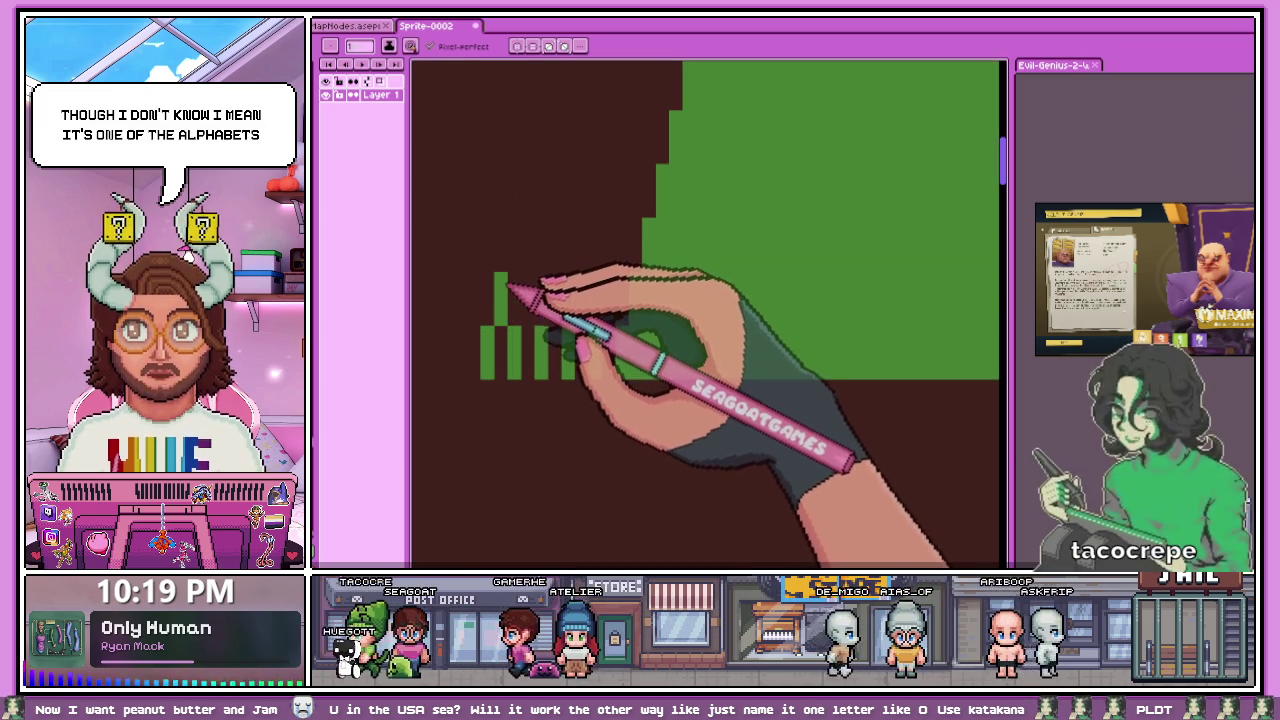
- Fill the dark area inside the stepped green outline with green using the Paint Bucket
scroll(514, 272, down, 1)
scroll(503, 378, down, 1)
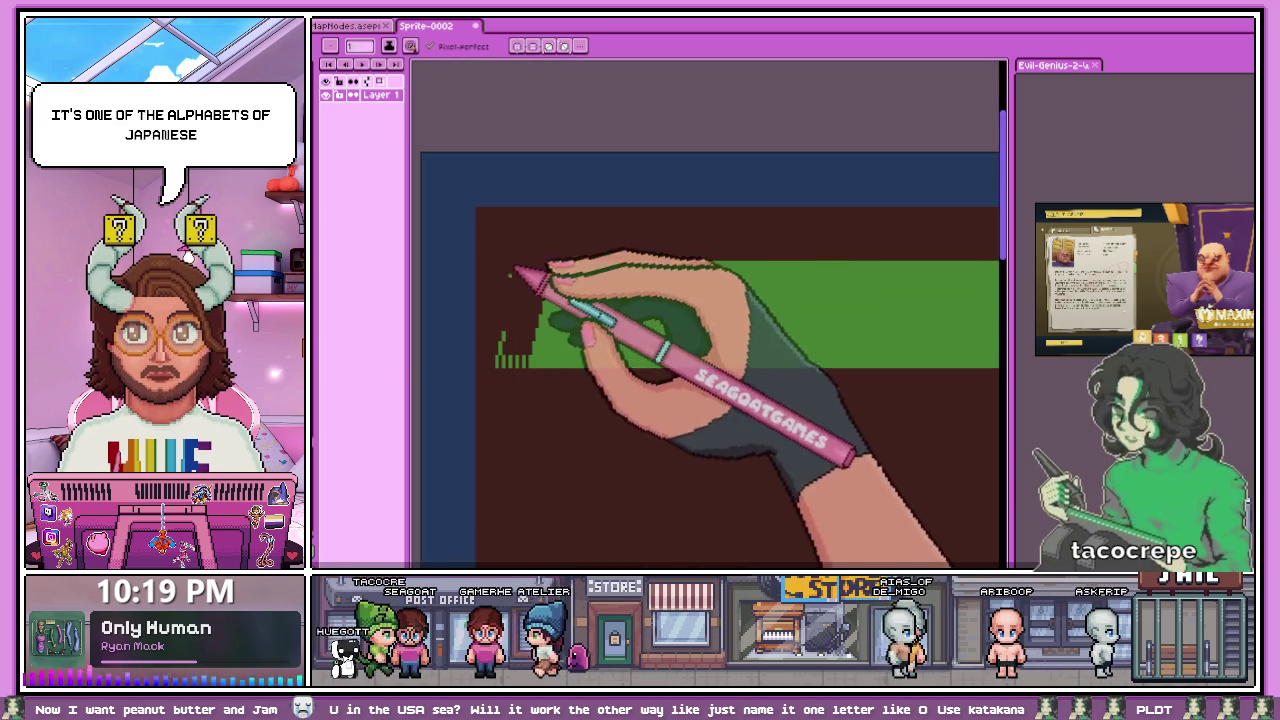
scroll(522, 275, up, 2)
scroll(515, 345, up, 2)
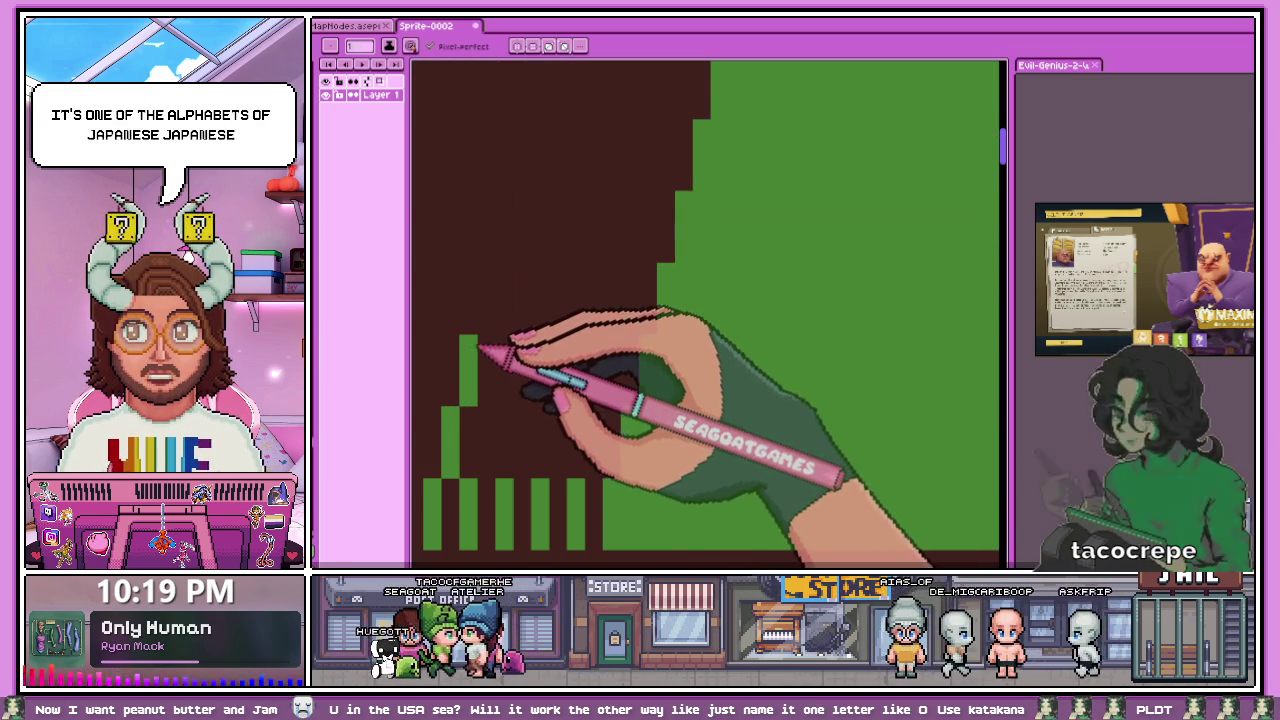
scroll(497, 320, down, 1)
scroll(505, 316, up, 1)
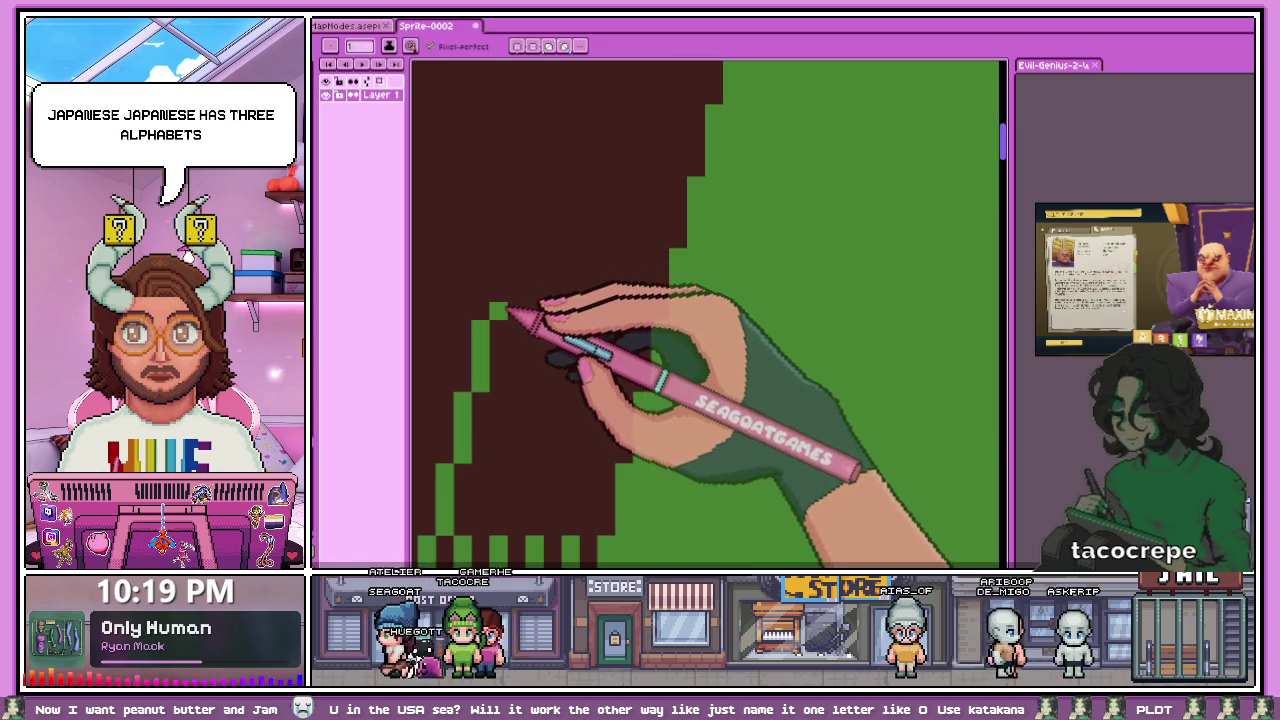
scroll(514, 262, down, 1)
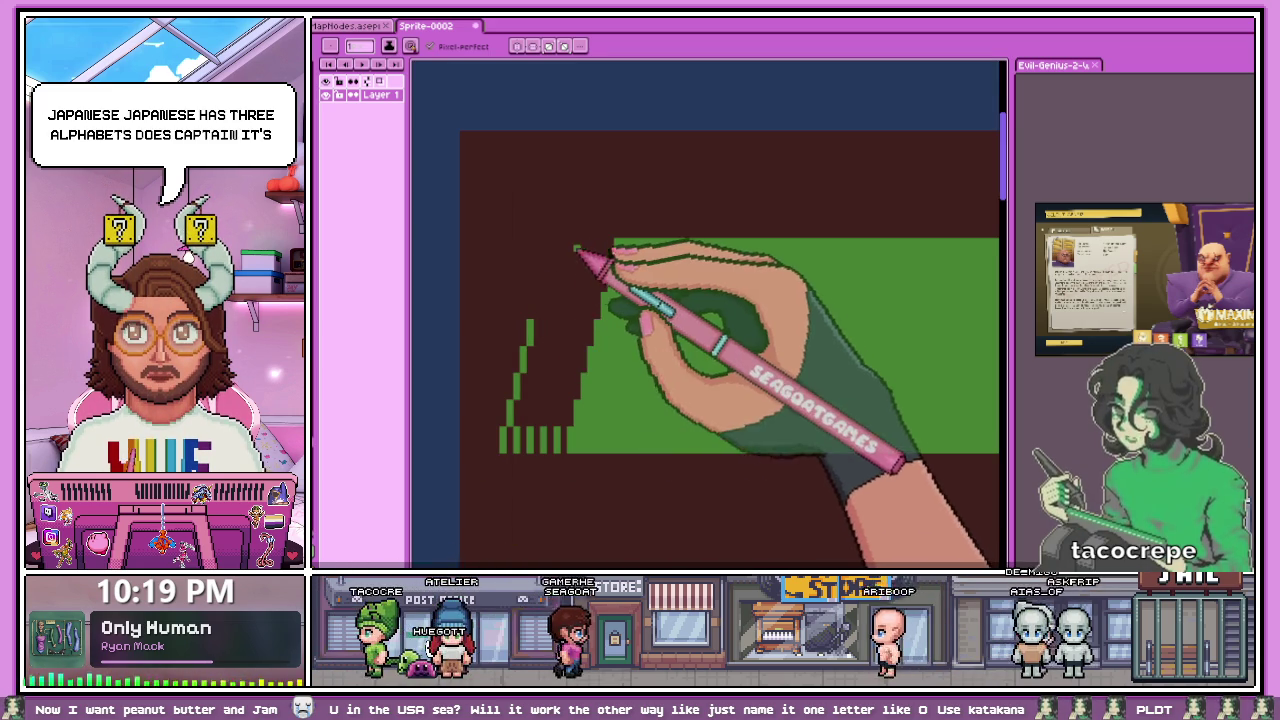
scroll(543, 337, up, 1)
scroll(563, 343, up, 1)
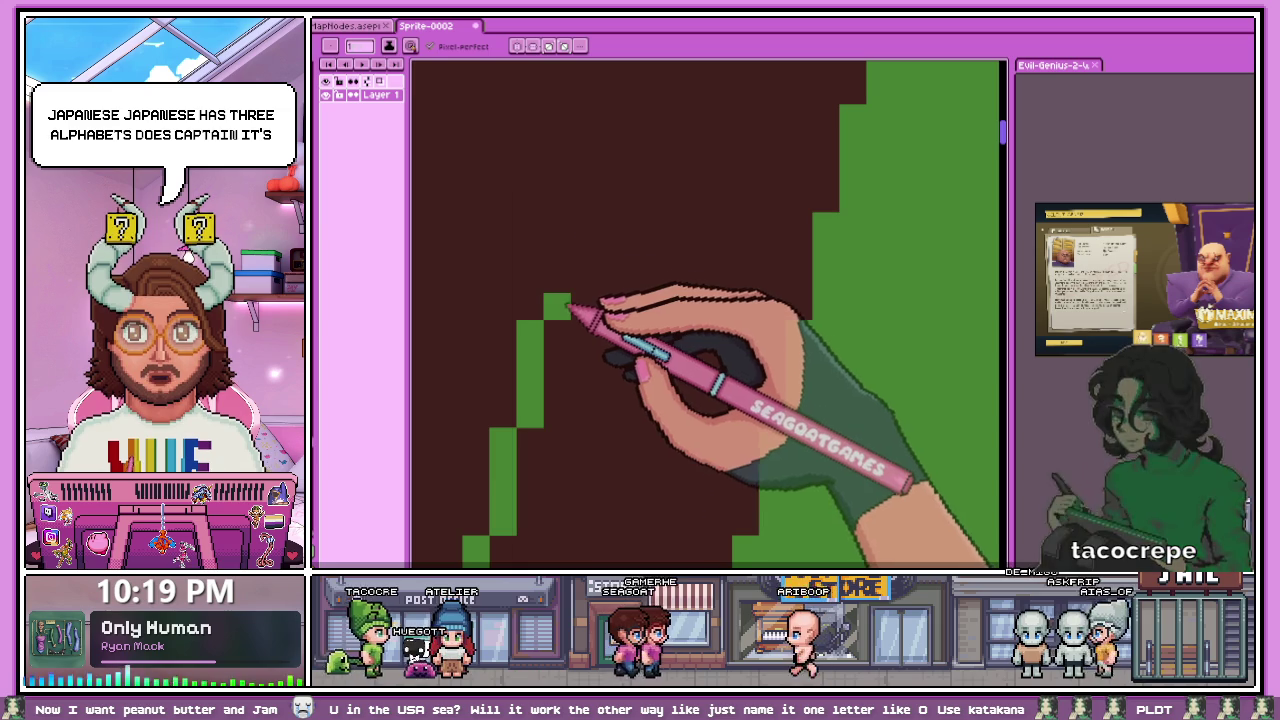
scroll(595, 215, down, 1)
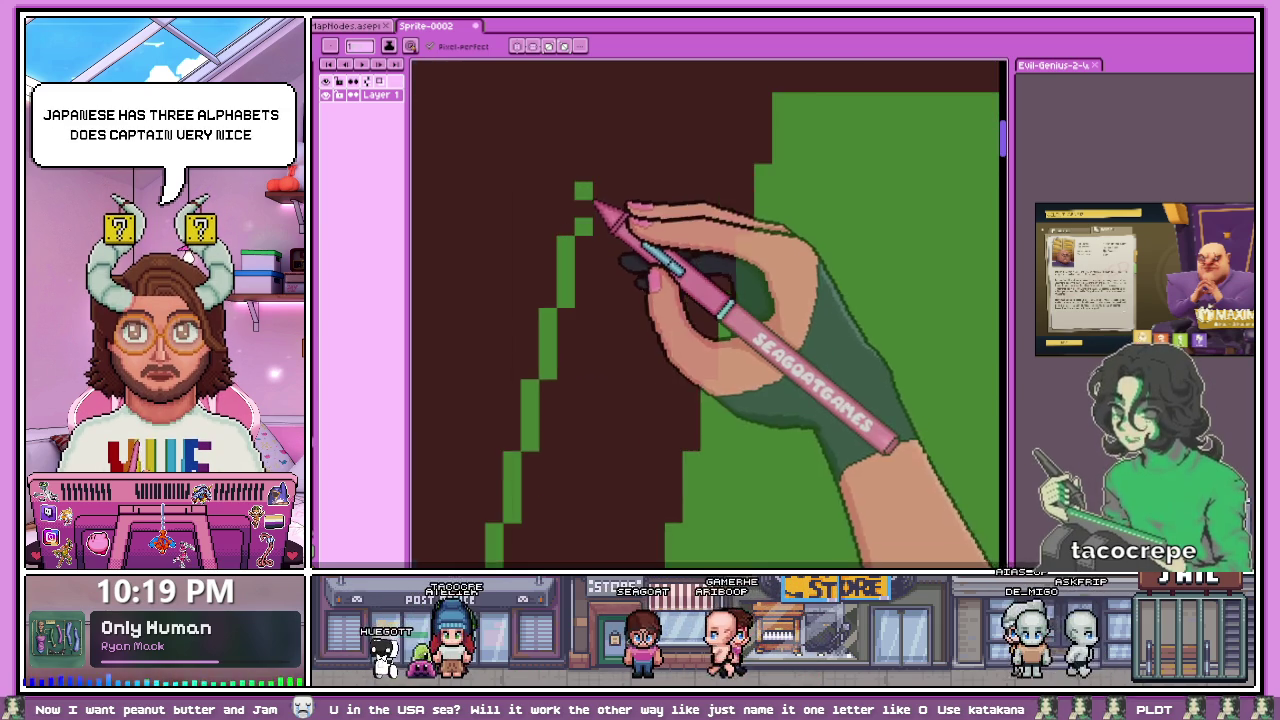
scroll(588, 204, up, 1)
scroll(590, 210, down, 1)
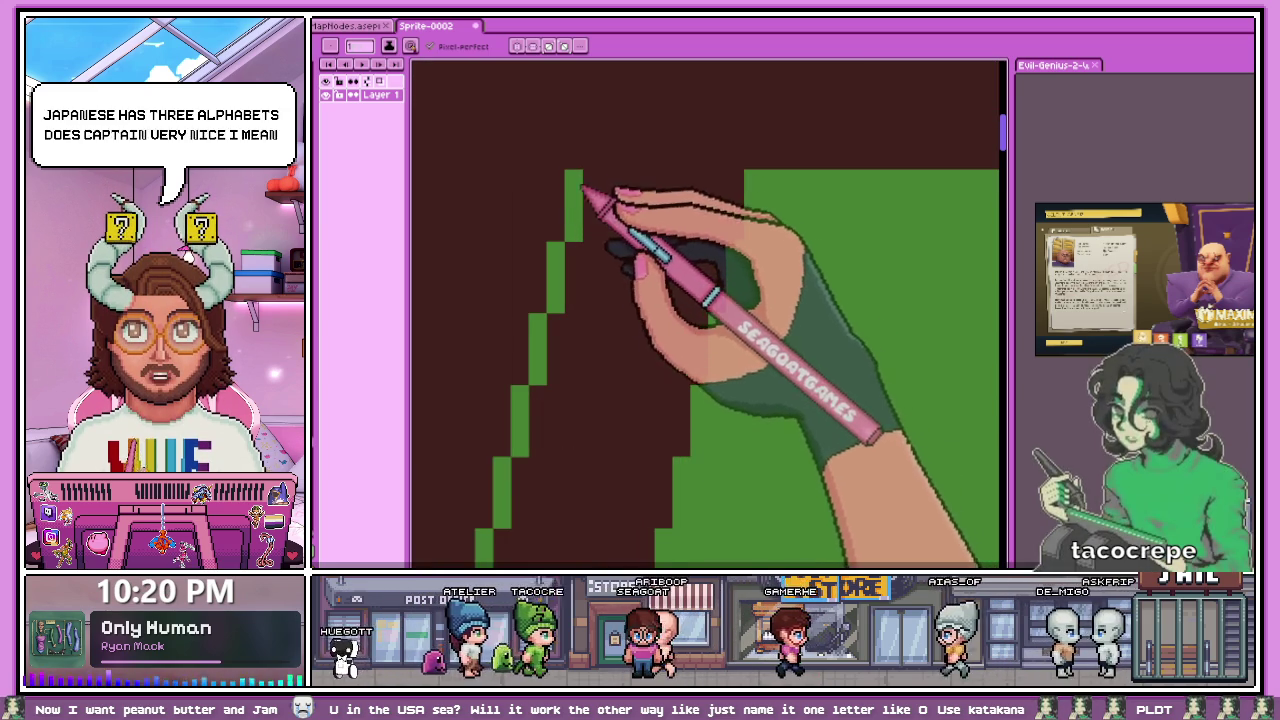
scroll(652, 262, down, 1)
scroll(652, 262, up, 2)
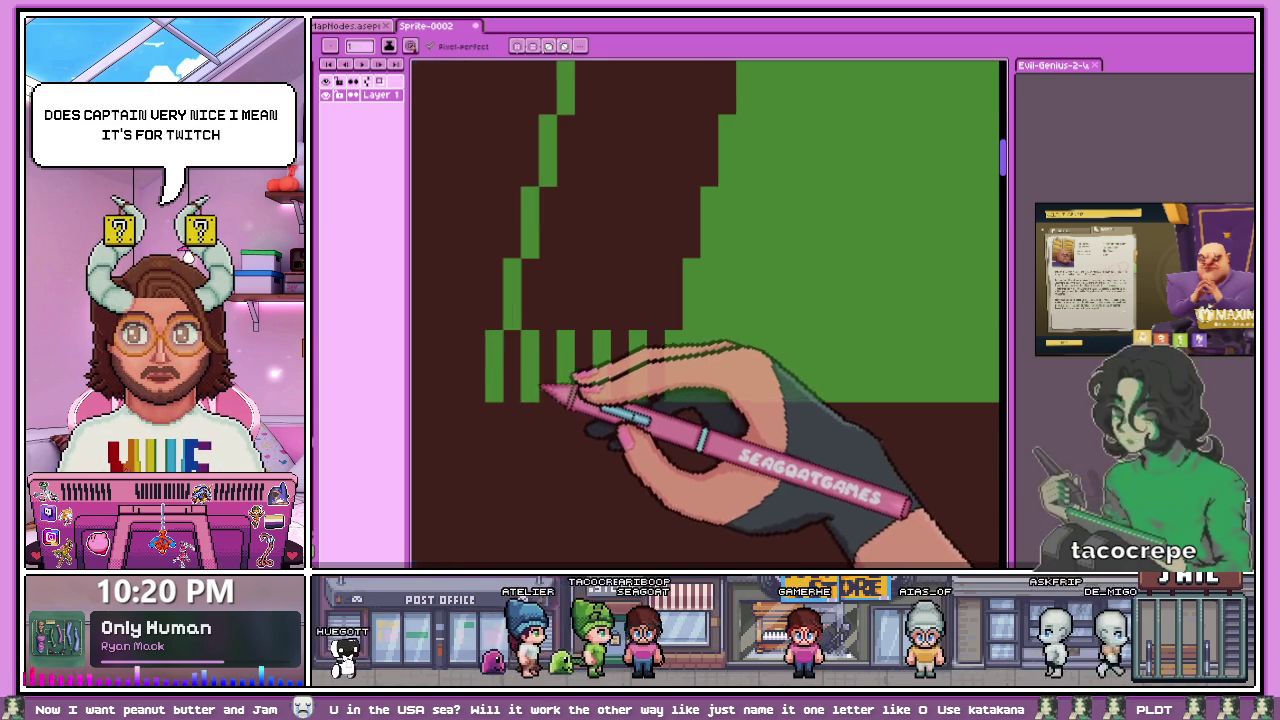
scroll(600, 386, down, 1)
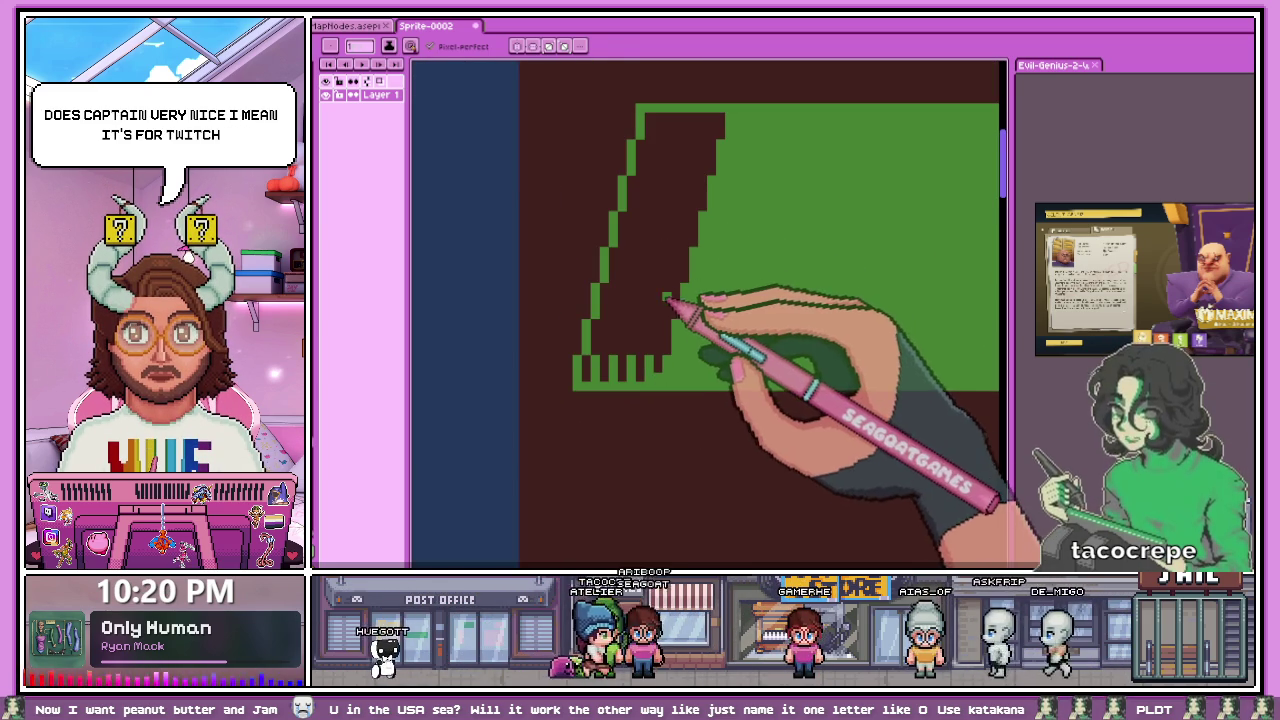
key(g)
click(665, 294)
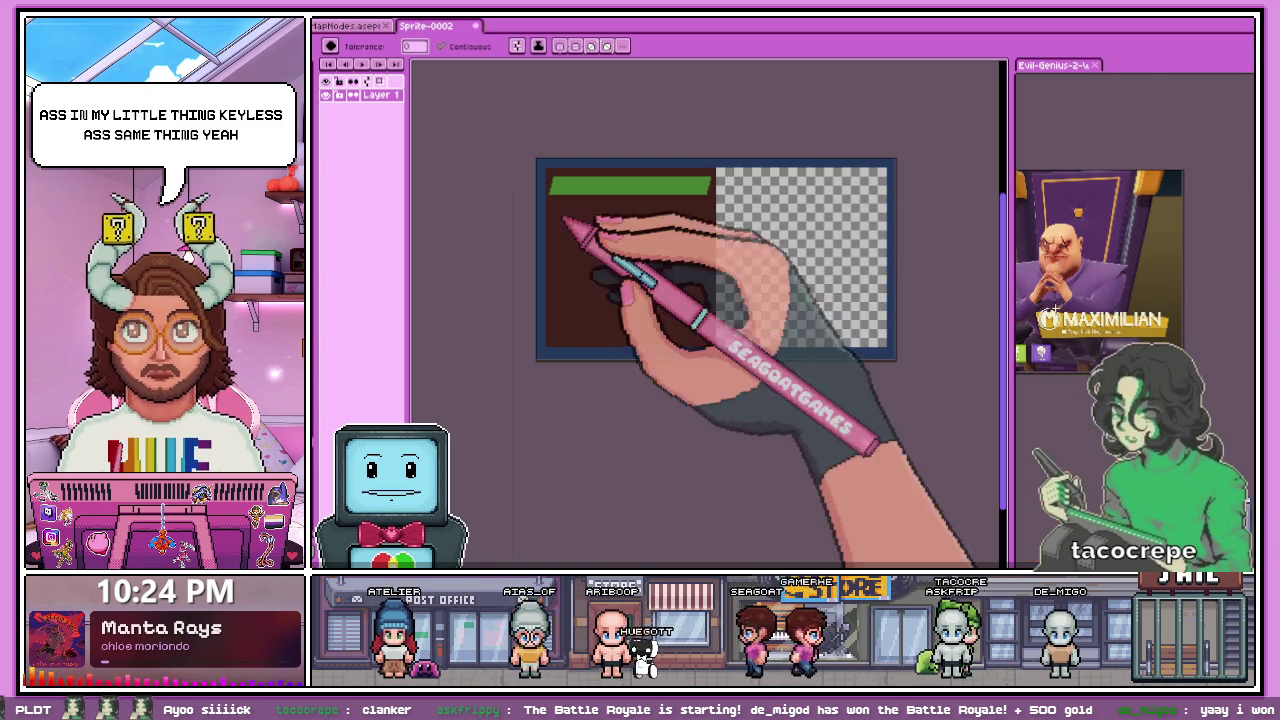
- Switch from the Paint Bucket back to the Pencil tool (B)
scroll(600, 240, up, 3)
scroll(600, 240, down, 3)
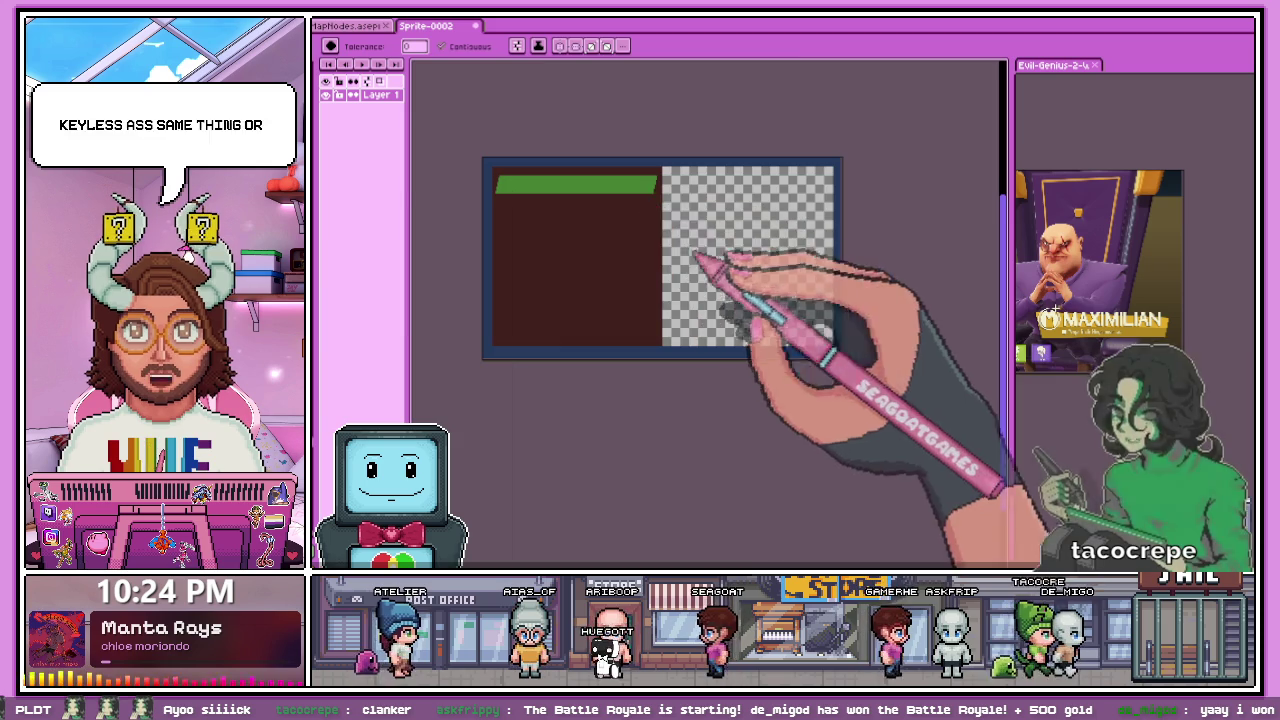
scroll(720, 290, up, 3)
scroll(500, 280, down, 3)
scroll(740, 285, up, 2)
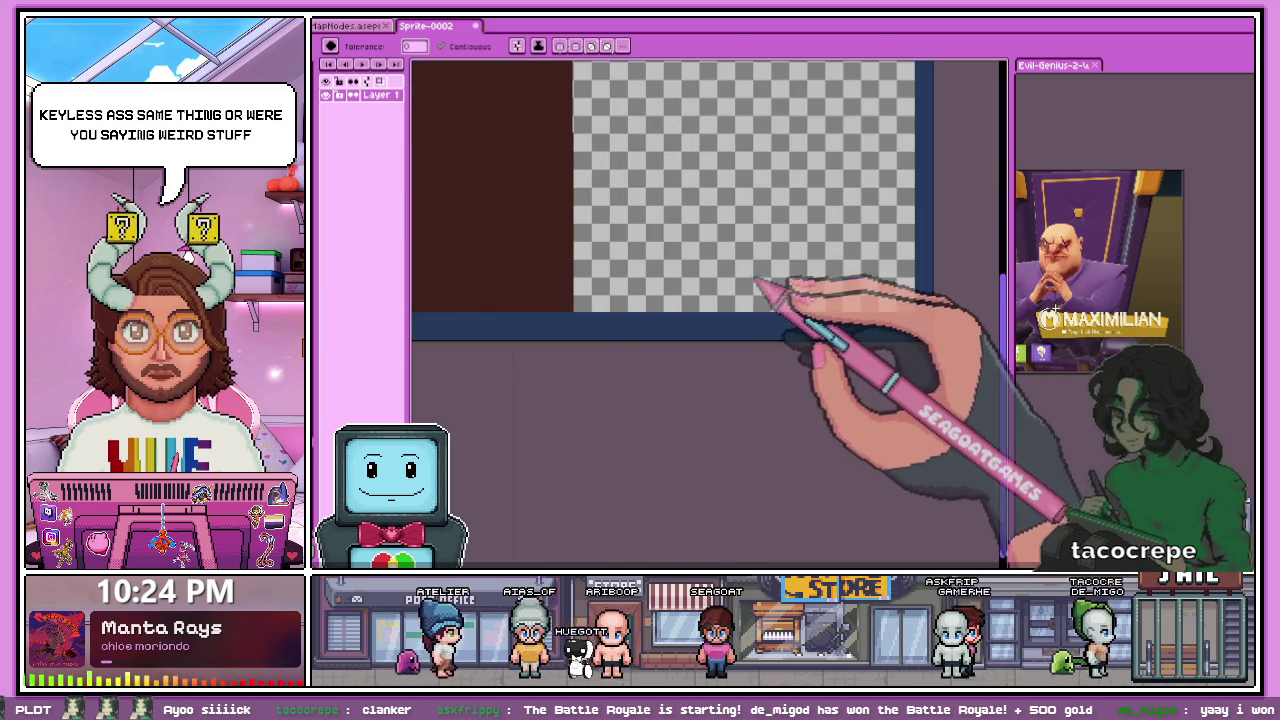
scroll(650, 220, down, 2)
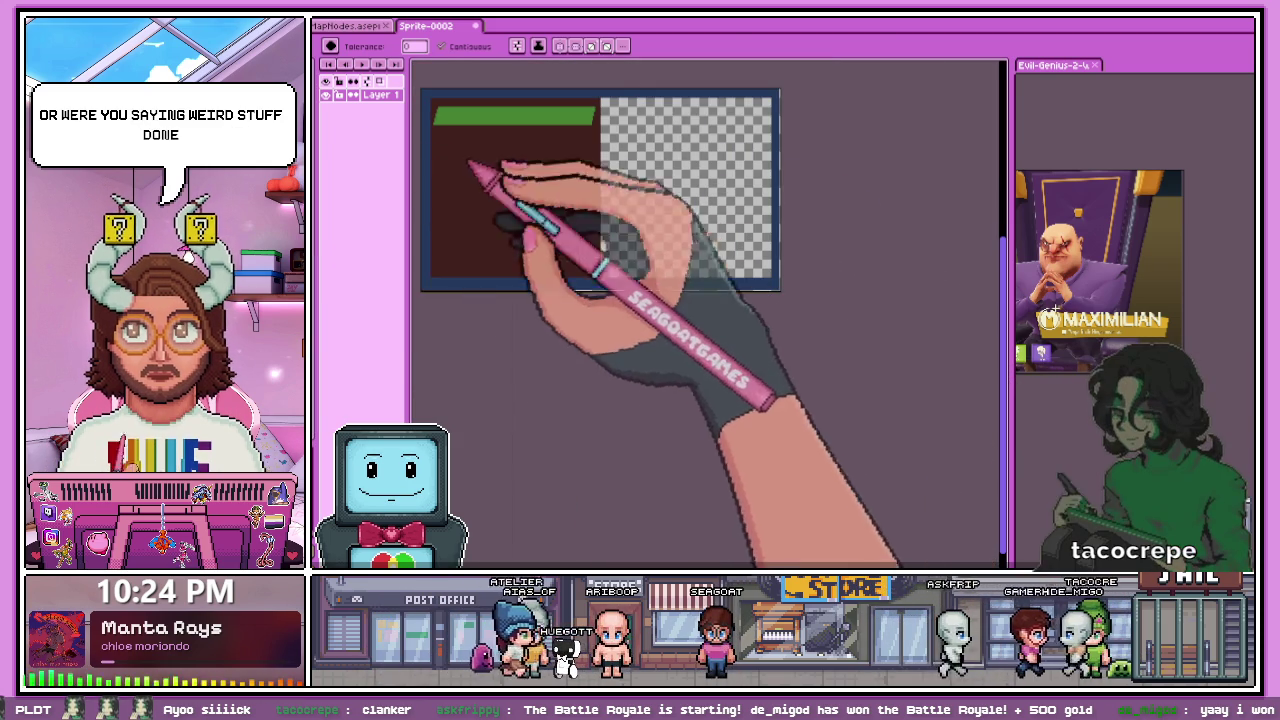
scroll(634, 163, up, 4)
key(b)
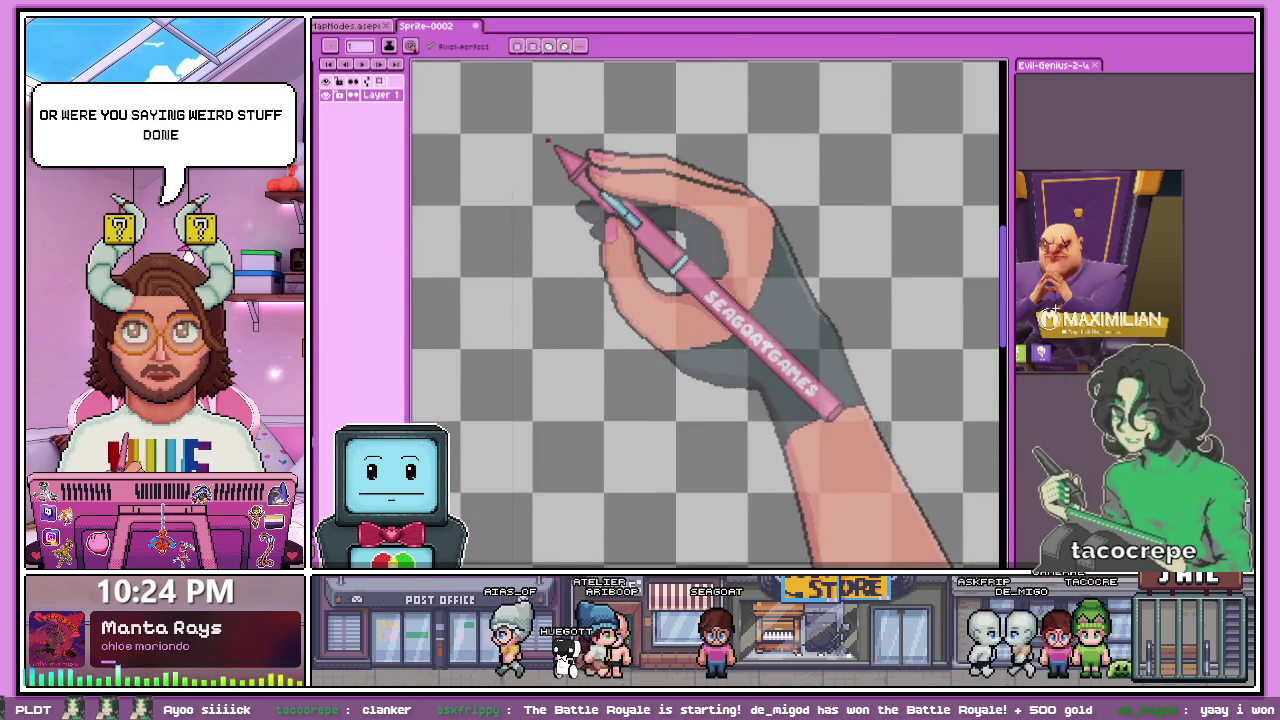
- Draw a small maroon square with the Pencil in the panel's transparent right half
scroll(530, 140, down, 2)
scroll(602, 250, up, 1)
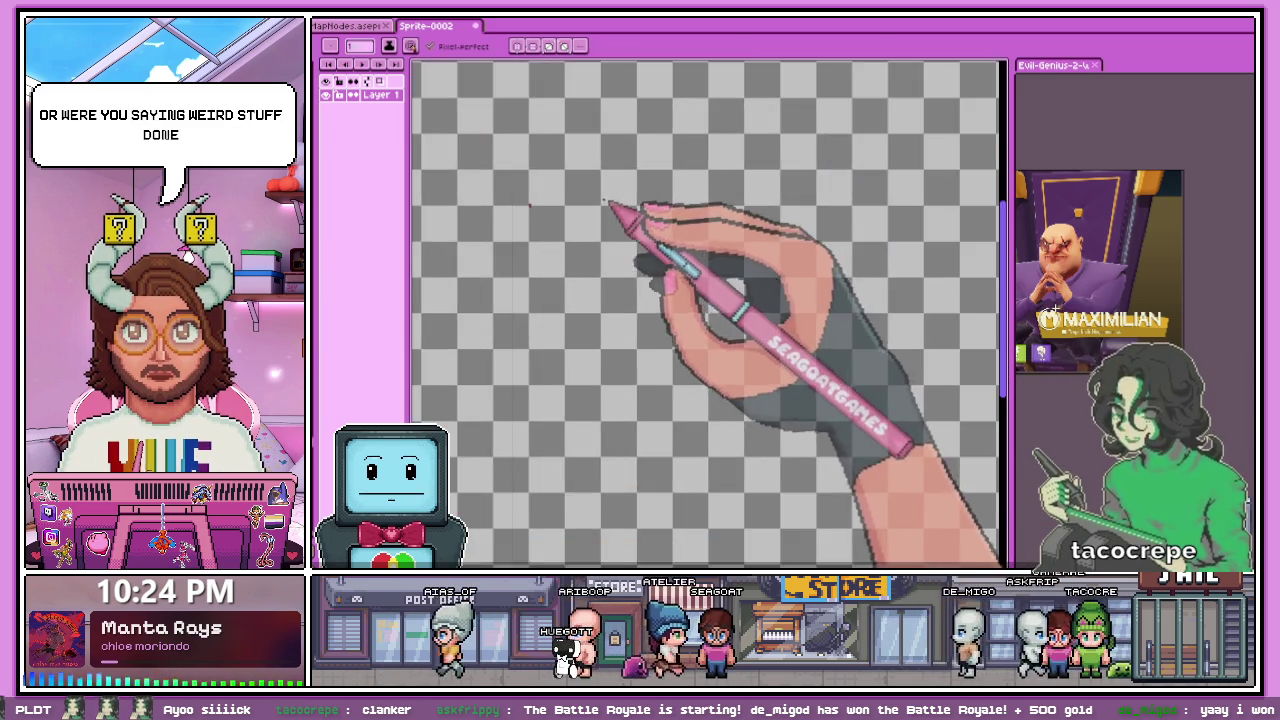
scroll(608, 203, up, 1)
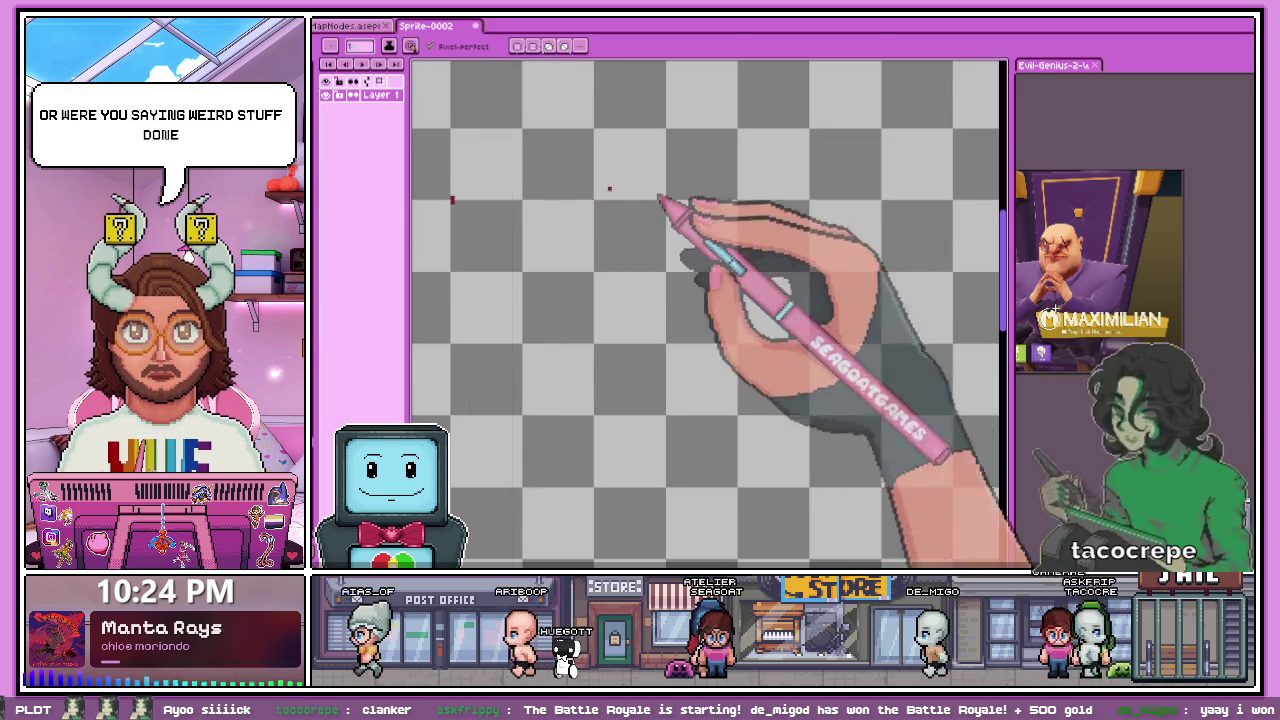
scroll(436, 194, up, 1)
shift+click(788, 207)
scroll(700, 280, down, 1)
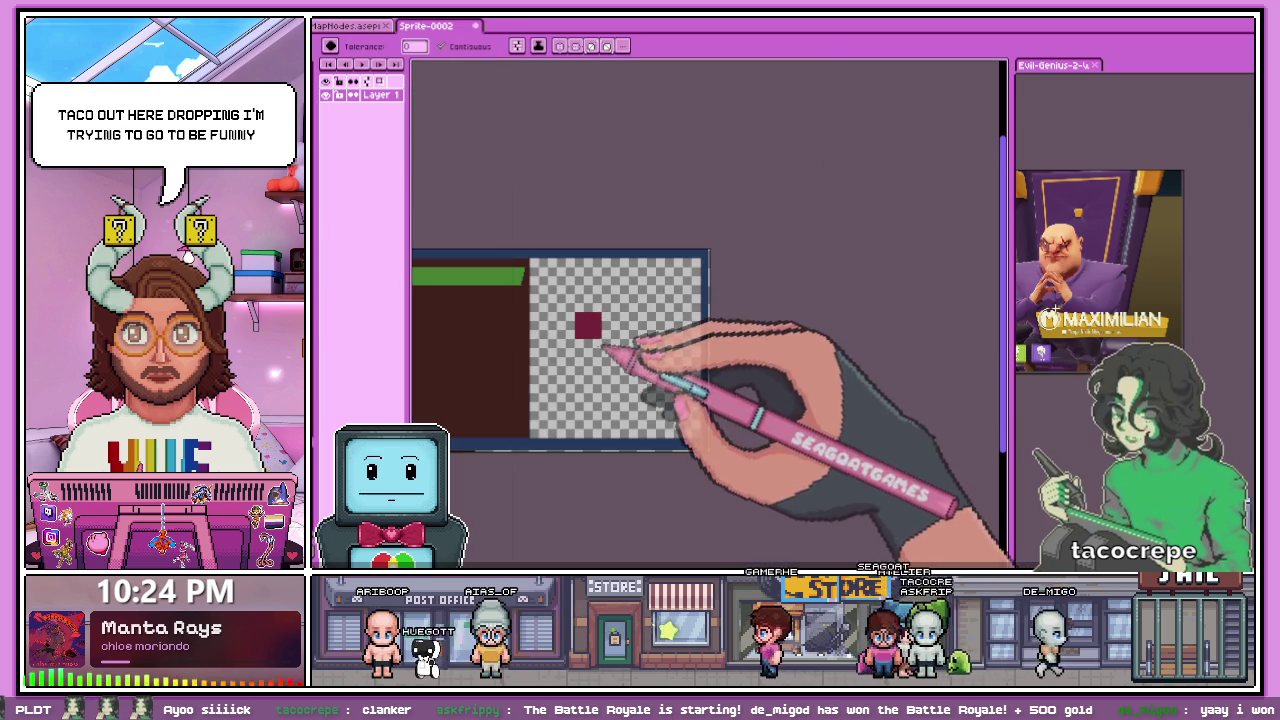
scroll(605, 345, up, 2)
- Select the maroon square with the Rectangular Marquee and resize the selection around it
key(m)
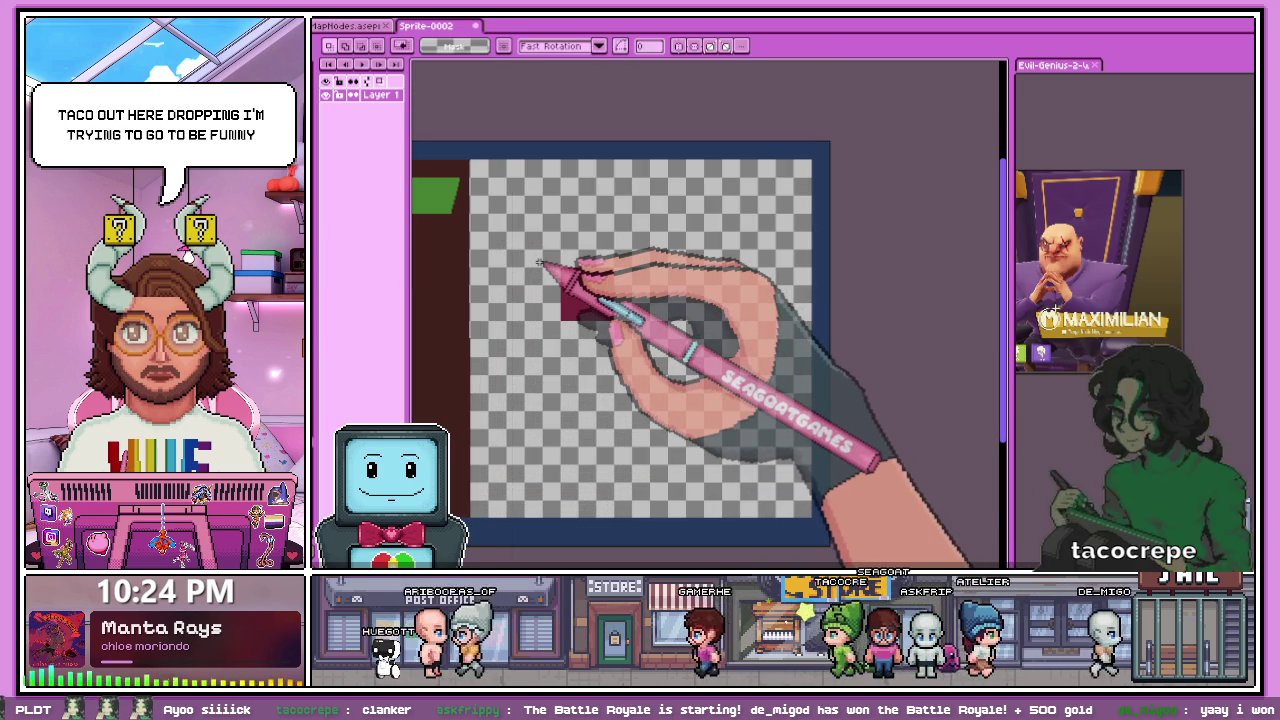
mouse_move(618, 318)
mouse_down()
mouse_move(562, 264)
mouse_move(514, 355)
mouse_move(813, 310)
mouse_up()
scroll(600, 290, down, 2)
scroll(520, 355, up, 2)
scroll(812, 308, down, 2)
scroll(809, 306, down, 1)
scroll(751, 343, up, 1)
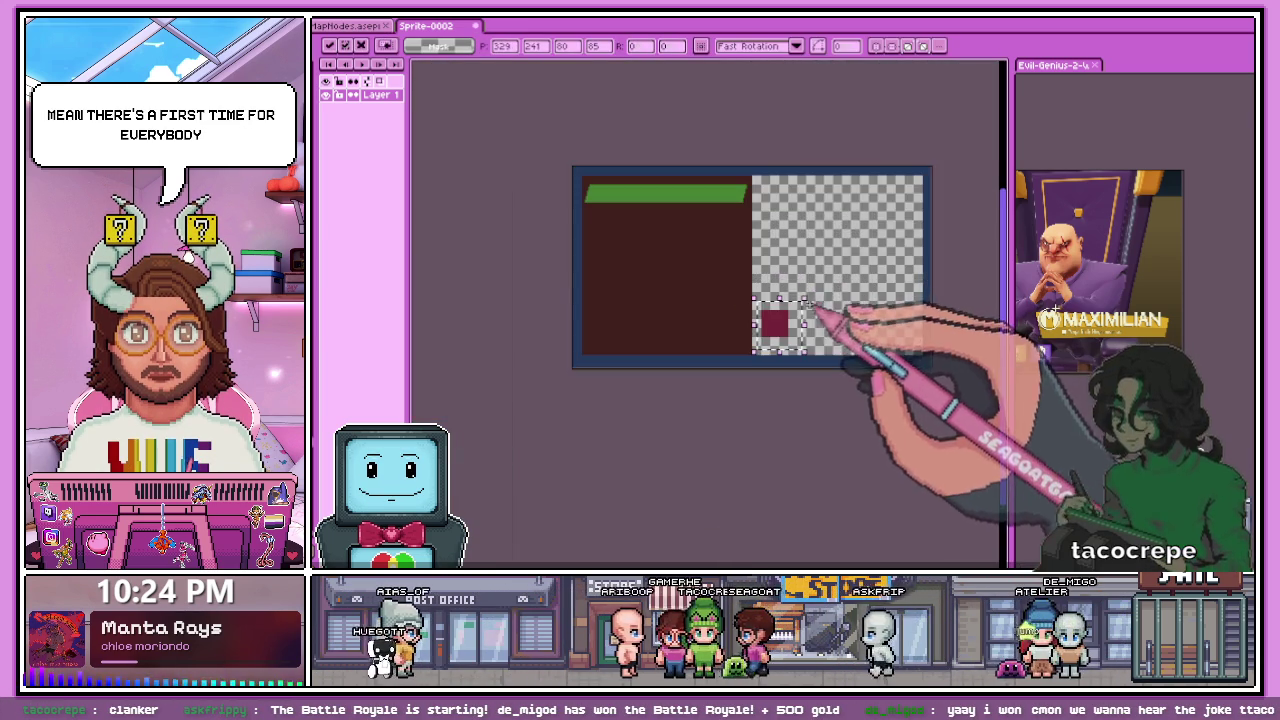
scroll(766, 320, down, 1)
scroll(600, 295, up, 2)
scroll(730, 328, up, 2)
scroll(845, 365, up, 1)
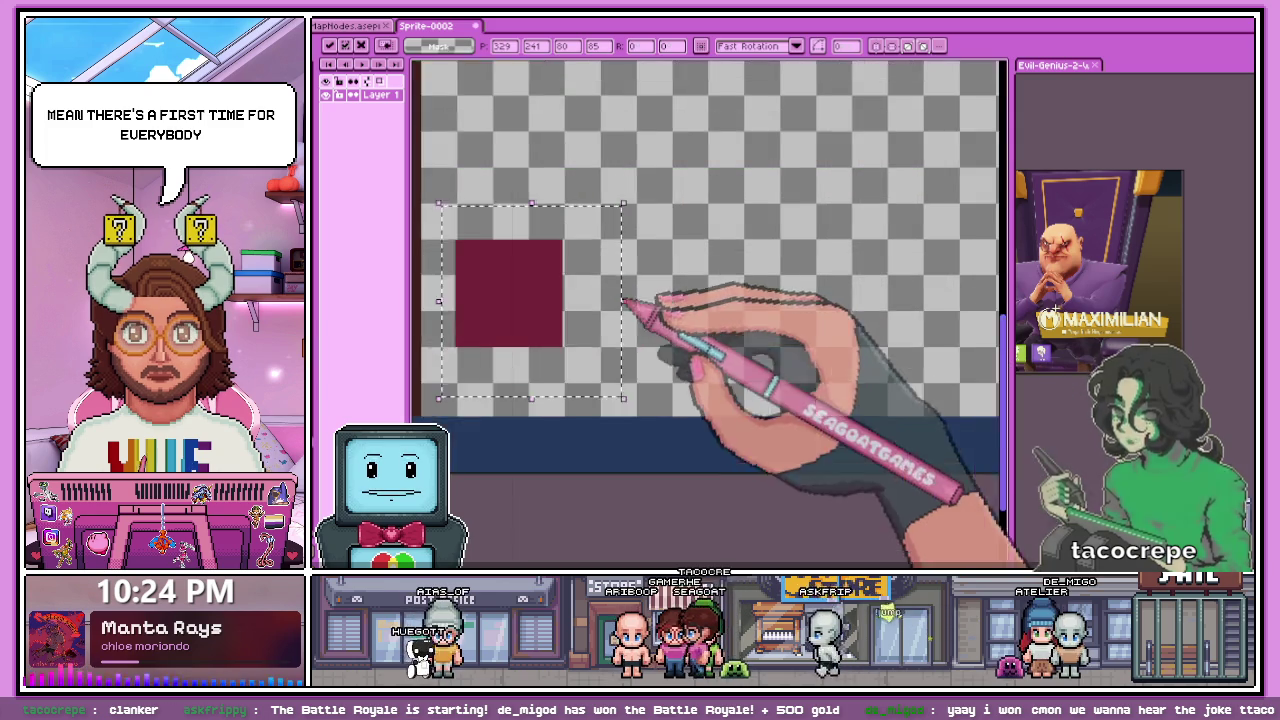
scroll(634, 308, down, 1)
scroll(537, 285, up, 2)
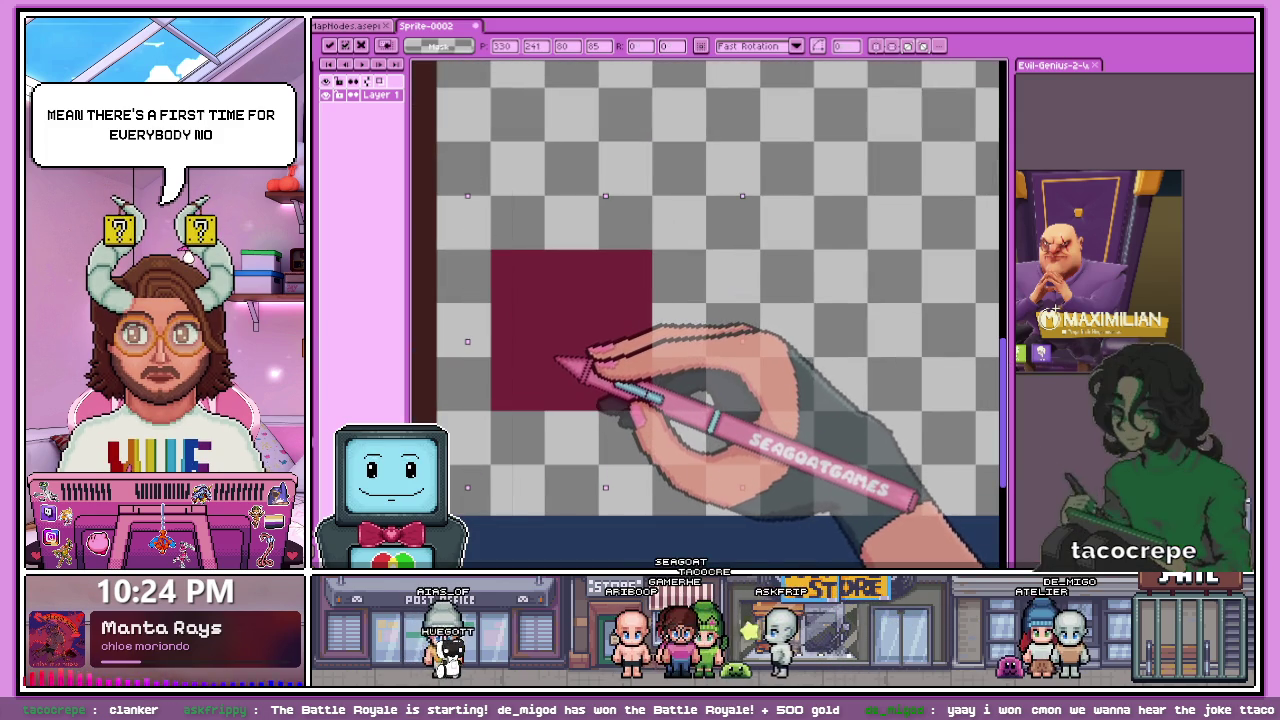
drag(474, 224, 685, 436)
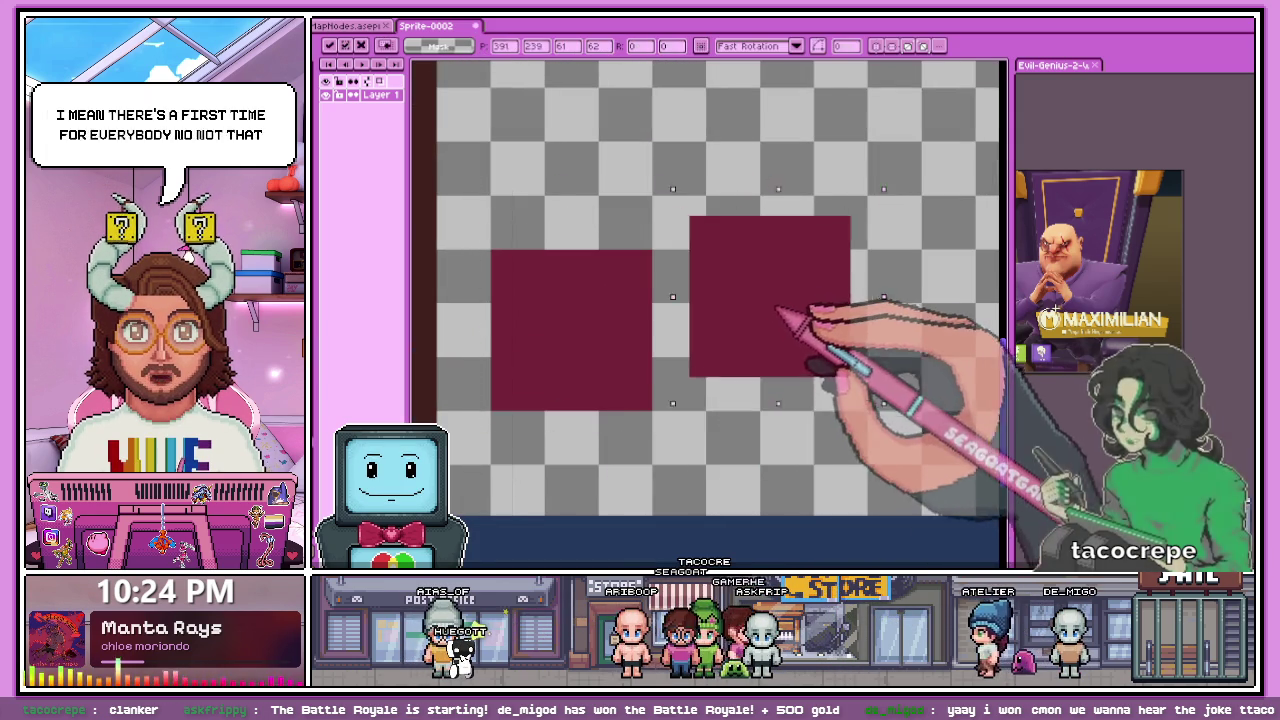
- Place a copy of the maroon square to its right
drag(640, 370, 800, 342)
scroll(737, 337, down, 3)
key(Return)
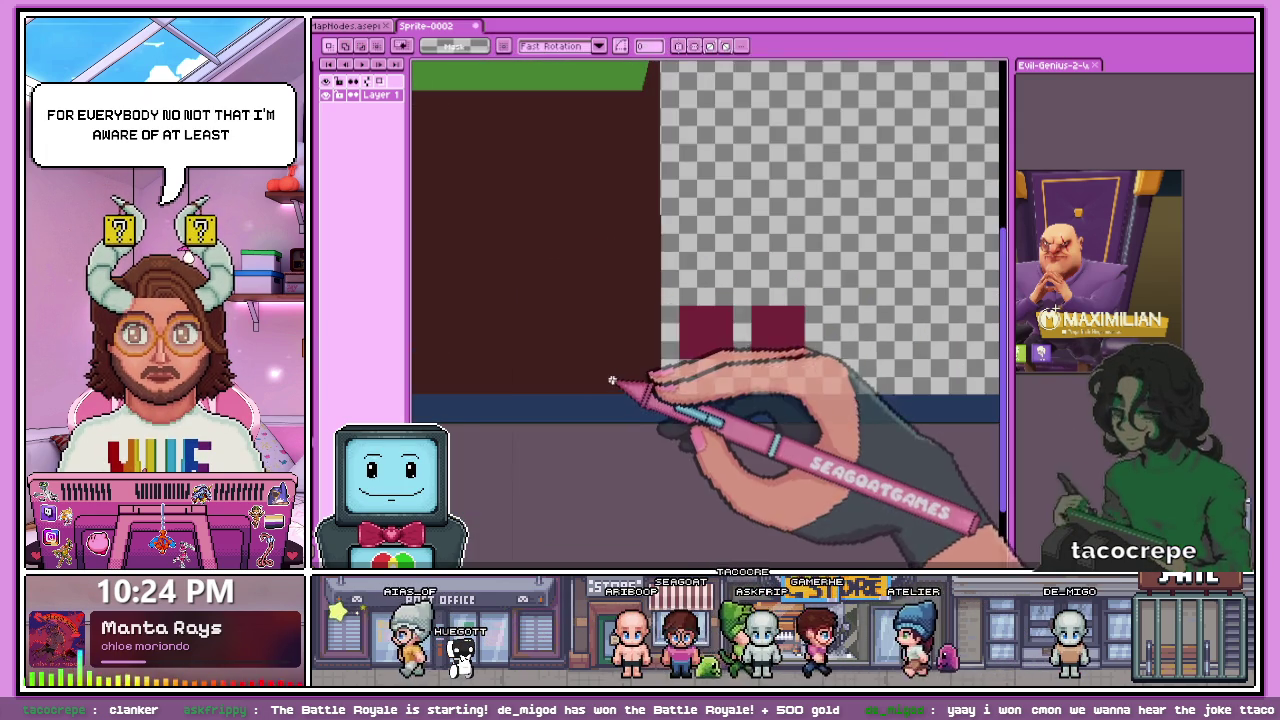
scroll(676, 355, down, 2)
scroll(676, 355, up, 2)
scroll(609, 307, up, 2)
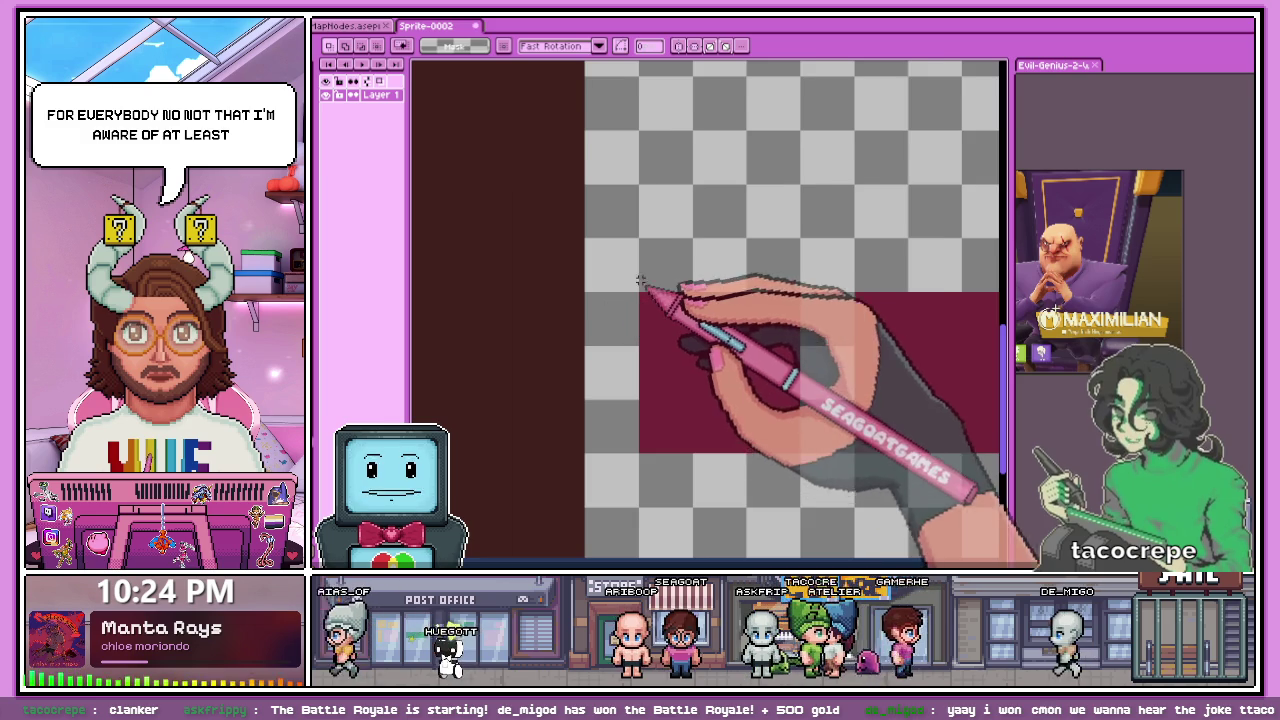
scroll(640, 281, down, 2)
- Add a third maroon square further left, completing the bottom row
drag(623, 277, 906, 413)
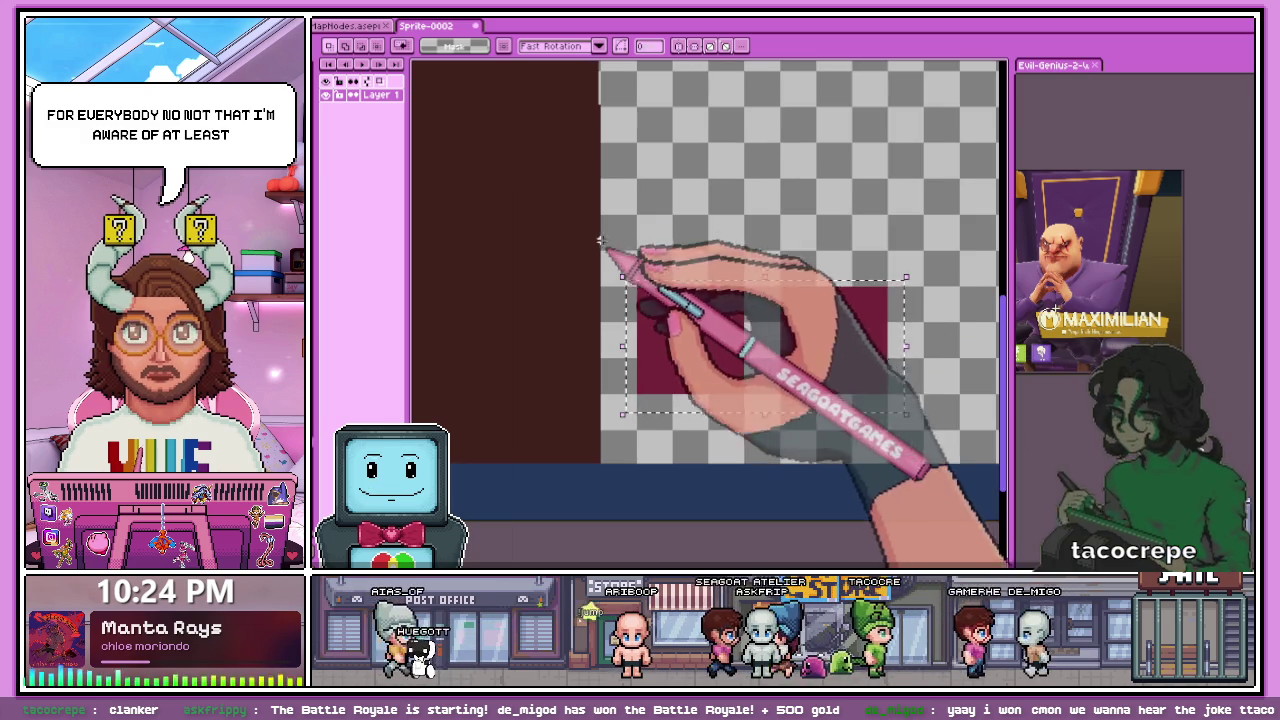
scroll(628, 294, down, 1)
scroll(657, 300, up, 1)
drag(581, 281, 724, 412)
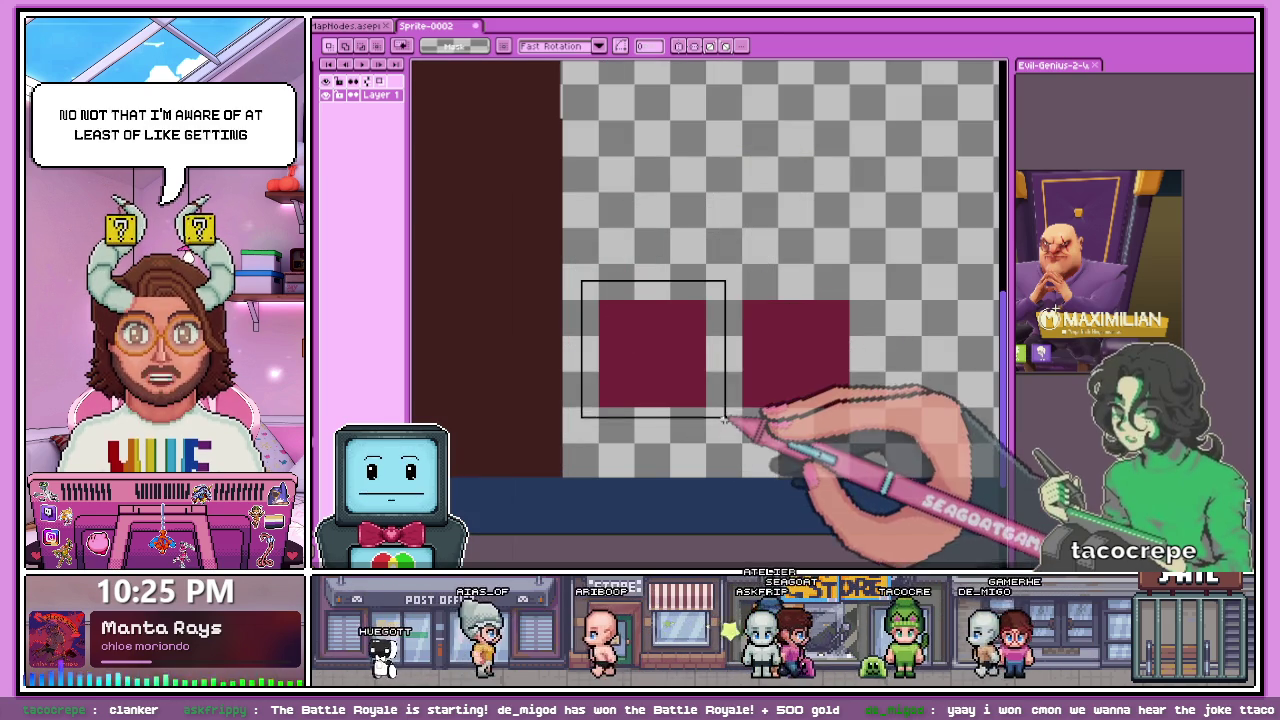
drag(664, 368, 527, 368)
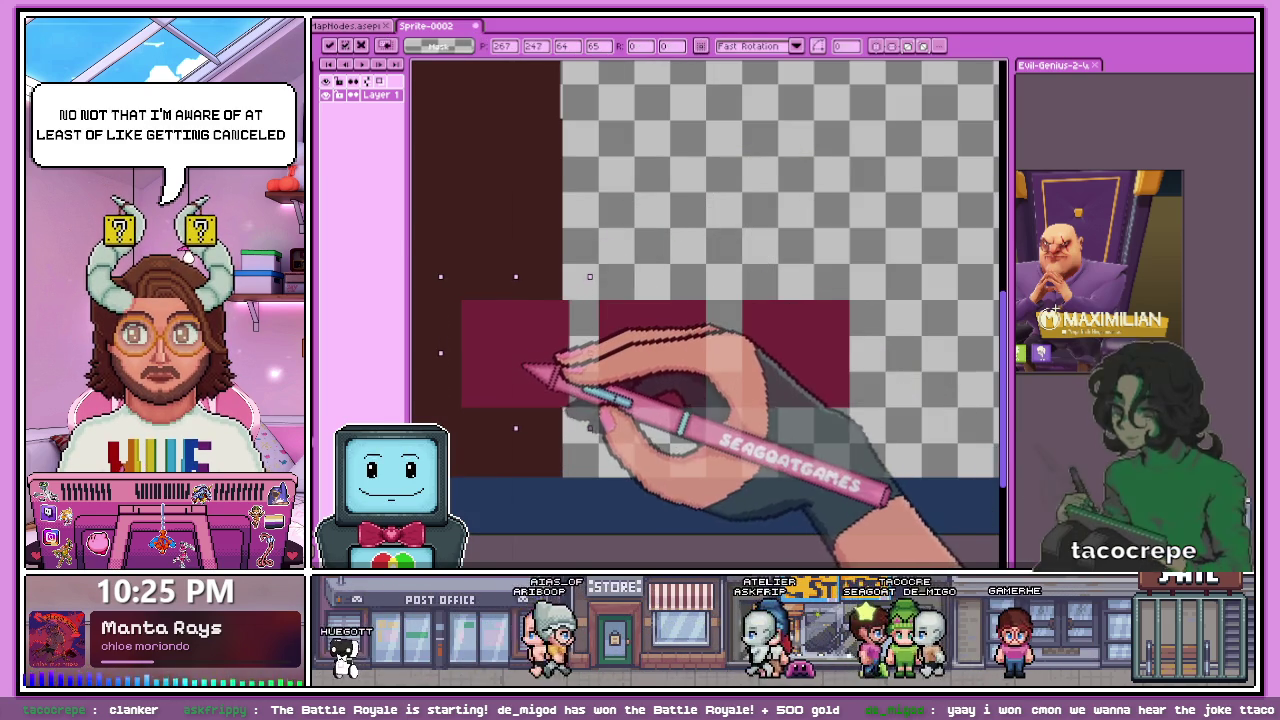
scroll(527, 368, up, 1)
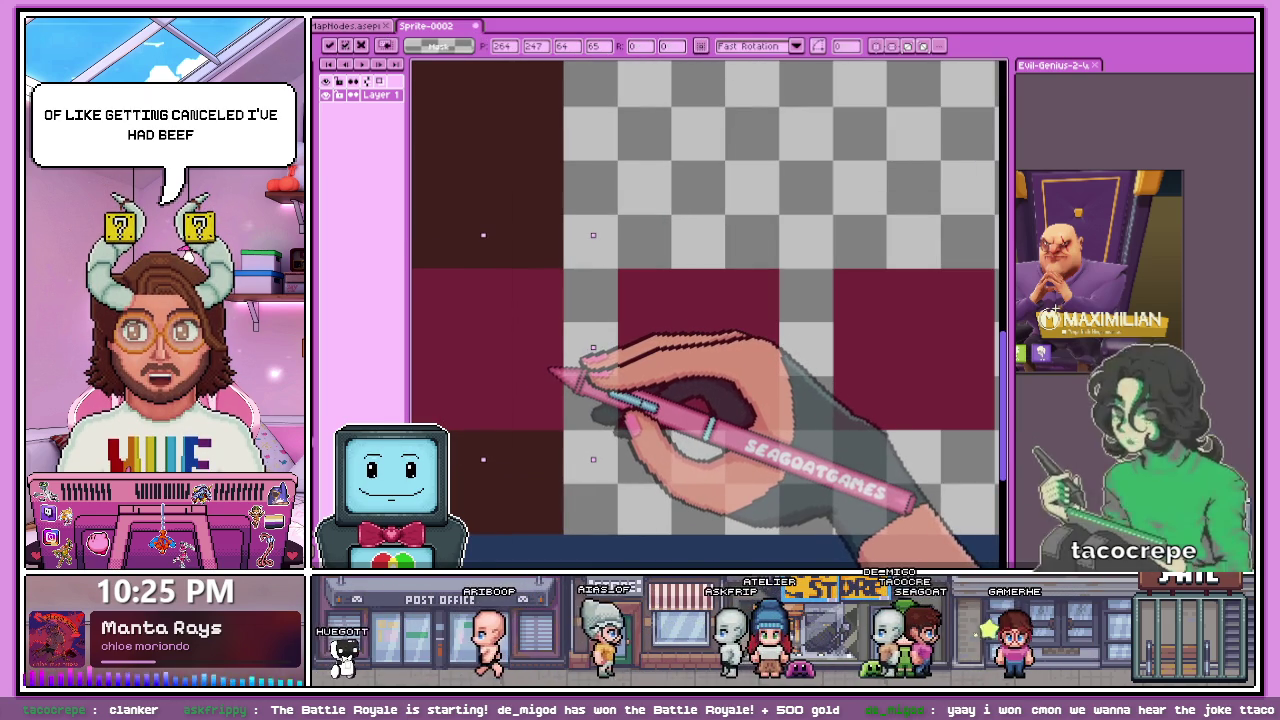
scroll(623, 270, down, 2)
scroll(612, 354, down, 2)
key(Return)
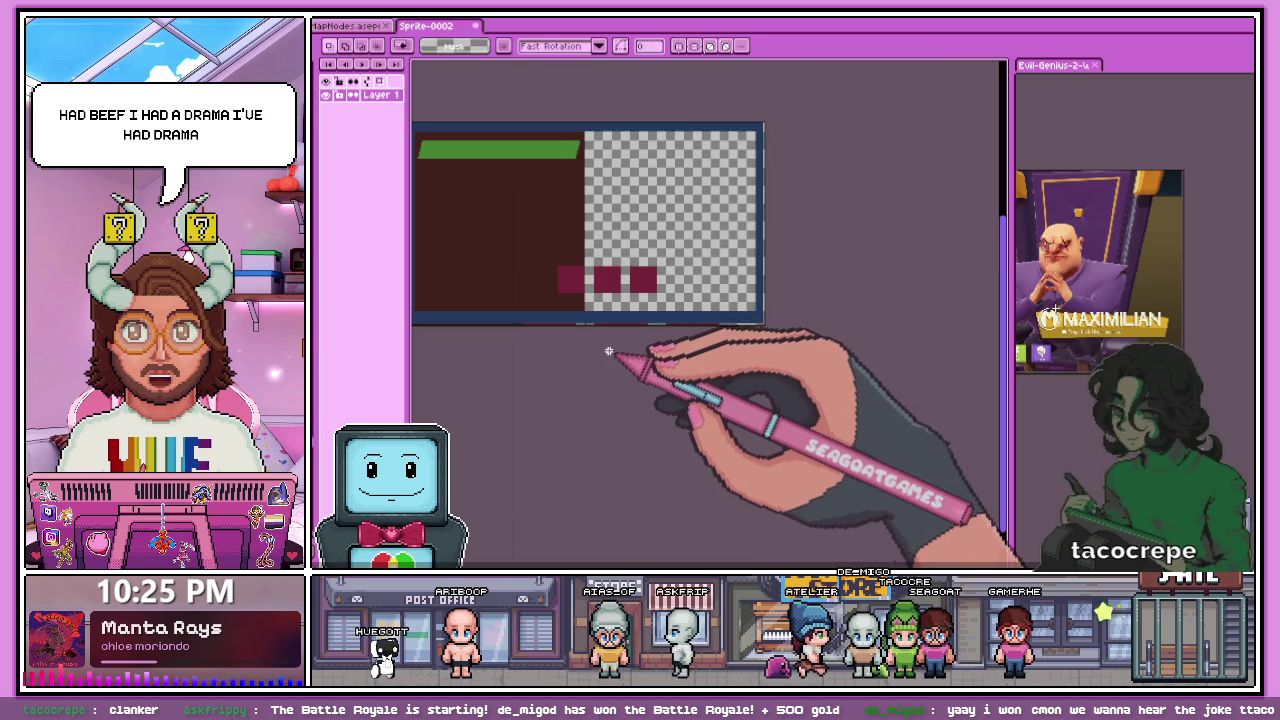
- Move the rightmost maroon square left, closer to the others, and commit its new position
scroll(612, 354, up, 1)
drag(693, 198, 788, 290)
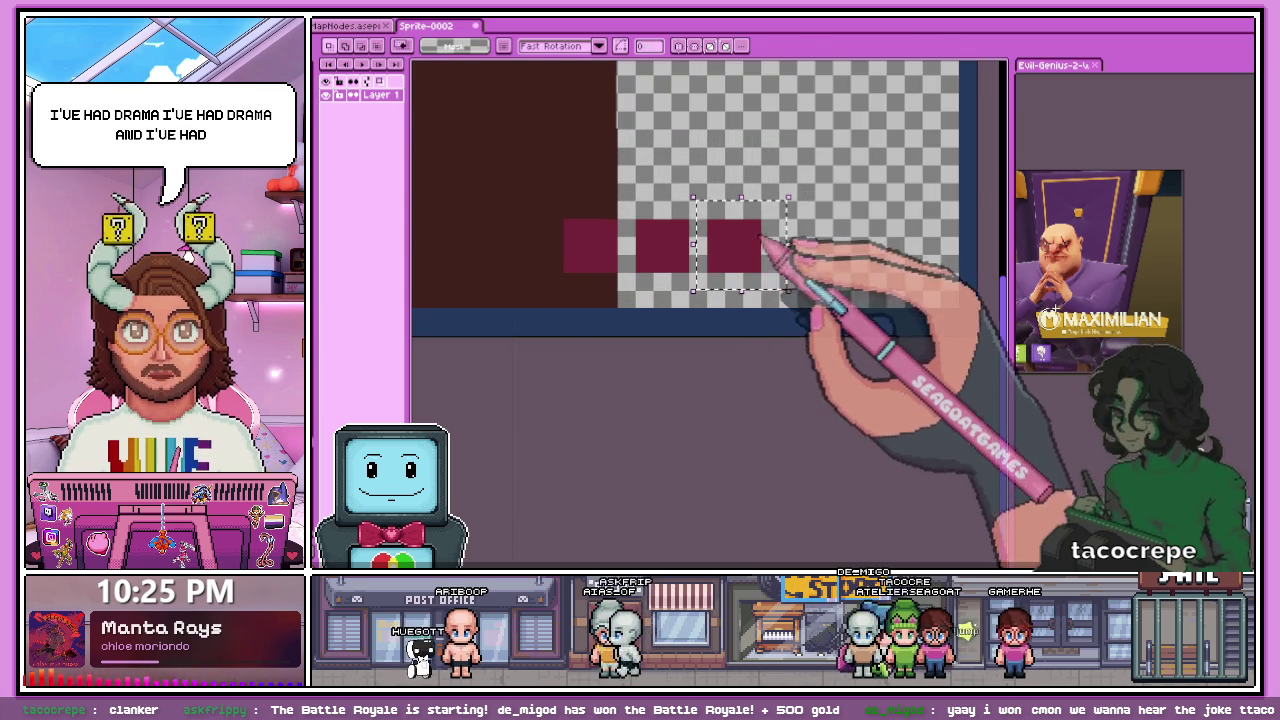
drag(762, 248, 674, 251)
scroll(537, 262, up, 2)
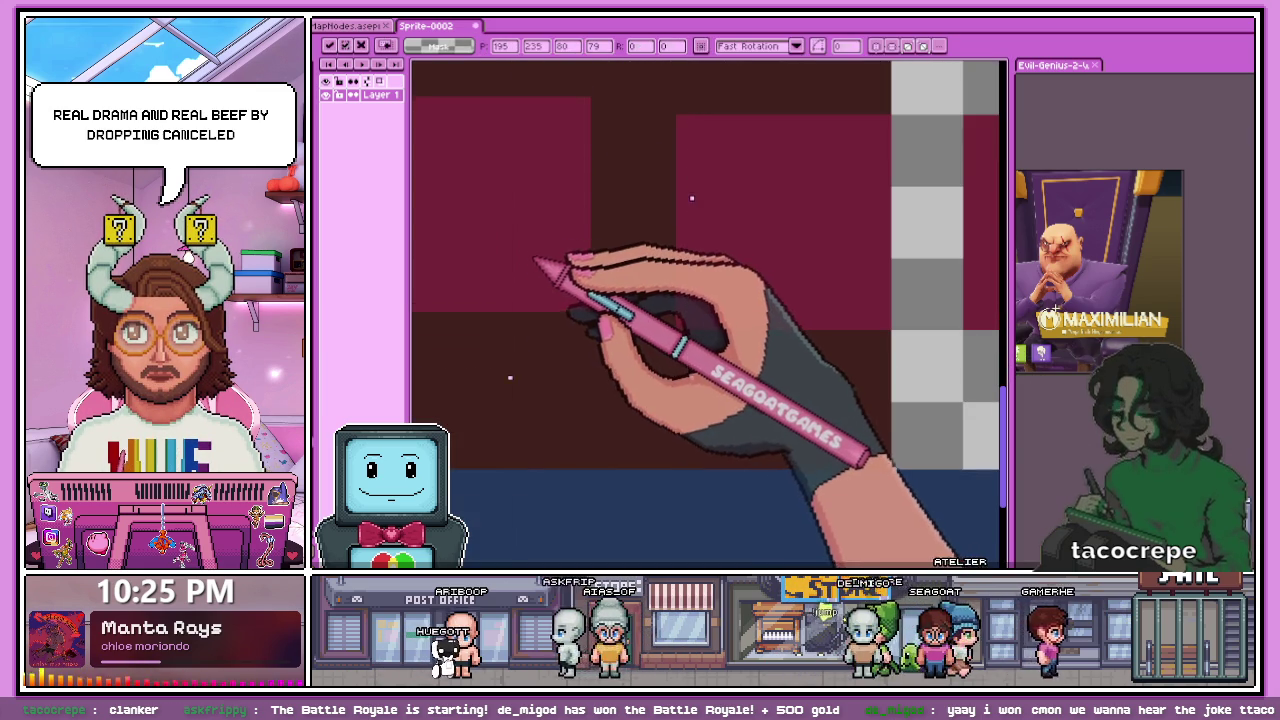
scroll(640, 310, down, 2)
key(Return)
- Zoom in, trial-select a maroon square's area with the Rectangular Marquee, then clear the selection
scroll(571, 286, up, 2)
scroll(652, 272, up, 1)
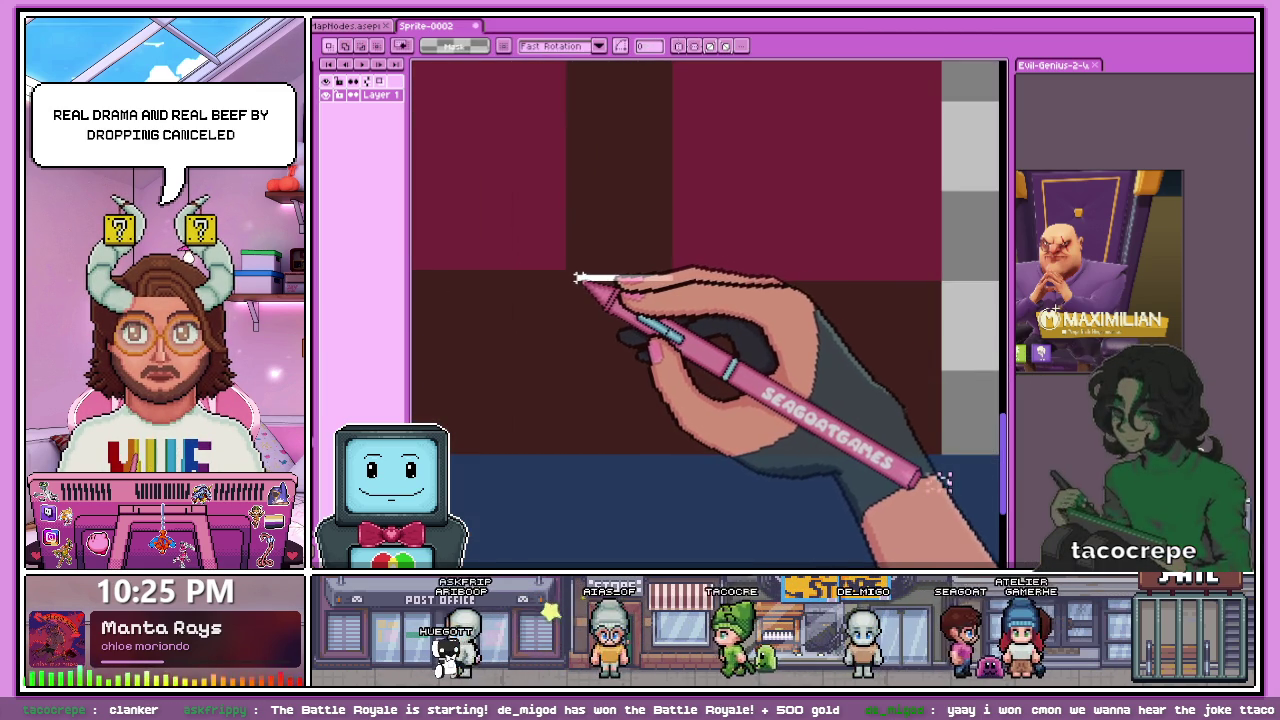
scroll(580, 290, down, 2)
scroll(570, 345, up, 2)
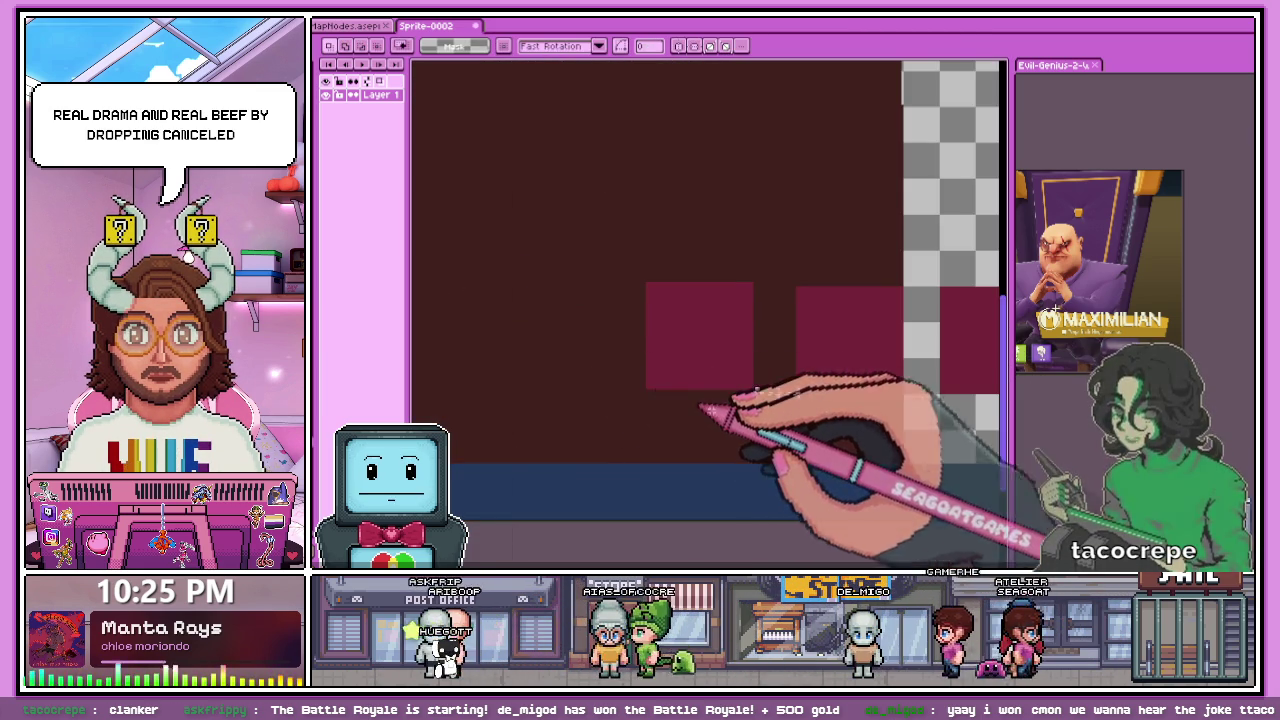
scroll(691, 400, up, 1)
scroll(777, 350, up, 1)
scroll(786, 380, up, 1)
key(b)
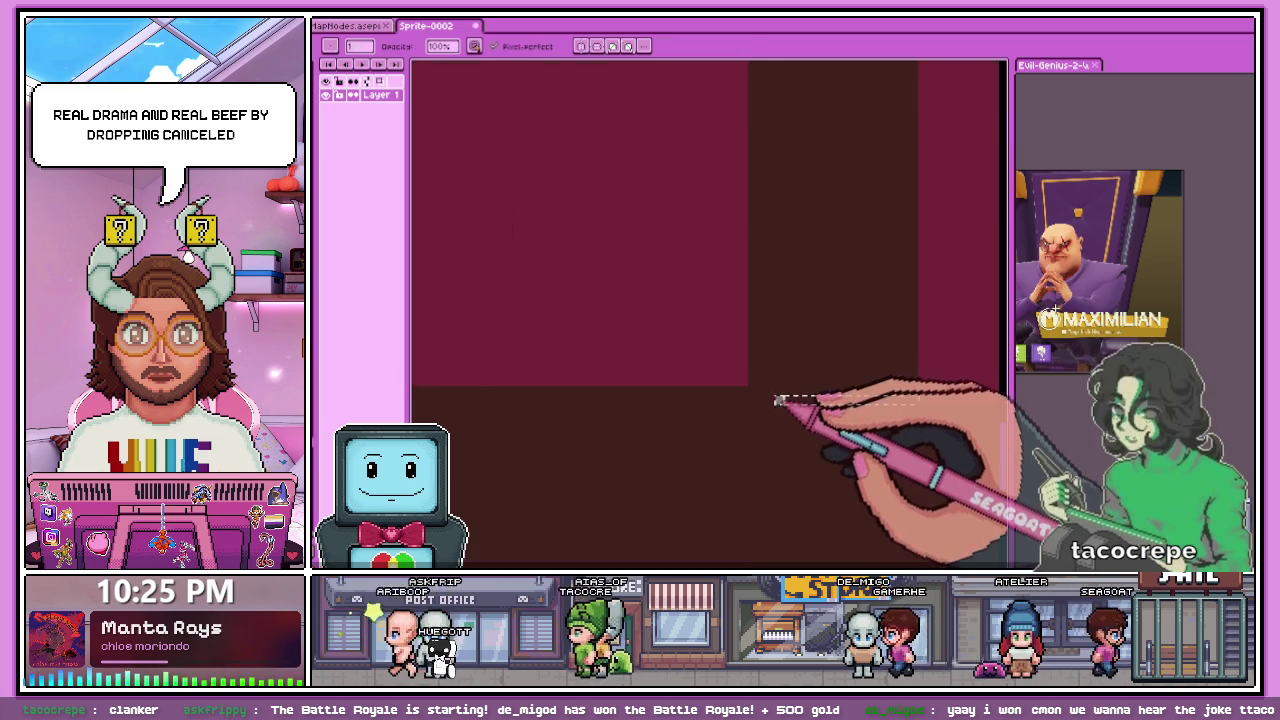
scroll(777, 400, down, 1)
scroll(628, 414, down, 1)
key(m)
scroll(538, 234, up, 2)
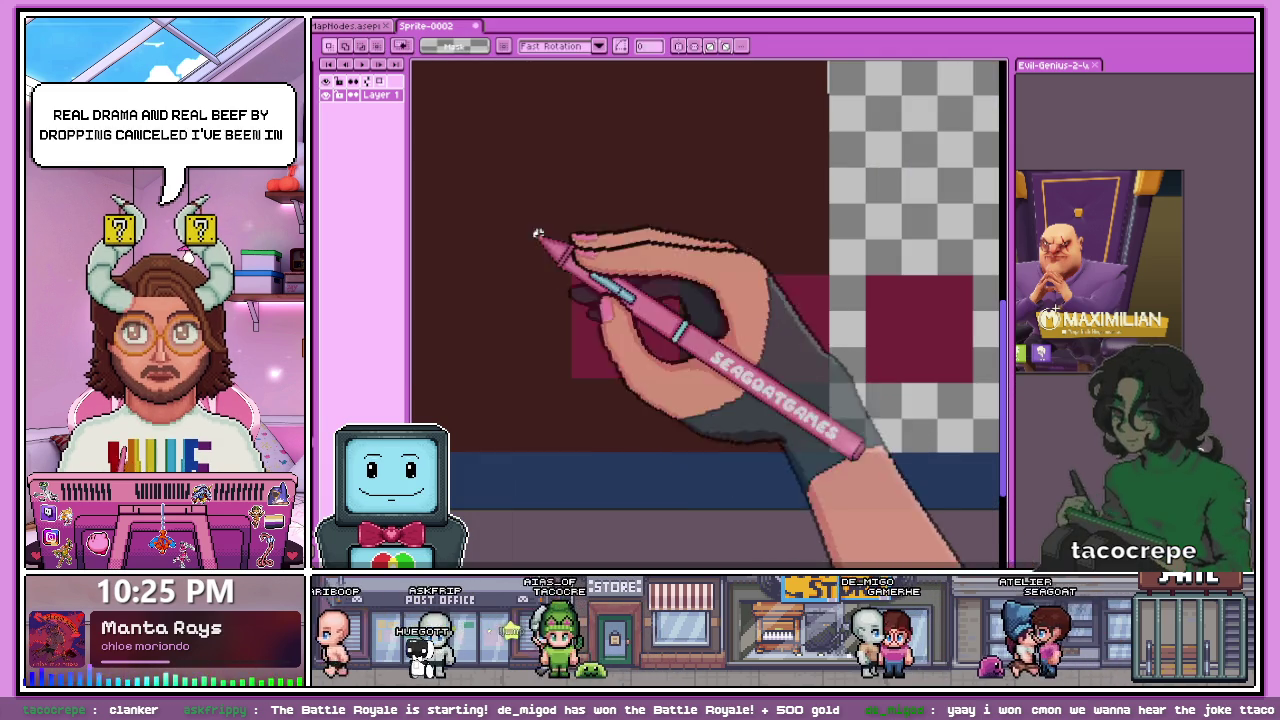
scroll(538, 234, down, 2)
drag(420, 70, 703, 420)
scroll(703, 420, up, 2)
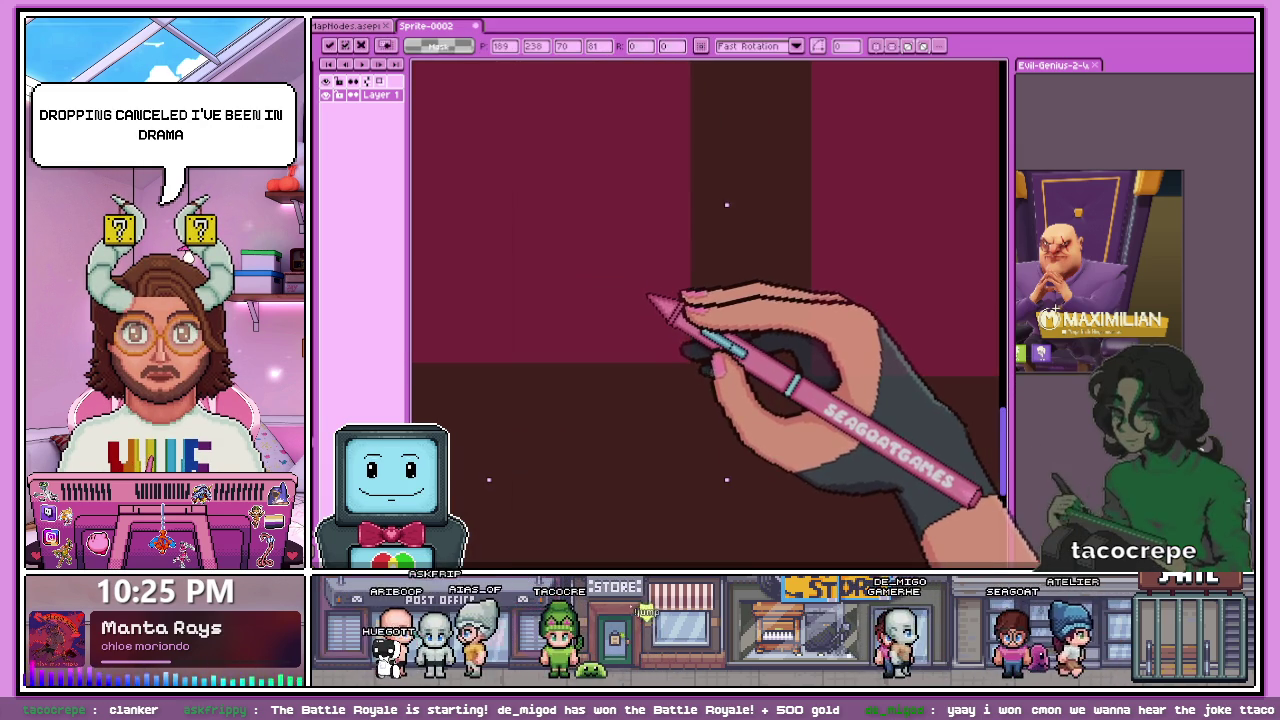
scroll(700, 350, down, 2)
key(ctrl+d)
- Select the left maroon square and reselect a square to check its size
scroll(697, 303, up, 2)
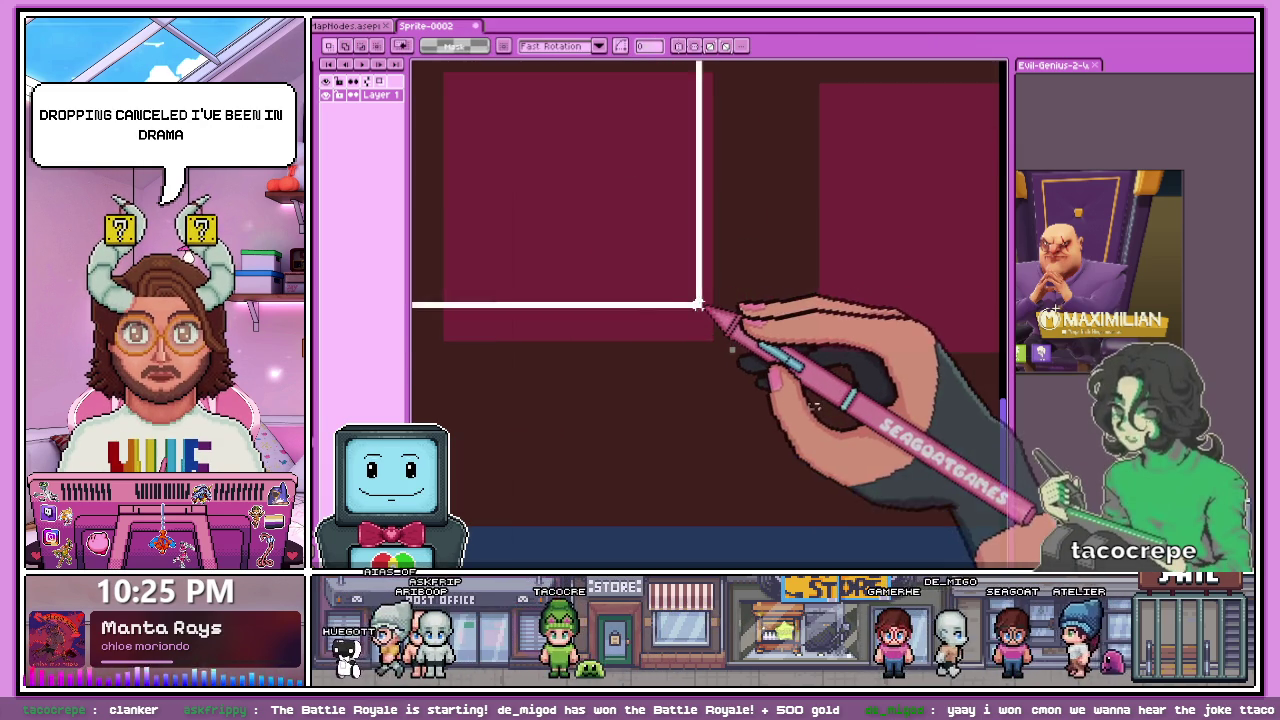
drag(718, 344, 413, 62)
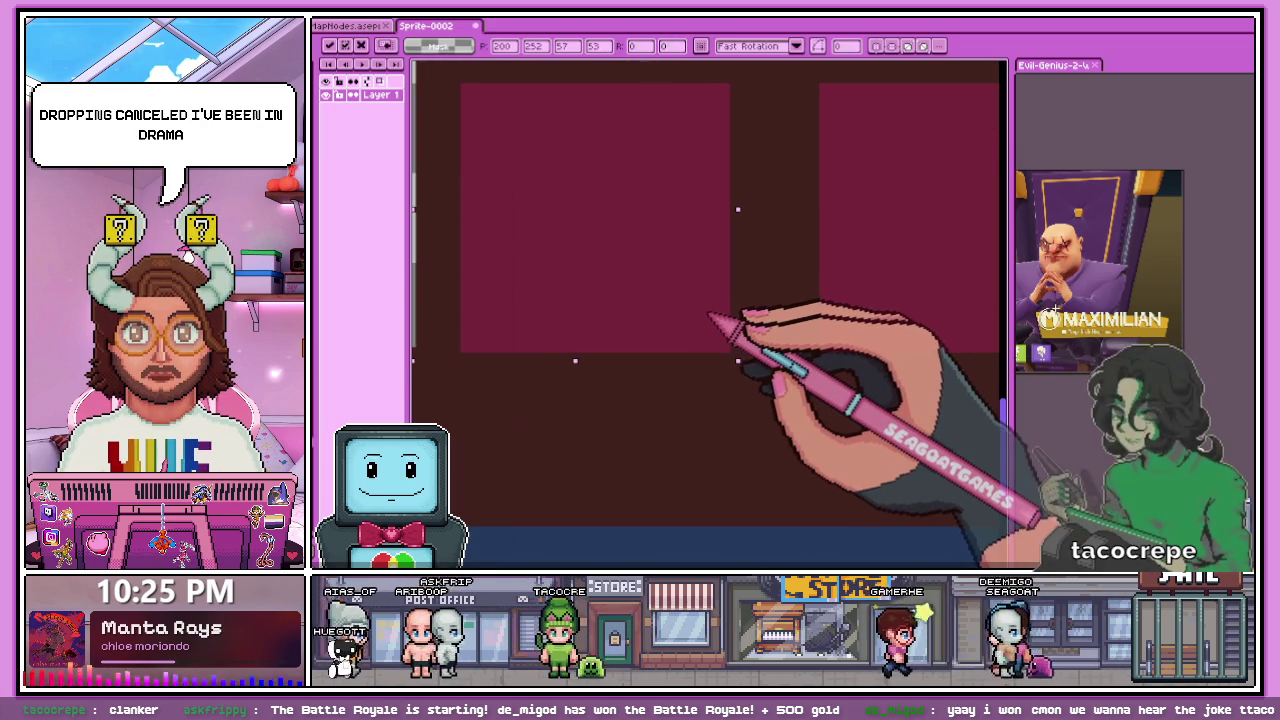
scroll(729, 371, down, 2)
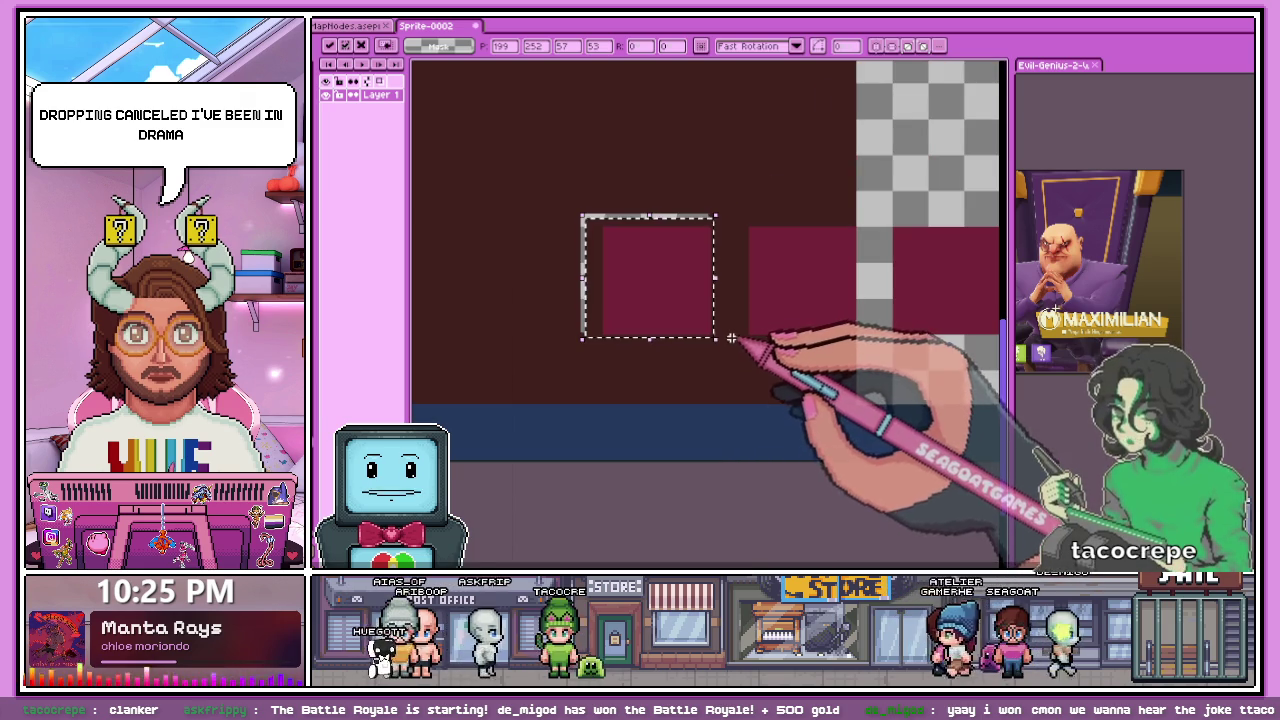
scroll(627, 243, up, 2)
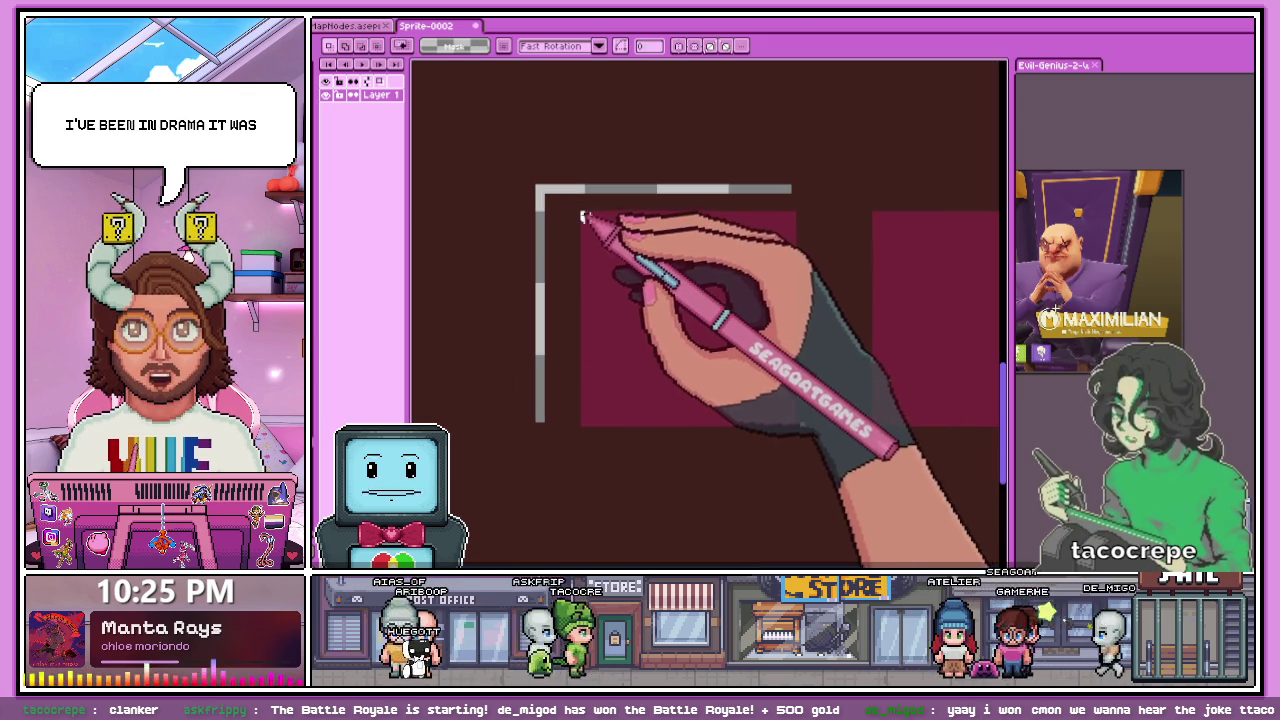
drag(583, 216, 760, 422)
scroll(823, 440, up, 3)
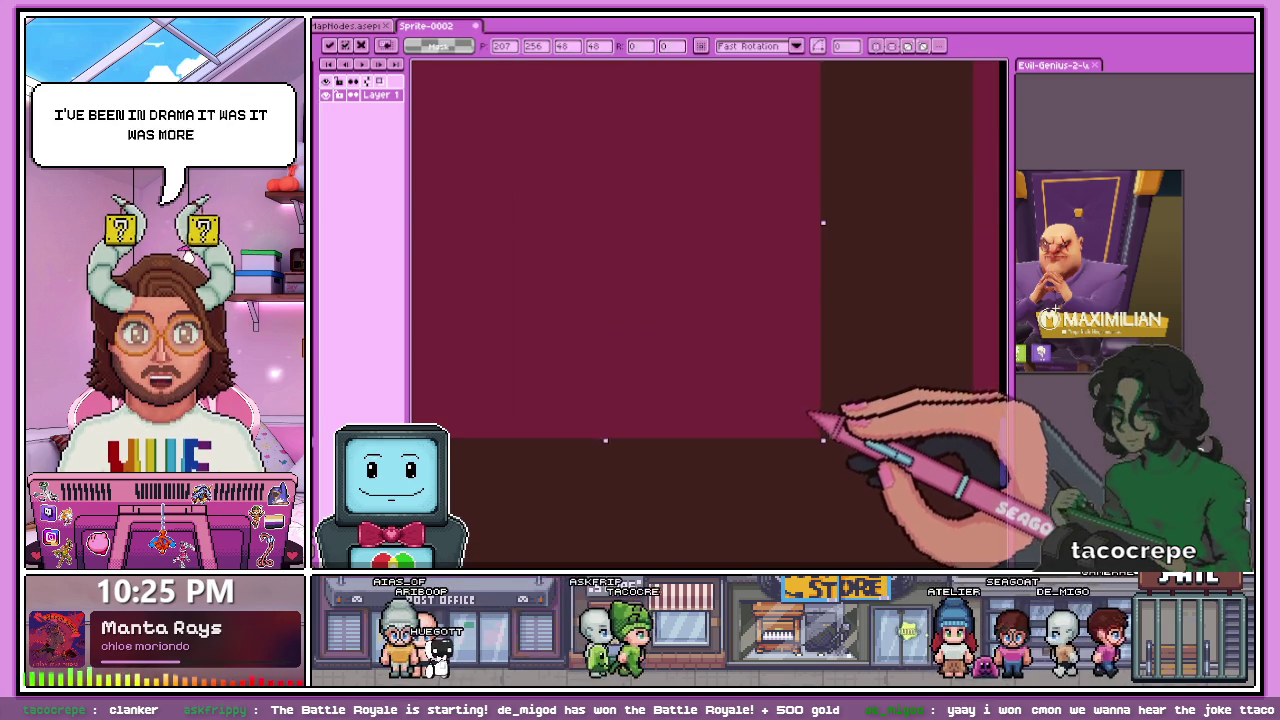
scroll(557, 251, down, 2)
scroll(748, 428, down, 1)
scroll(645, 255, up, 3)
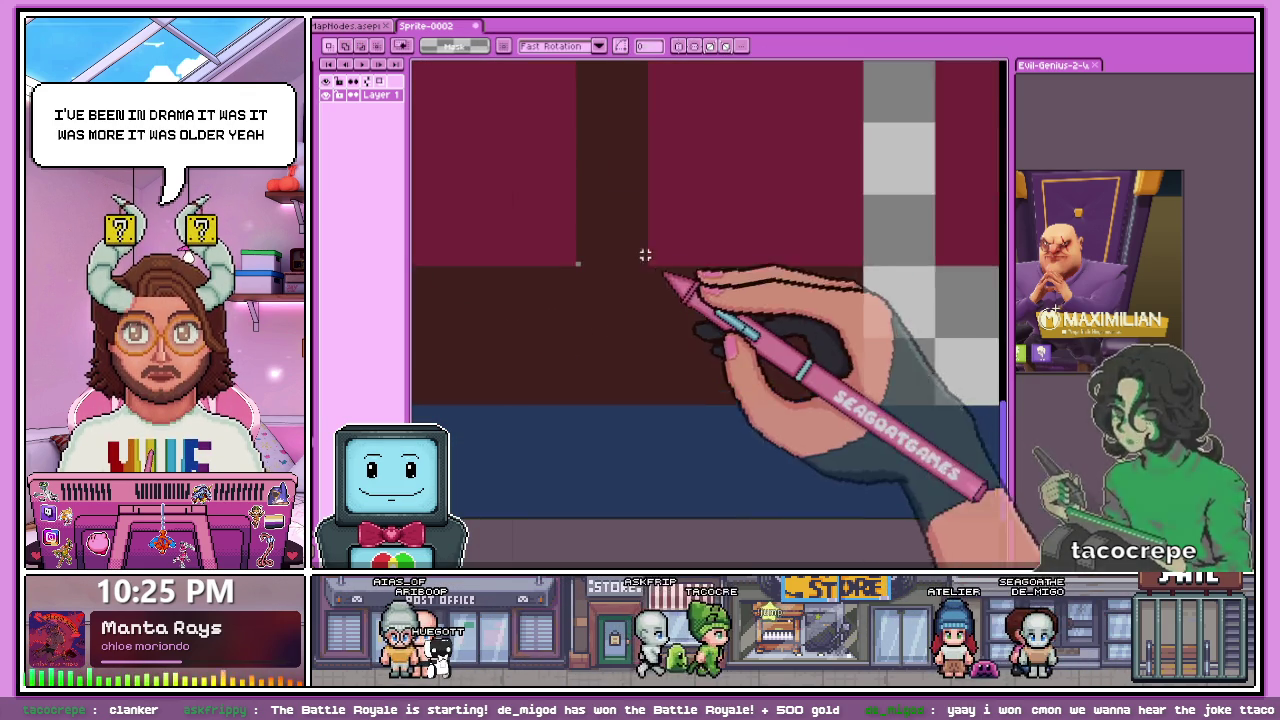
scroll(645, 255, up, 2)
- Draw a white pencil guide line along a square's edge to check spacing
drag(690, 203, 478, 203)
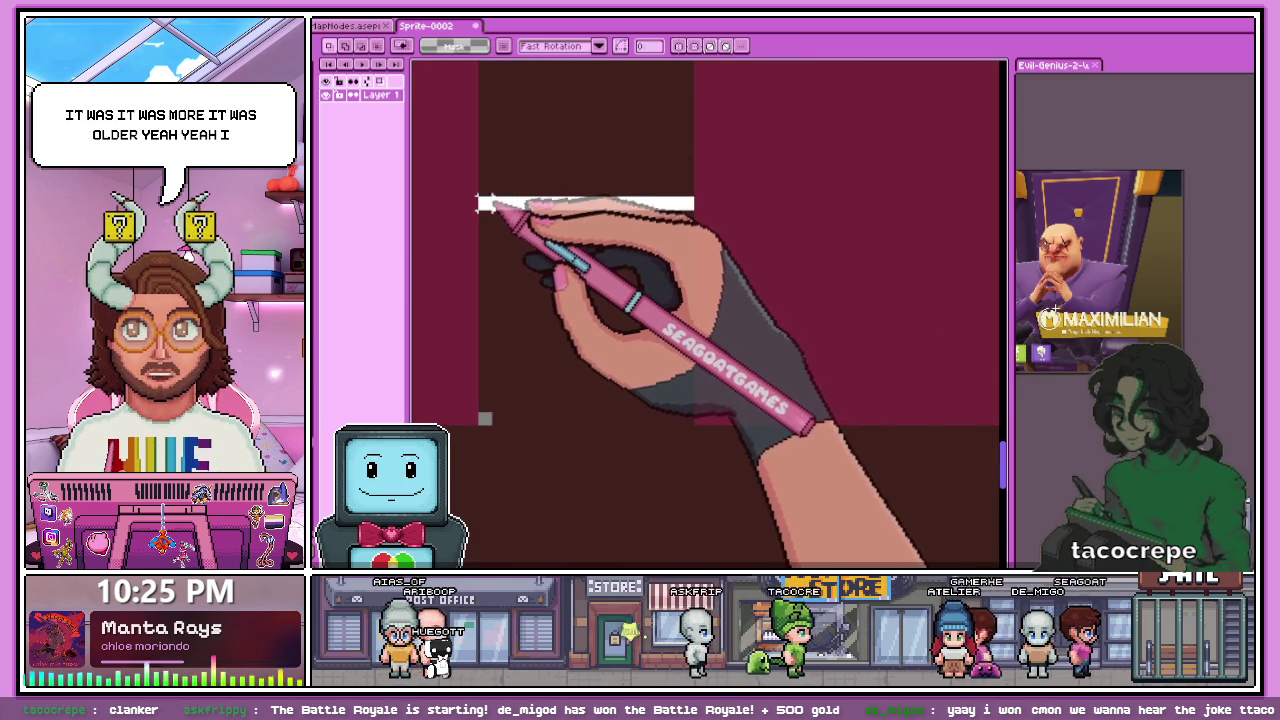
scroll(486, 203, down, 2)
scroll(523, 340, down, 1)
scroll(496, 340, down, 1)
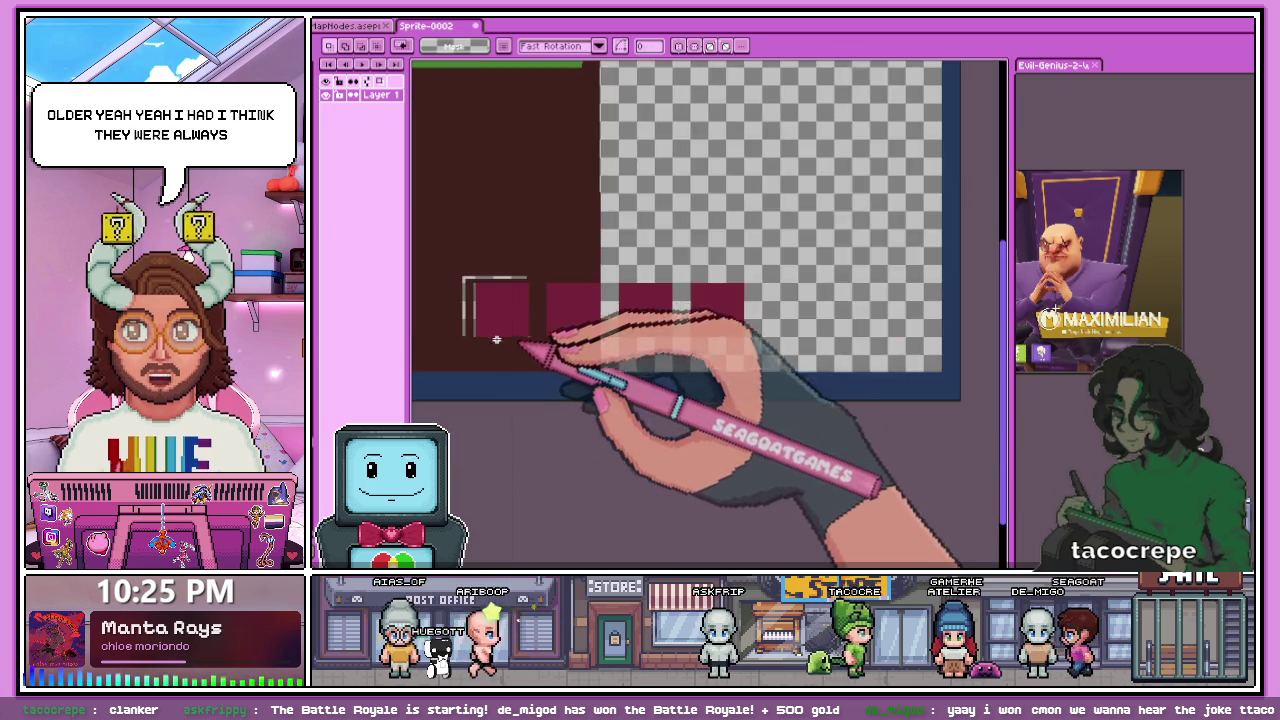
- Undo the white guide lines, leaving only the four clean maroon squares
scroll(496, 340, up, 2)
key(b)
scroll(570, 321, up, 2)
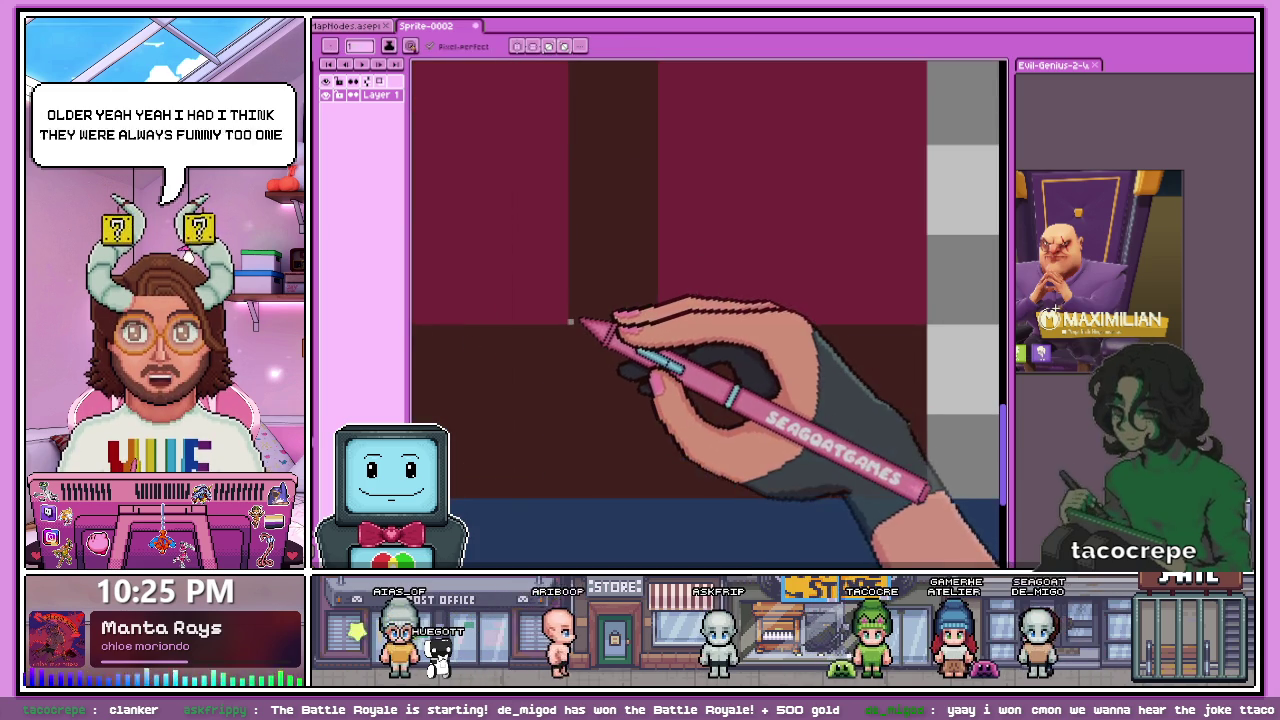
scroll(570, 321, down, 1)
scroll(586, 337, down, 1)
scroll(537, 314, down, 1)
scroll(514, 286, up, 2)
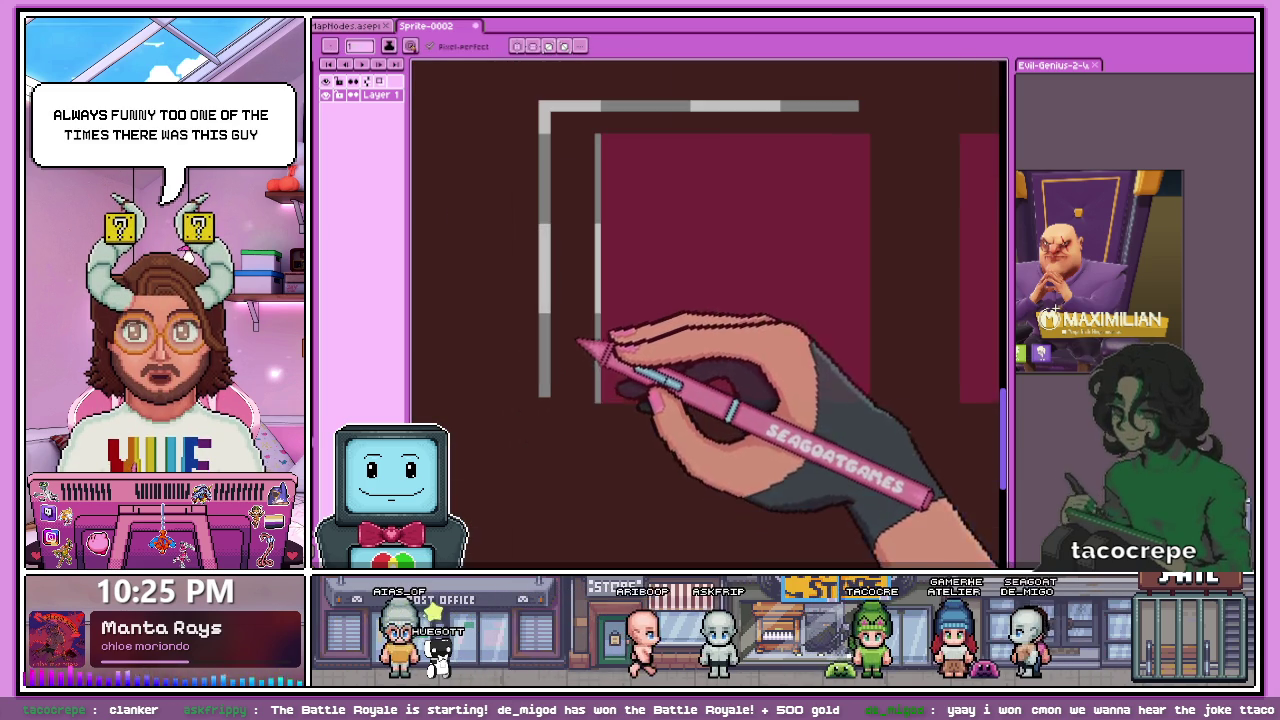
scroll(600, 355, up, 2)
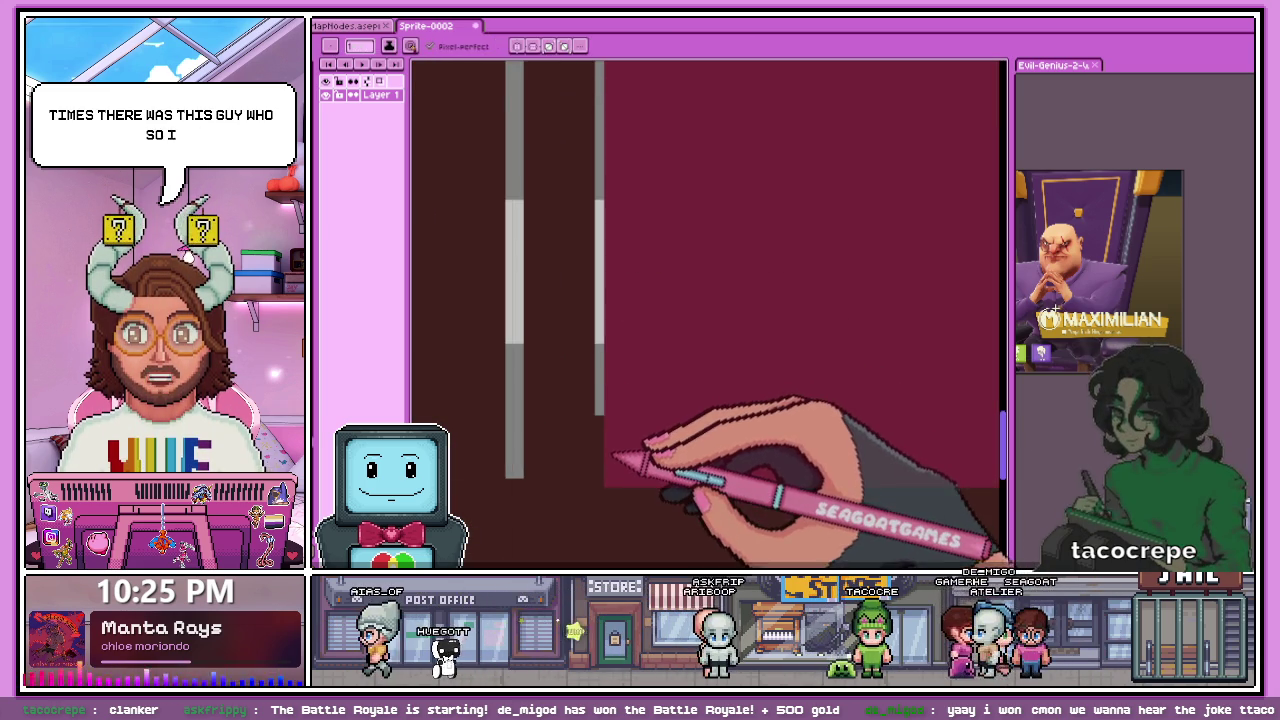
scroll(605, 450, down, 1)
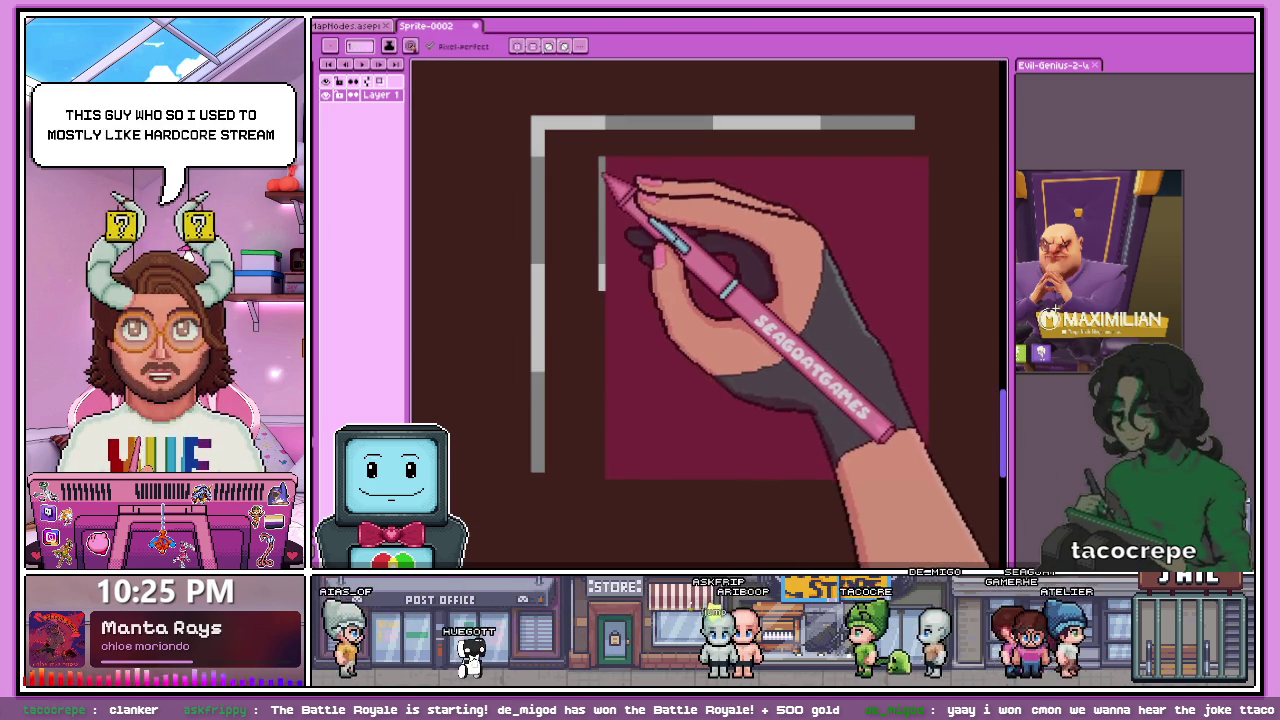
key(ctrl+z)
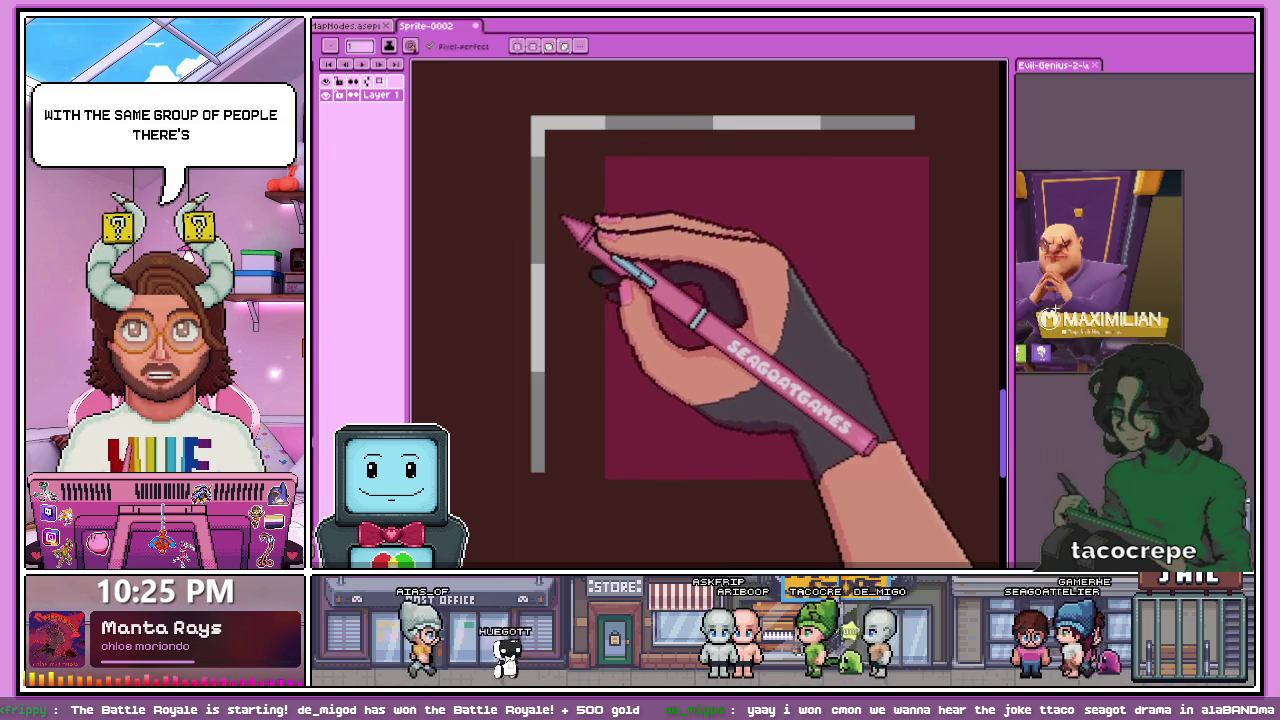
key(ctrl+z)
- Switch to the Paint Bucket and zoom out to view the whole sprite
key(g)
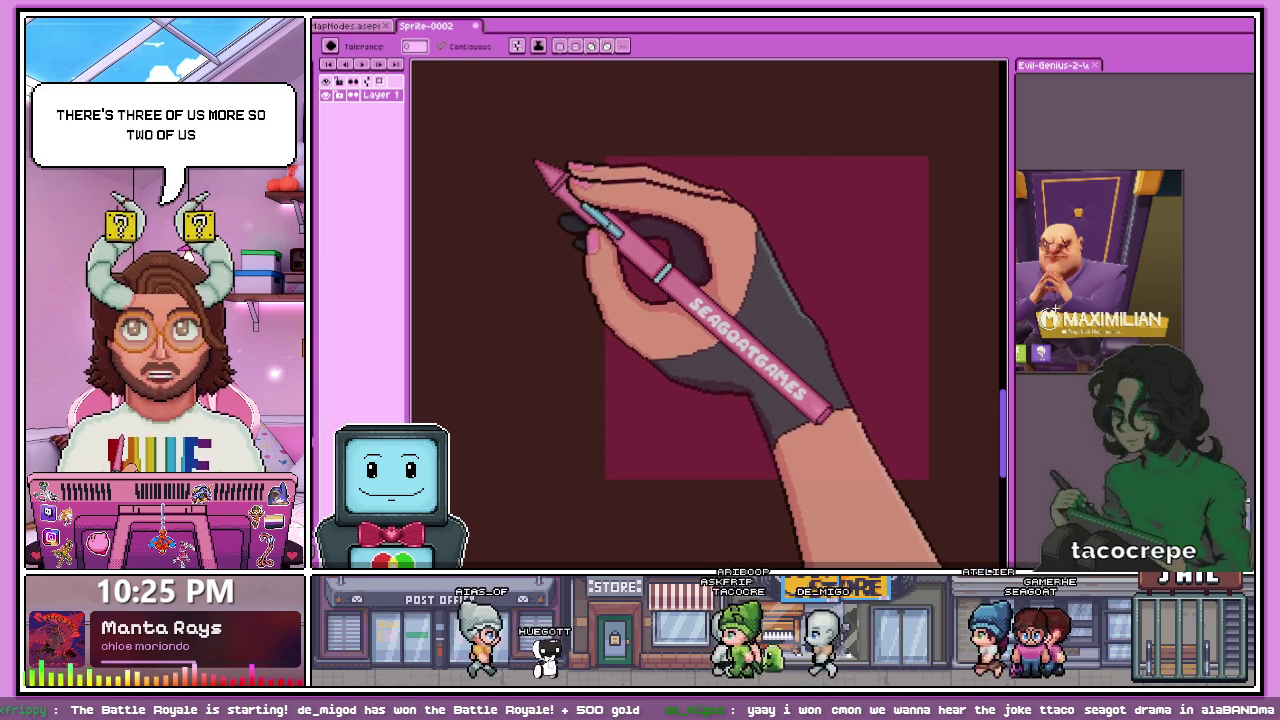
scroll(540, 167, down, 1)
scroll(525, 225, down, 1)
scroll(600, 283, down, 1)
scroll(720, 280, down, 1)
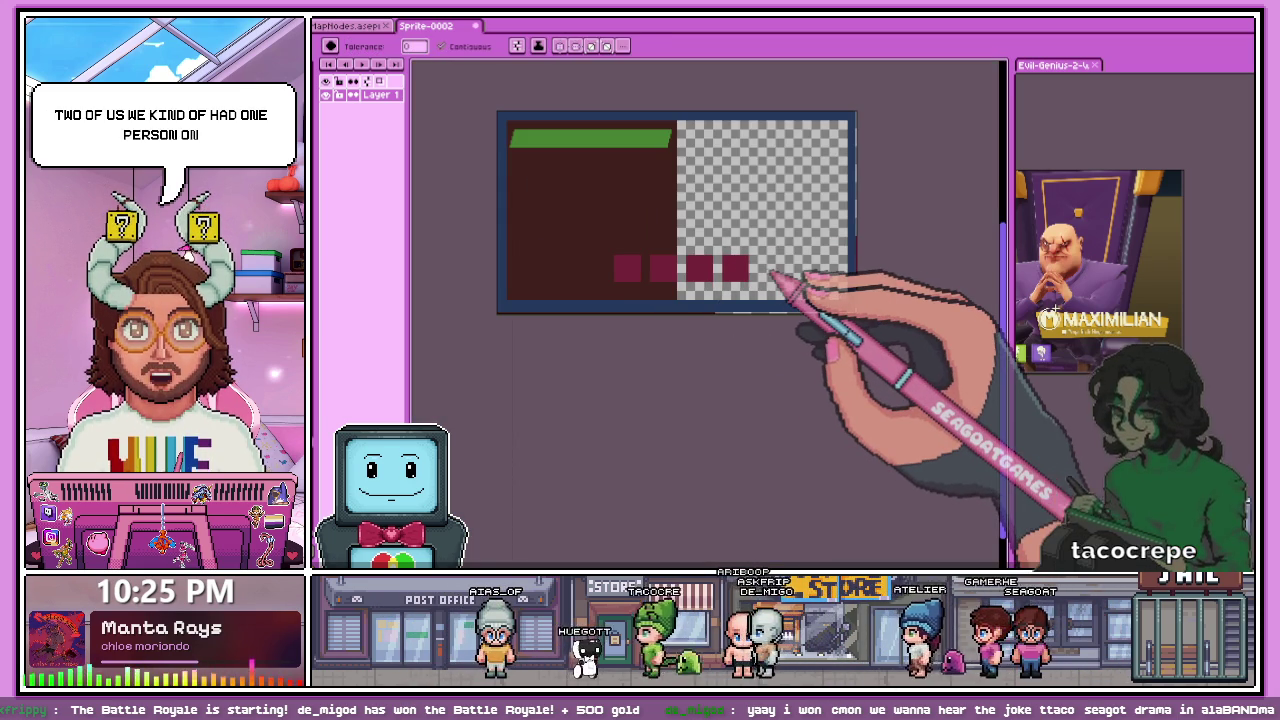
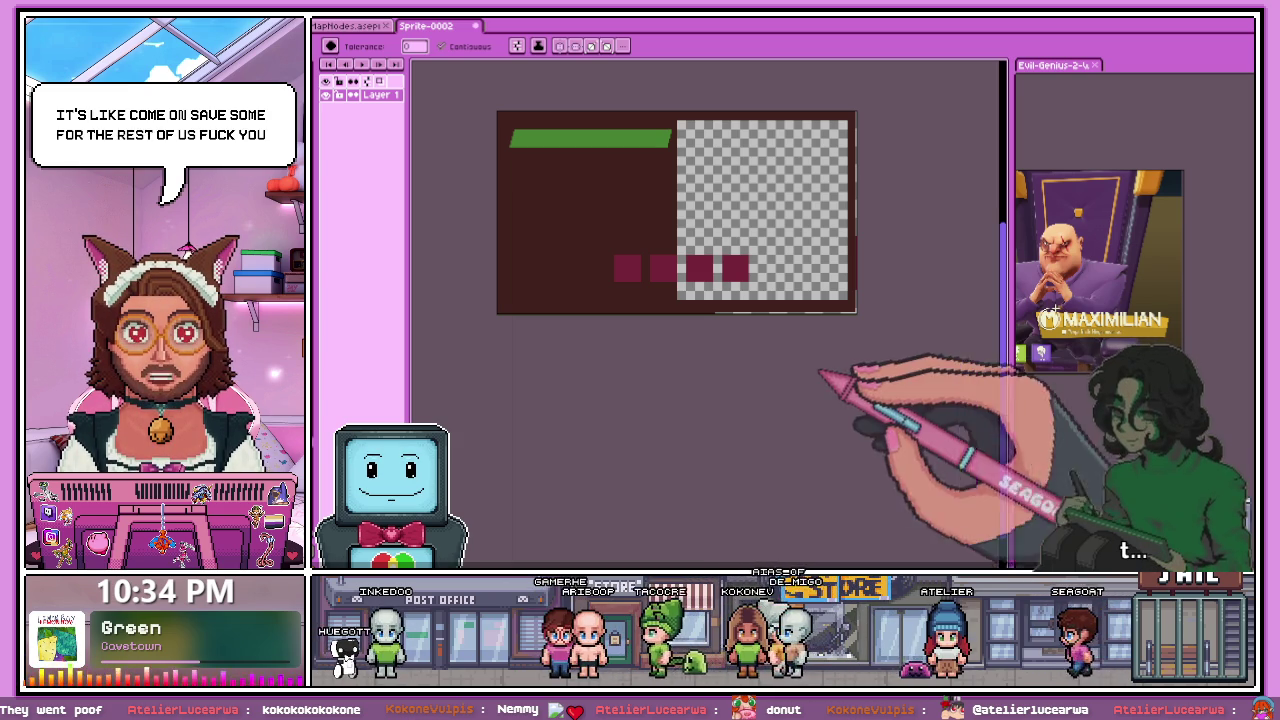
- Switch from flood filling to the pixel-perfect Pencil tool (B) while zooming over the panel
scroll(677, 267, up, 3)
scroll(640, 250, down, 3)
scroll(578, 180, up, 2)
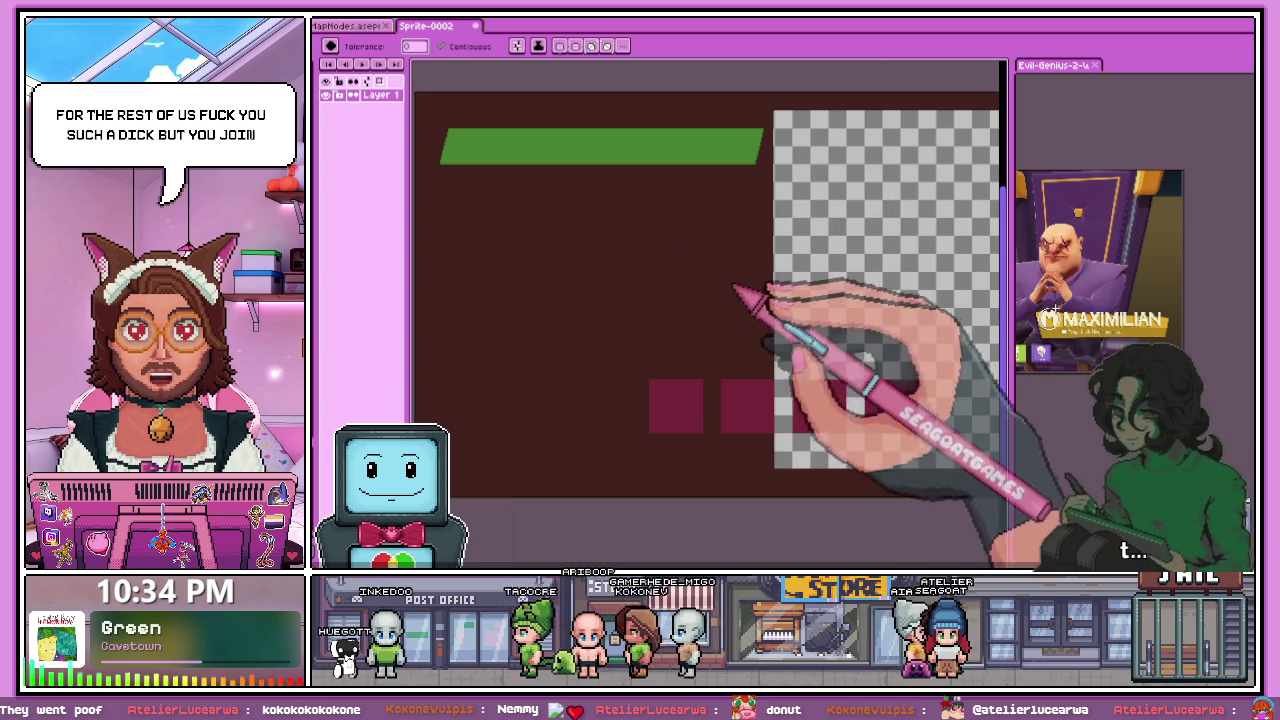
scroll(816, 306, up, 2)
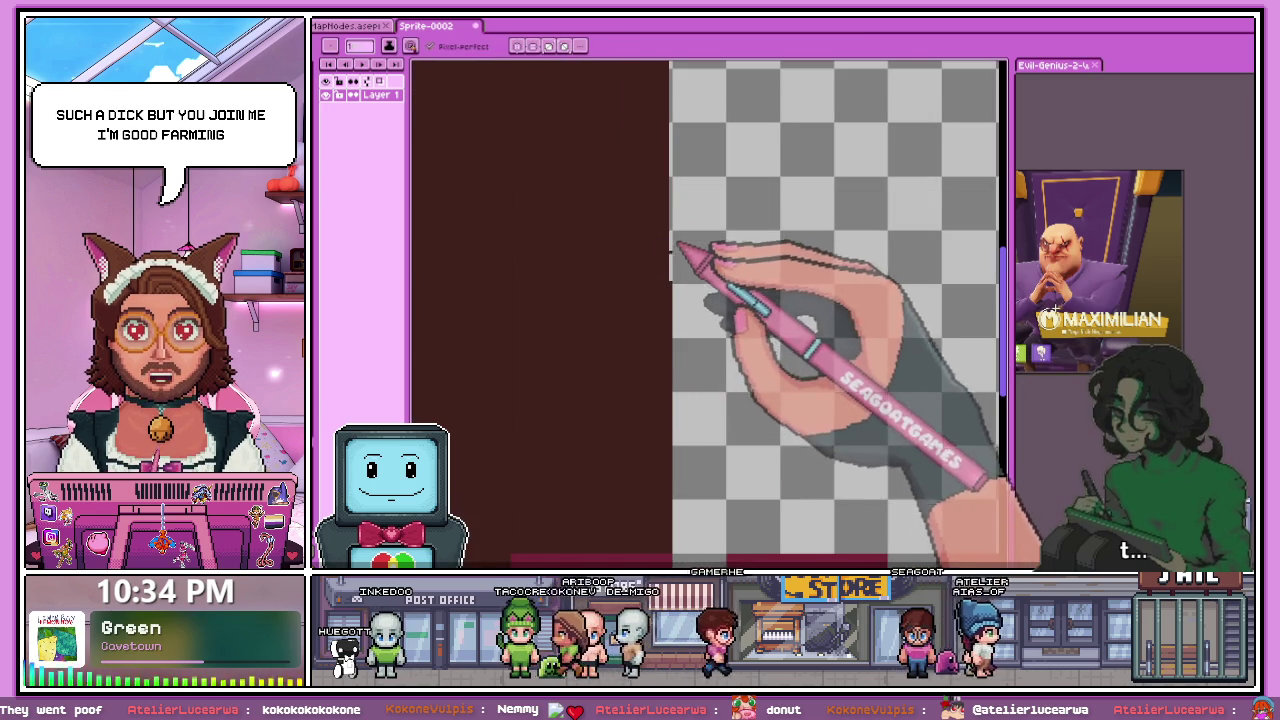
scroll(662, 250, up, 1)
key(b)
scroll(685, 288, down, 3)
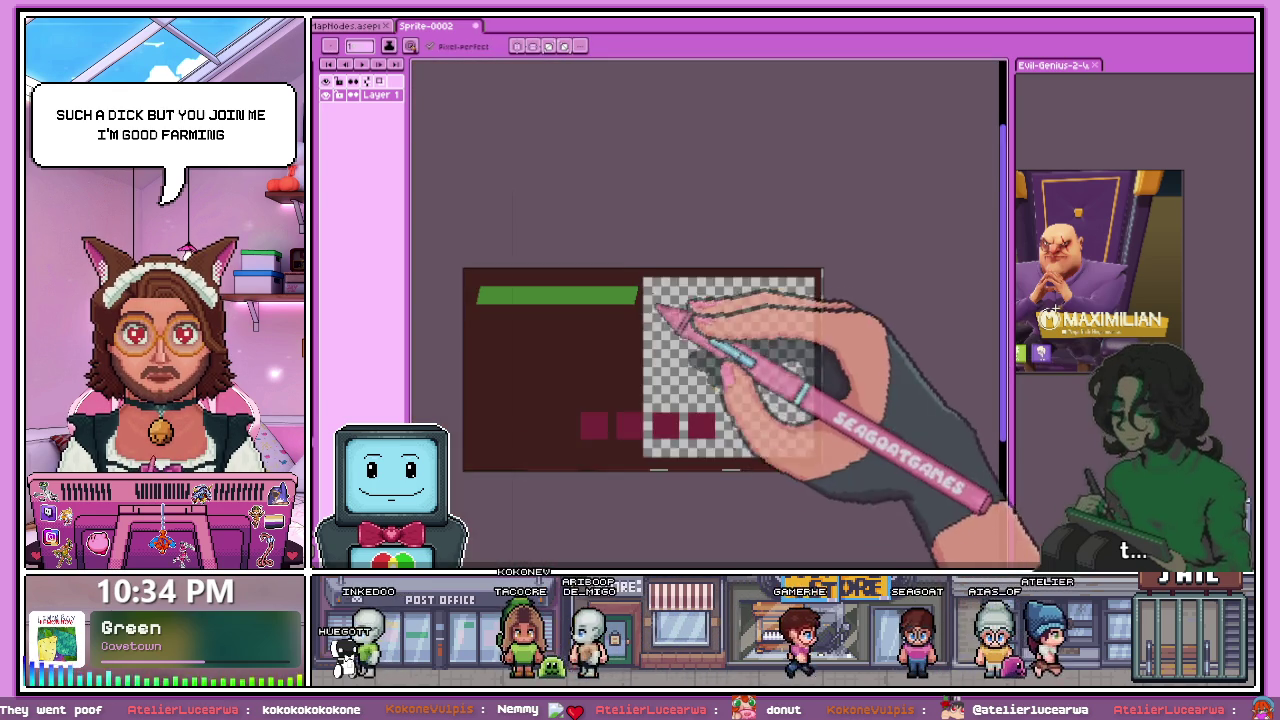
scroll(655, 280, up, 3)
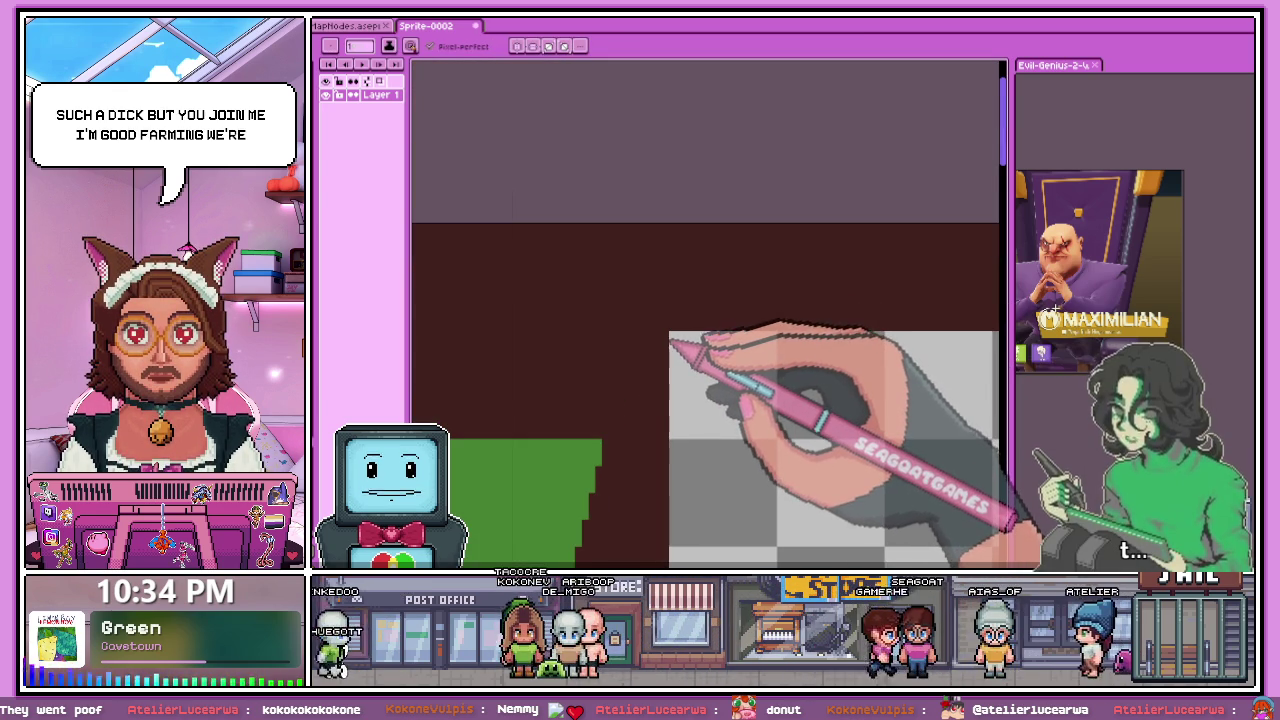
scroll(672, 343, down, 1)
scroll(690, 330, down, 2)
scroll(705, 320, down, 1)
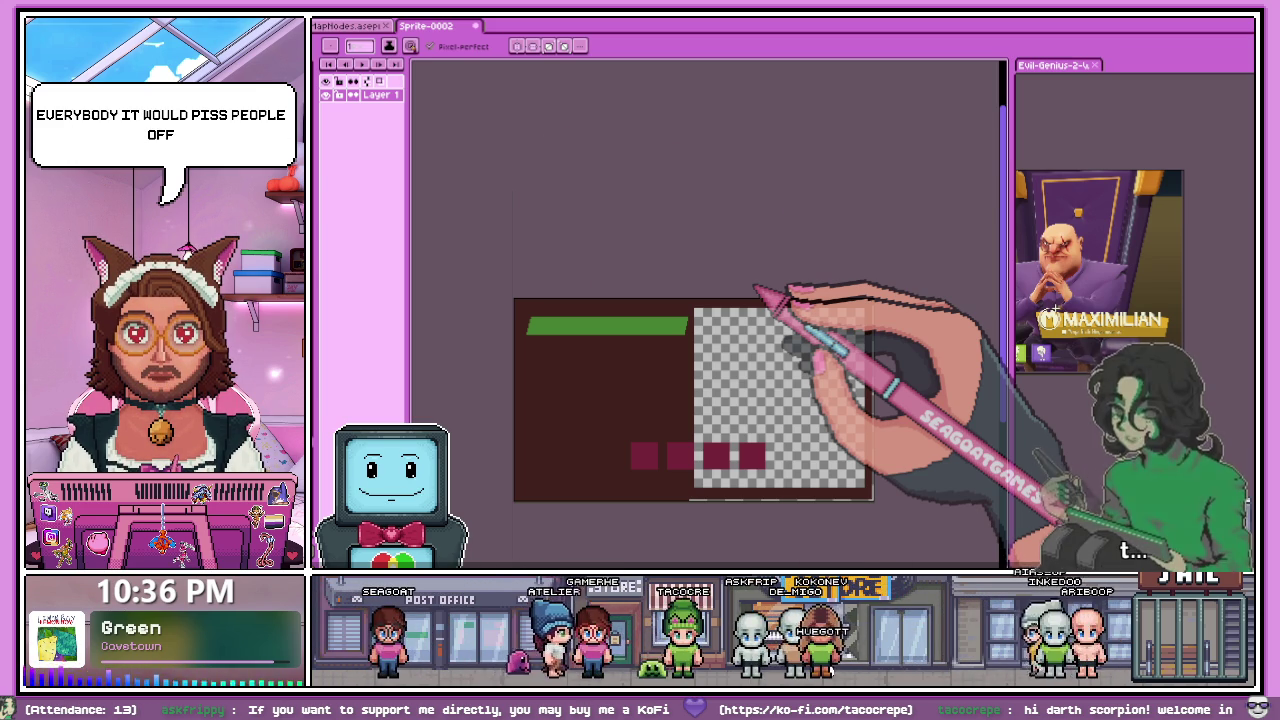
- Pan up-left and zoom into the empty checkerboard area of the canvas
drag(755, 290, 684, 237)
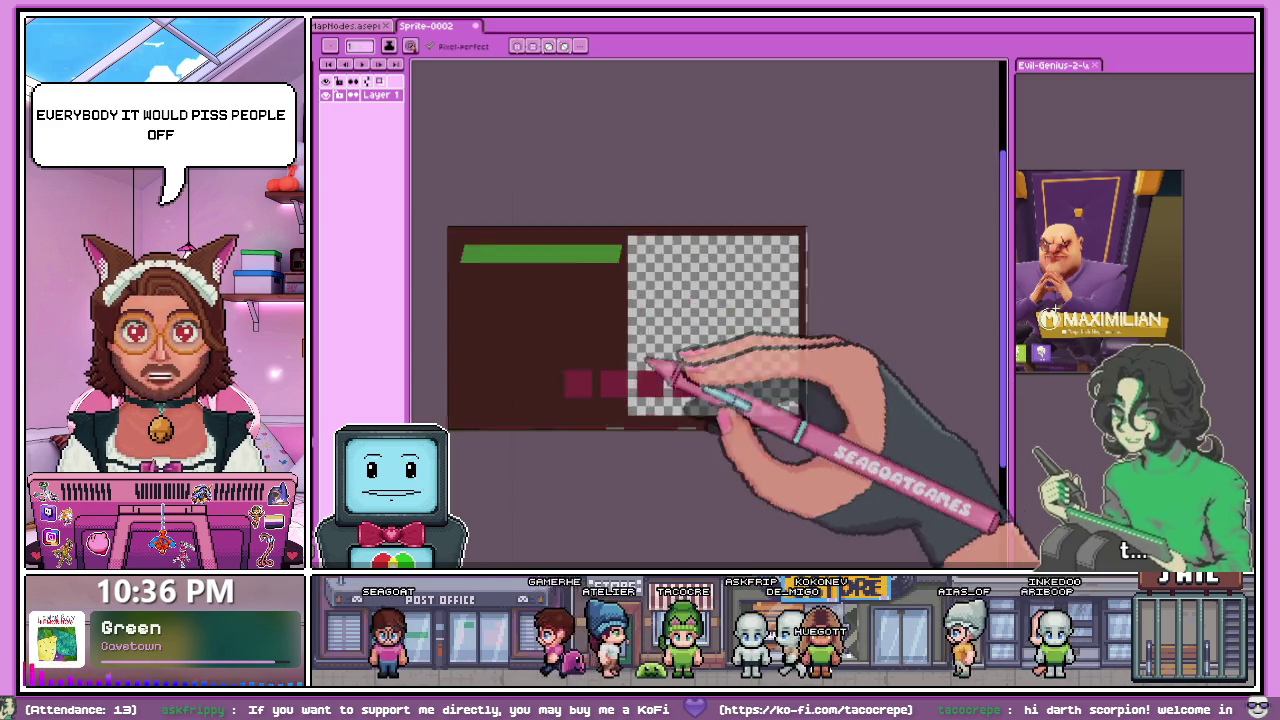
scroll(652, 340, up, 3)
scroll(552, 212, down, 1)
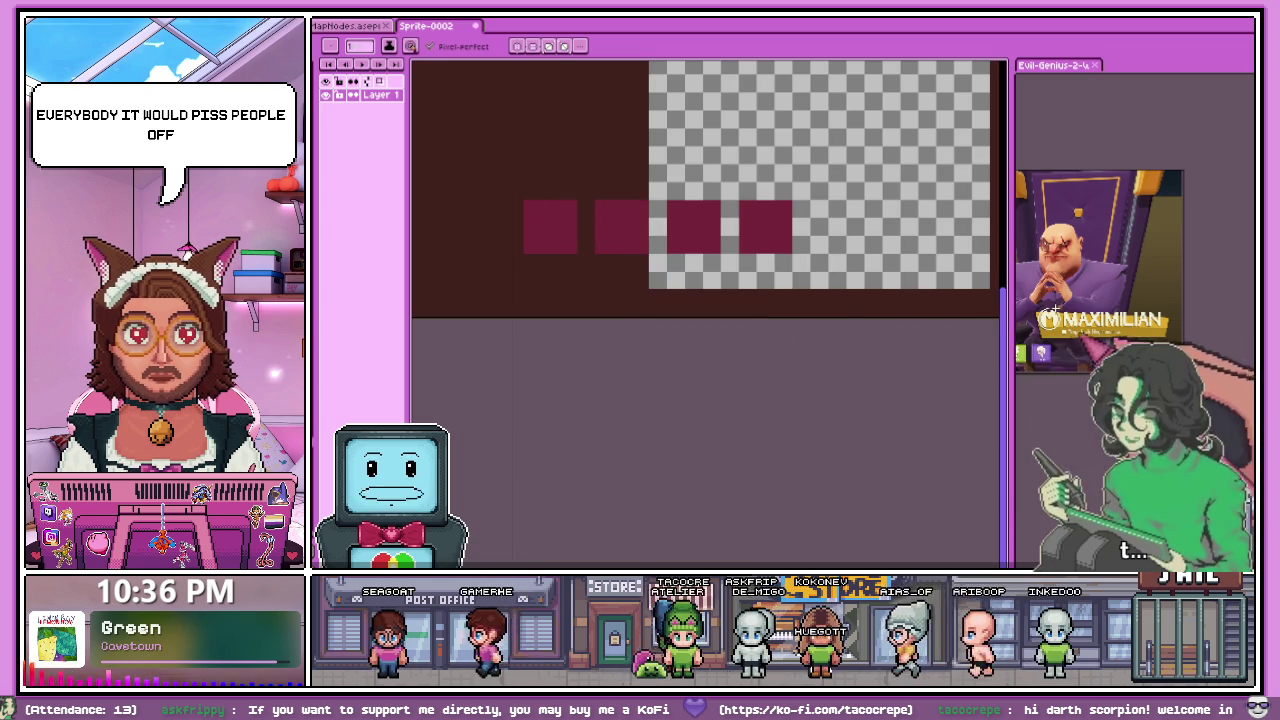
scroll(737, 280, down, 3)
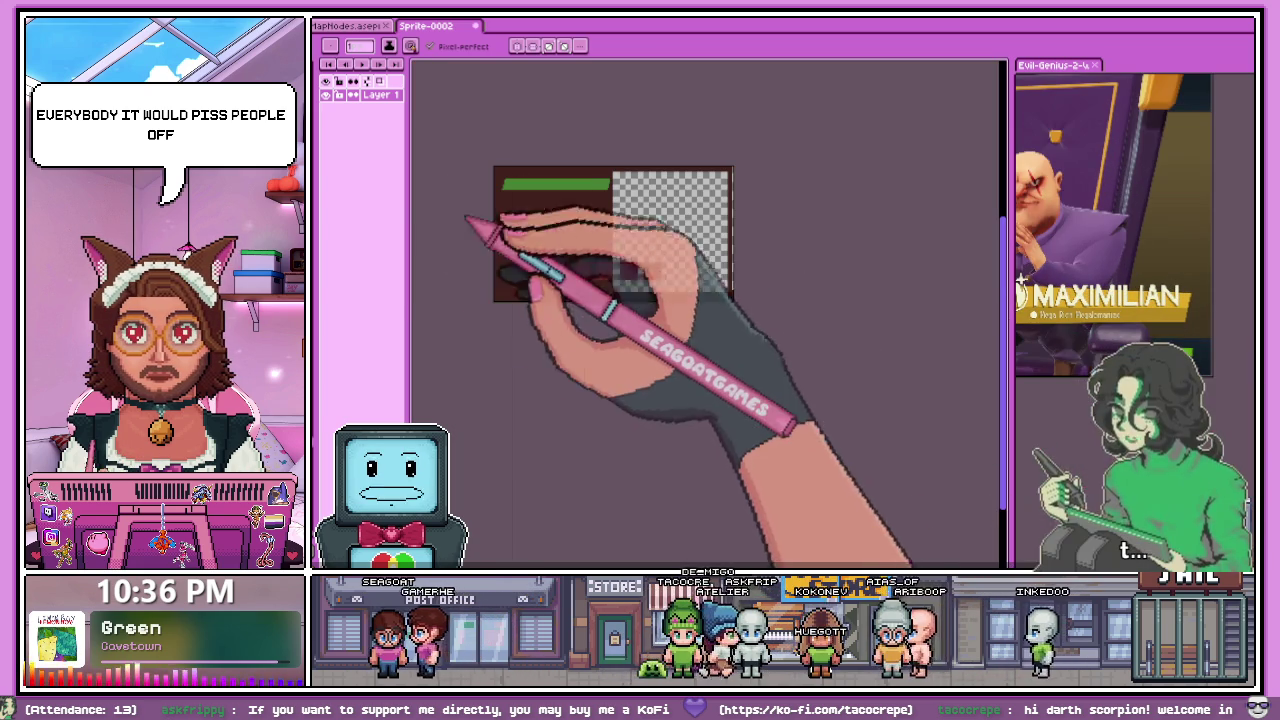
scroll(749, 309, up, 3)
scroll(737, 300, down, 2)
scroll(717, 297, up, 2)
scroll(703, 272, up, 1)
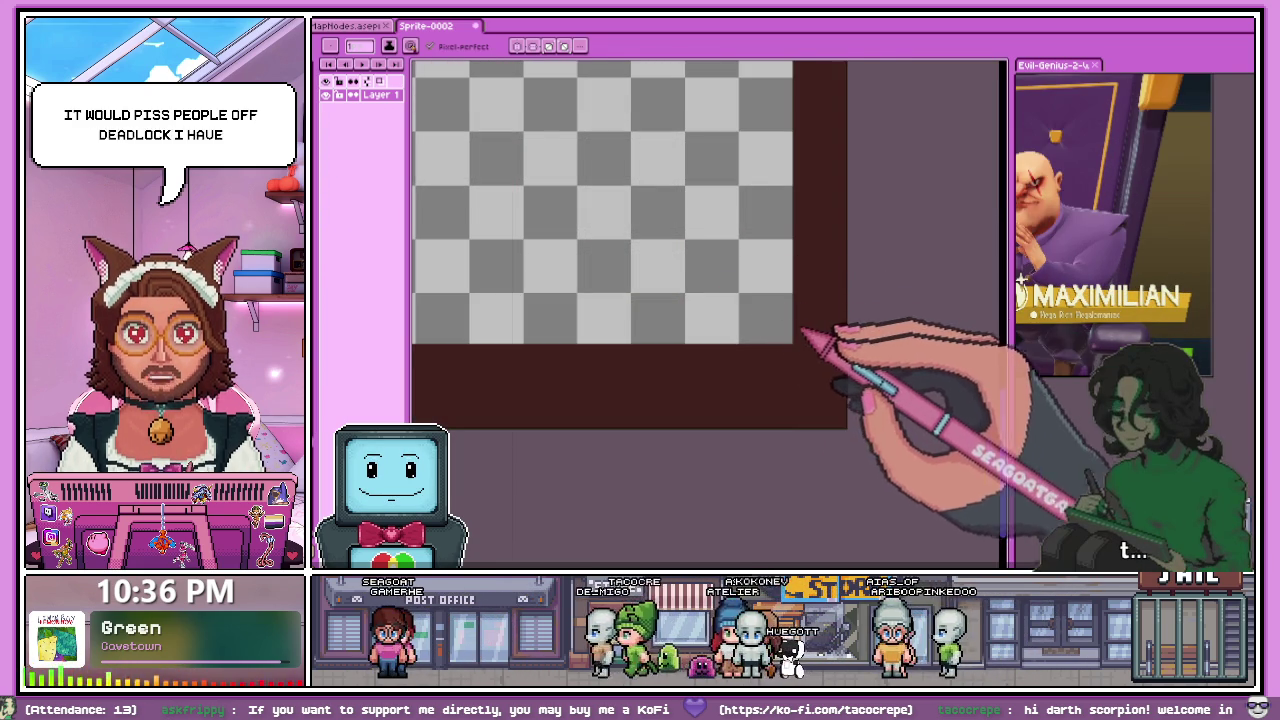
scroll(790, 338, up, 2)
scroll(800, 348, up, 1)
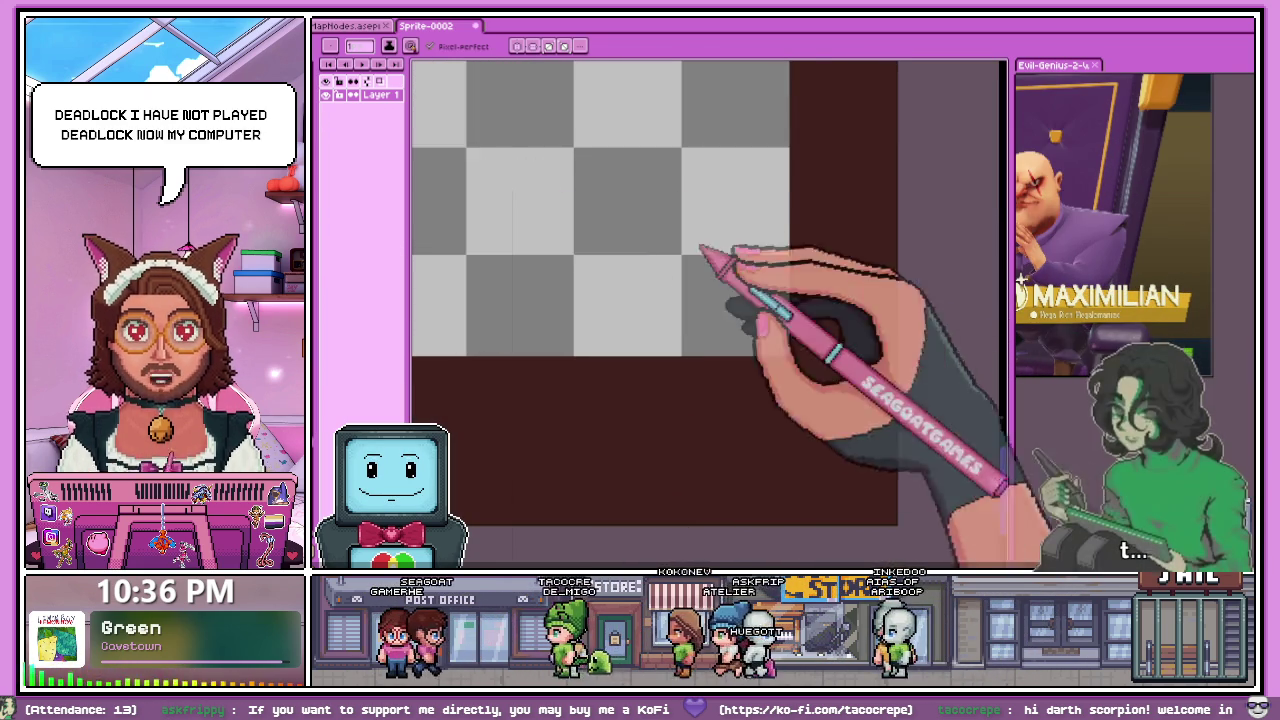
- Draw the green bar's vertical left edge with stepped pixels at its top
scroll(741, 325, down, 1)
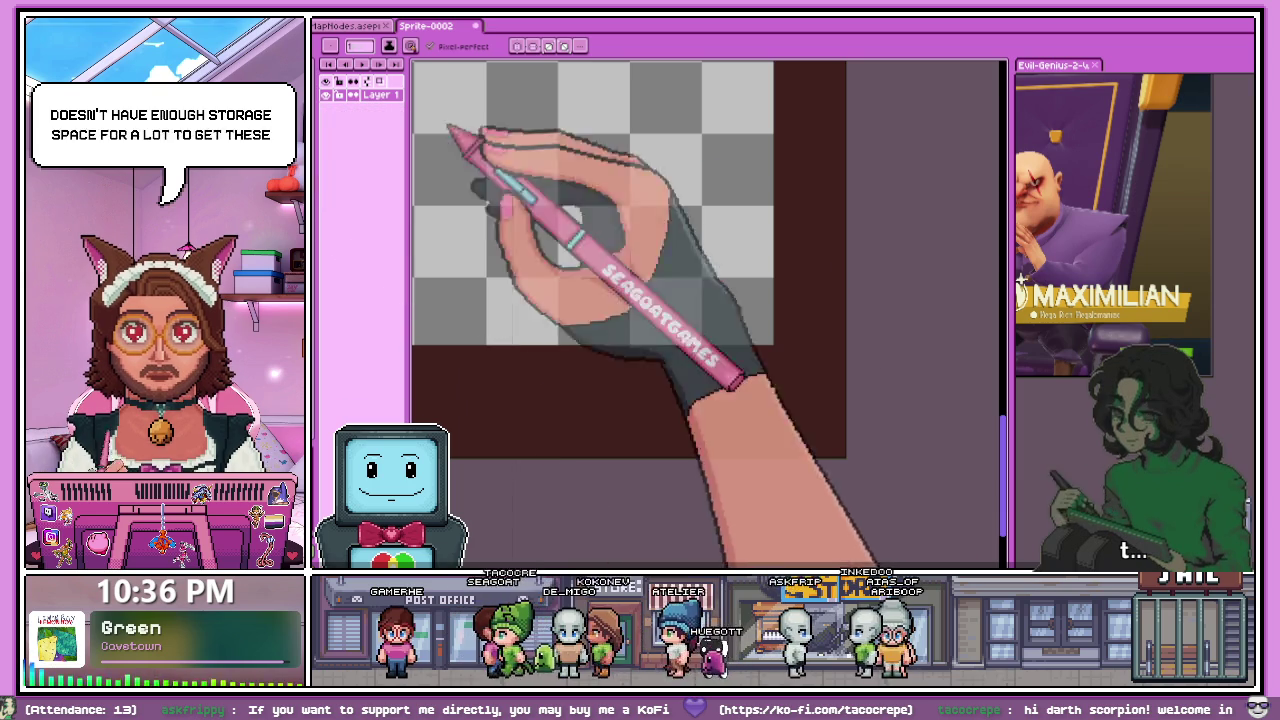
scroll(510, 231, down, 2)
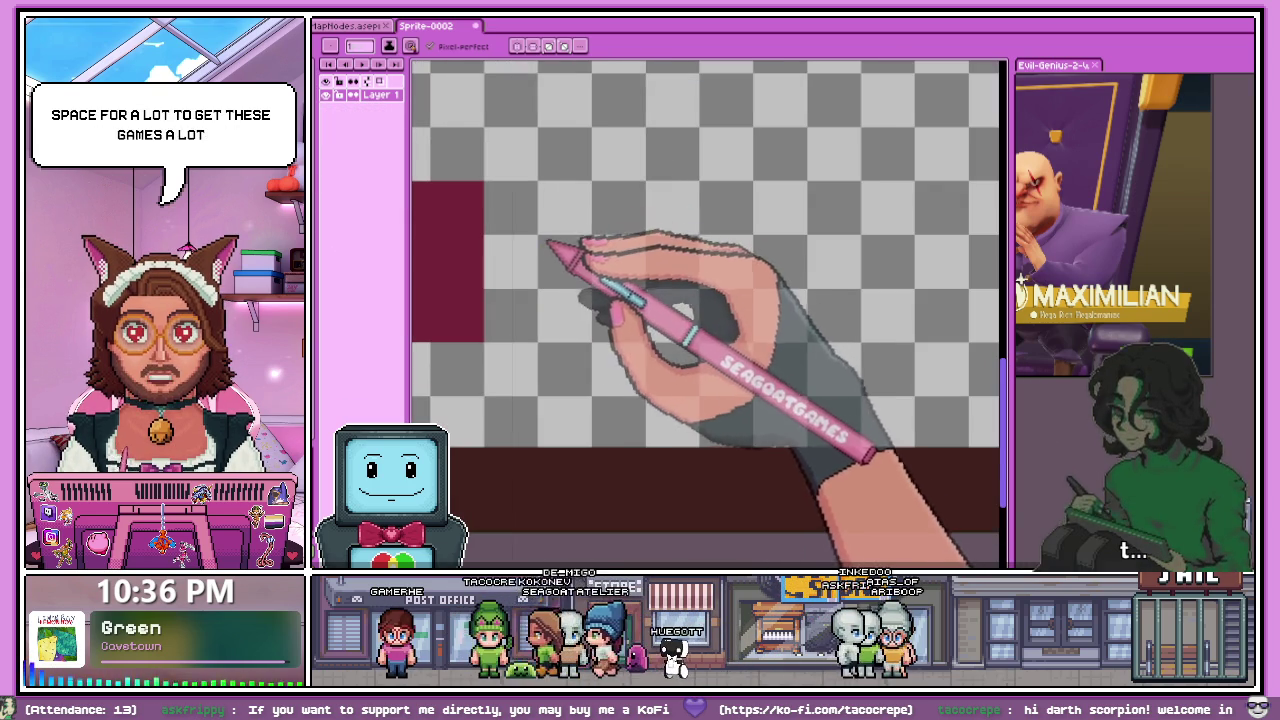
scroll(590, 401, up, 3)
scroll(510, 320, down, 1)
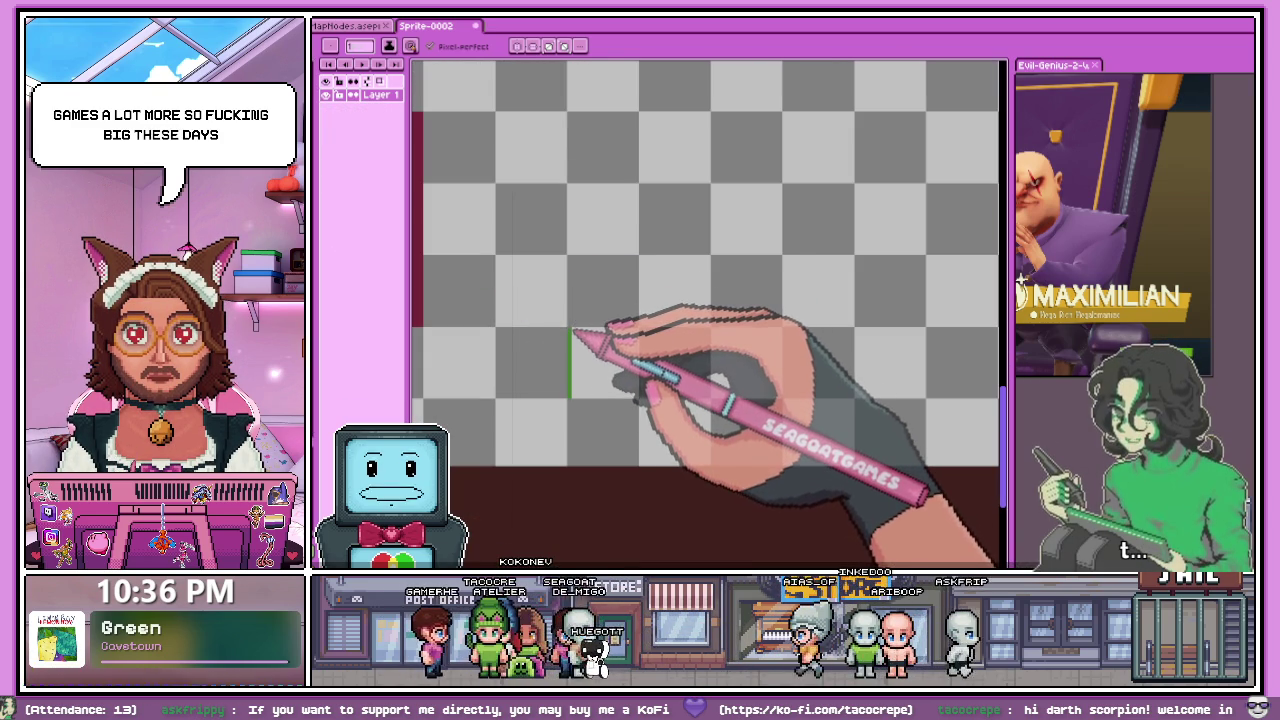
scroll(575, 330, up, 1)
scroll(578, 300, up, 1)
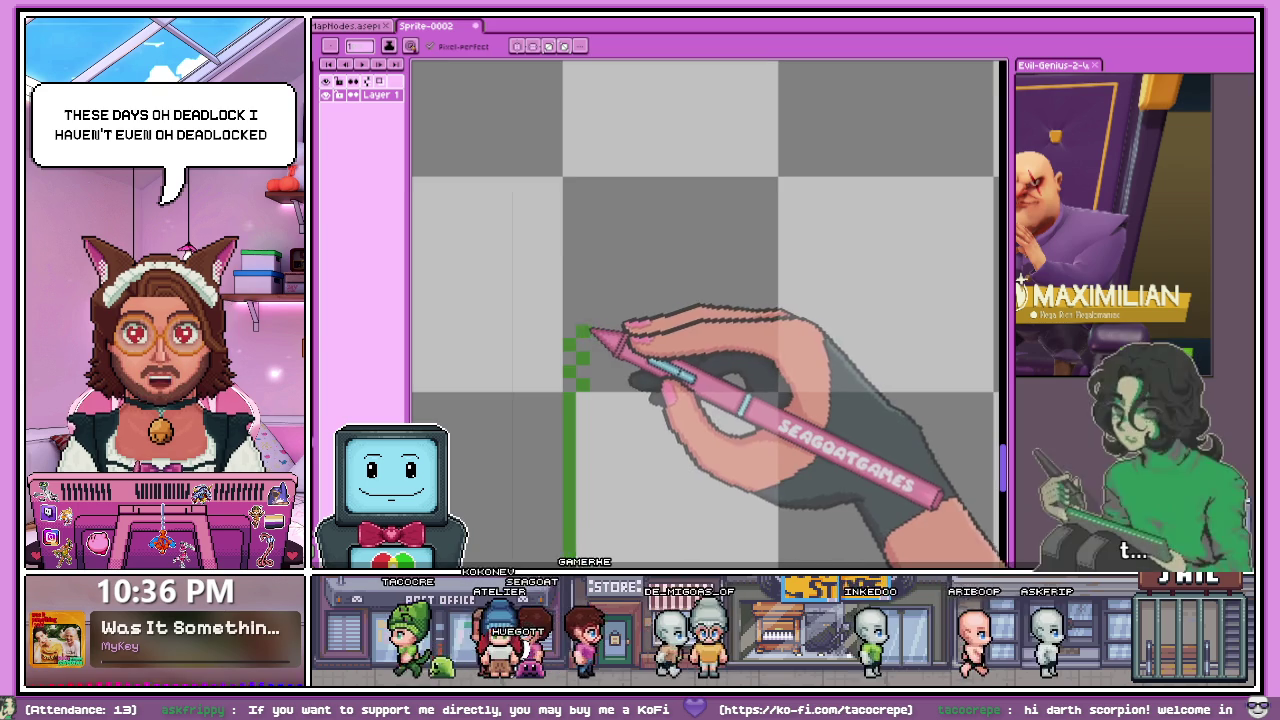
scroll(585, 340, down, 1)
scroll(583, 308, up, 1)
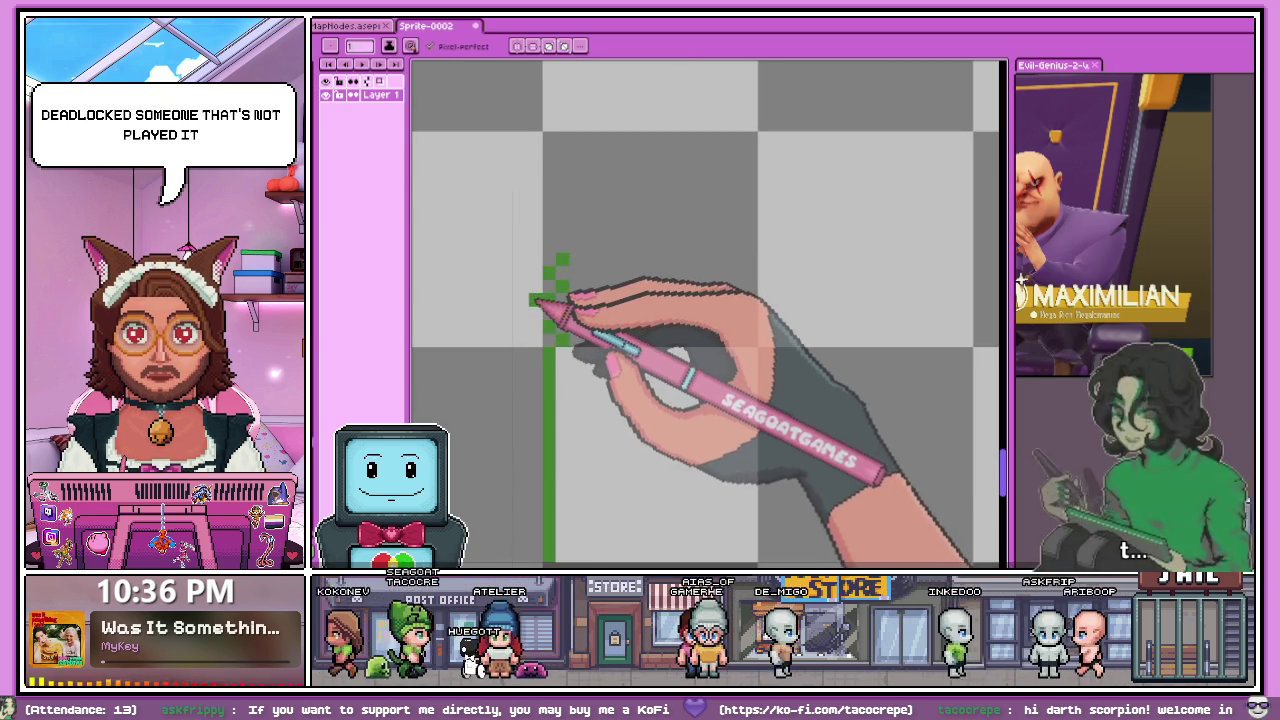
drag(537, 286, 556, 215)
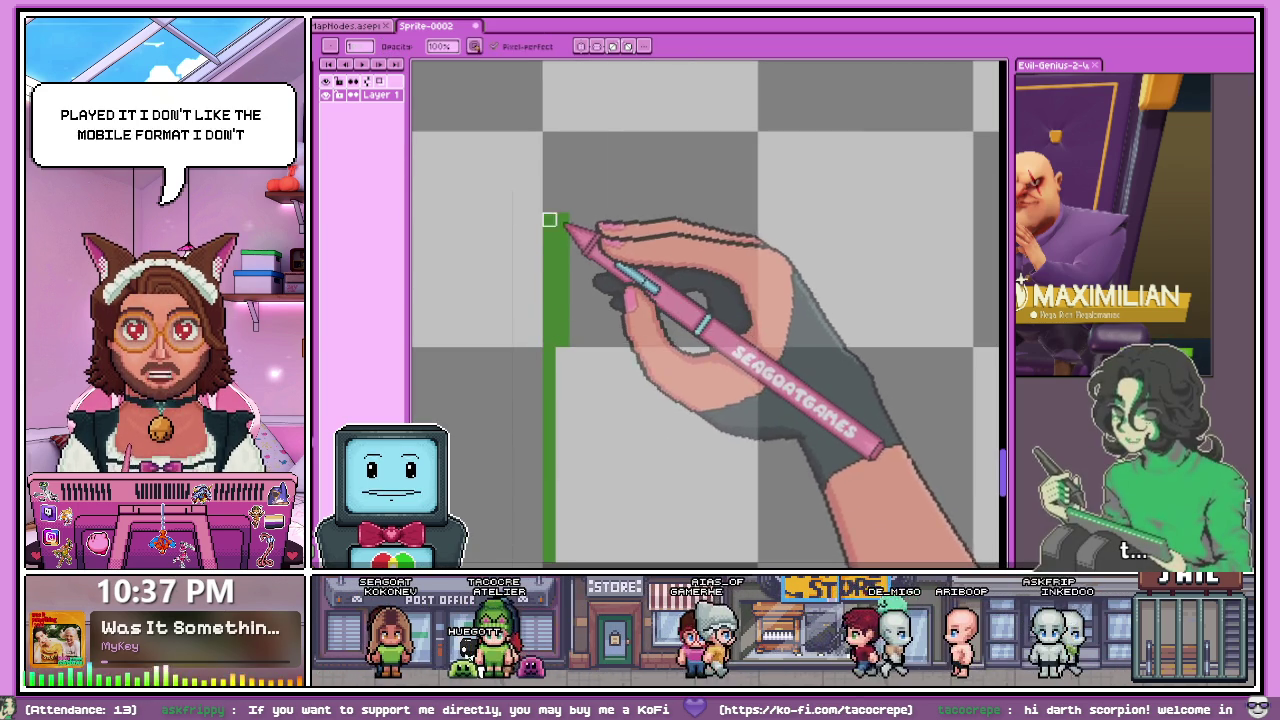
- Draw a zigzag green column, then erase the stray green pixels up it
scroll(568, 262, down, 1)
scroll(555, 250, up, 2)
mouse_move(564, 244)
mouse_down()
mouse_move(549, 229)
mouse_move(566, 209)
mouse_move(547, 162)
mouse_move(560, 140)
mouse_move(554, 265)
mouse_up()
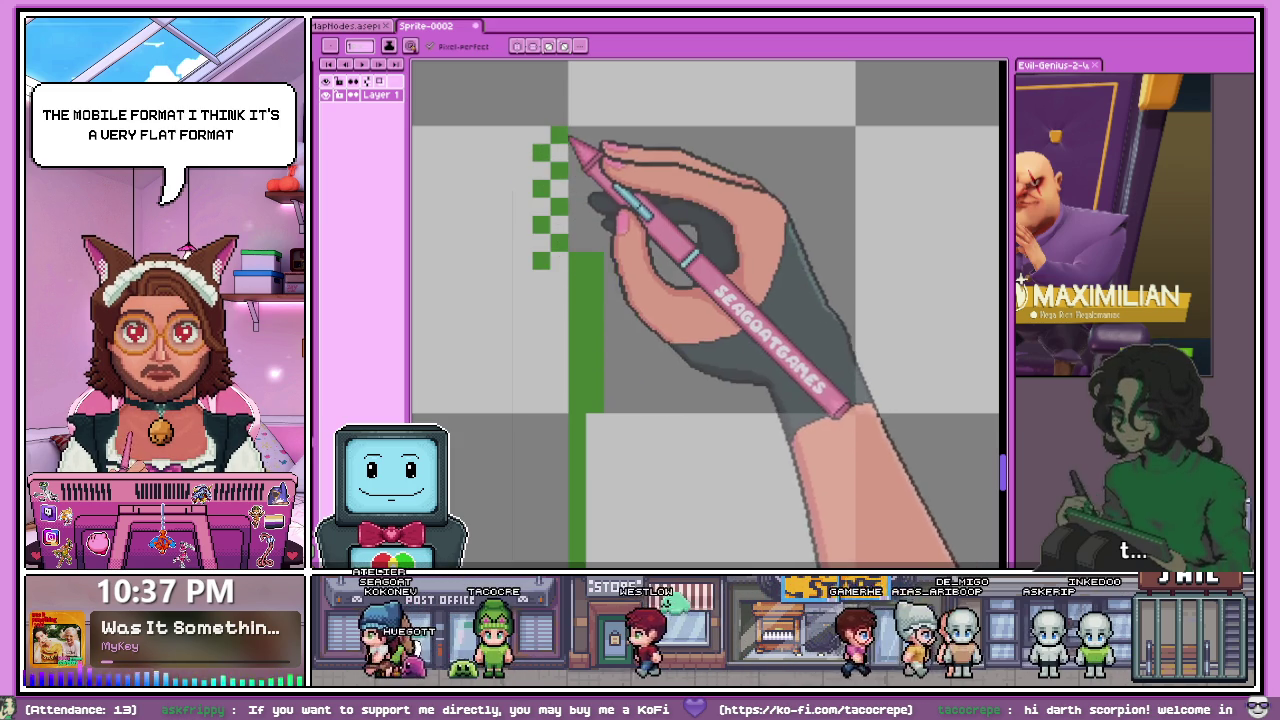
key(e)
click(540, 243)
mouse_move(540, 243)
mouse_down()
mouse_move(560, 206)
mouse_move(543, 134)
mouse_up()
- Draw the green bar's top edge rightward with the Pencil
key(b)
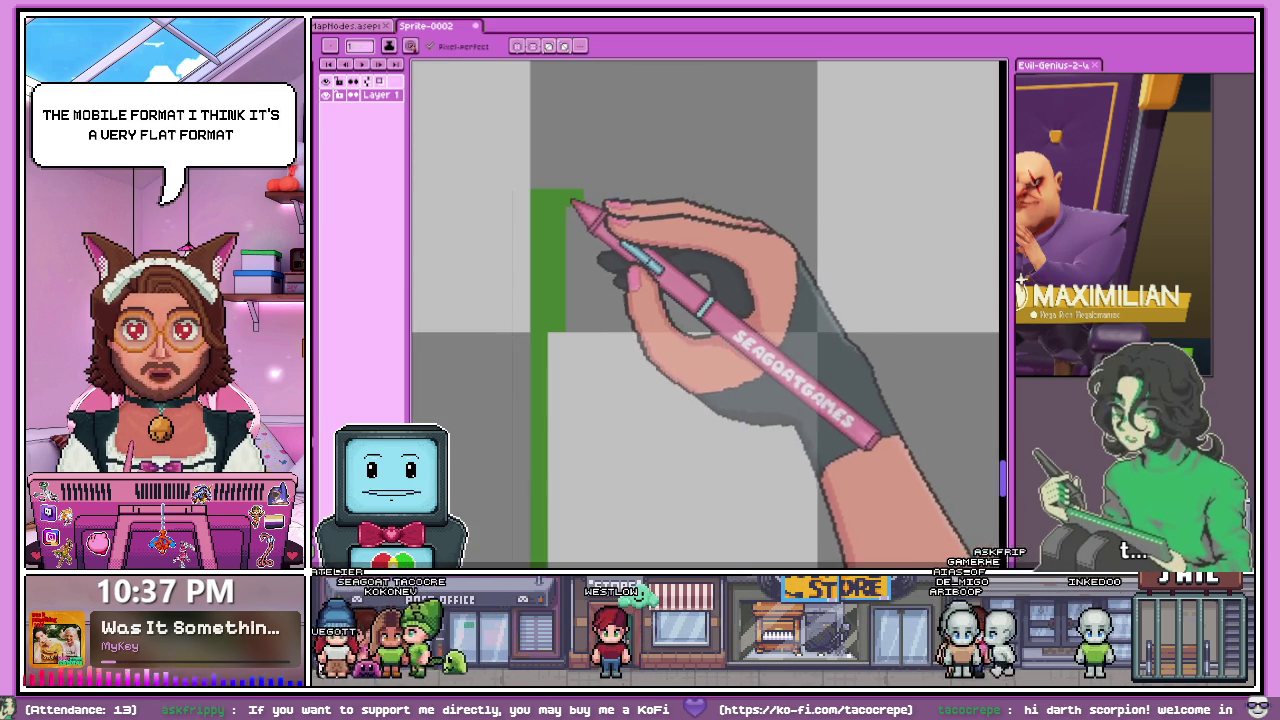
scroll(714, 290, down, 2)
scroll(813, 286, down, 1)
shift+click(886, 257)
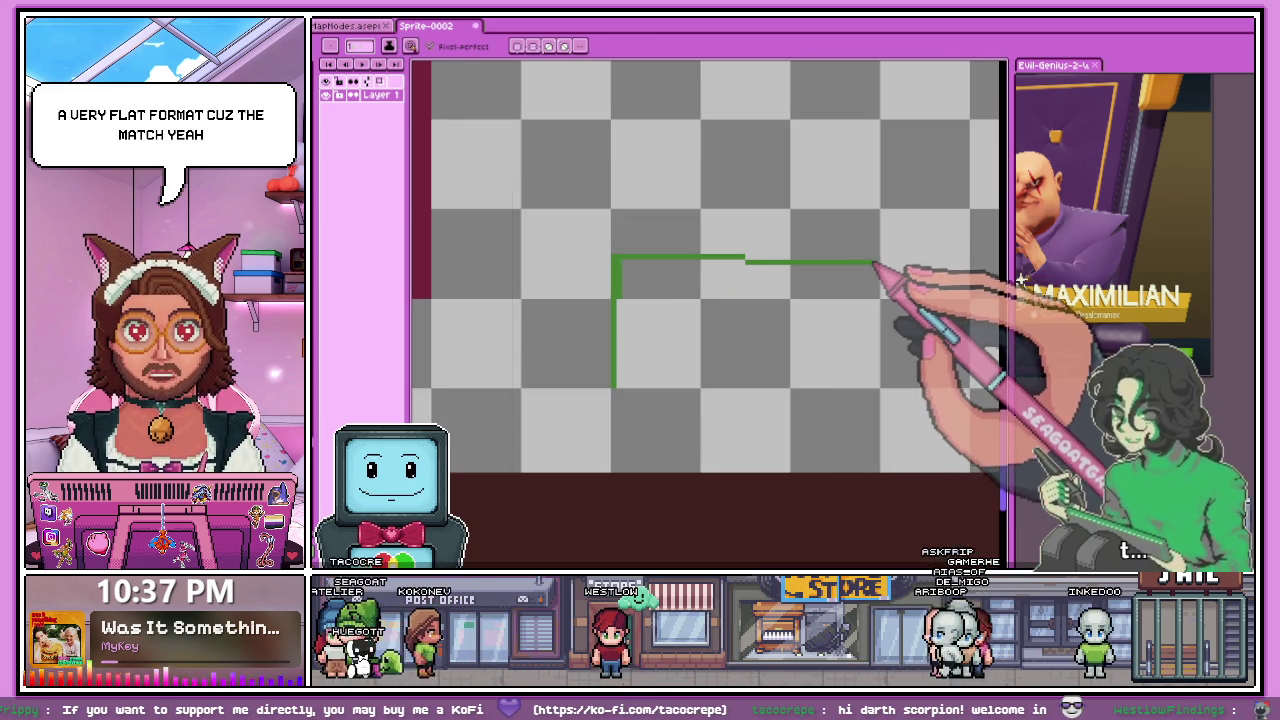
- Draw the green bar's right edge downward to close the outline
scroll(452, 296, down, 2)
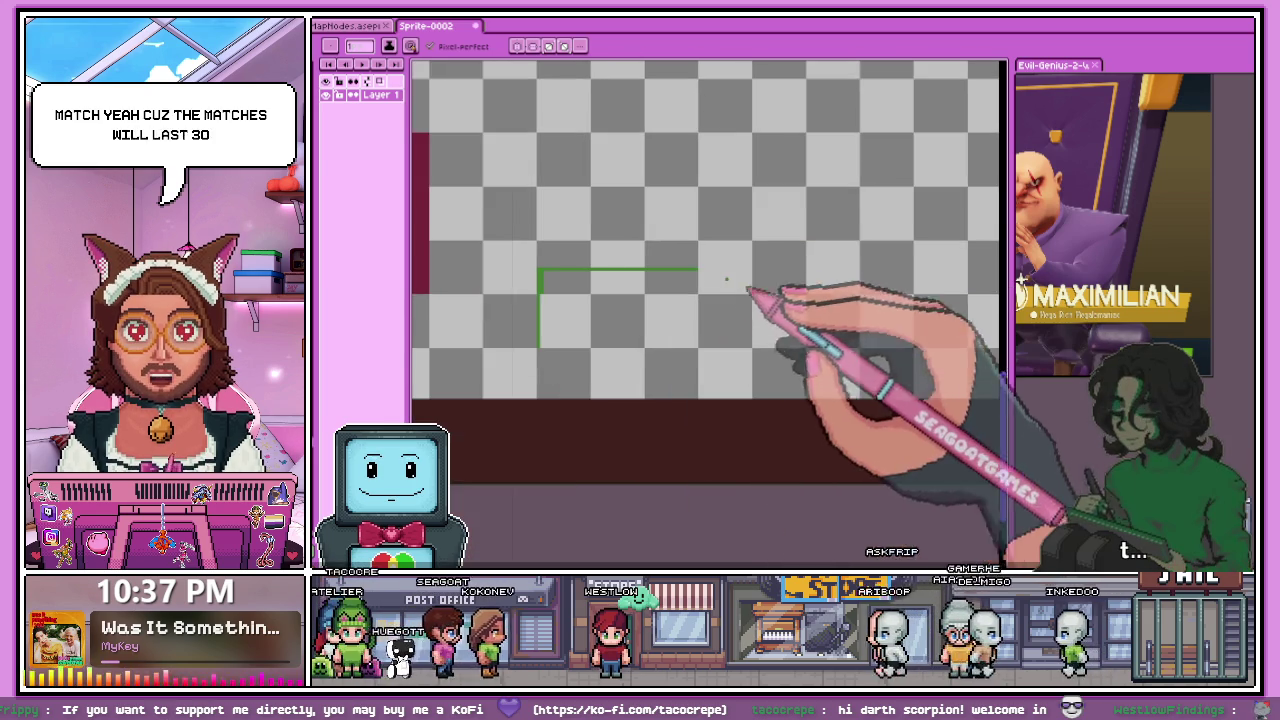
scroll(735, 275, up, 2)
scroll(686, 265, up, 1)
scroll(690, 268, down, 2)
scroll(509, 343, down, 1)
scroll(671, 323, up, 1)
scroll(563, 298, up, 2)
scroll(555, 299, up, 1)
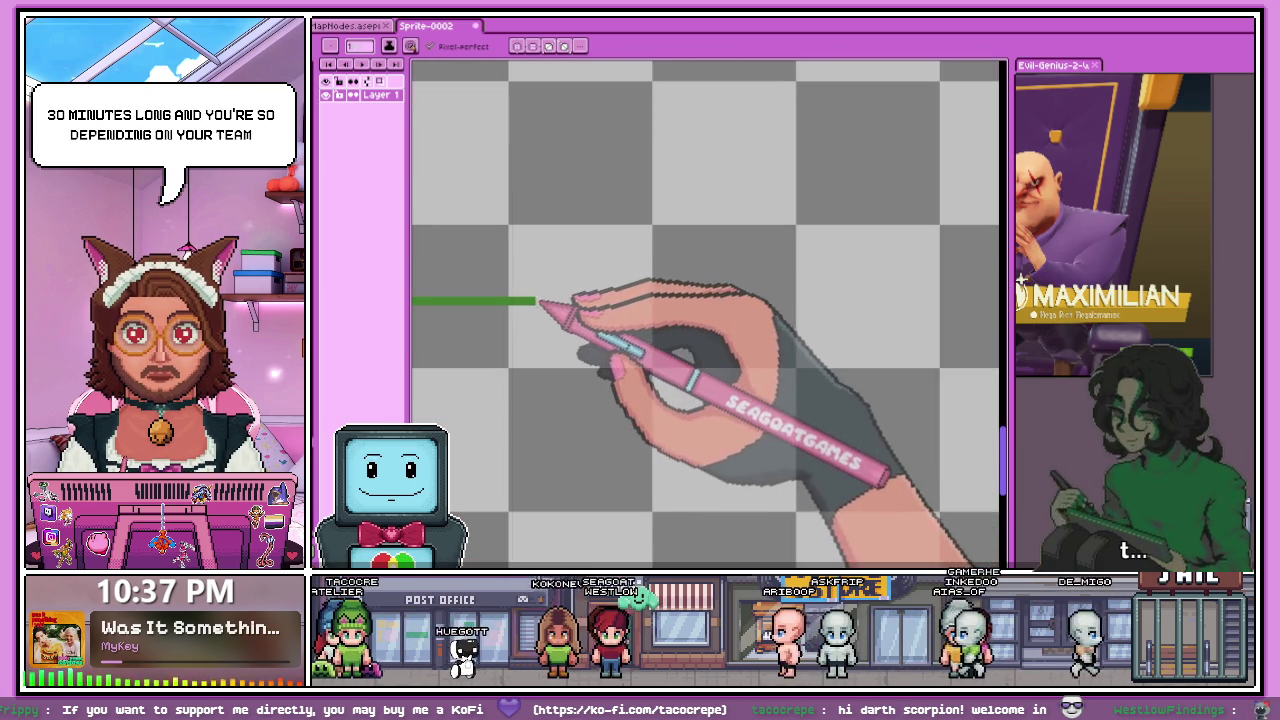
scroll(728, 280, down, 1)
scroll(728, 270, down, 1)
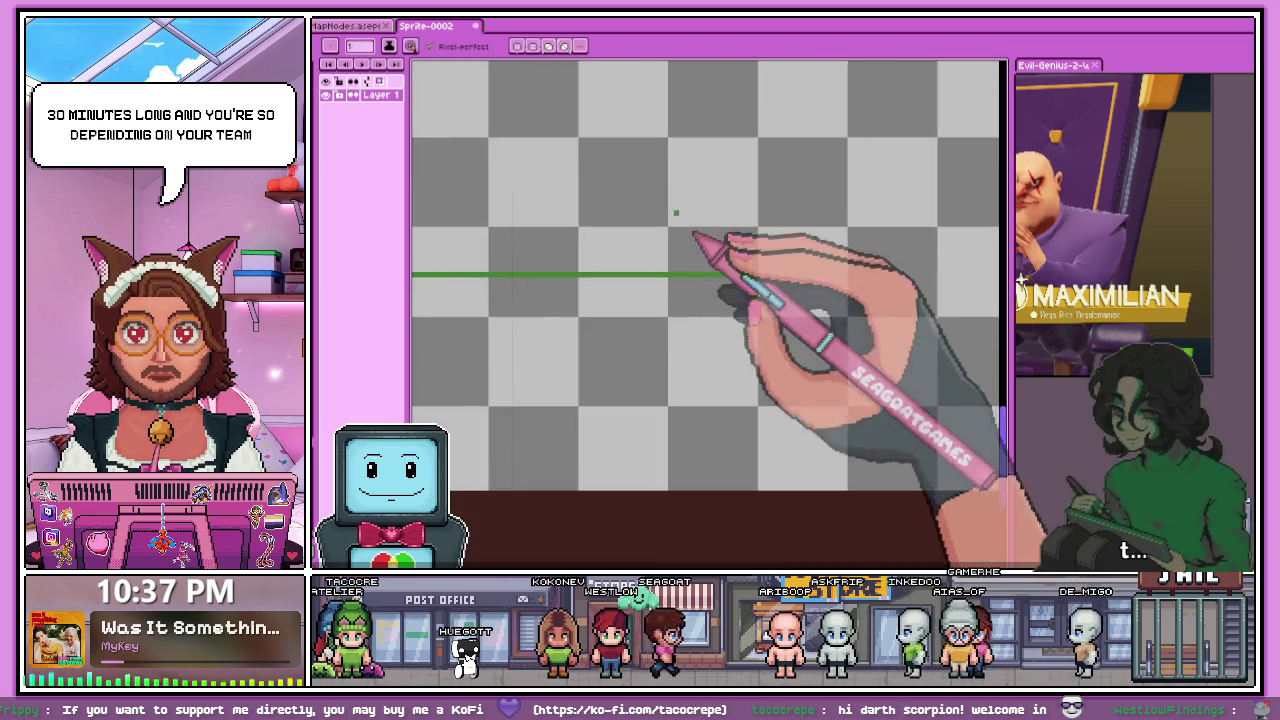
scroll(745, 270, up, 2)
drag(737, 255, 740, 388)
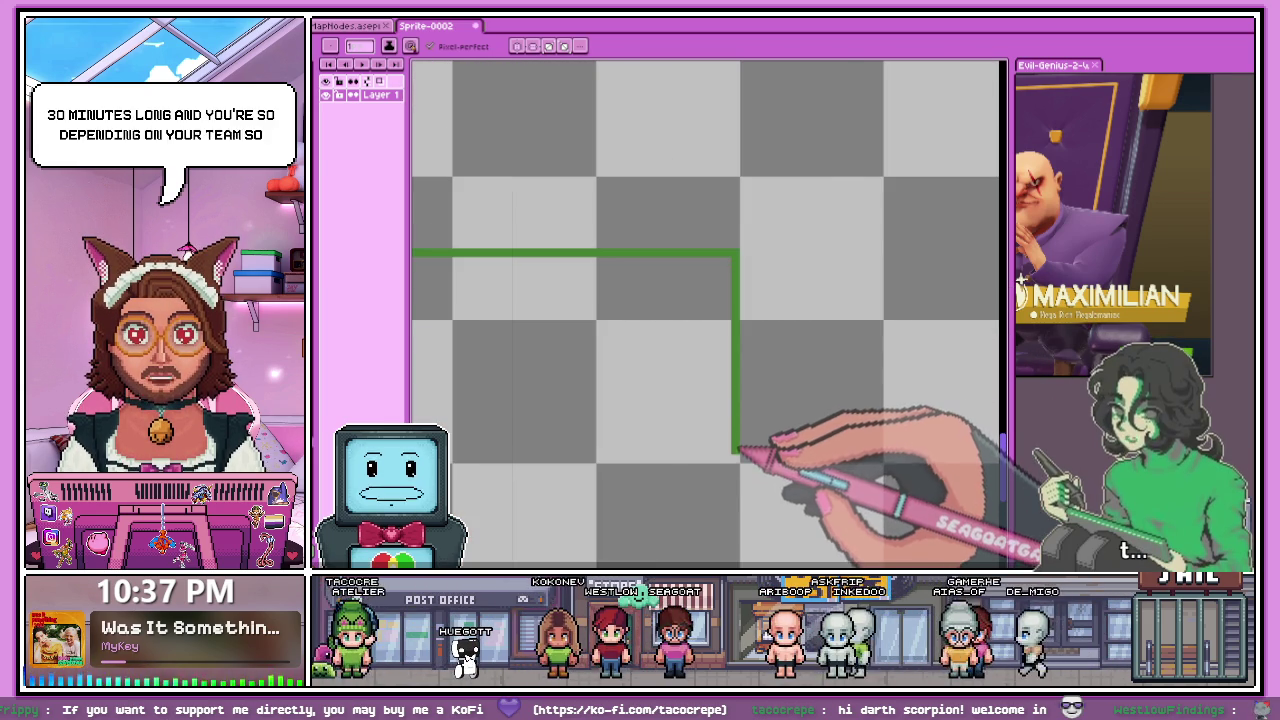
- Bucket-fill the green outline into a solid green rectangle
scroll(740, 458, down, 2)
scroll(557, 314, up, 1)
scroll(672, 370, up, 1)
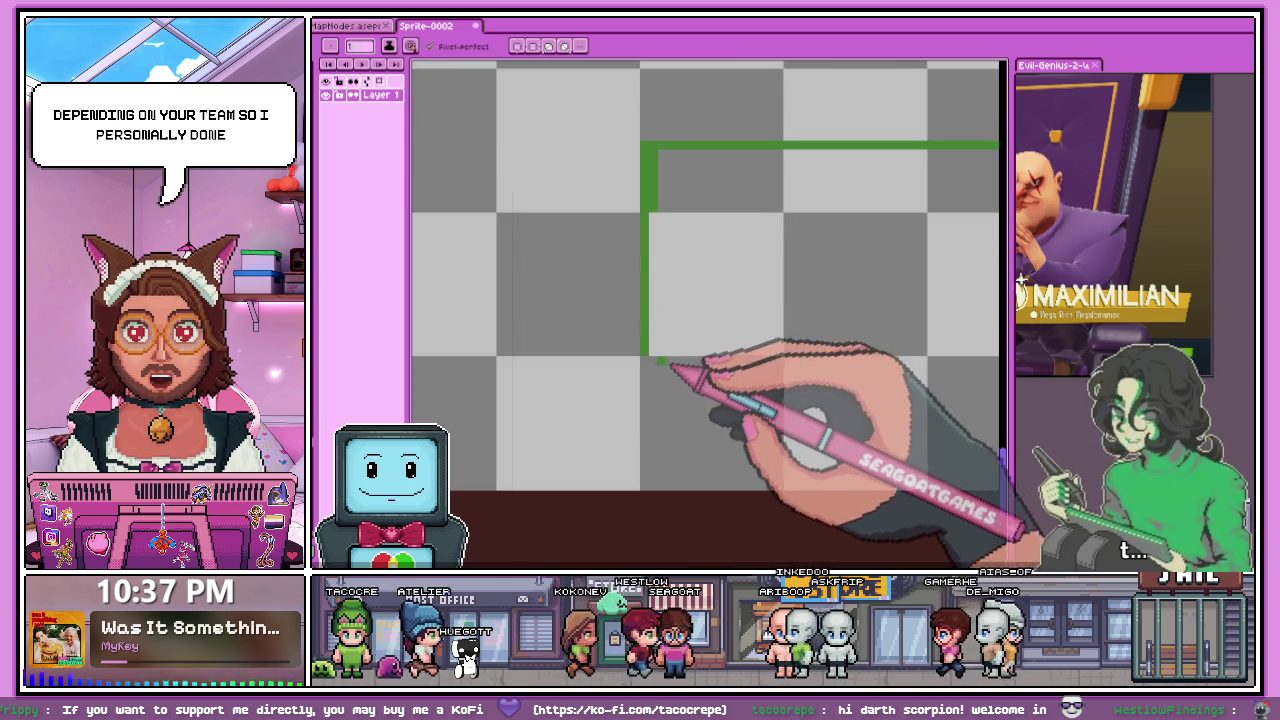
key(g)
click(684, 308)
scroll(690, 320, down, 2)
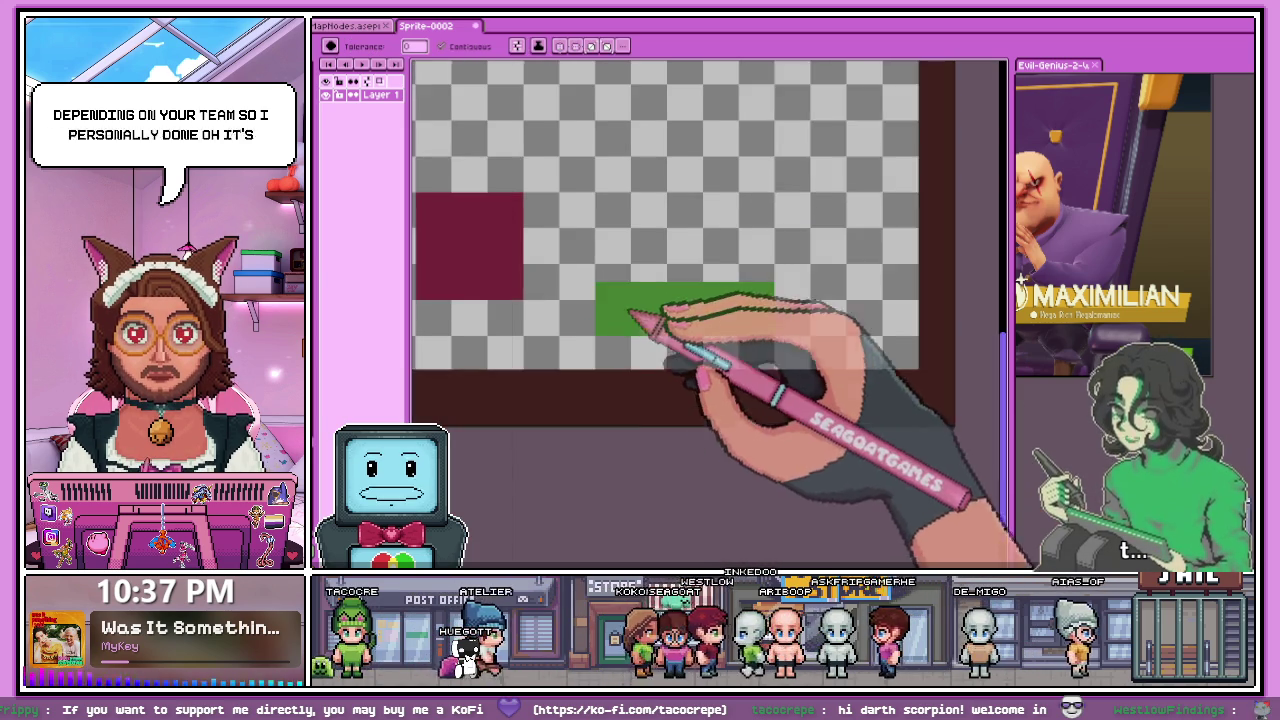
scroll(700, 338, down, 1)
scroll(712, 348, up, 2)
scroll(510, 230, up, 2)
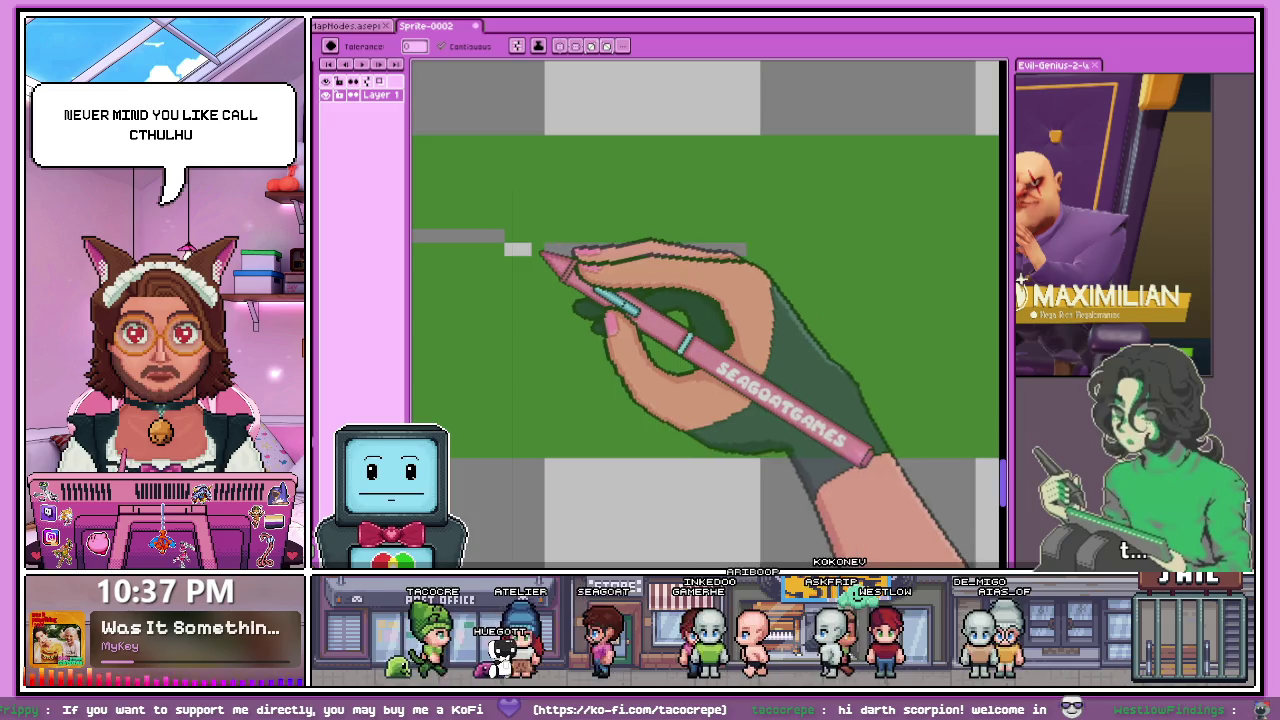
key(b)
drag(510, 236, 757, 236)
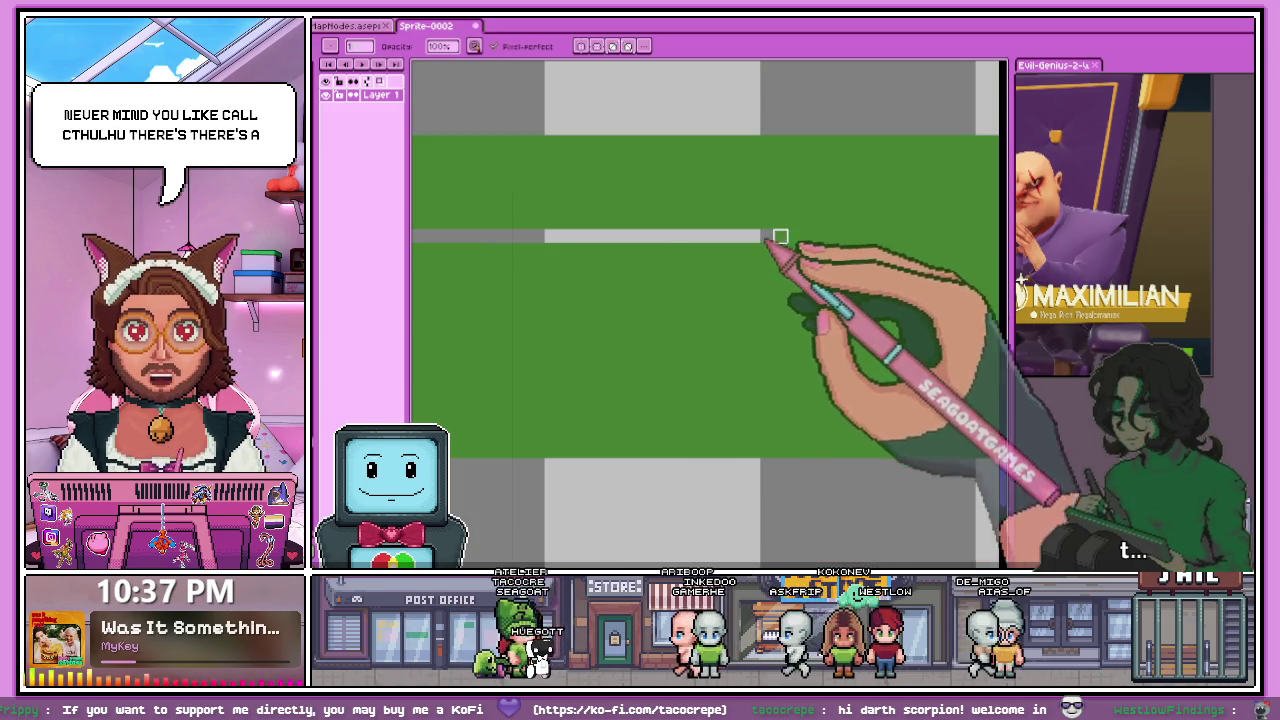
scroll(860, 233, down, 1)
scroll(780, 230, down, 1)
scroll(560, 260, down, 1)
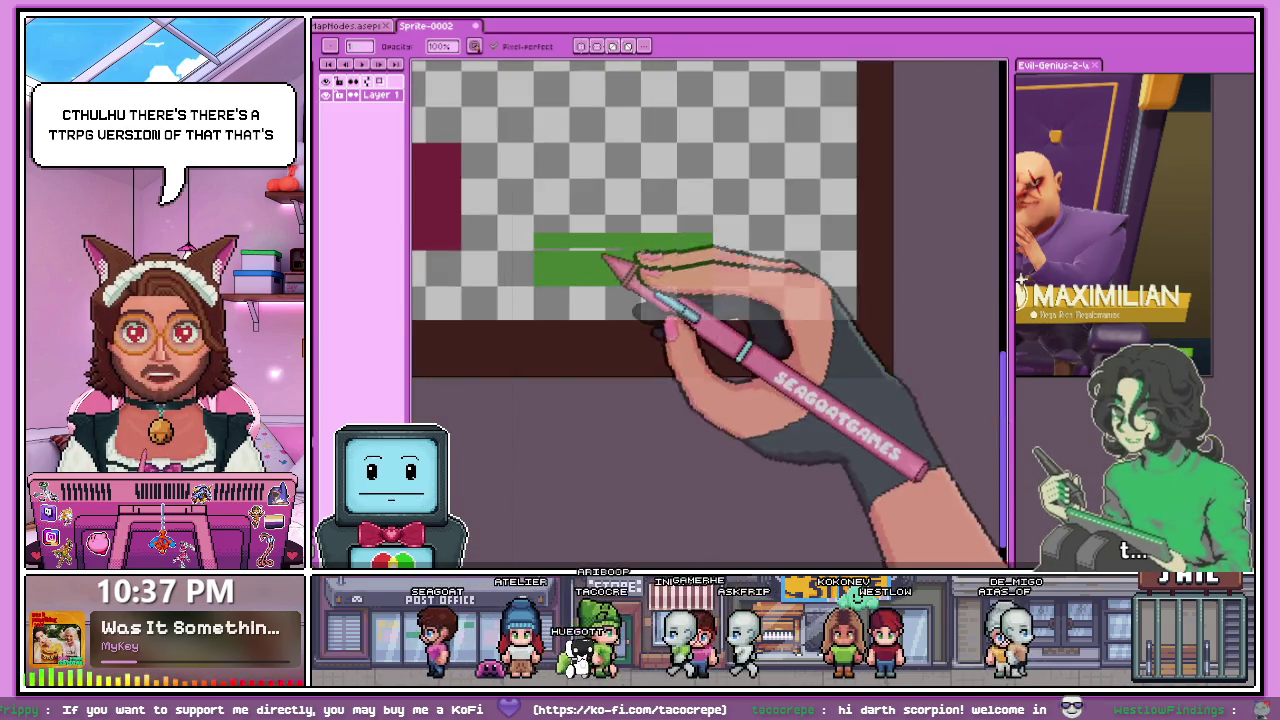
scroll(589, 241, up, 1)
scroll(481, 241, up, 1)
drag(460, 256, 601, 257)
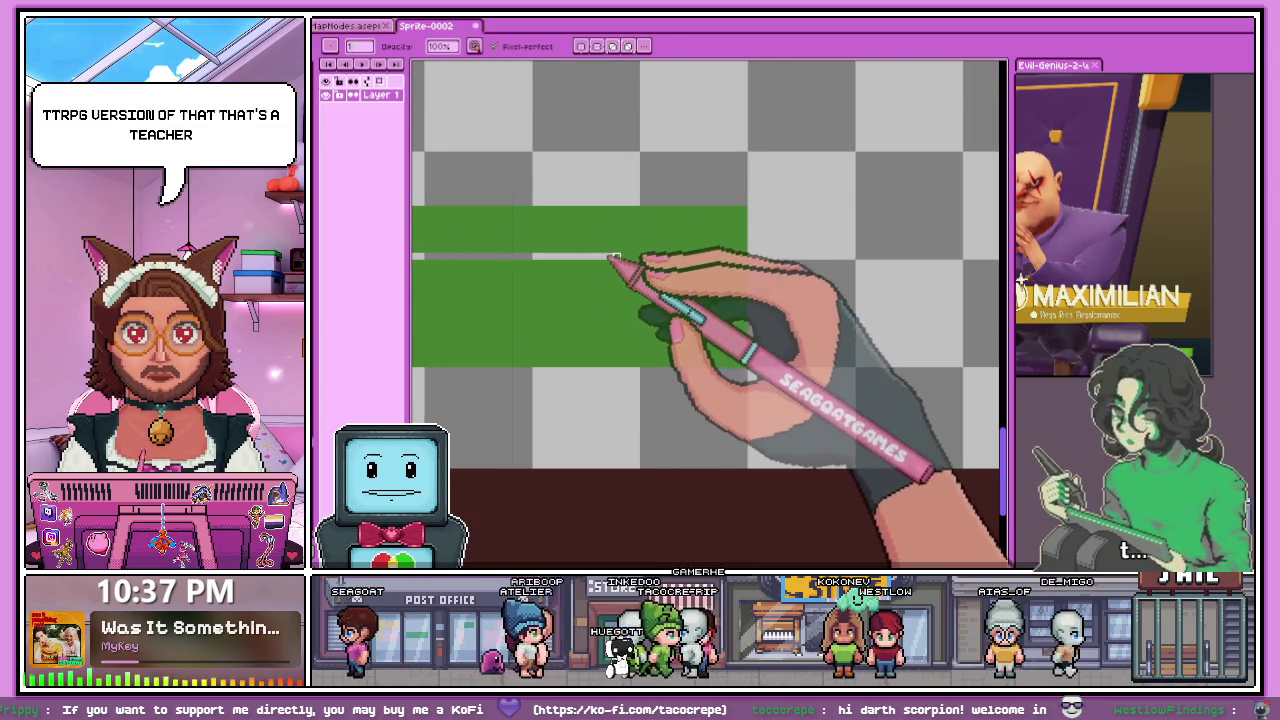
scroll(752, 252, down, 1)
scroll(745, 256, up, 1)
scroll(735, 250, down, 1)
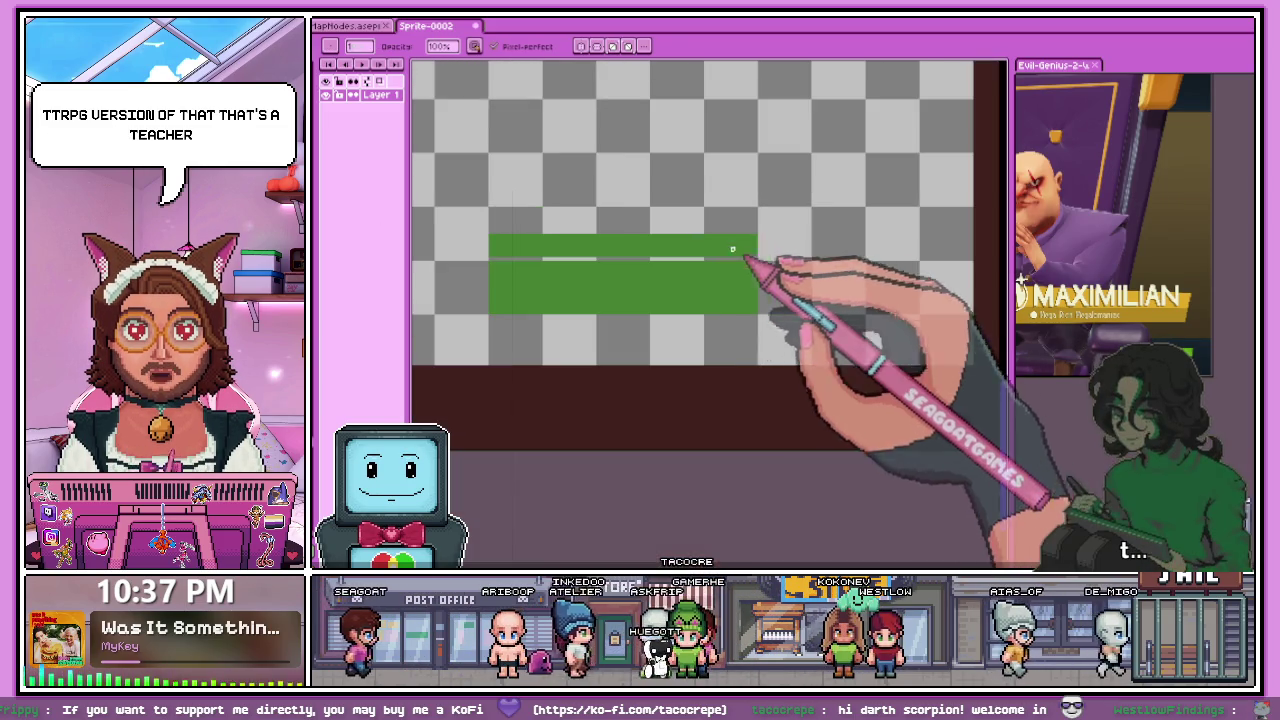
scroll(726, 243, down, 1)
key(g)
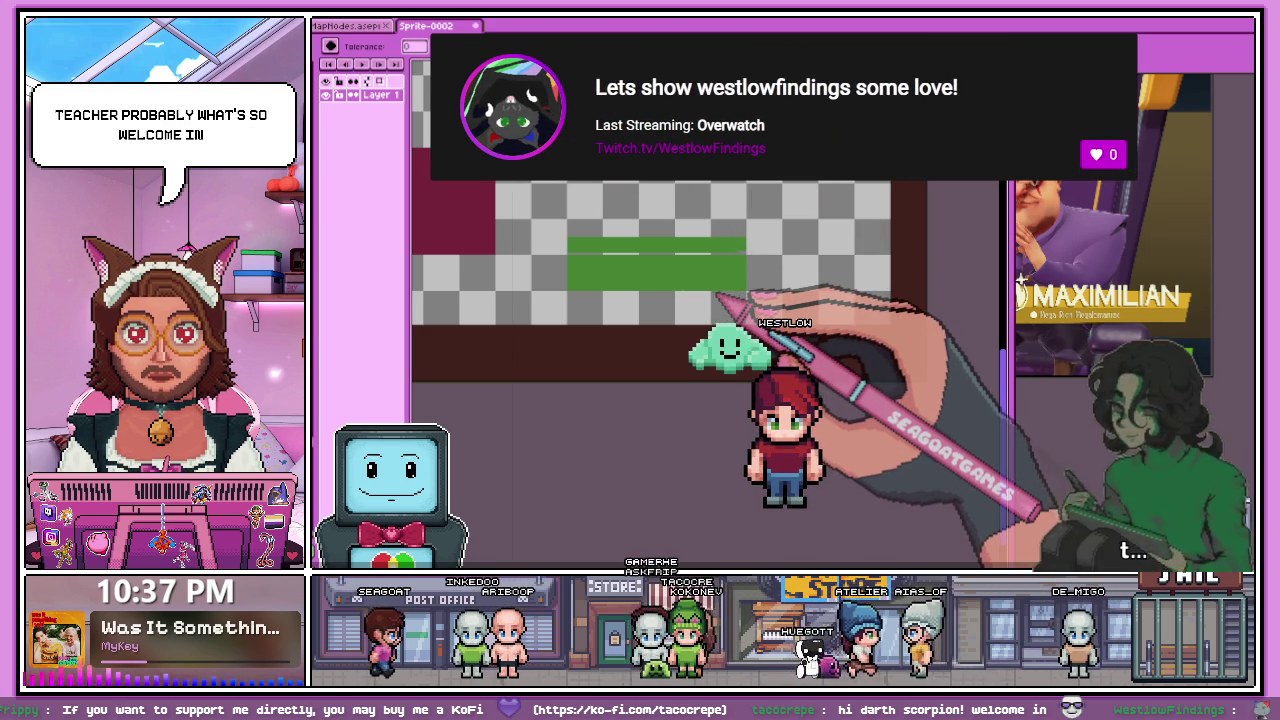
scroll(566, 236, up, 2)
scroll(566, 236, up, 2)
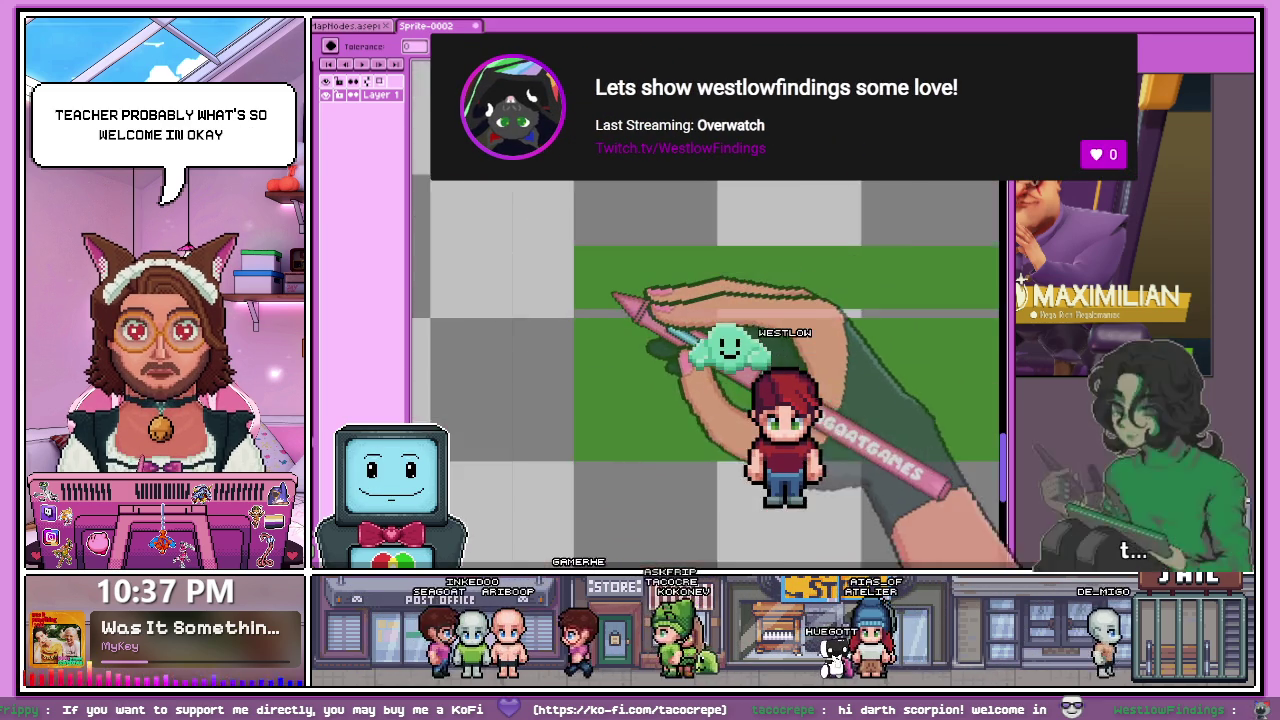
scroll(650, 386, up, 1)
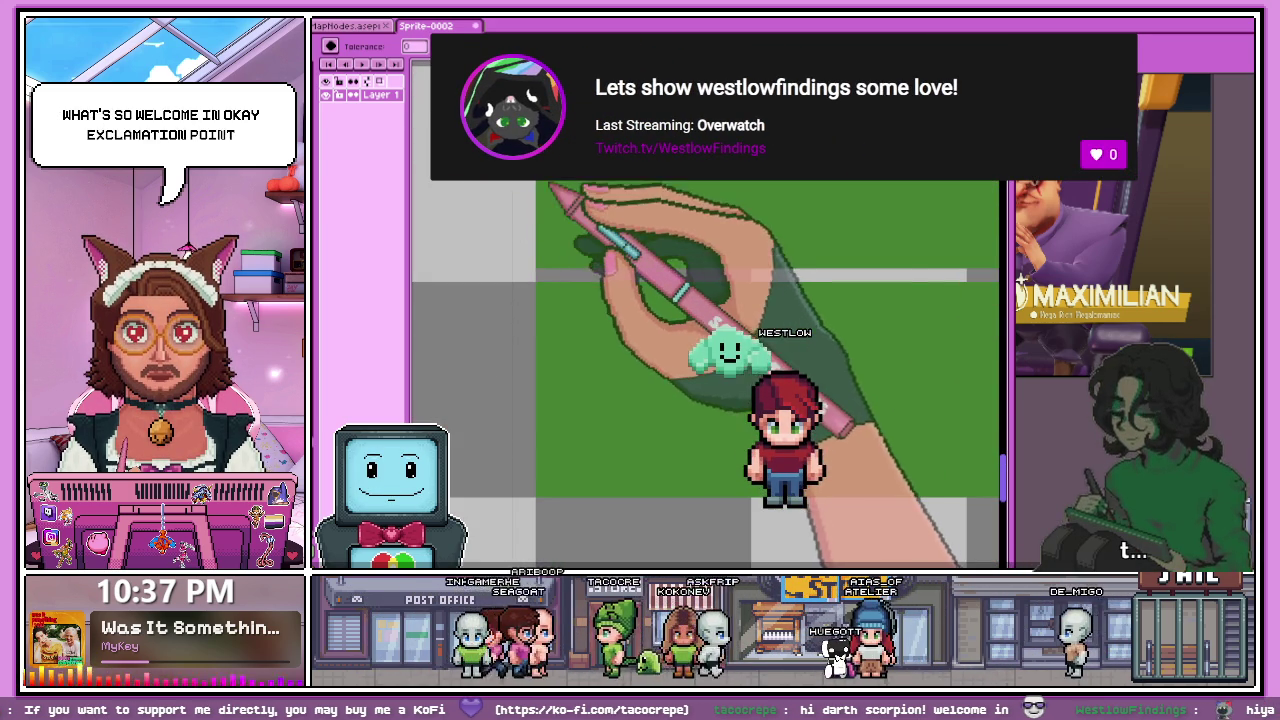
scroll(600, 235, down, 1)
scroll(610, 219, down, 1)
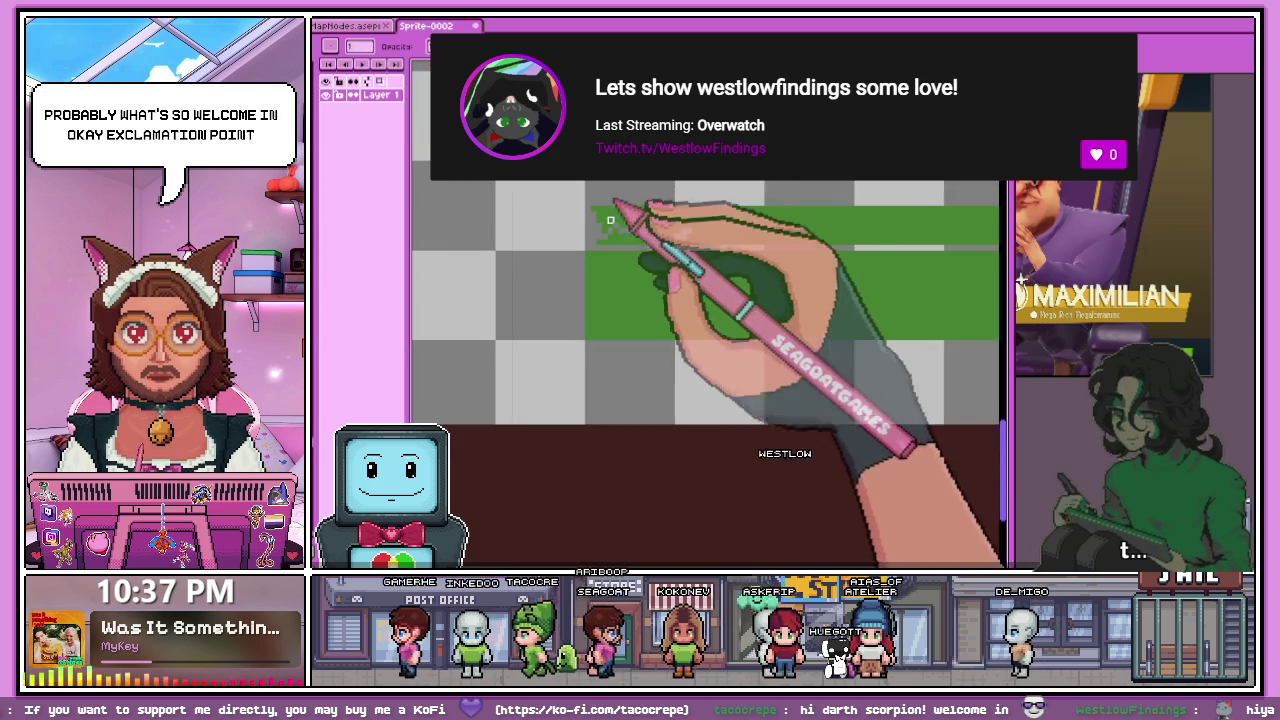
scroll(610, 219, up, 1)
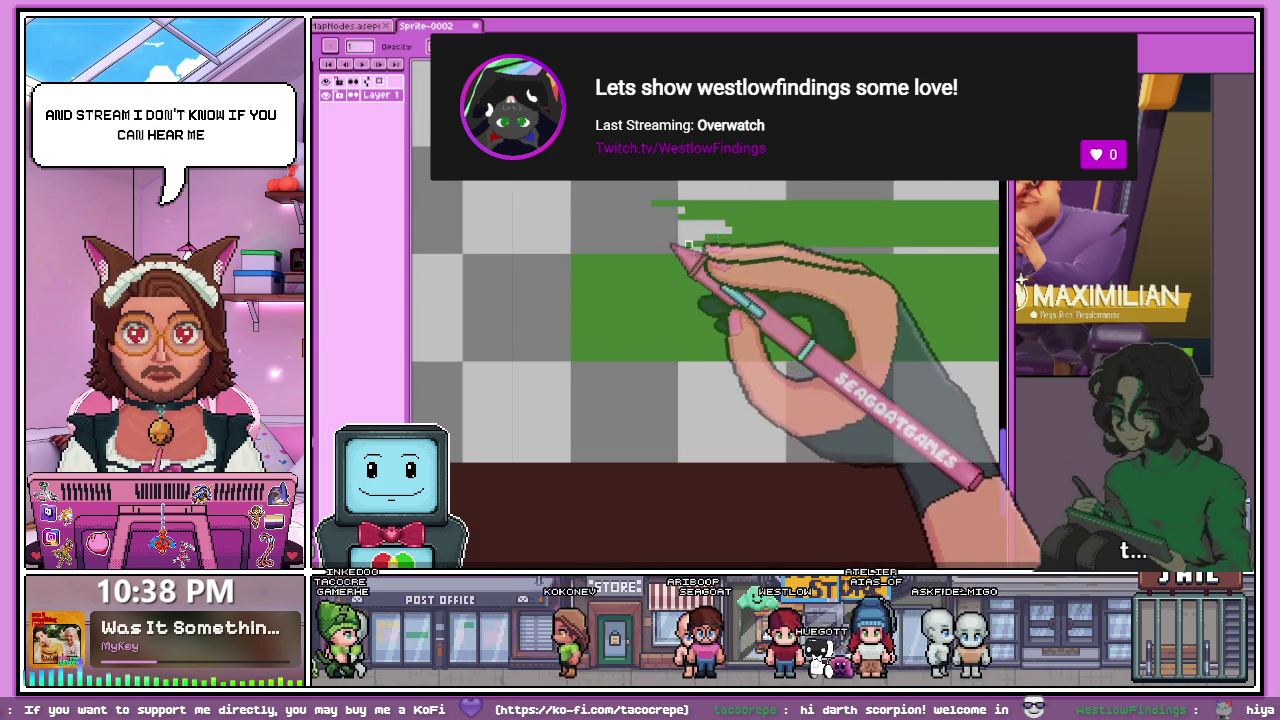
scroll(700, 225, down, 3)
scroll(548, 218, down, 2)
scroll(545, 215, up, 2)
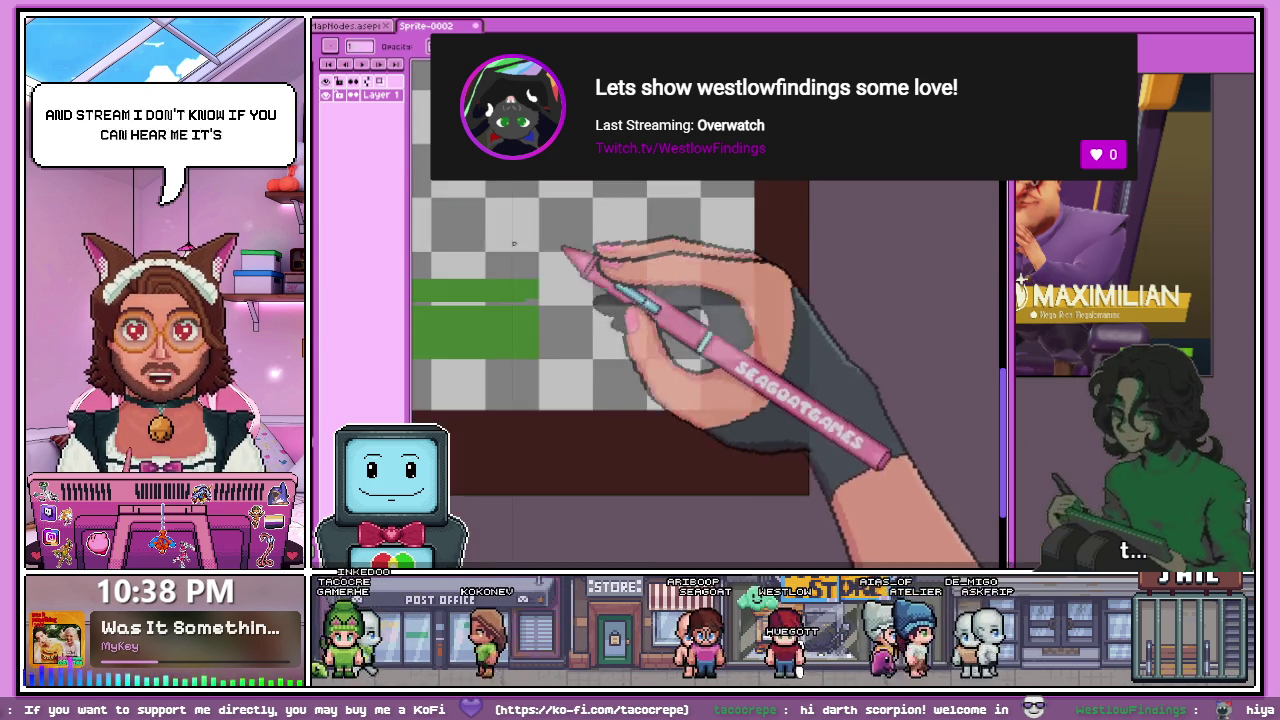
scroll(600, 260, down, 2)
scroll(697, 297, up, 2)
scroll(697, 297, up, 1)
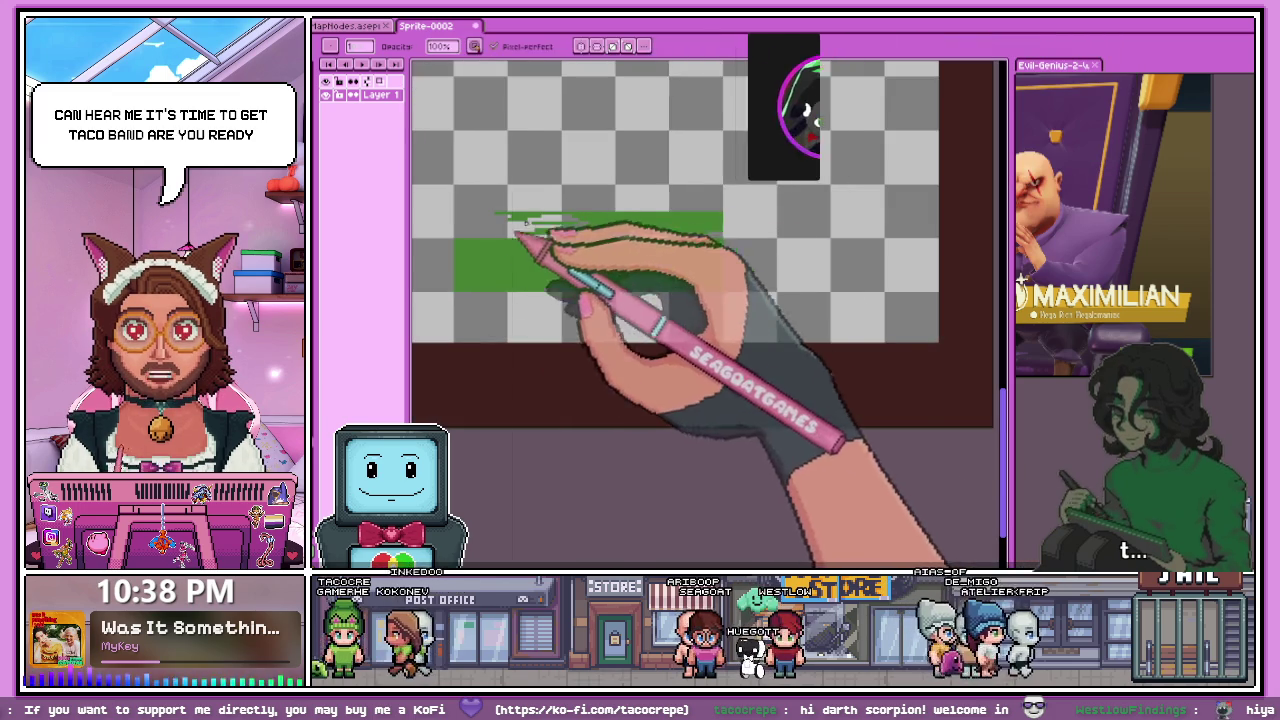
scroll(591, 229, up, 2)
drag(720, 205, 775, 225)
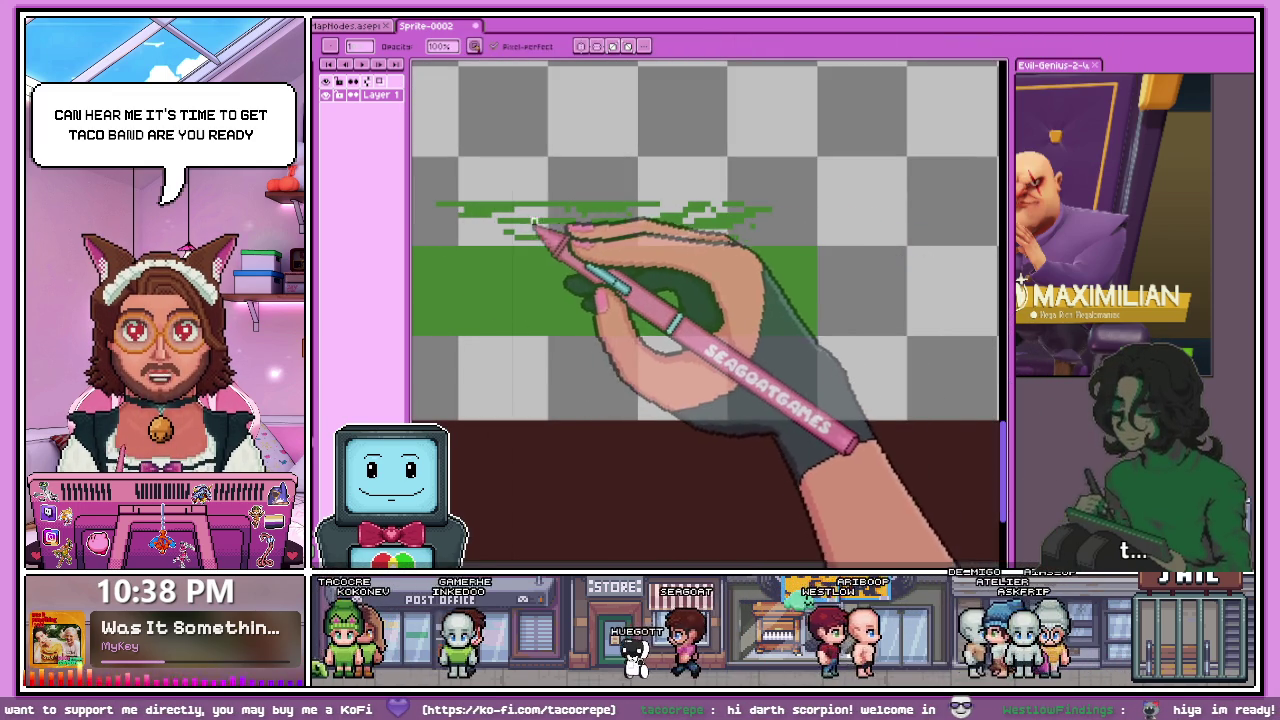
drag(571, 235, 686, 243)
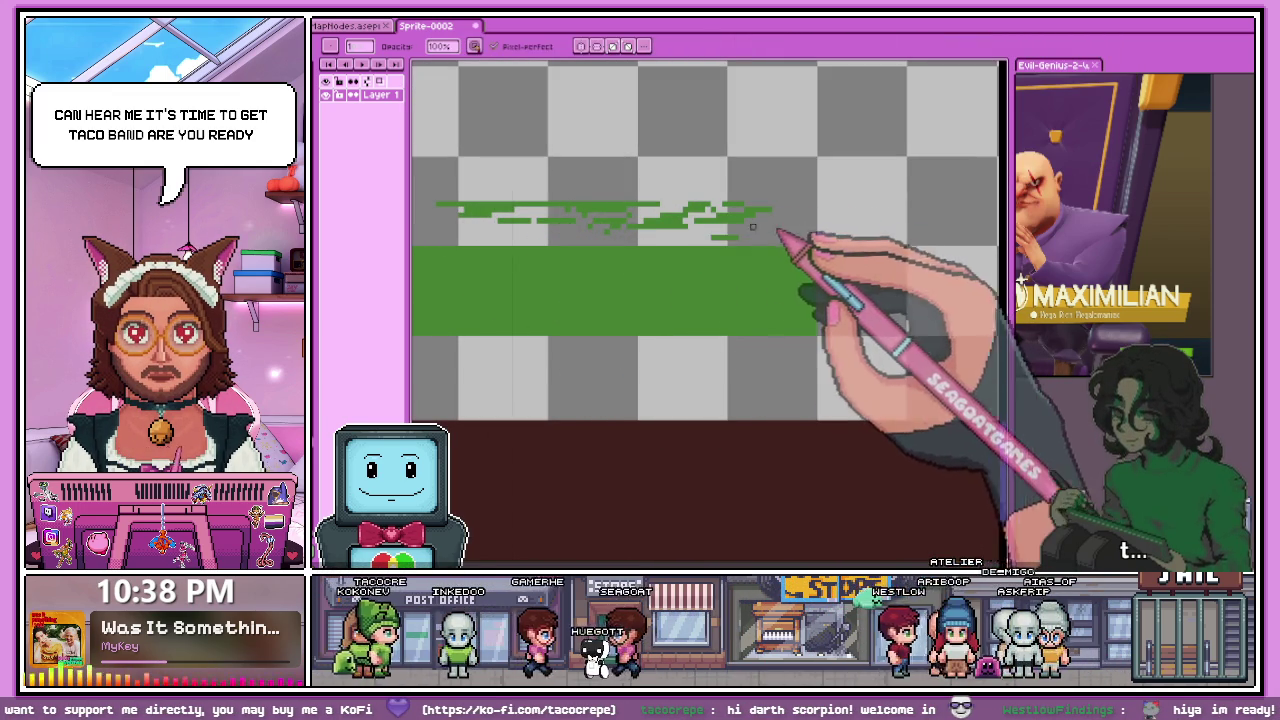
key(ctrl+z)
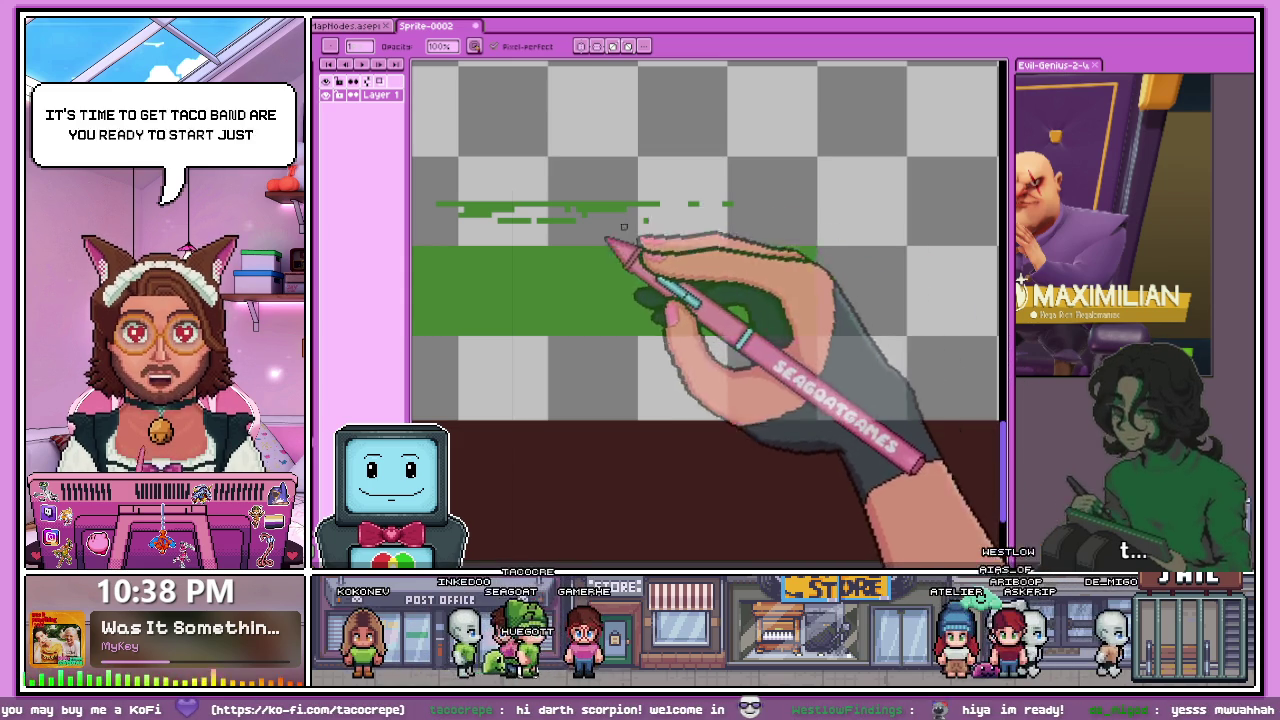
key(ctrl+z)
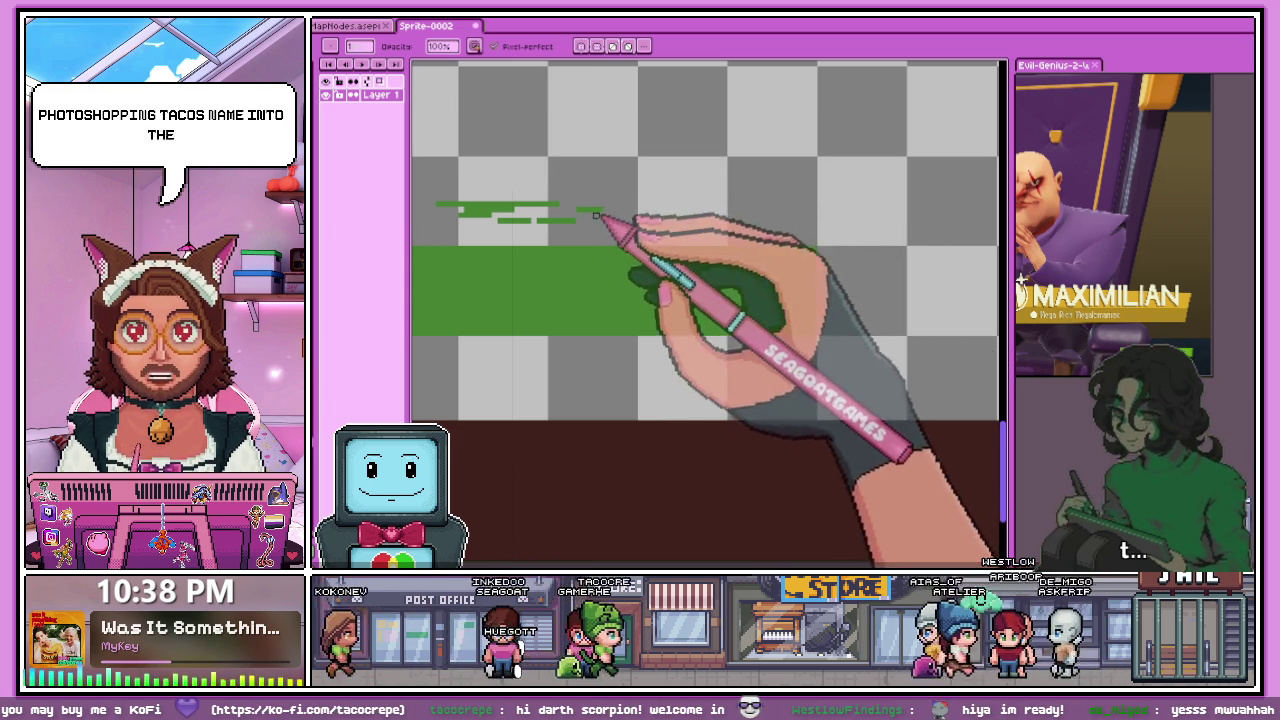
scroll(475, 212, up, 1)
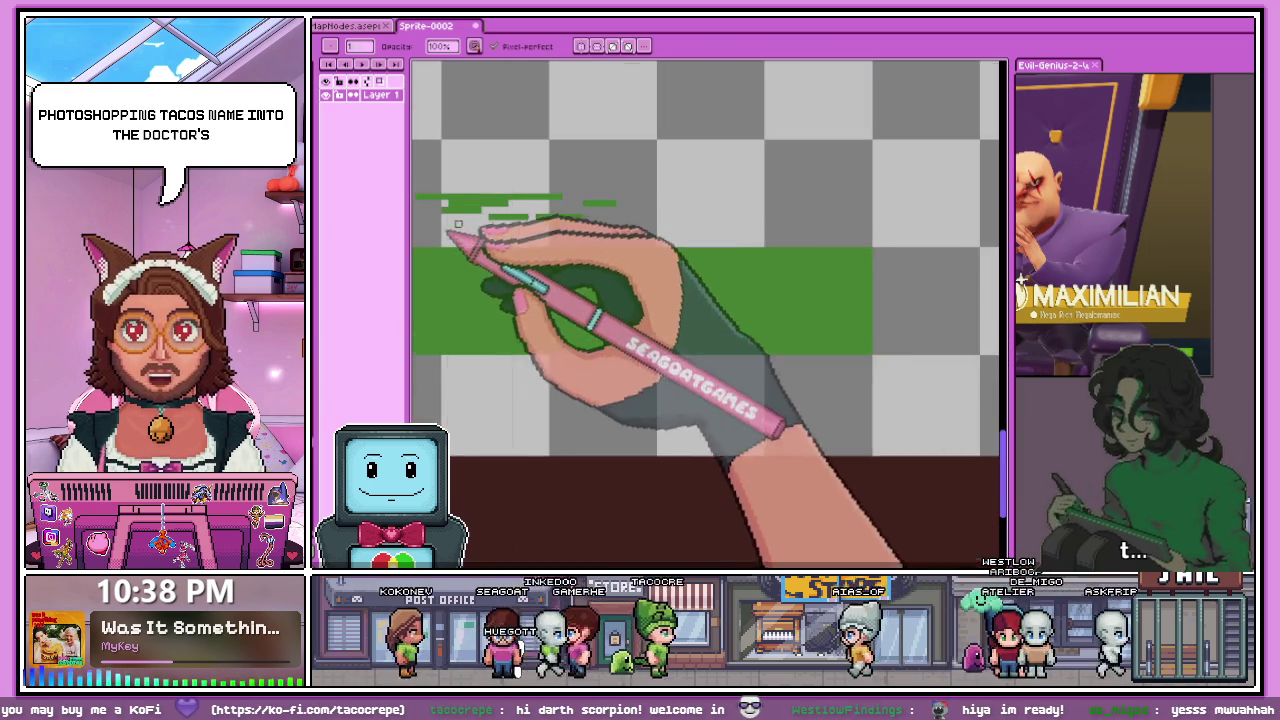
scroll(465, 191, down, 1)
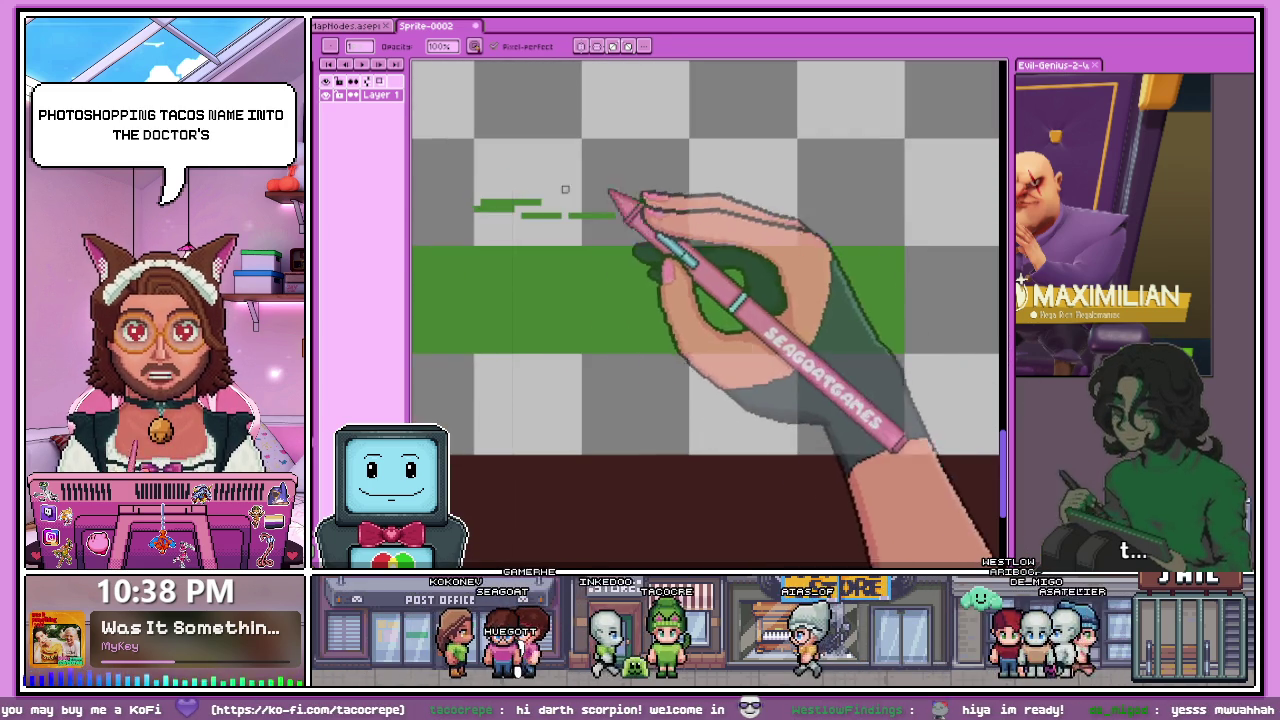
drag(616, 202, 648, 202)
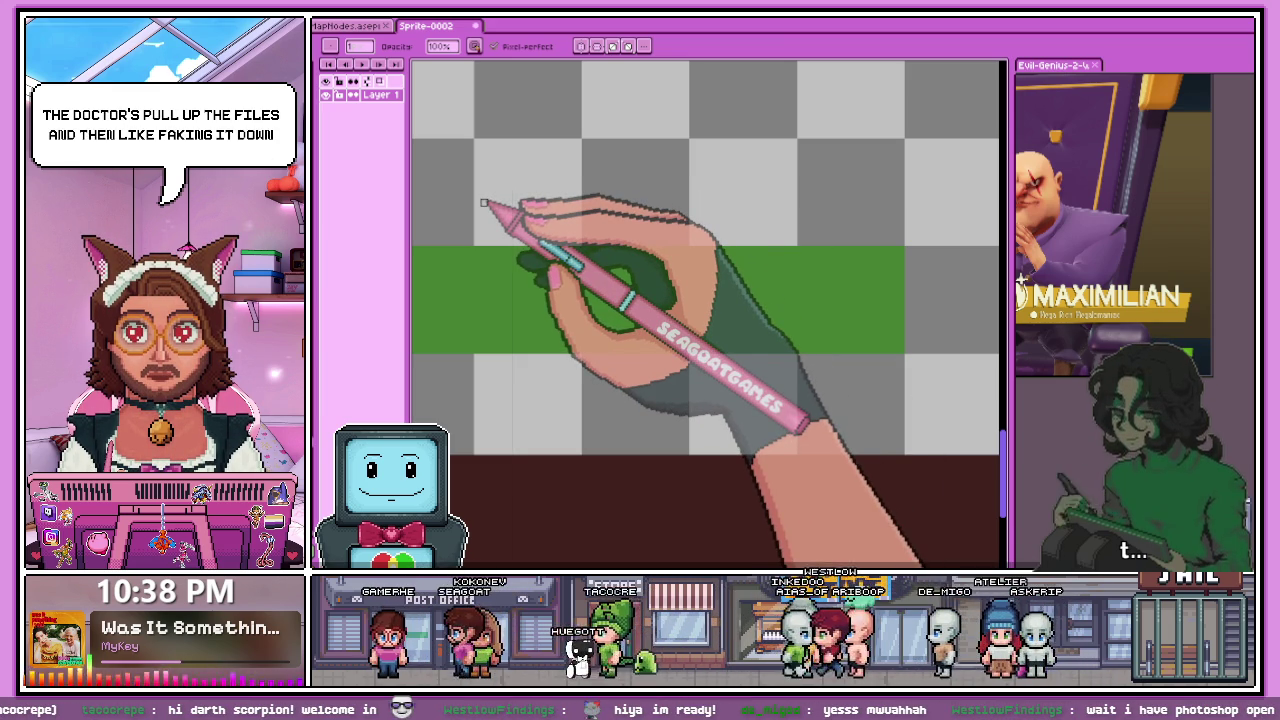
- Paste the copied maroon panel with its green bars onto Layer 2 and commit it in place
scroll(484, 203, down, 3)
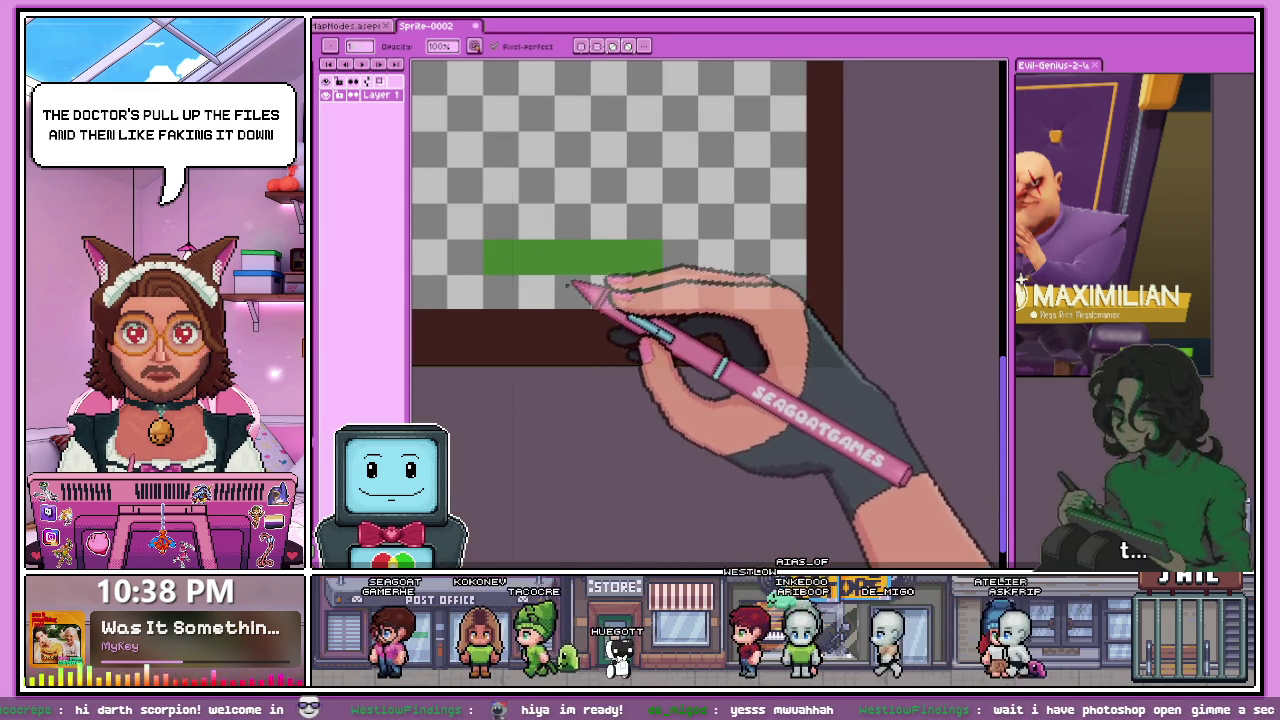
scroll(515, 296, up, 1)
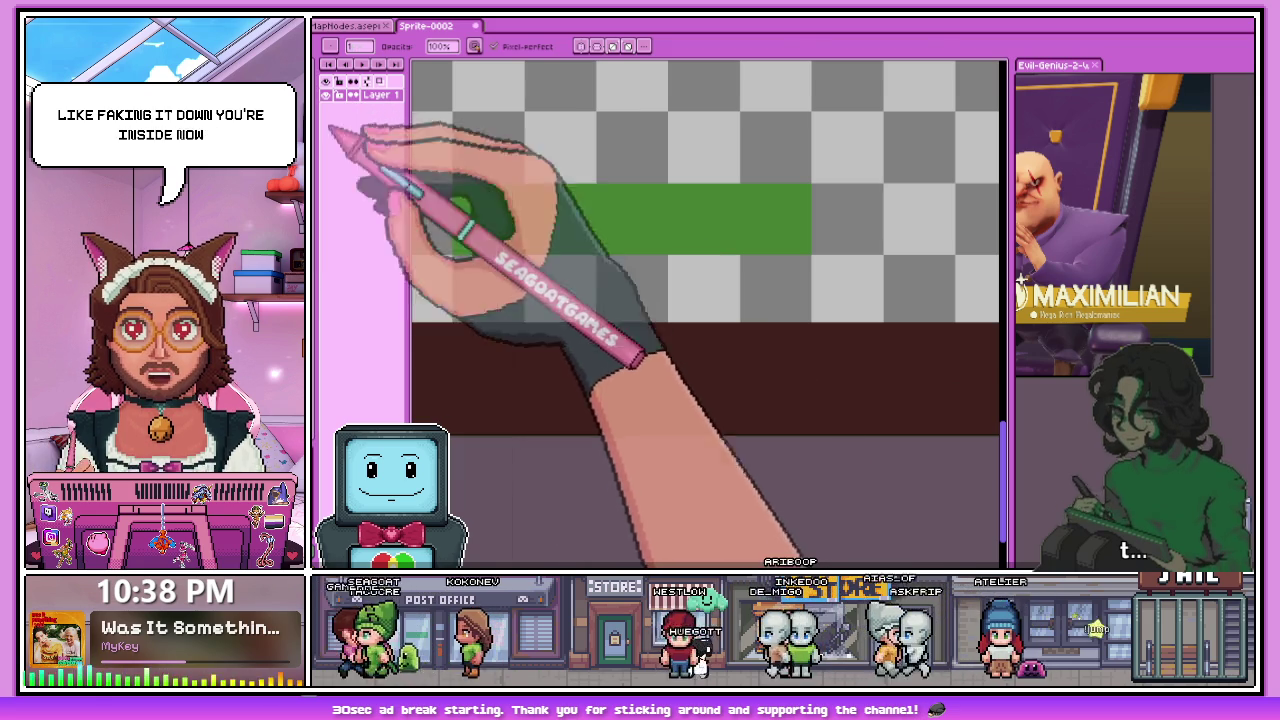
key(ctrl+v)
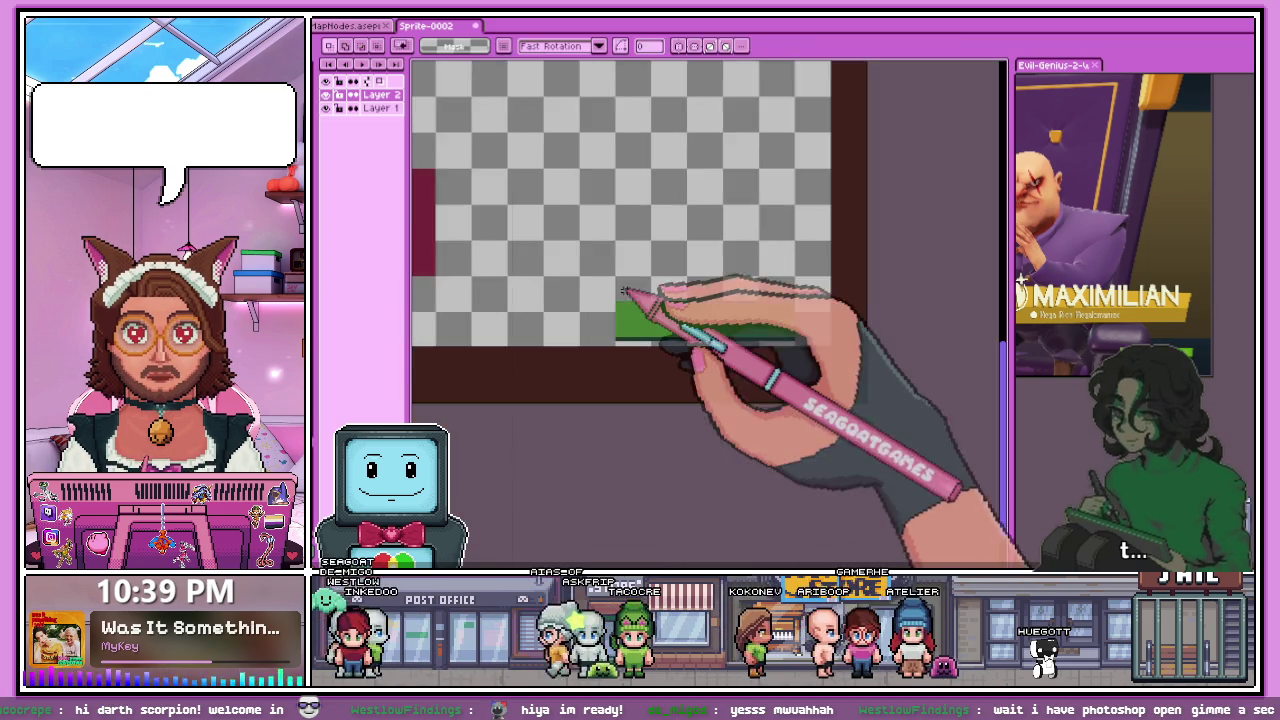
scroll(622, 330, down, 2)
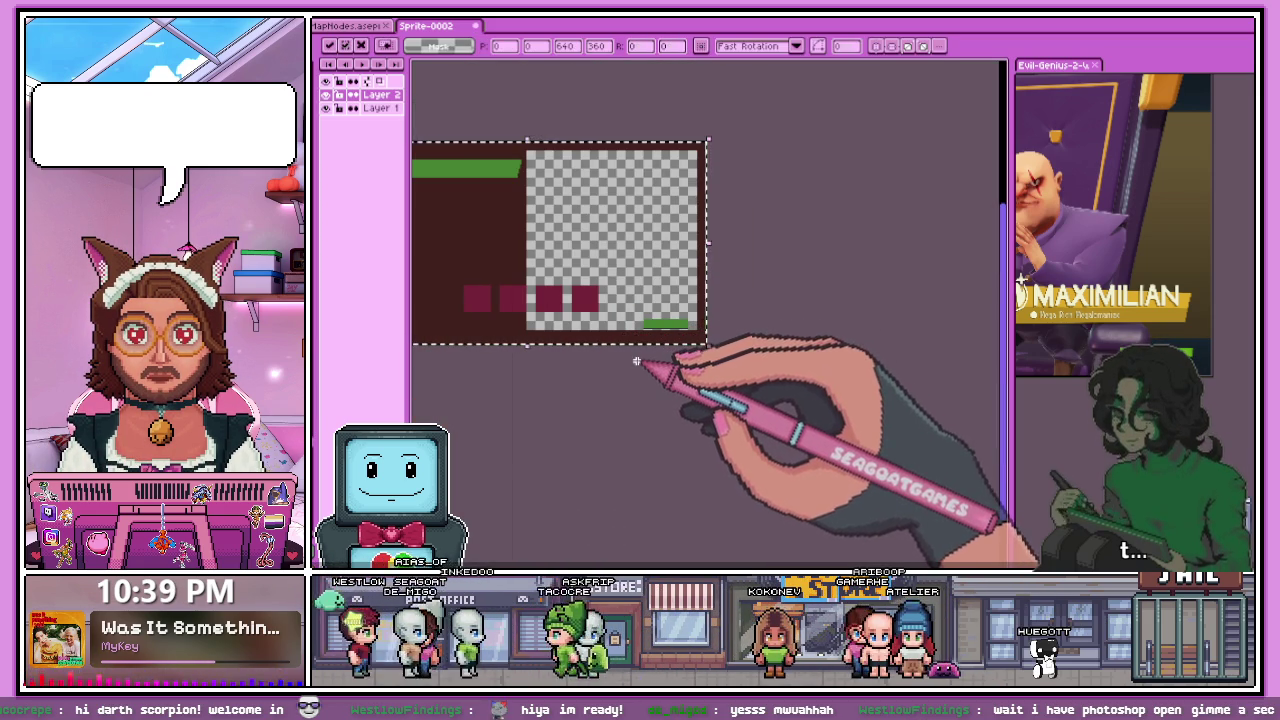
scroll(600, 350, down, 1)
scroll(575, 340, up, 3)
scroll(590, 300, down, 2)
scroll(600, 260, up, 1)
key(ctrl+v)
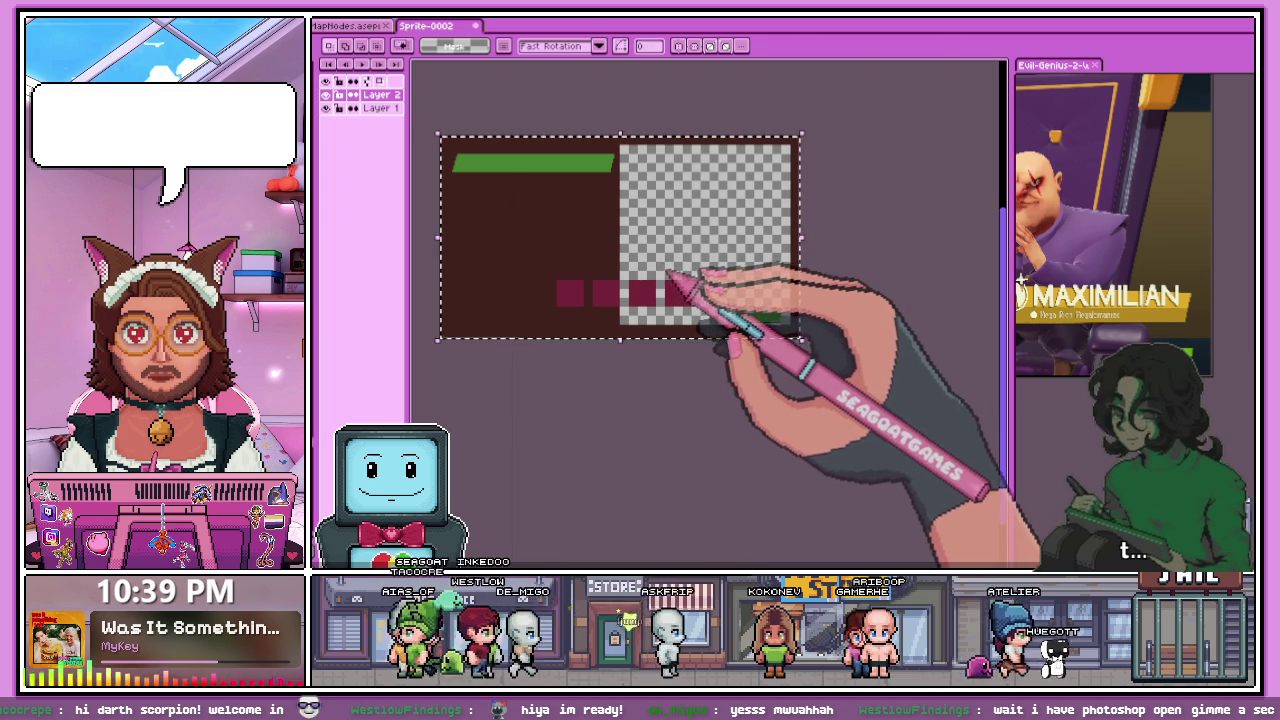
click(652, 360)
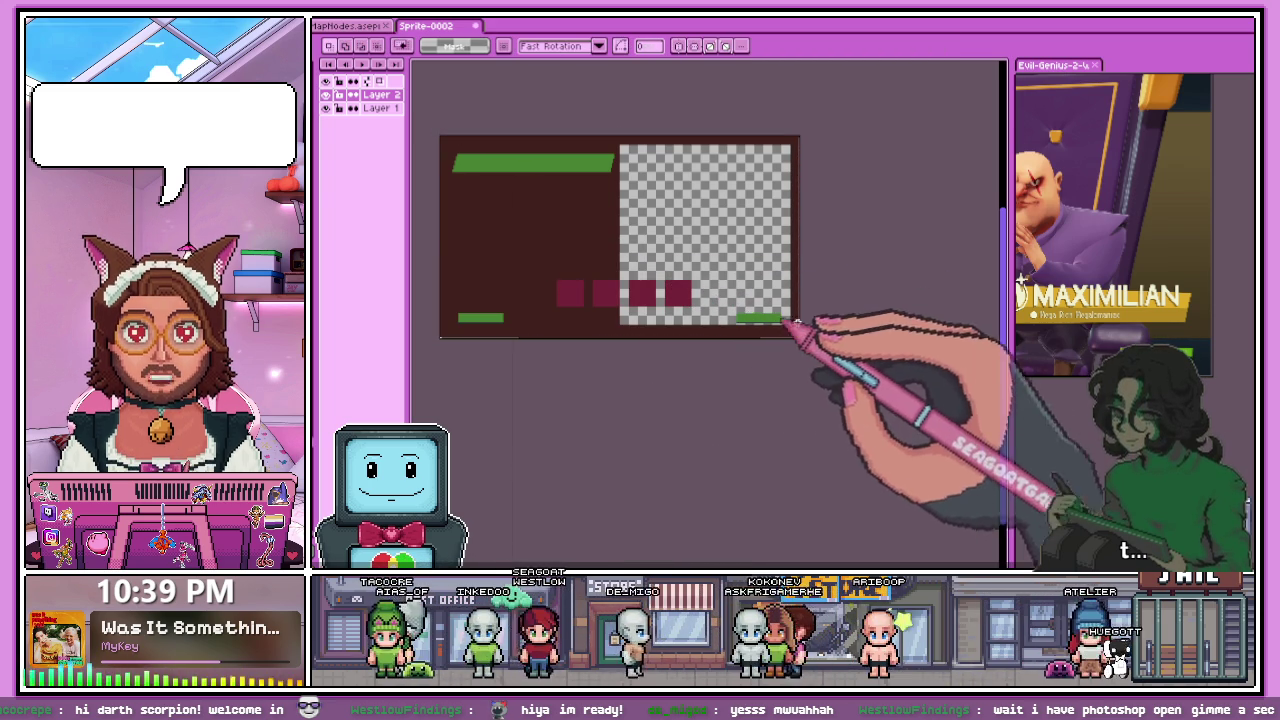
scroll(550, 161, up, 2)
scroll(650, 217, down, 3)
scroll(829, 271, up, 1)
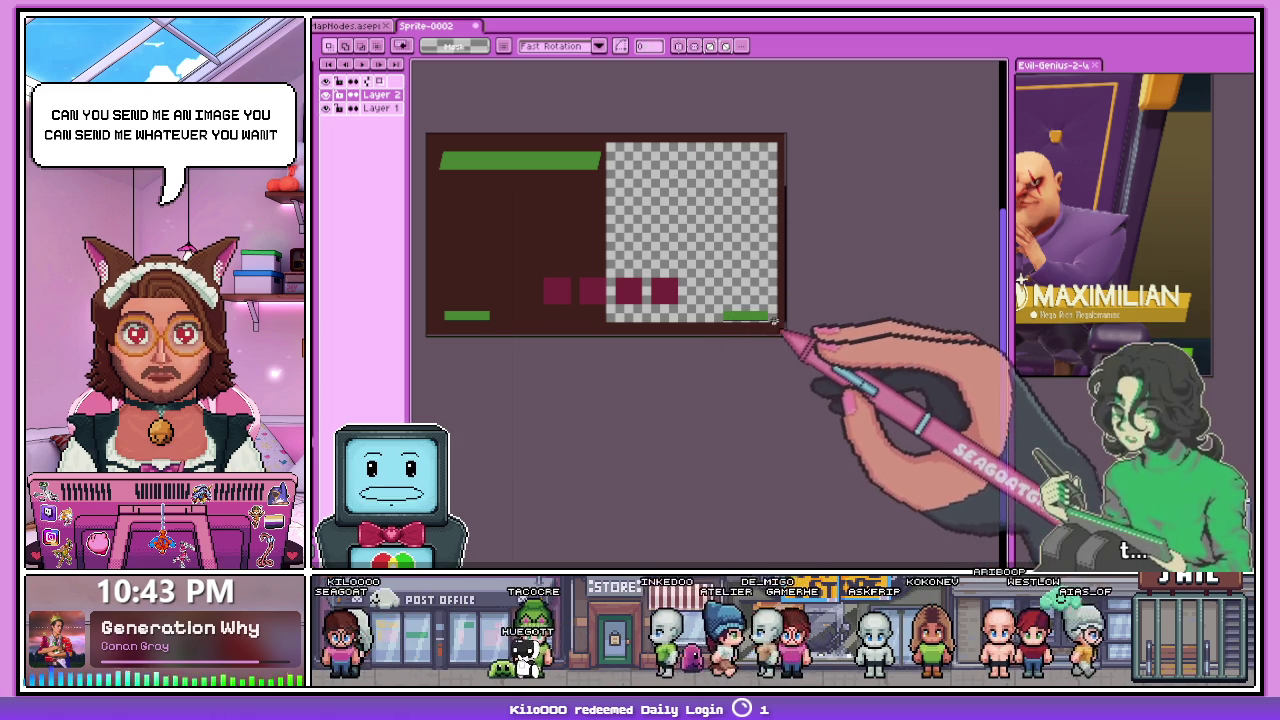
- Flood-fill the transparent area with dark brown, then undo it
scroll(605, 245, up, 1)
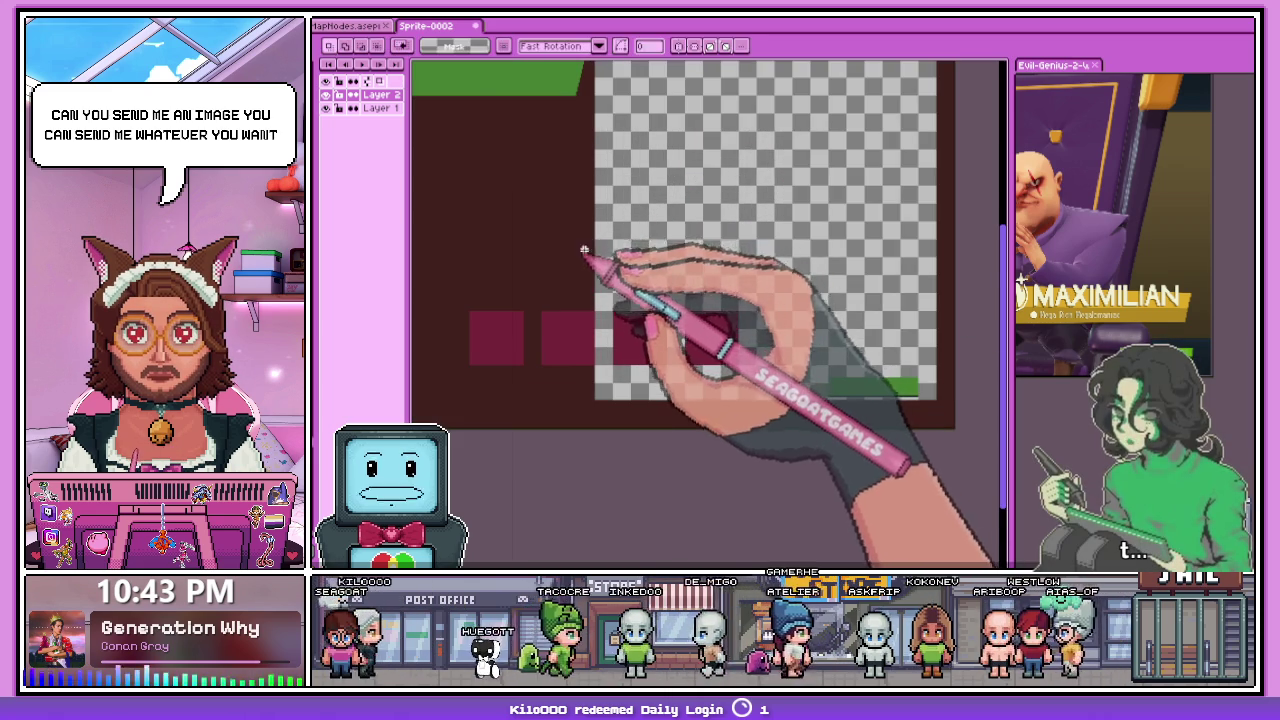
key(g)
click(665, 268)
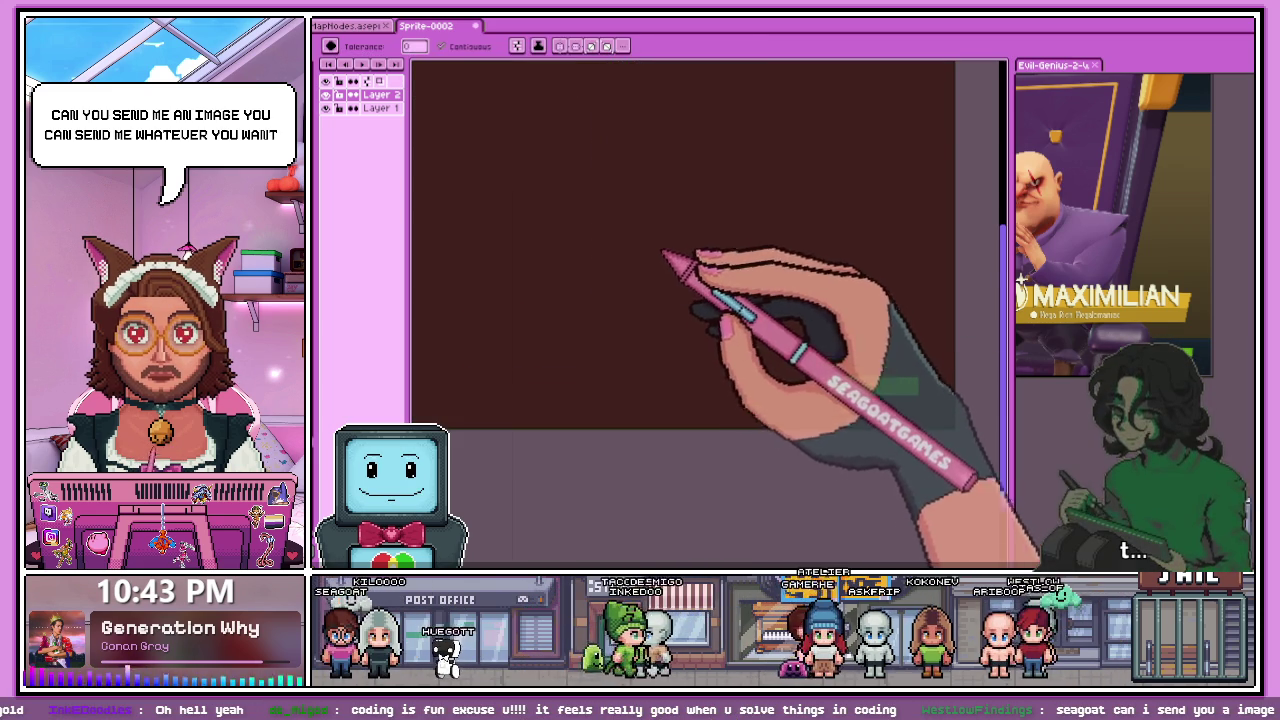
key(ctrl+z)
- Flood-fill an area with red-orange, then undo that fill too
scroll(735, 365, down, 1)
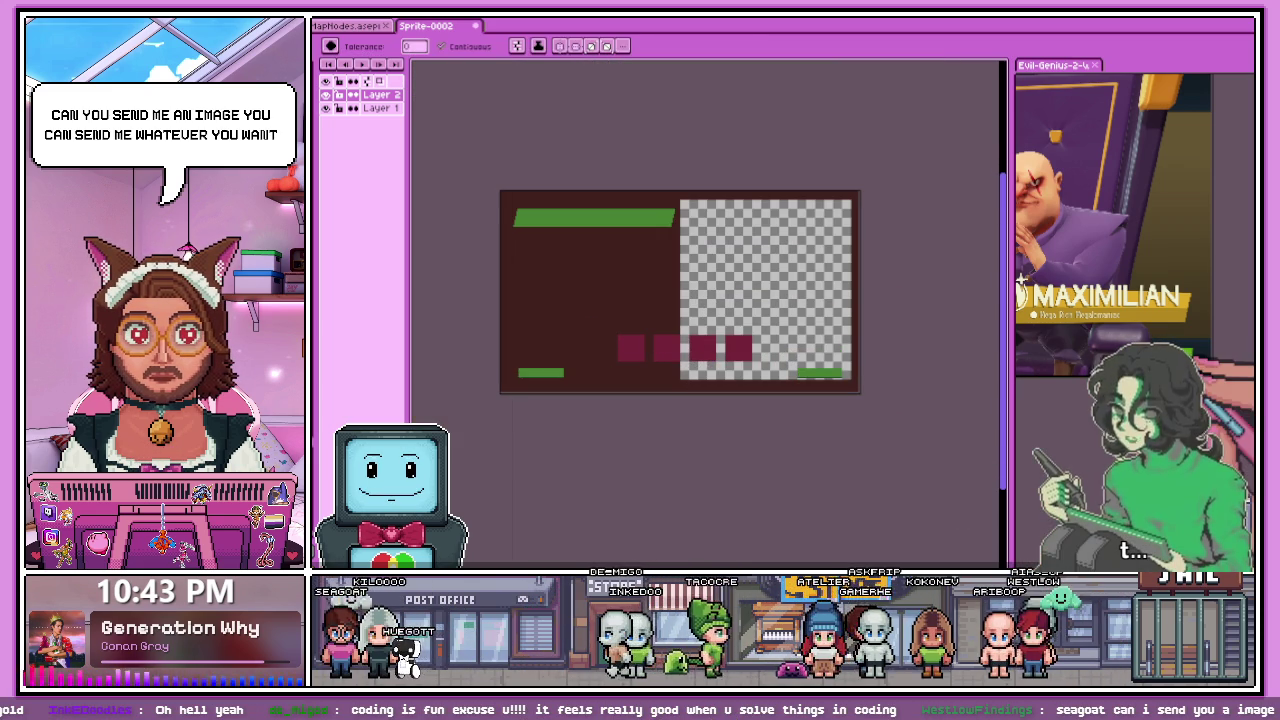
scroll(829, 371, up, 2)
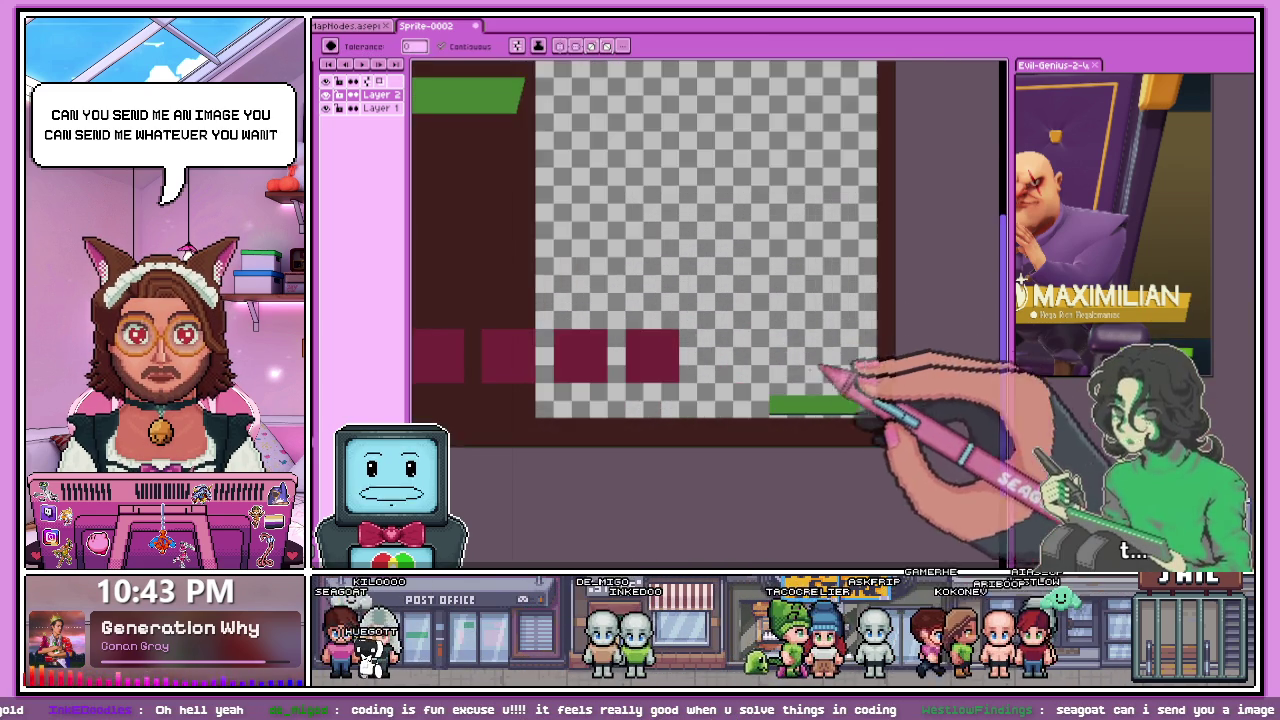
scroll(690, 330, down, 3)
scroll(690, 330, up, 2)
scroll(586, 294, up, 1)
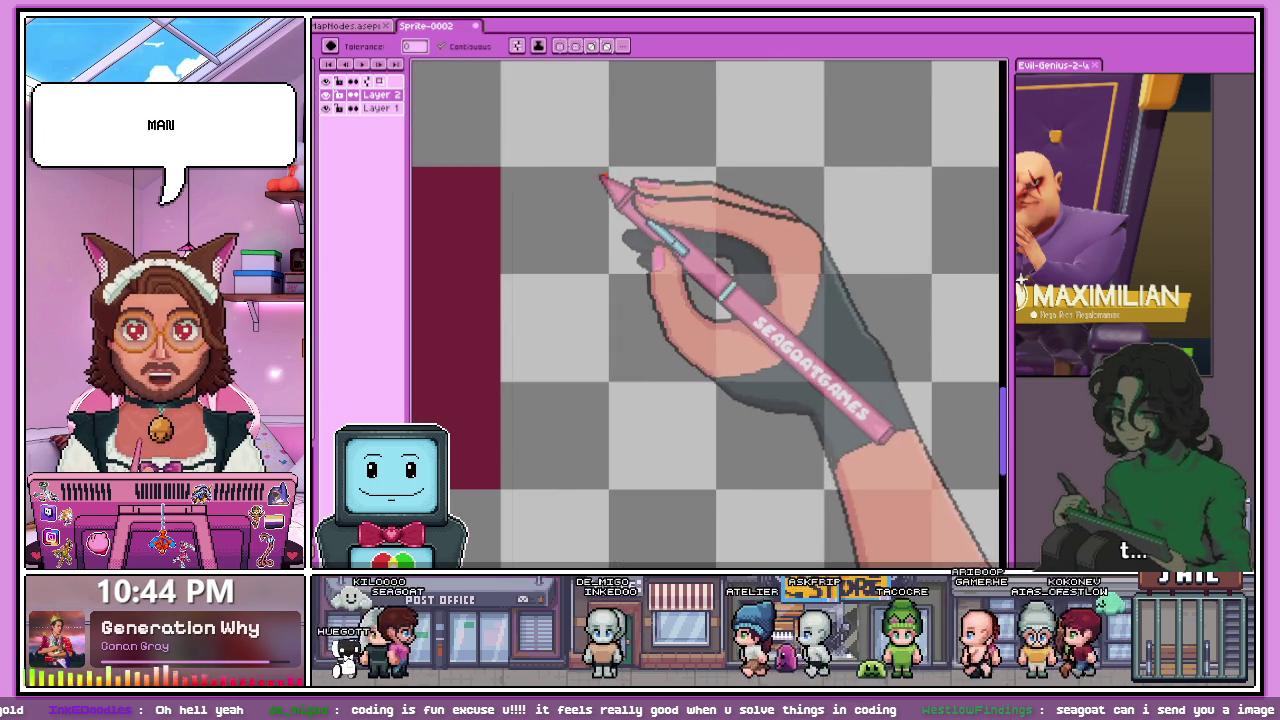
scroll(605, 195, up, 2)
scroll(640, 220, down, 3)
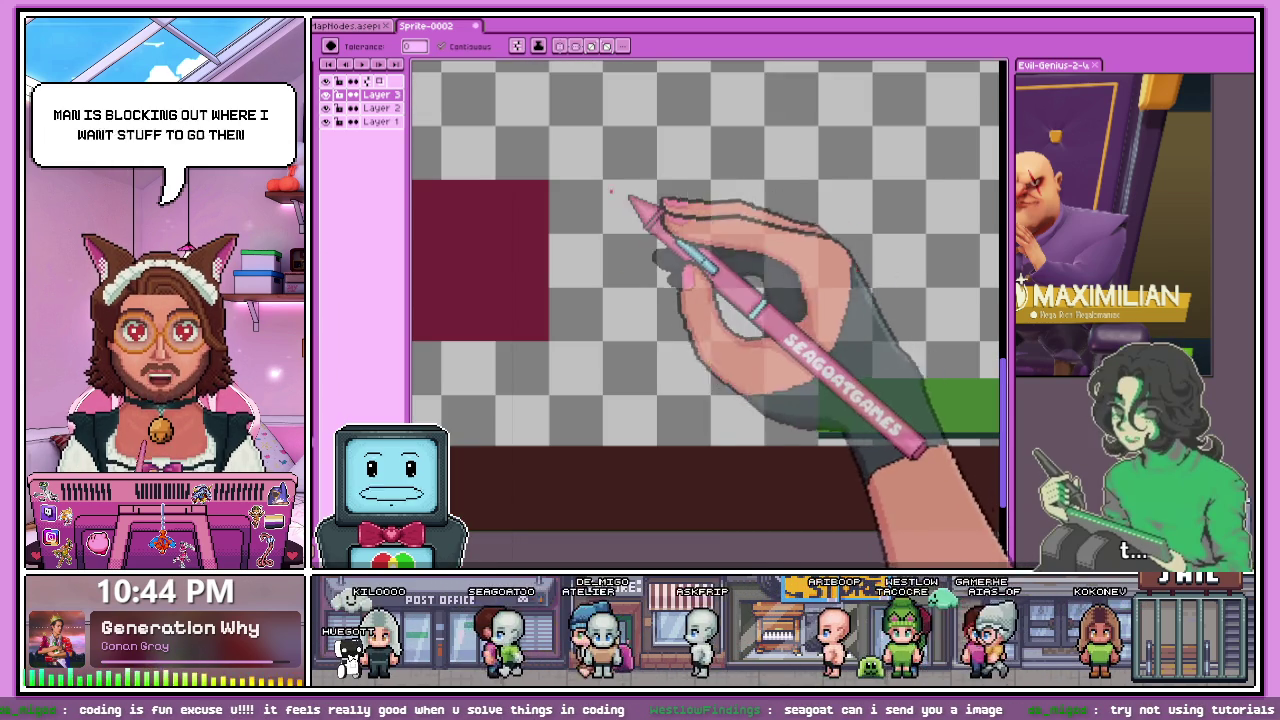
scroll(612, 195, up, 1)
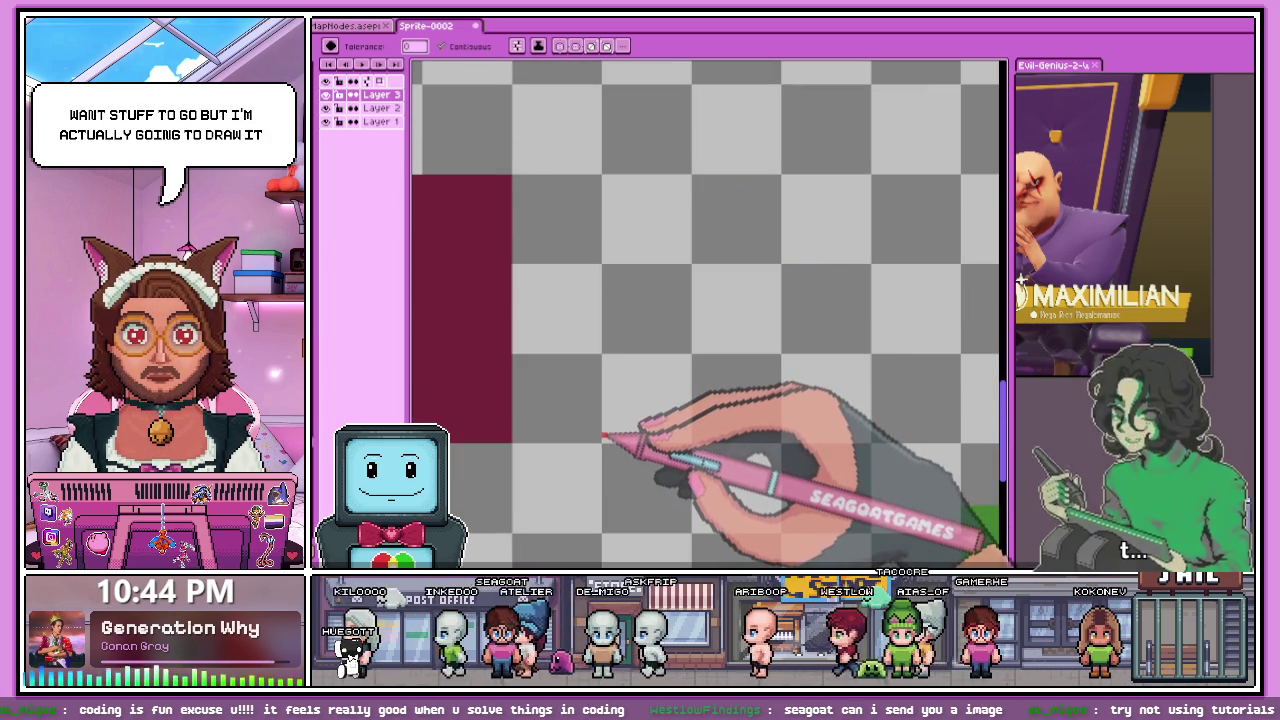
click(612, 437)
key(ctrl+z)
- Draw the red top edge rightward from the vertical line's top, stepping down once
key(b)
scroll(610, 375, down, 2)
scroll(614, 337, up, 2)
scroll(608, 330, up, 1)
scroll(600, 315, down, 2)
scroll(614, 271, down, 1)
scroll(557, 243, up, 1)
scroll(537, 237, up, 3)
drag(534, 219, 682, 219)
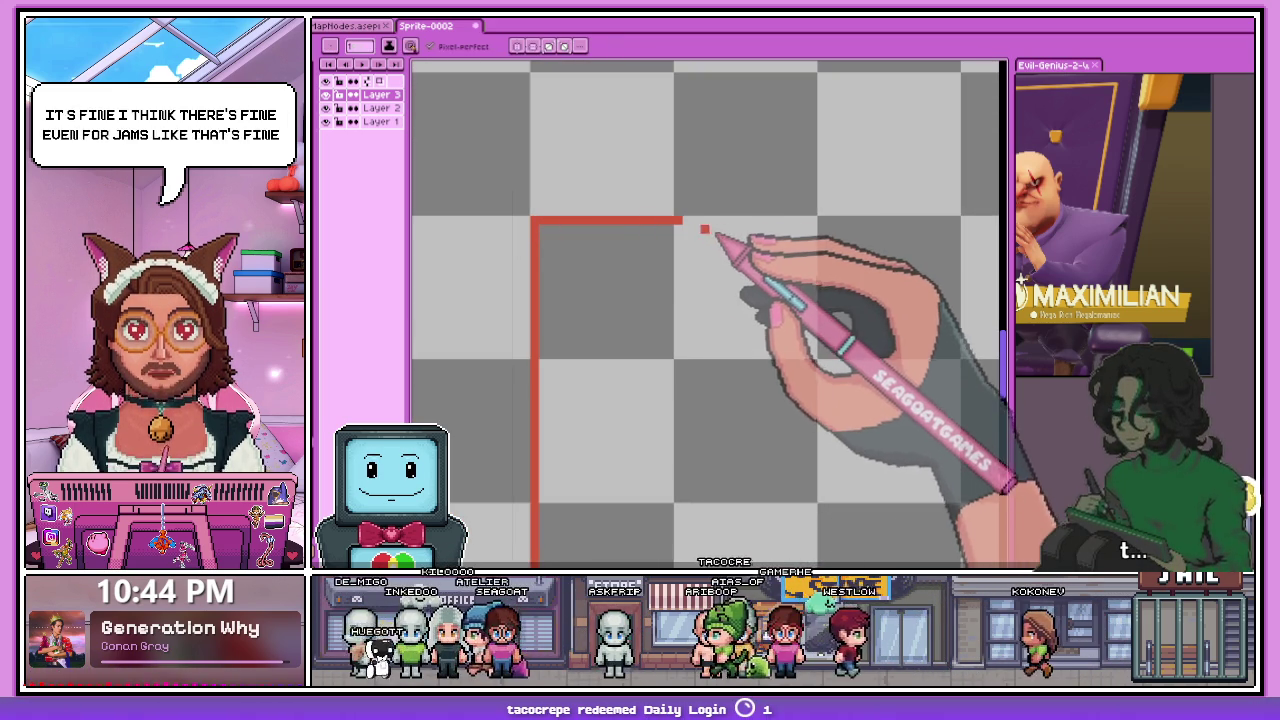
drag(674, 229, 727, 229)
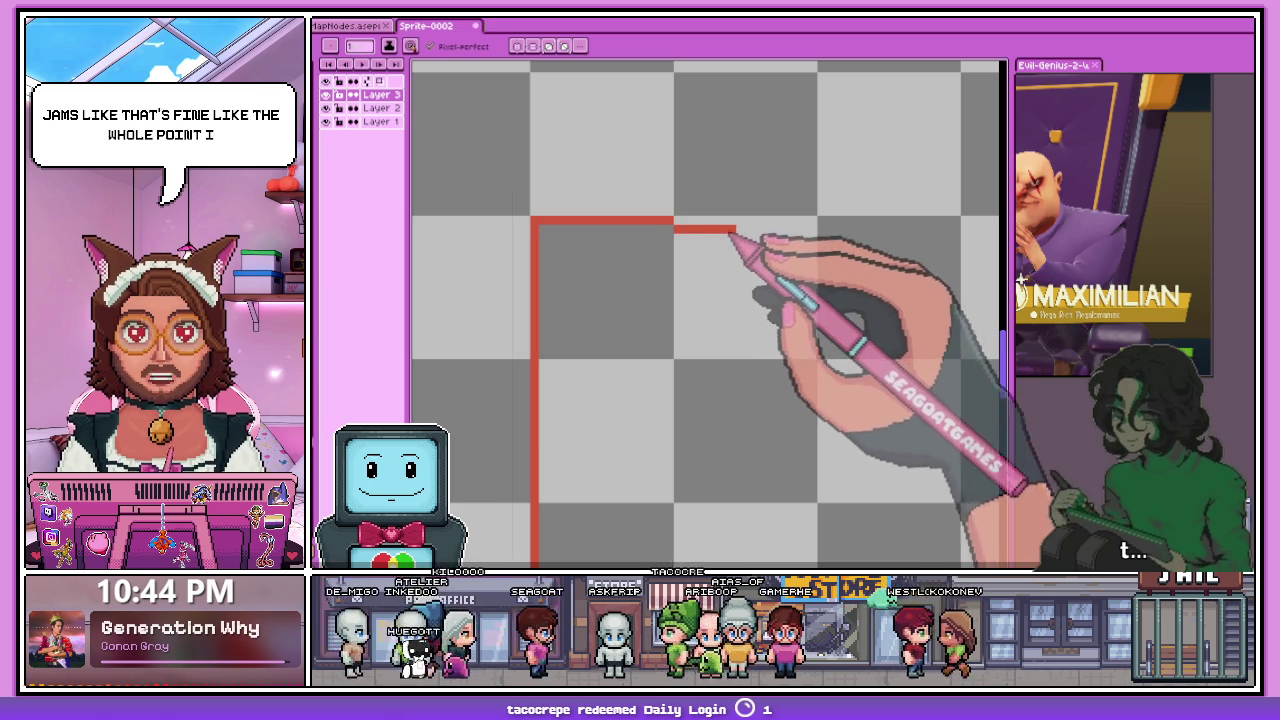
- Continue the stepped red top edge rightward, undoing one misplaced segment
scroll(660, 224, down, 3)
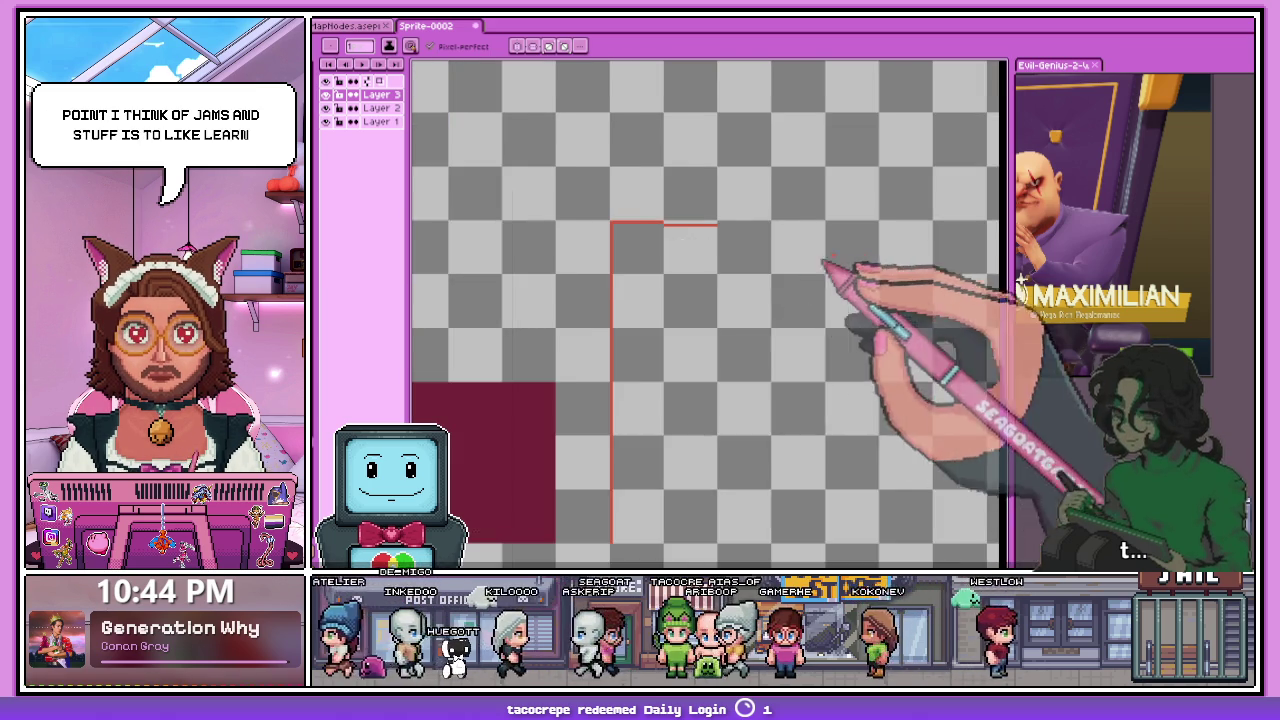
scroll(800, 265, down, 2)
scroll(814, 277, up, 2)
scroll(586, 223, up, 2)
scroll(540, 222, up, 1)
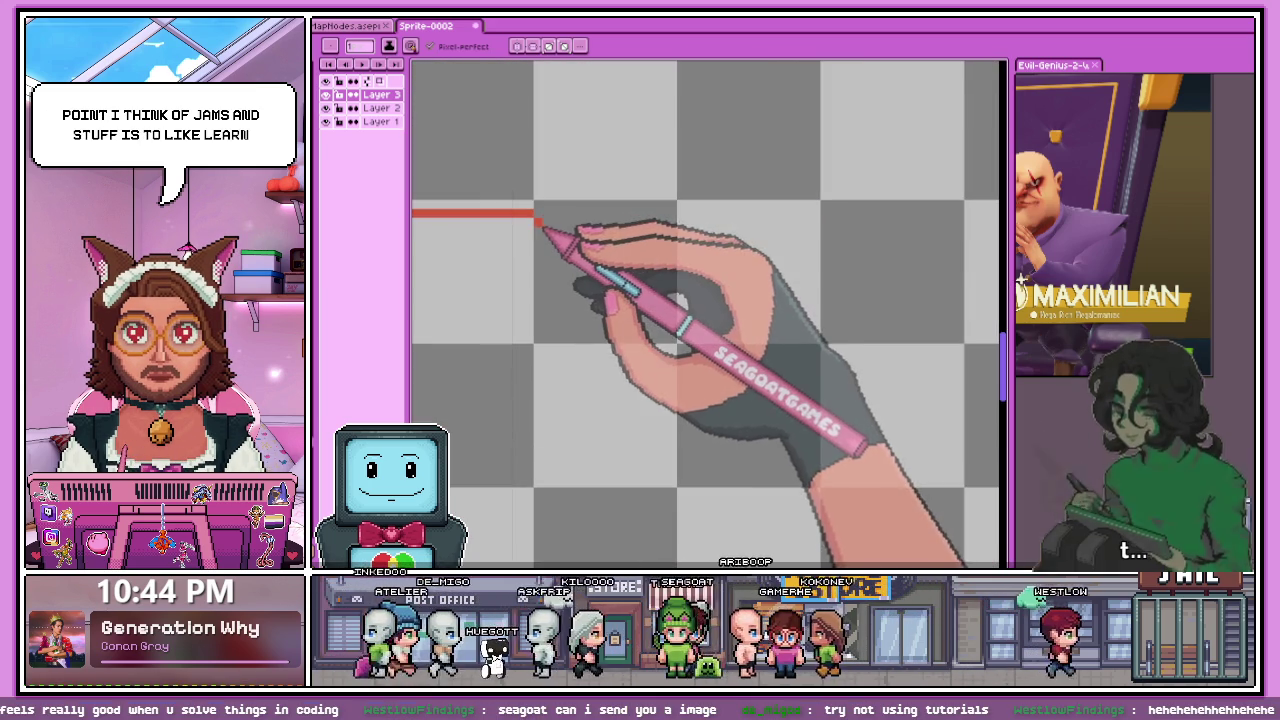
scroll(600, 222, down, 2)
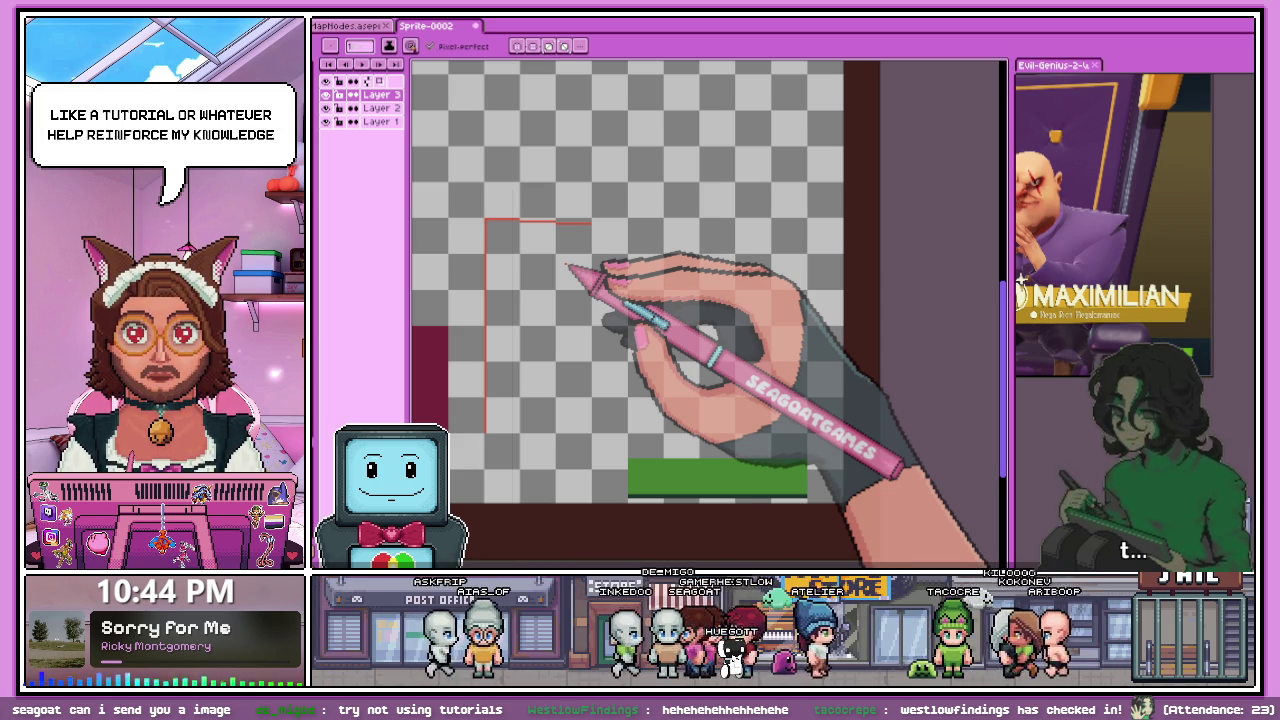
scroll(600, 266, up, 3)
drag(586, 196, 722, 196)
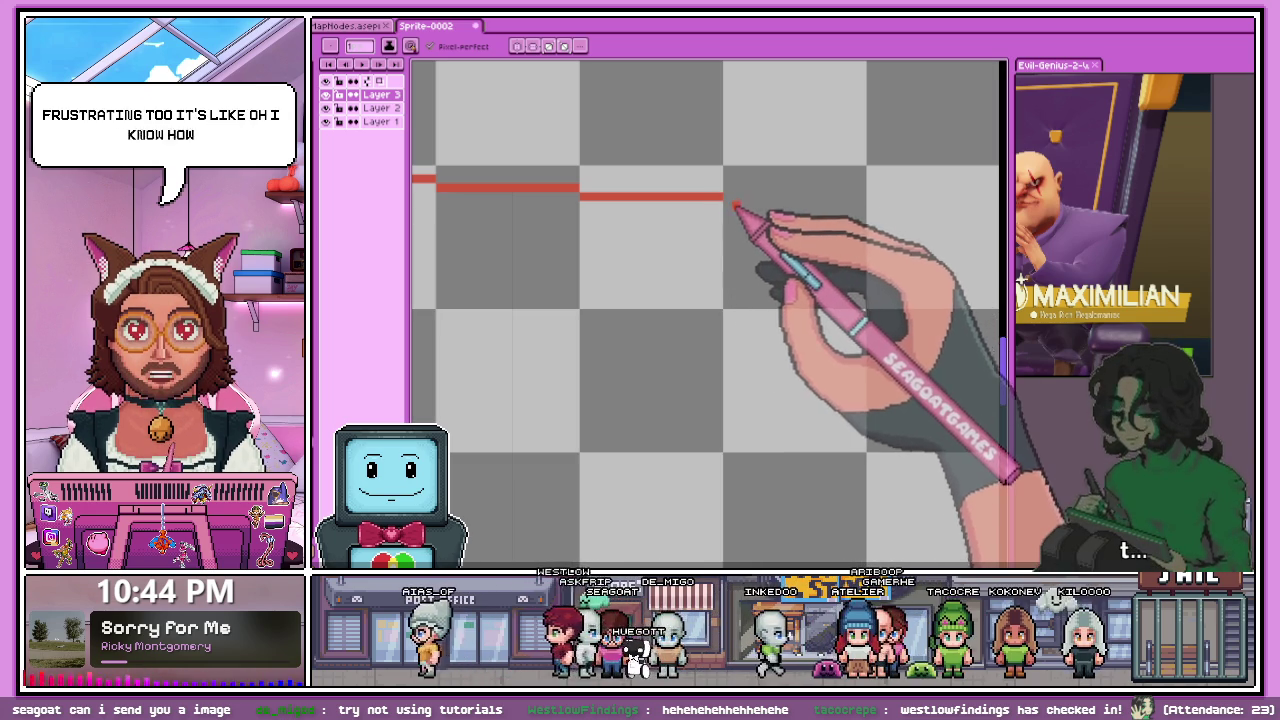
drag(732, 205, 866, 207)
key(ctrl+z)
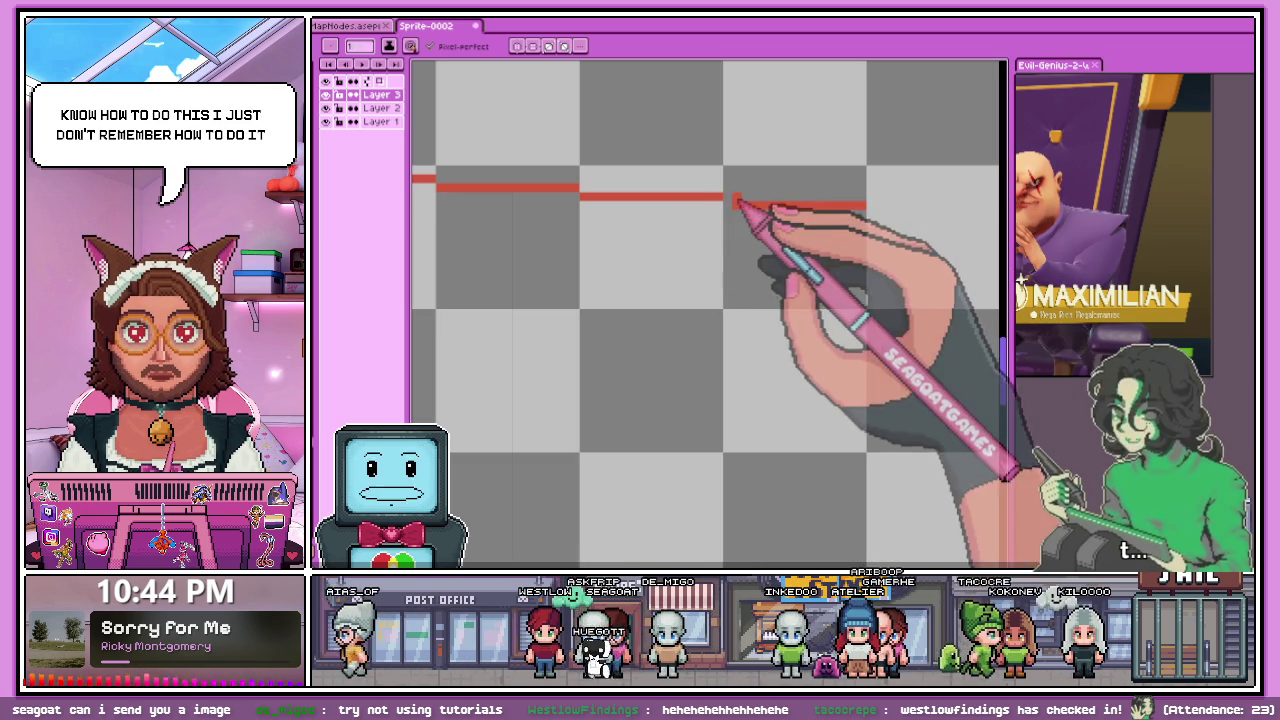
scroll(737, 206, down, 2)
scroll(598, 240, down, 1)
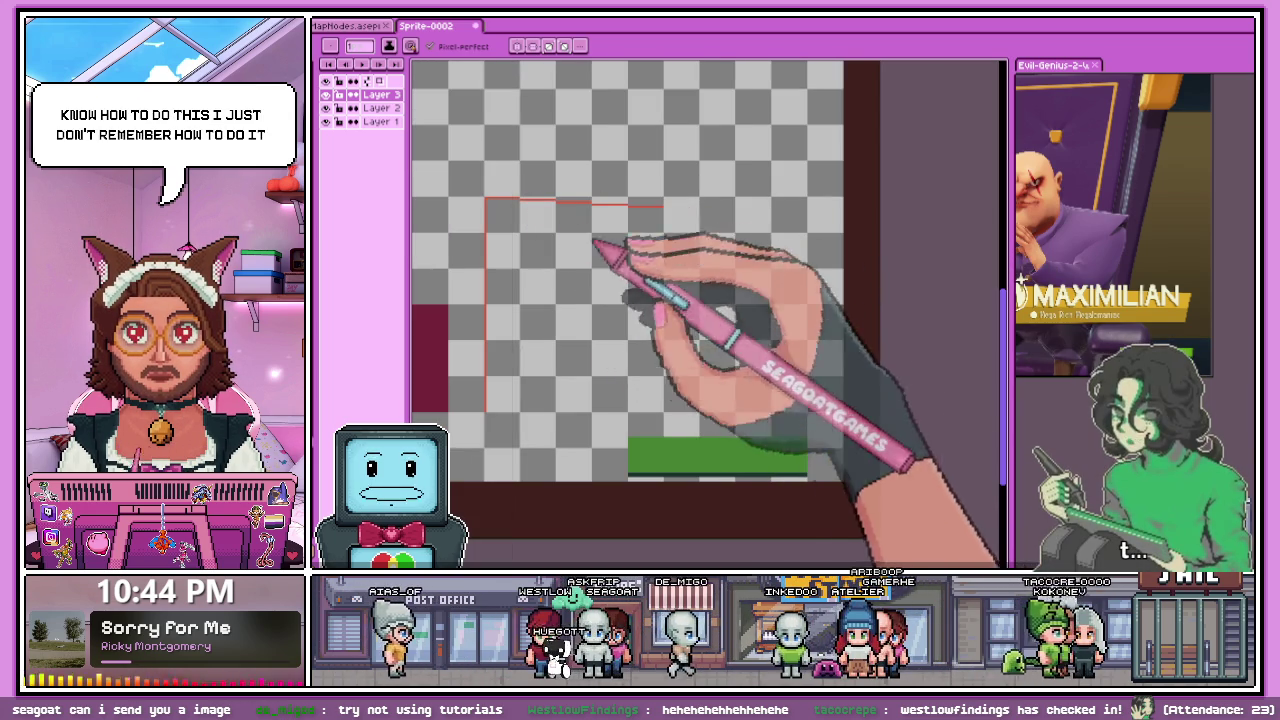
scroll(667, 212, up, 2)
scroll(661, 204, down, 2)
scroll(663, 229, down, 1)
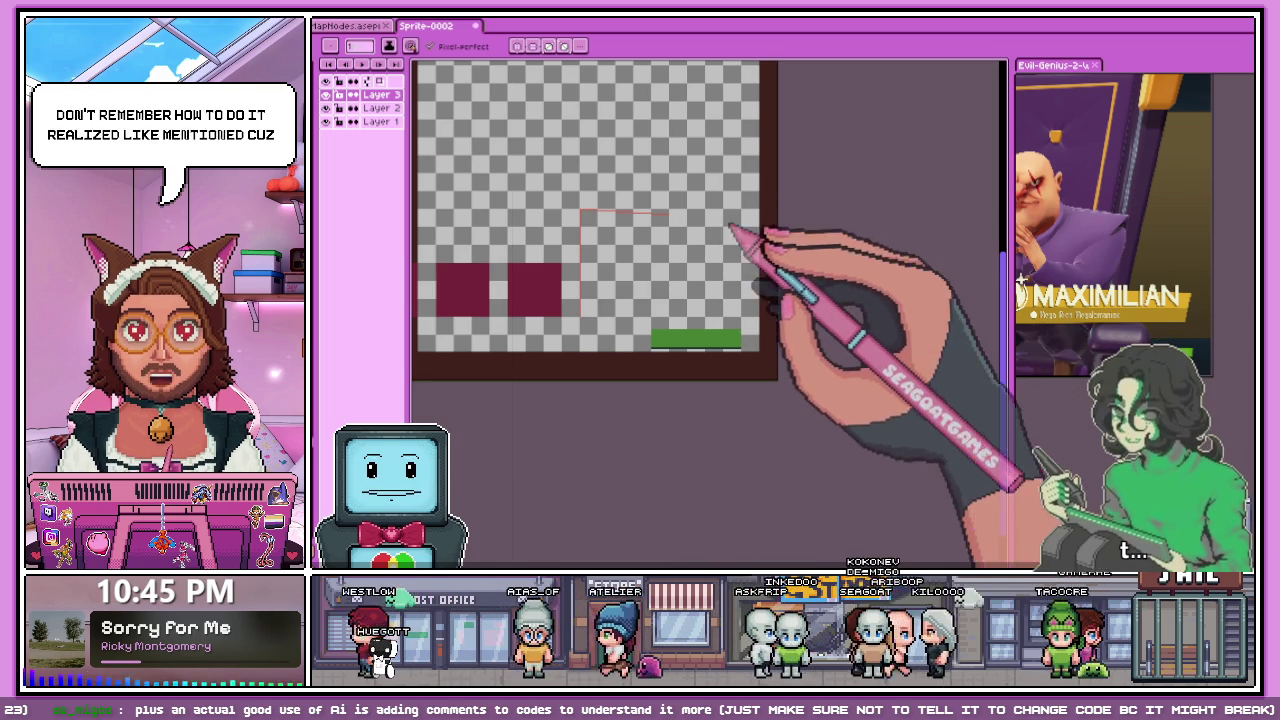
- Extend the thin red top line further right across the upper transparent area
scroll(679, 213, up, 5)
scroll(553, 198, up, 1)
drag(548, 197, 837, 200)
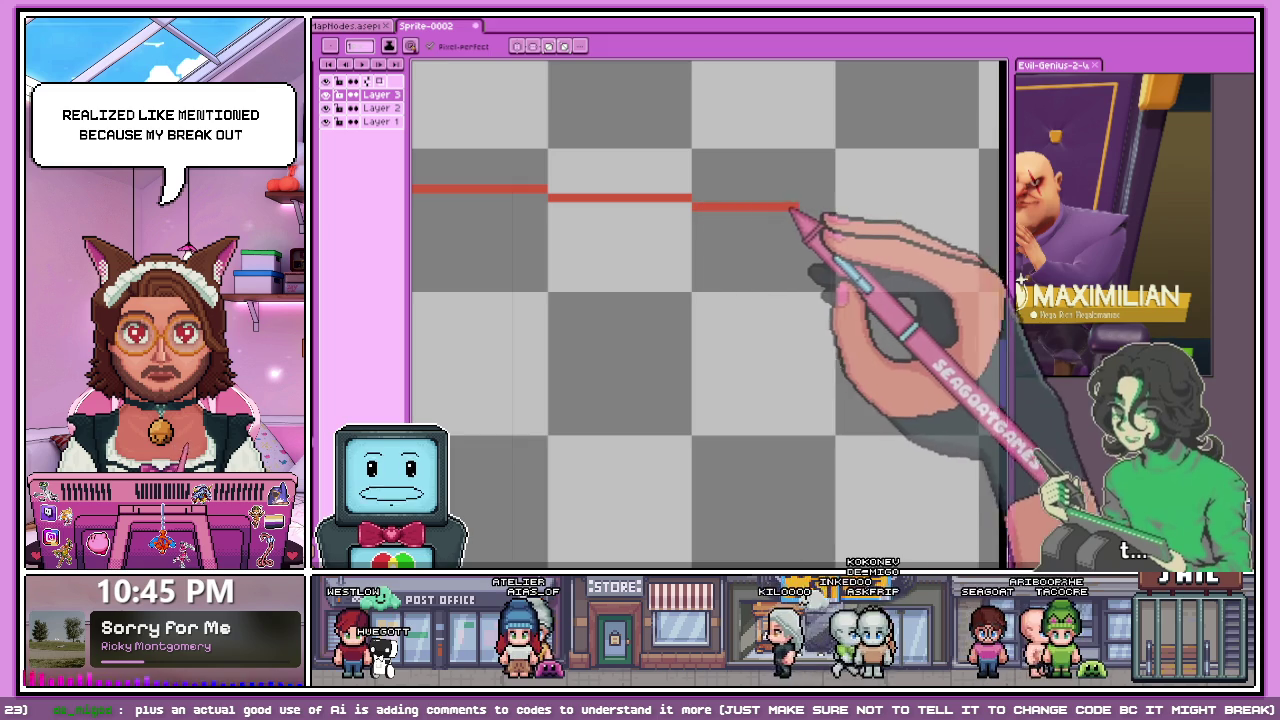
scroll(533, 130, down, 3)
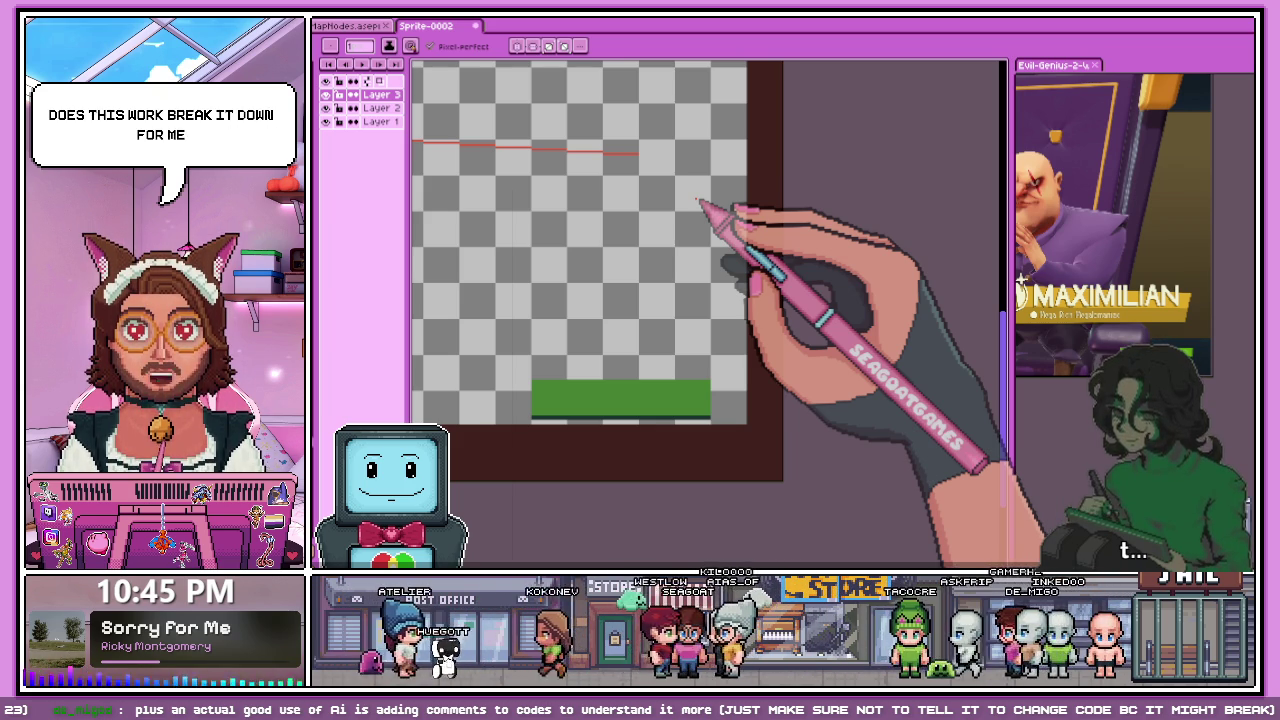
- Lengthen the red top edge further to the right
scroll(660, 175, up, 2)
scroll(645, 168, up, 2)
drag(633, 162, 812, 170)
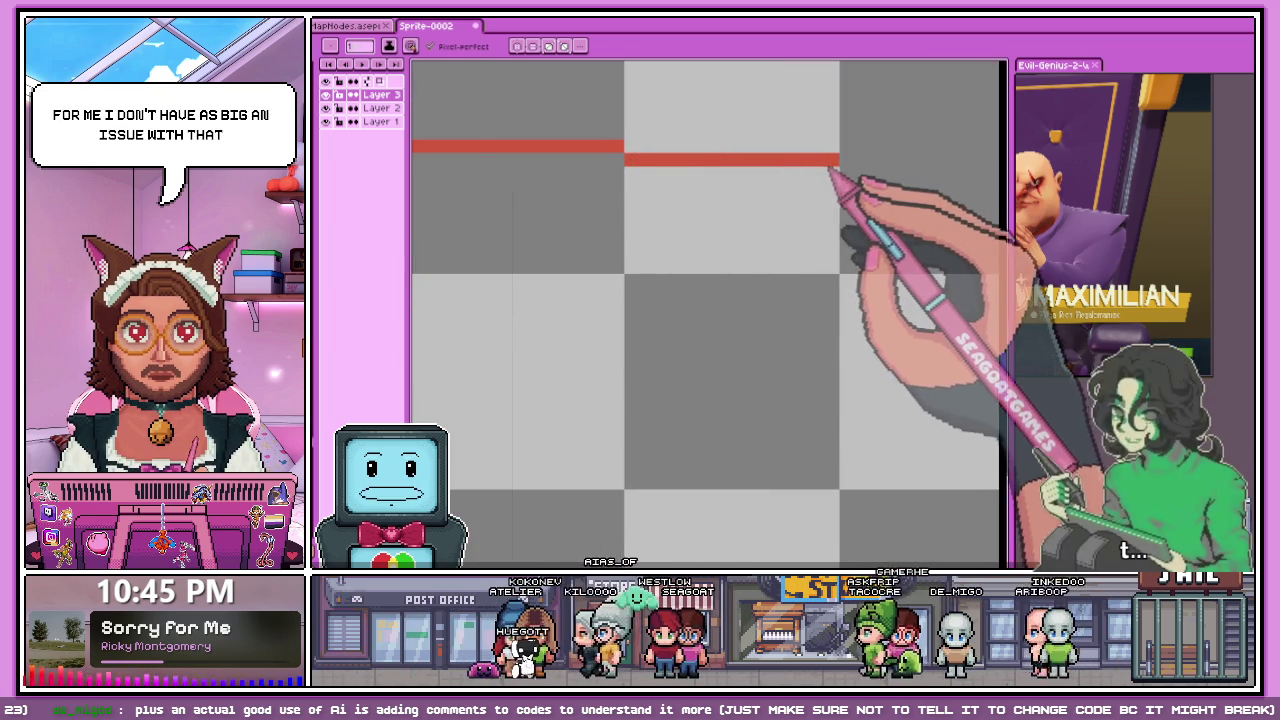
scroll(700, 168, down, 2)
scroll(697, 193, down, 1)
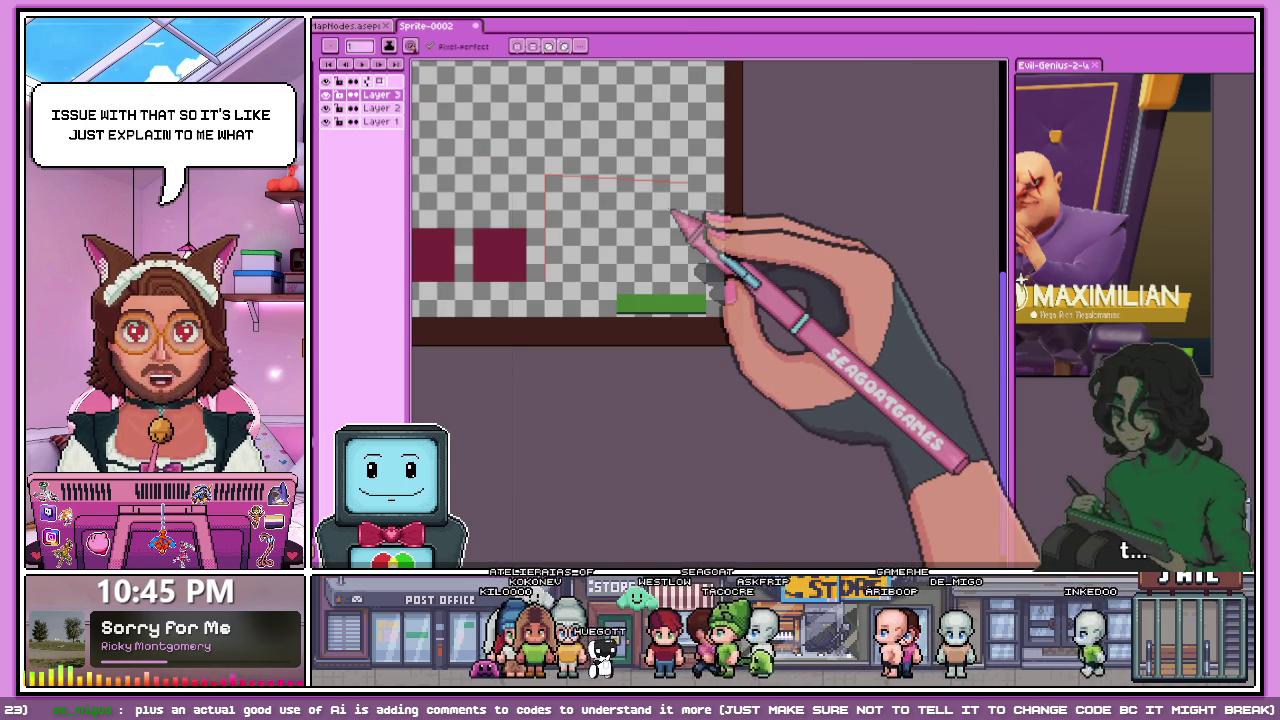
scroll(738, 170, up, 2)
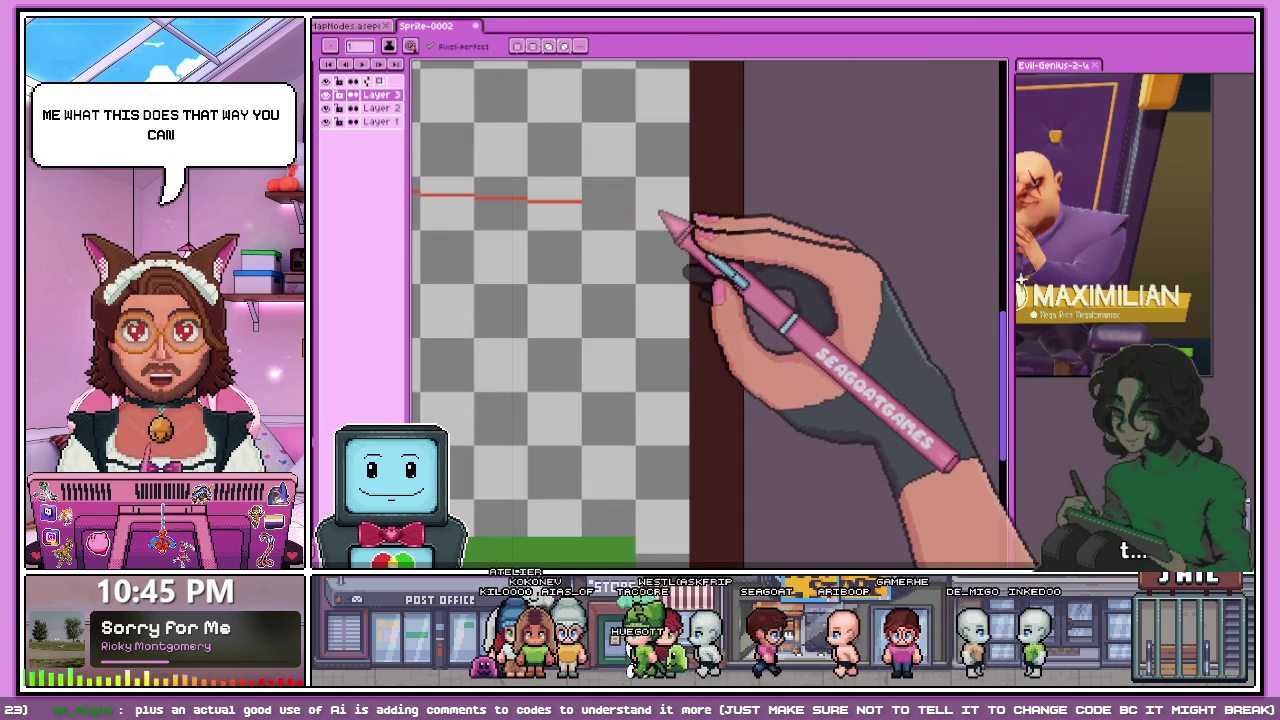
scroll(586, 197, up, 2)
scroll(586, 197, up, 2)
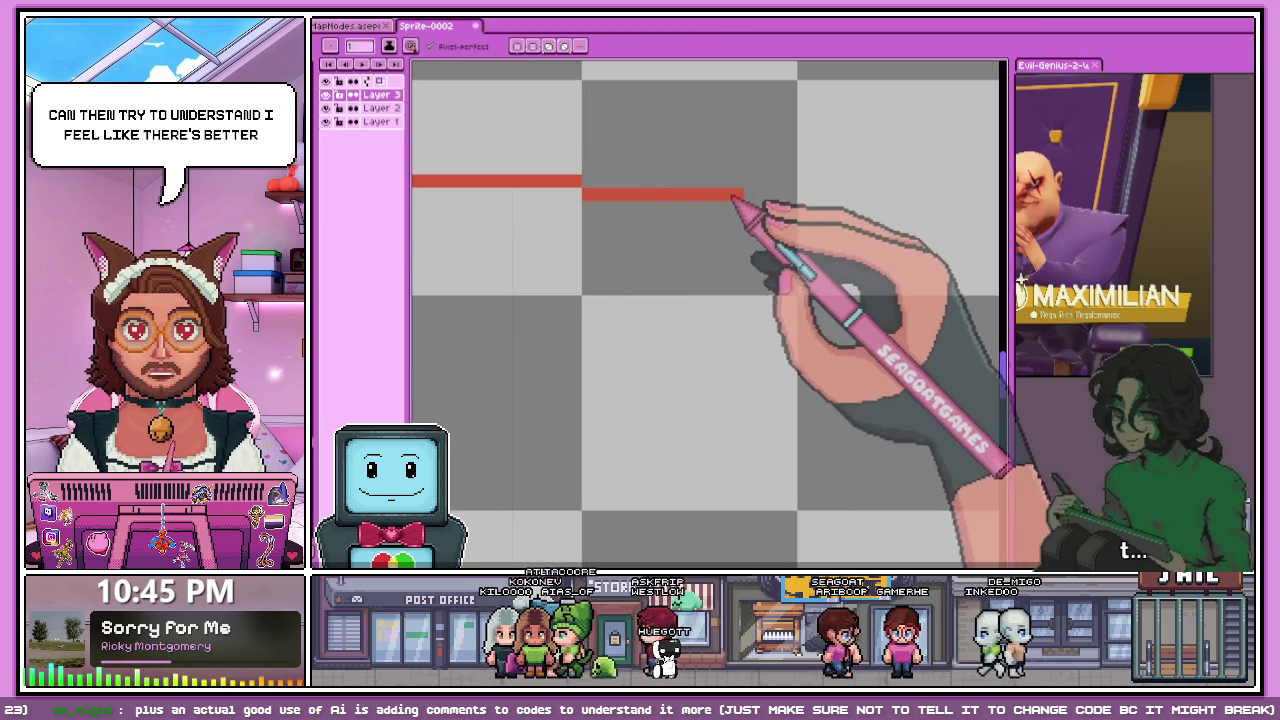
scroll(792, 206, down, 3)
scroll(752, 191, down, 1)
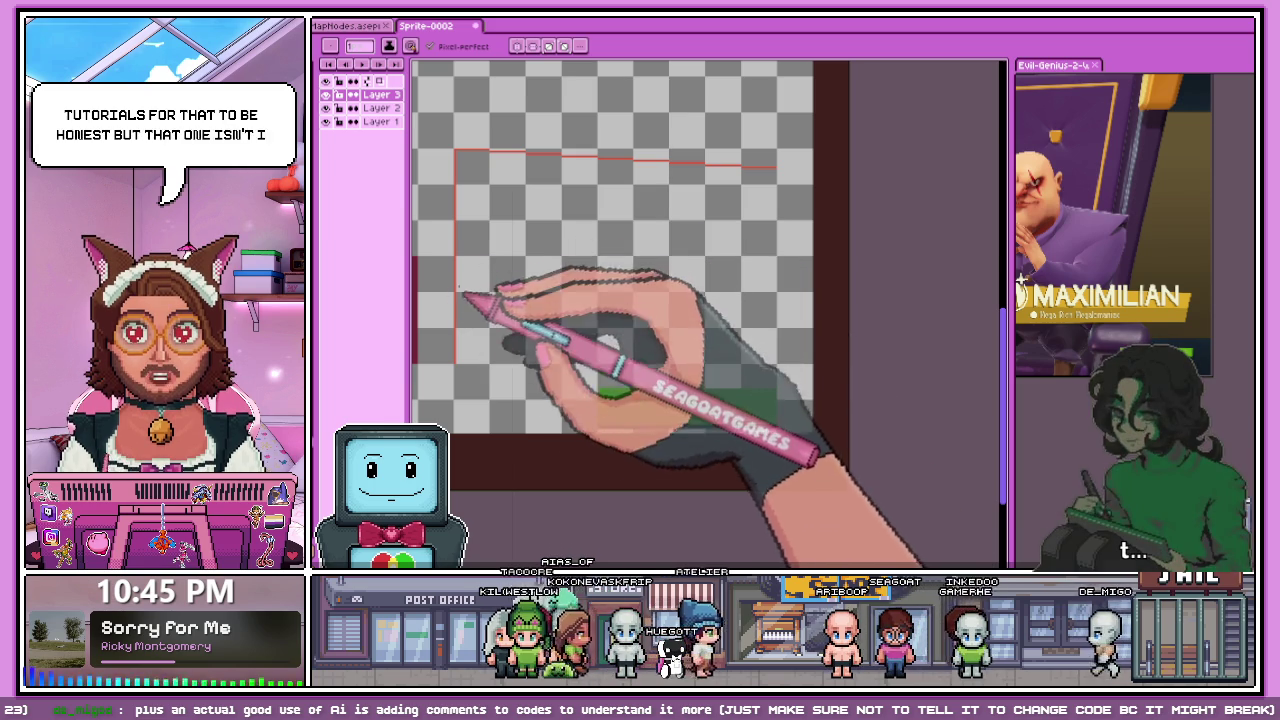
- Make a rectangular selection of the strip along the outline's left edge
key(m)
scroll(456, 285, up, 2)
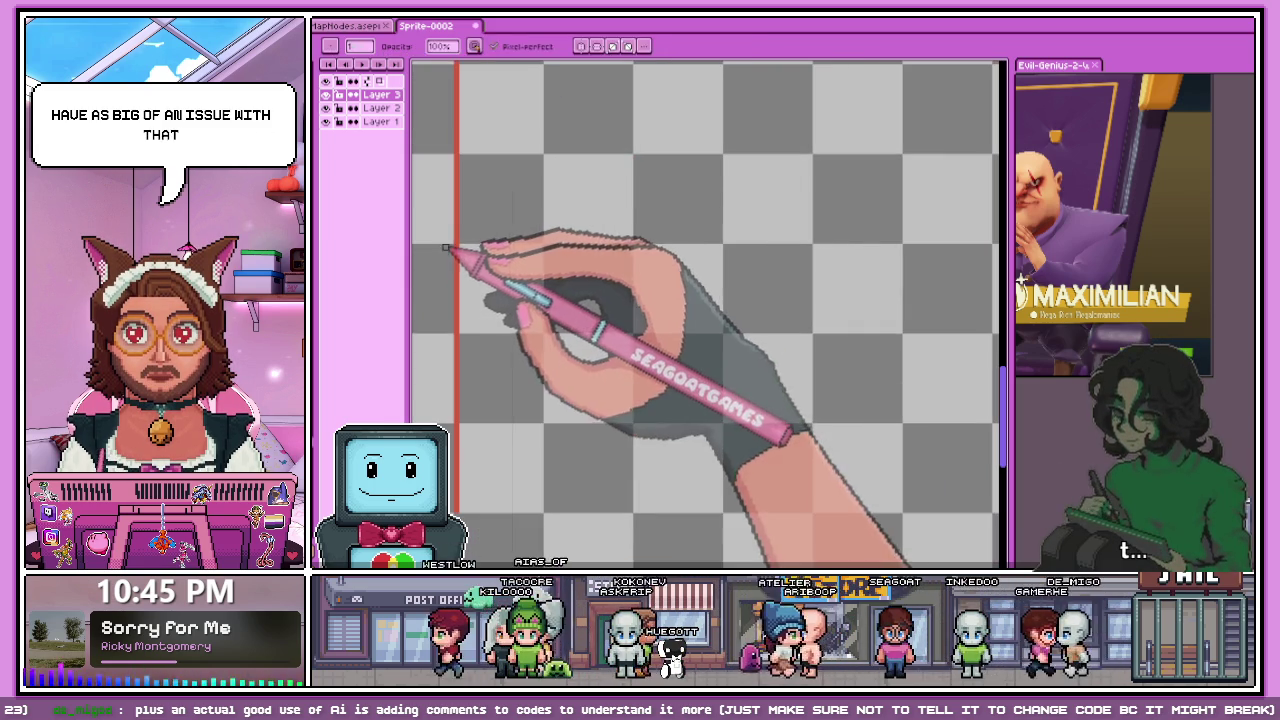
drag(446, 251, 490, 510)
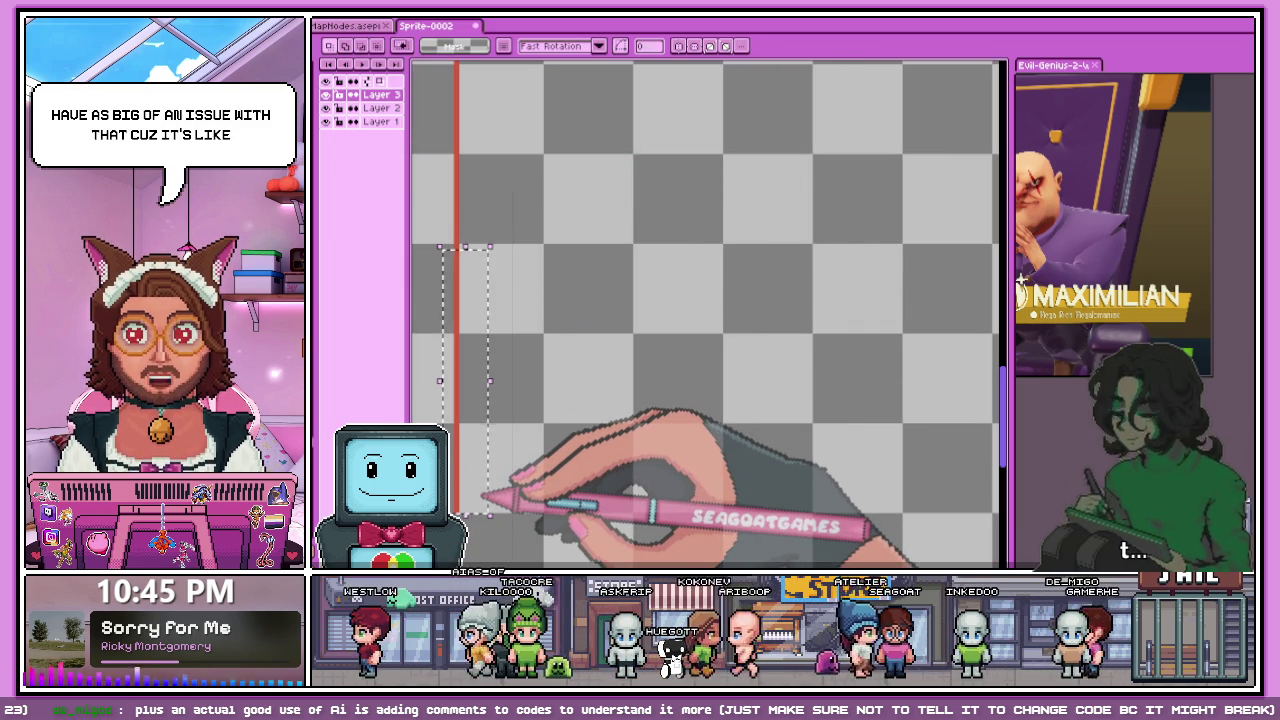
key(b)
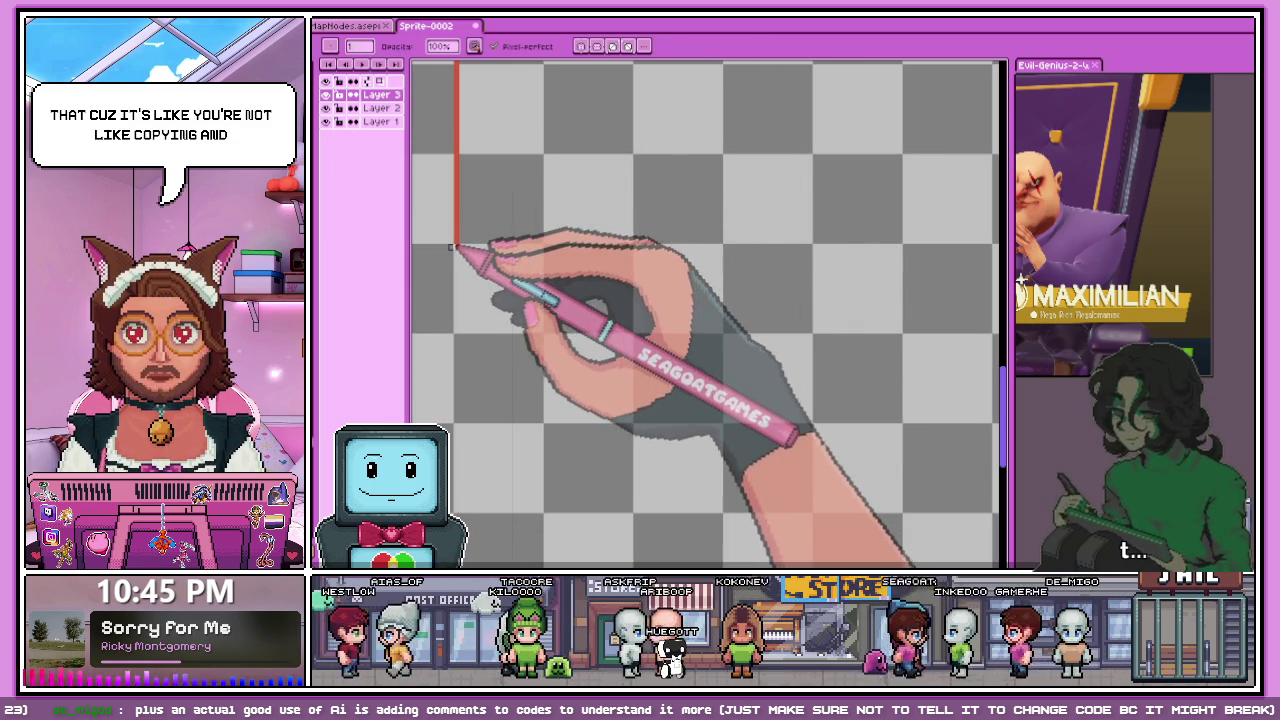
scroll(470, 255, down, 2)
scroll(456, 247, up, 2)
- Draw the banner's bottom edge and the right edge joining top to bottom
key(e)
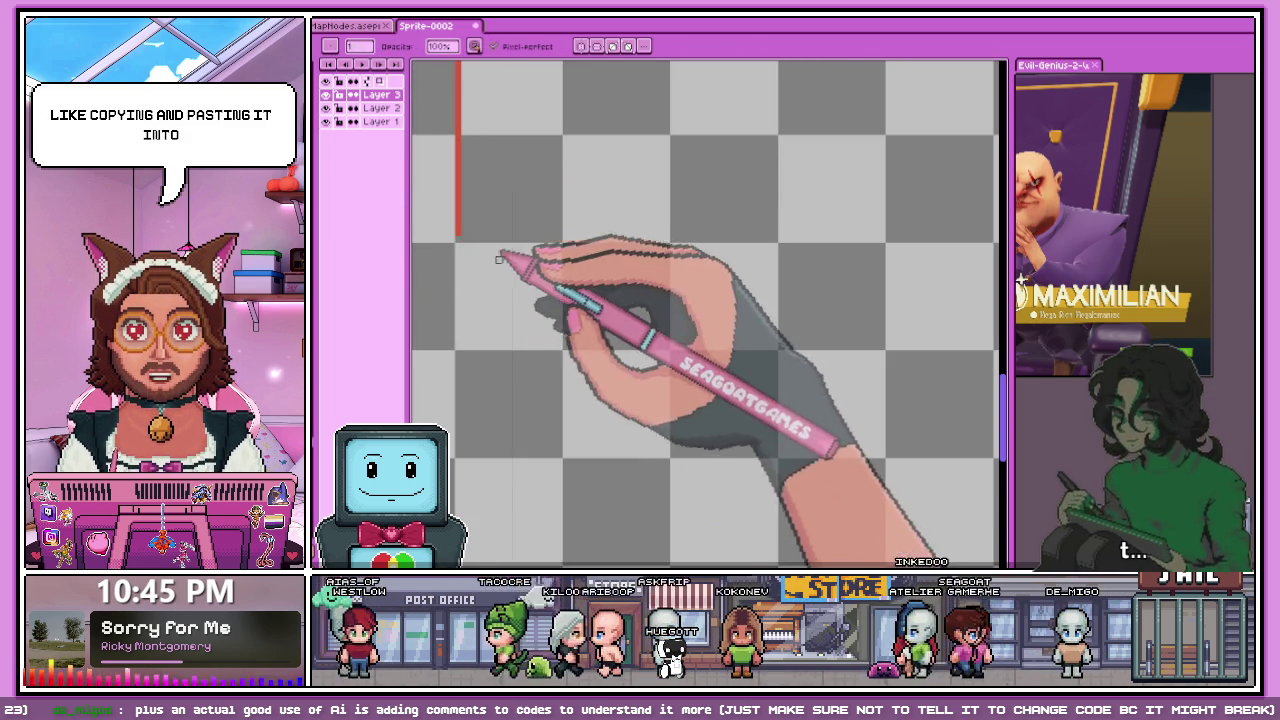
scroll(437, 194, down, 1)
scroll(508, 277, down, 1)
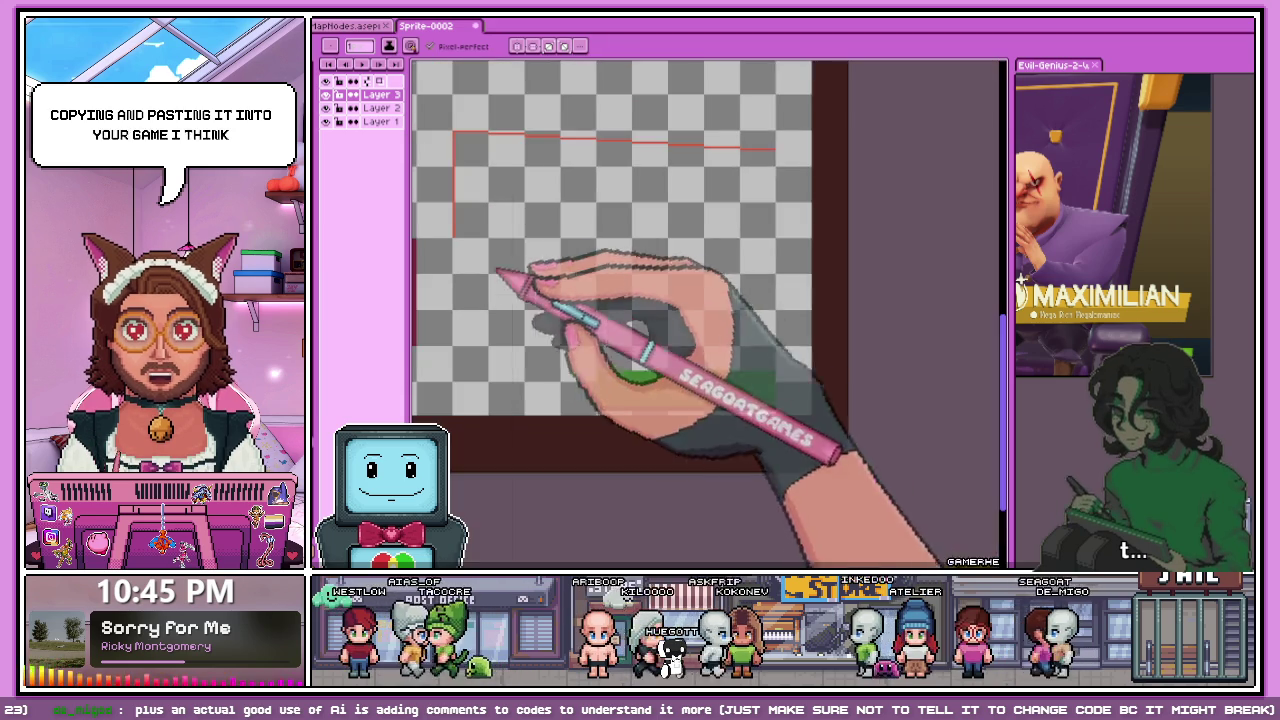
scroll(790, 245, up, 2)
shift+click(789, 245)
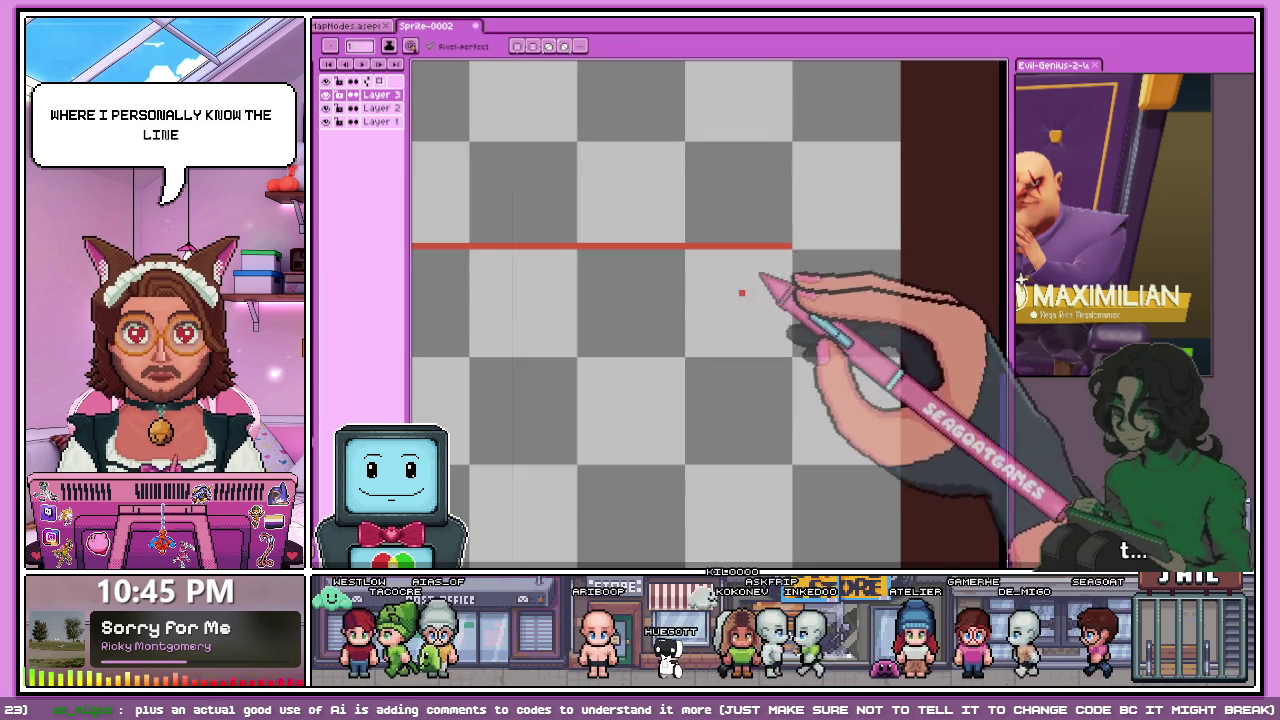
scroll(743, 291, down, 3)
scroll(767, 100, up, 2)
scroll(767, 100, up, 1)
shift+click(768, 358)
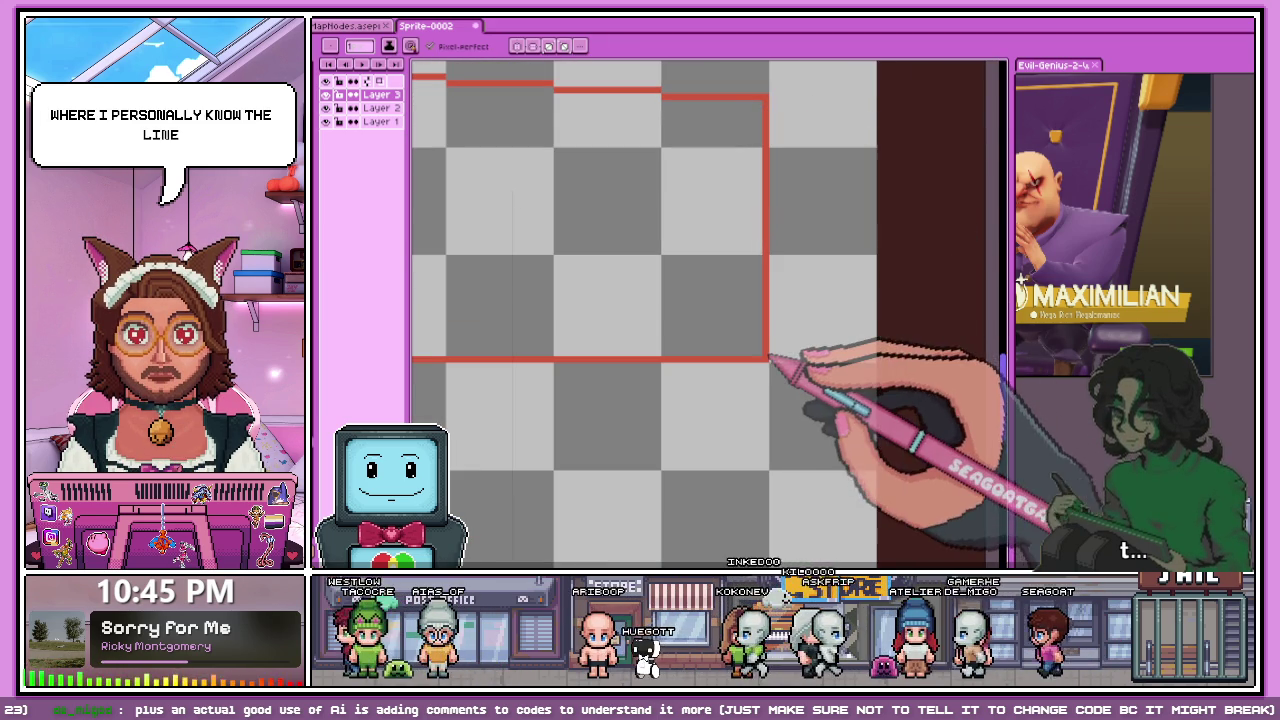
scroll(768, 358, down, 2)
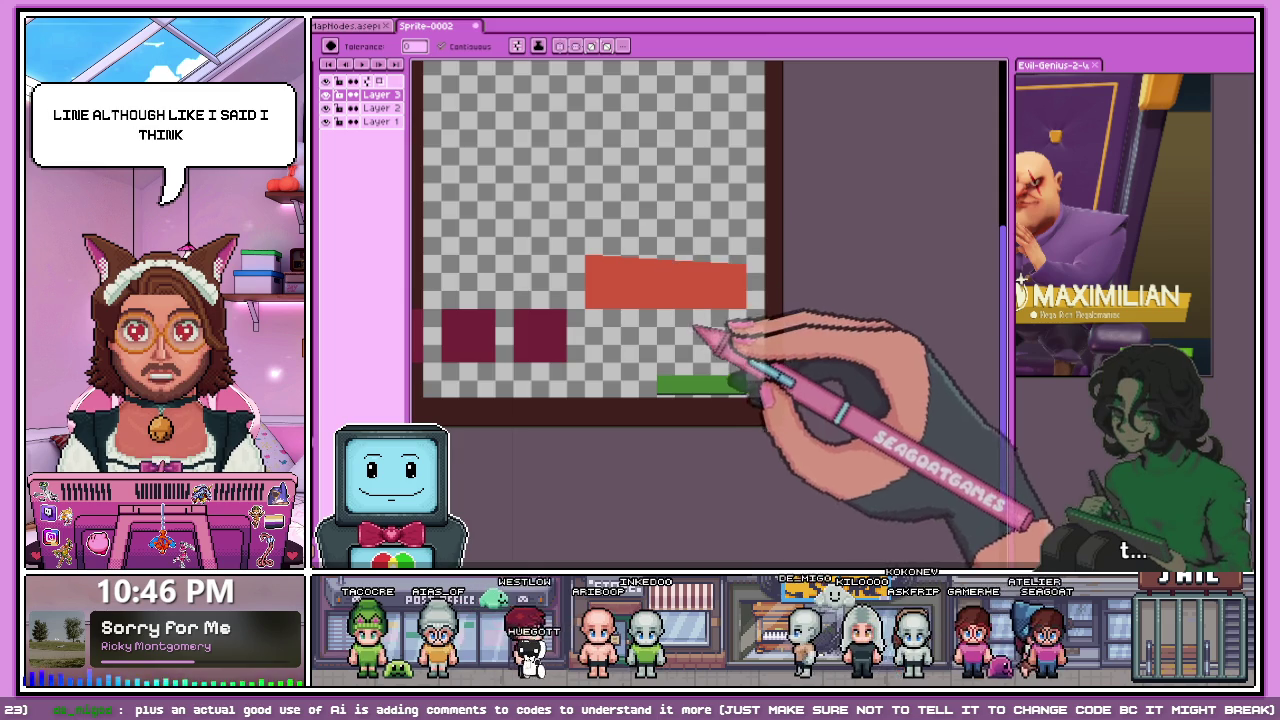
- Clear a column of red pixels along the banner's right edge with the pencil
scroll(697, 330, up, 2)
scroll(857, 257, down, 1)
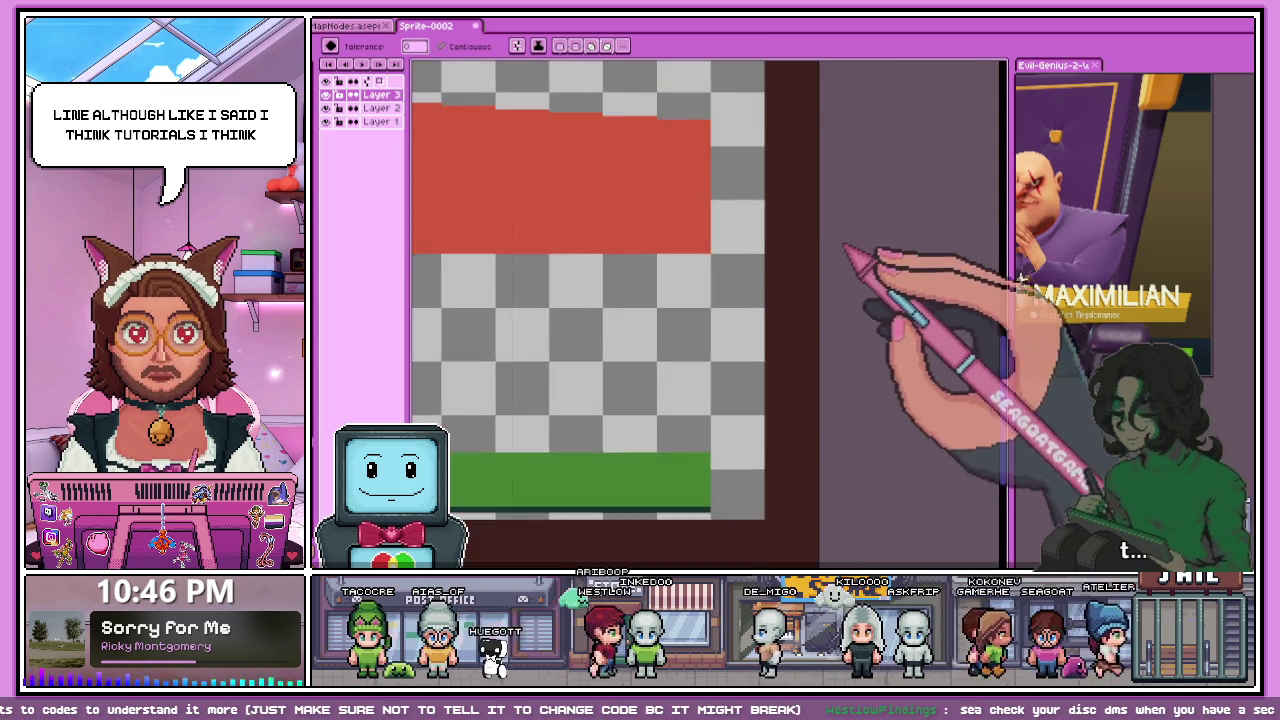
scroll(680, 129, up, 1)
scroll(708, 205, down, 1)
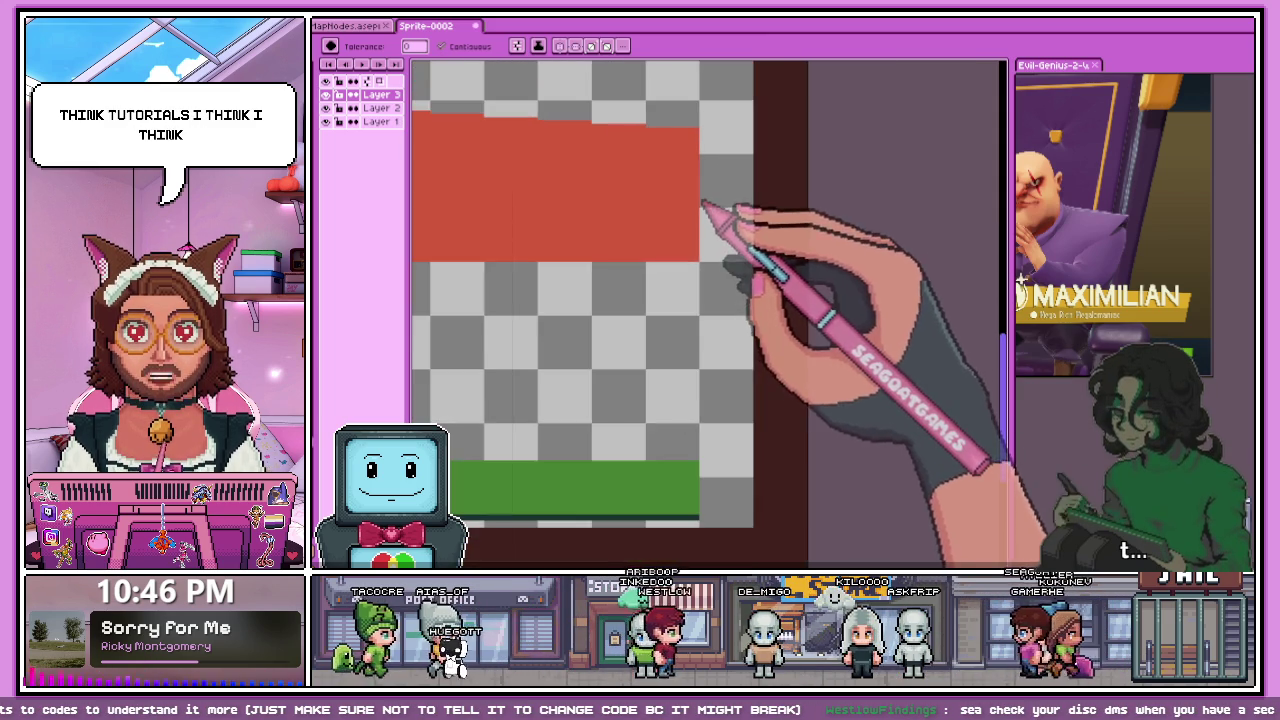
scroll(695, 290, up, 1)
key(b)
scroll(708, 266, up, 1)
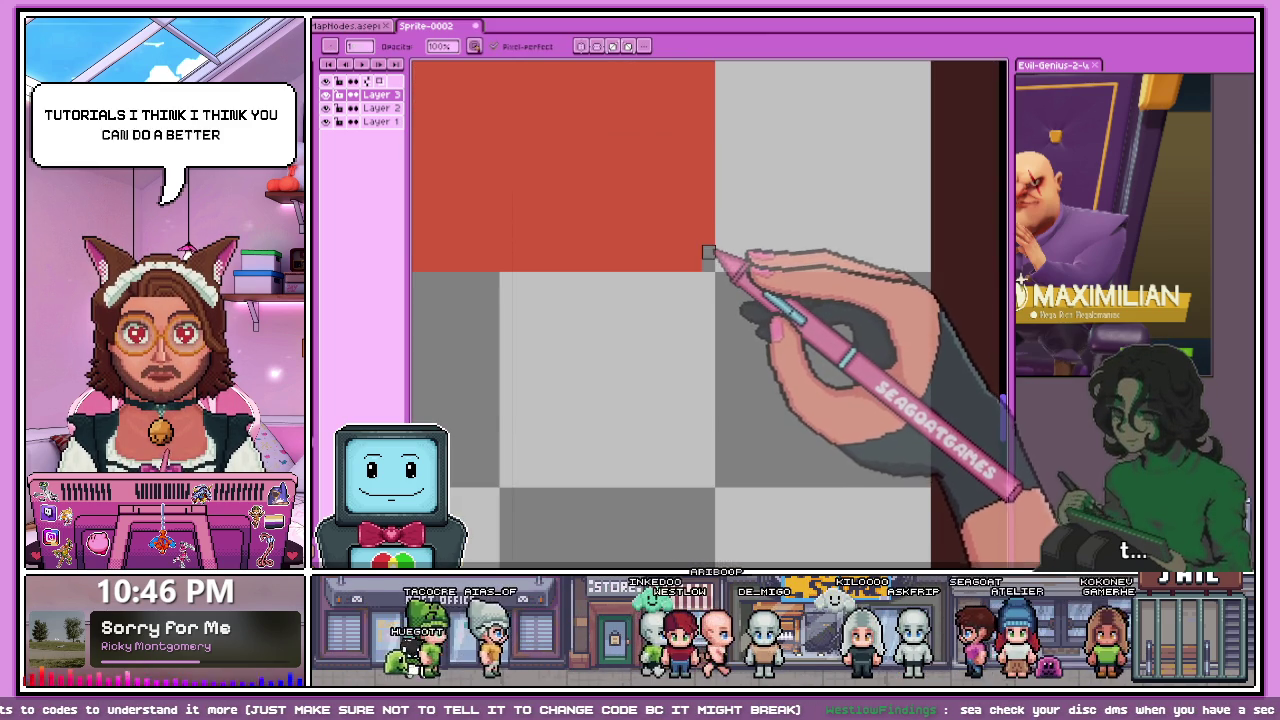
scroll(688, 228, down, 2)
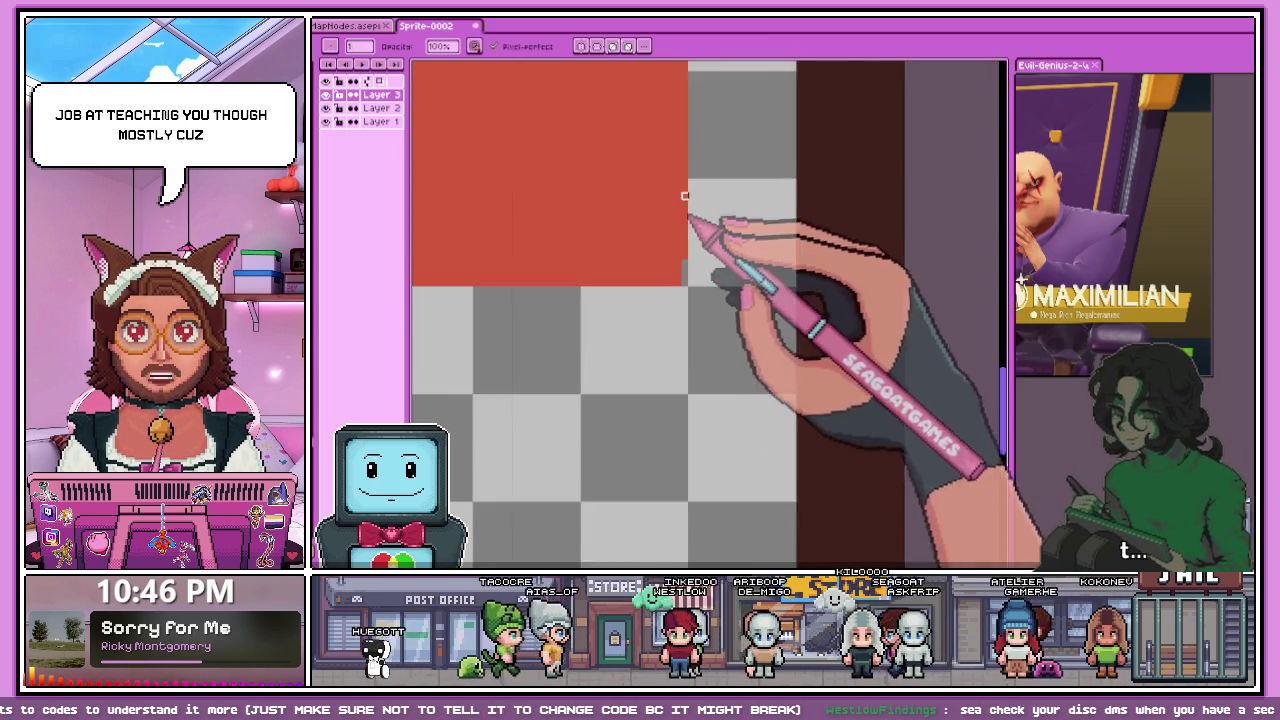
scroll(675, 265, up, 2)
mouse_move(669, 334)
mouse_down()
mouse_move(670, 281)
mouse_move(697, 300)
mouse_up()
- Zoom around to inspect the trimmed edge and switch to the Paint Bucket
scroll(590, 262, down, 1)
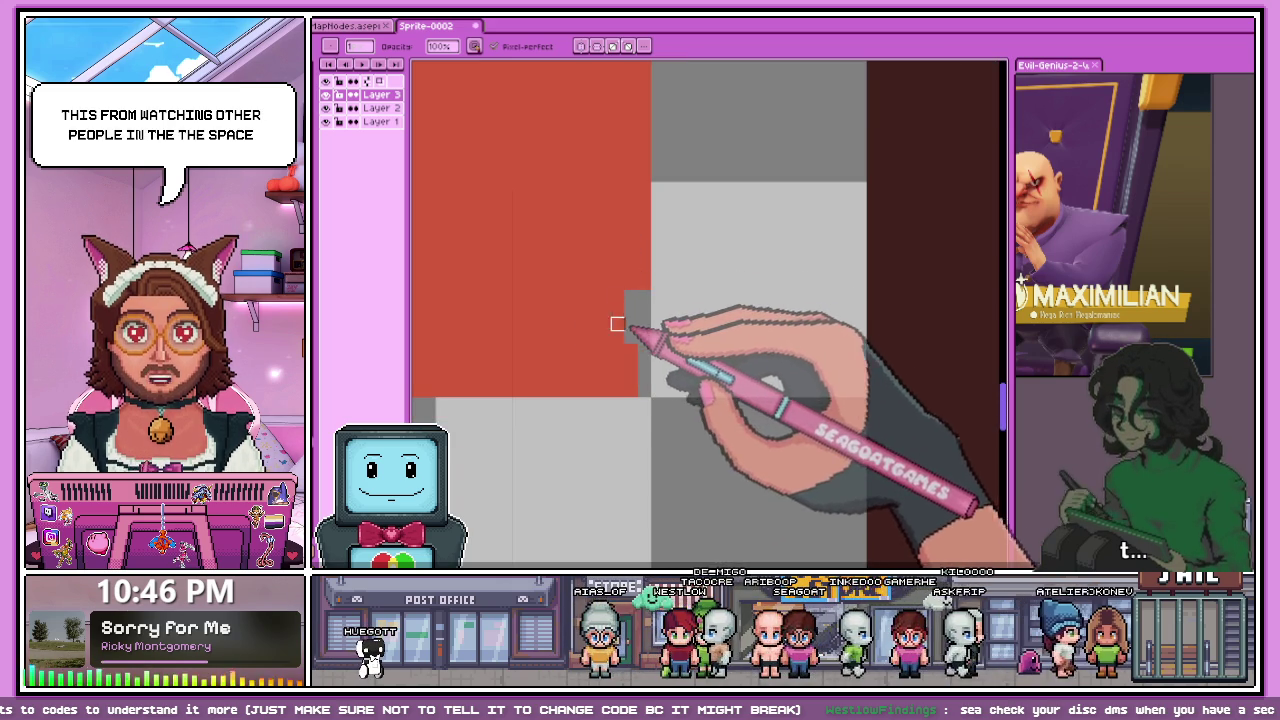
scroll(620, 350, down, 1)
scroll(609, 109, up, 2)
scroll(609, 109, up, 1)
scroll(600, 180, down, 1)
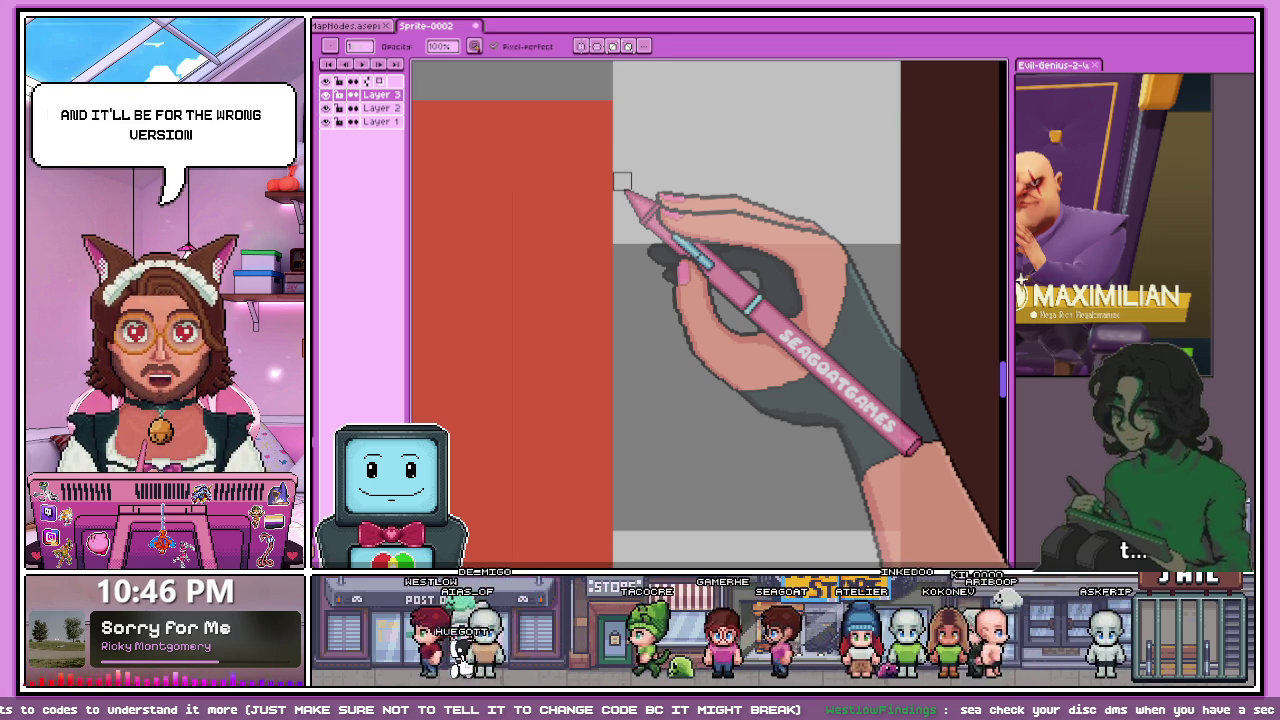
key(g)
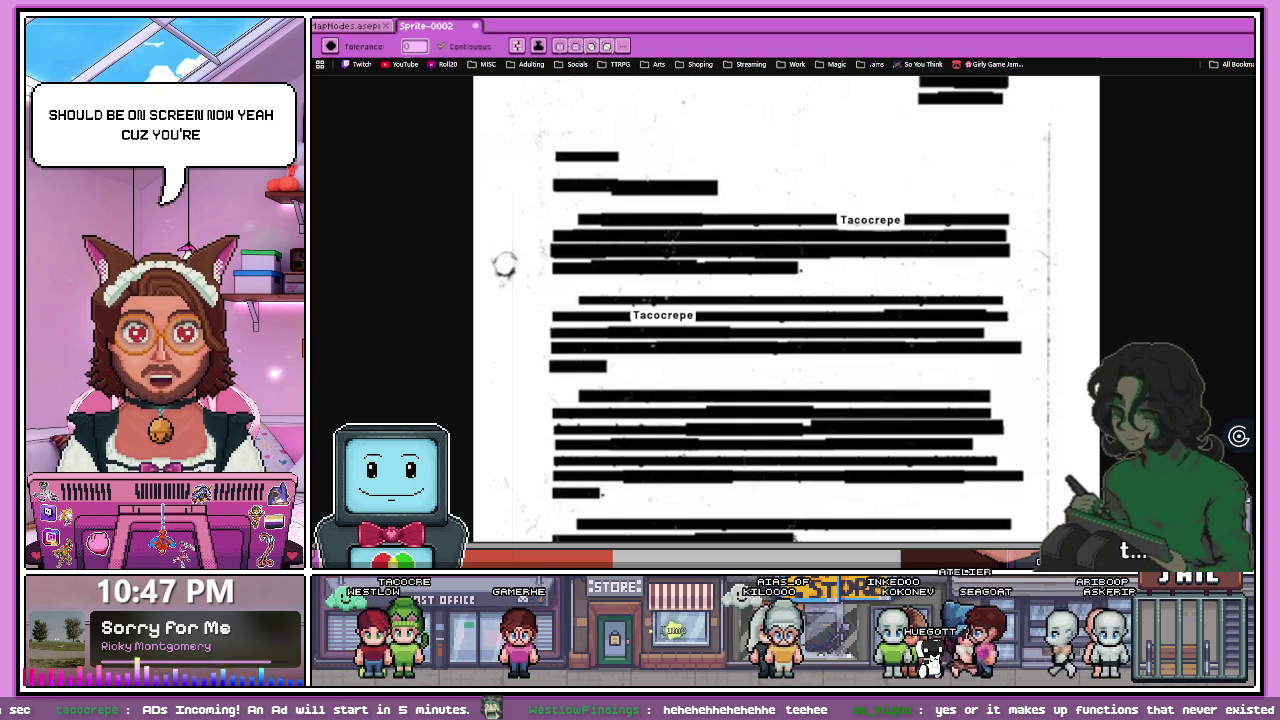
- Scroll through the redacted scanned document, then Alt+Tab back to Aseprite's sprite
scroll(786, 310, down, 2)
scroll(786, 310, down, 3)
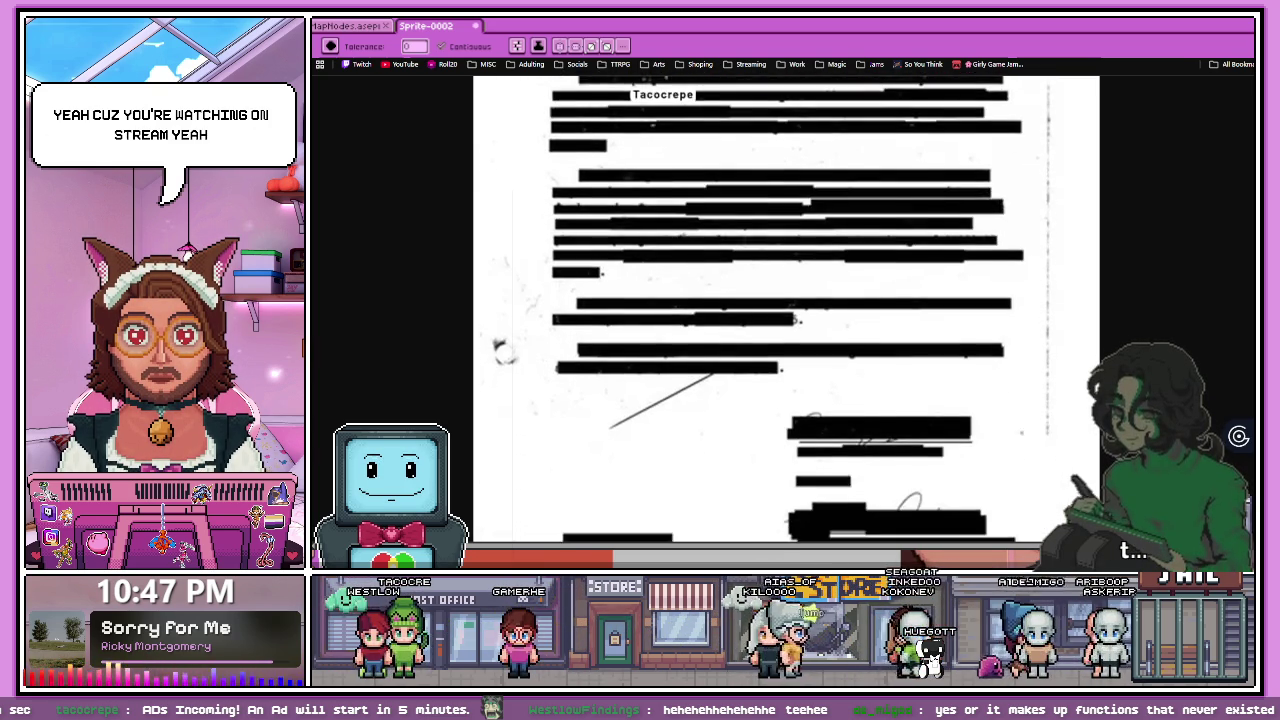
scroll(786, 310, down, 3)
scroll(786, 310, down, 2)
scroll(503, 245, up, 2)
scroll(504, 247, up, 3)
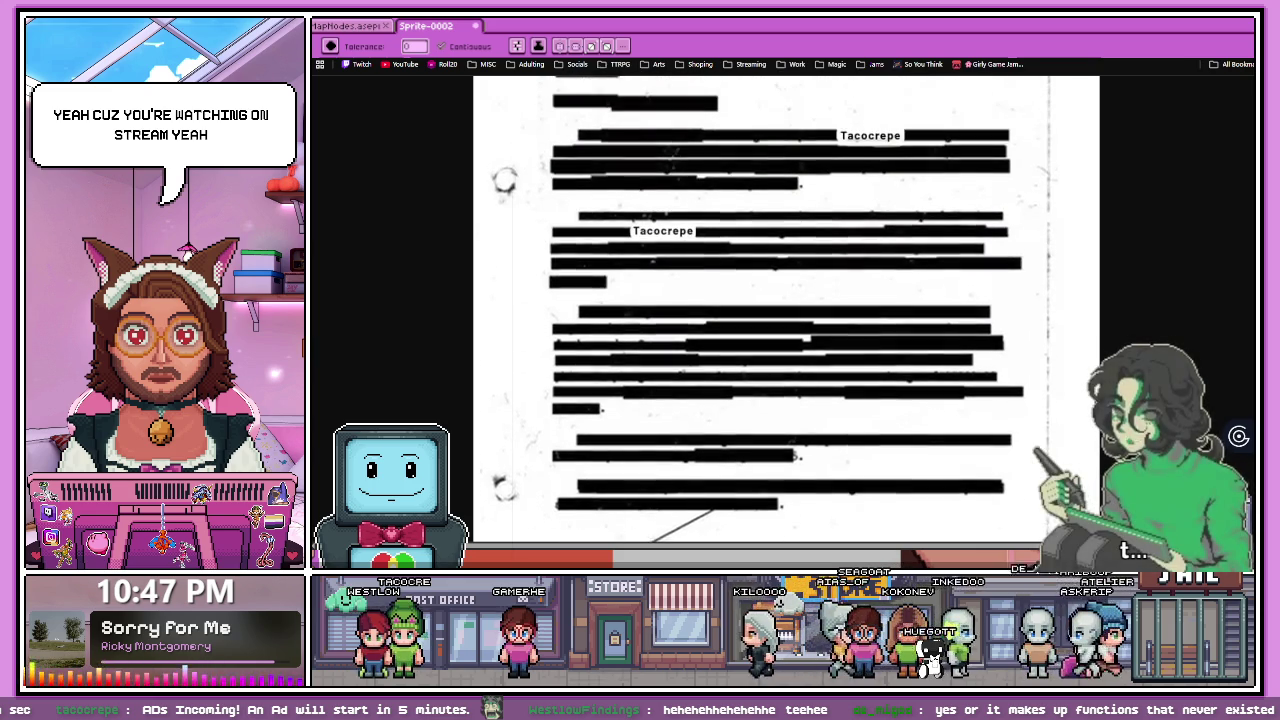
scroll(505, 250, up, 2)
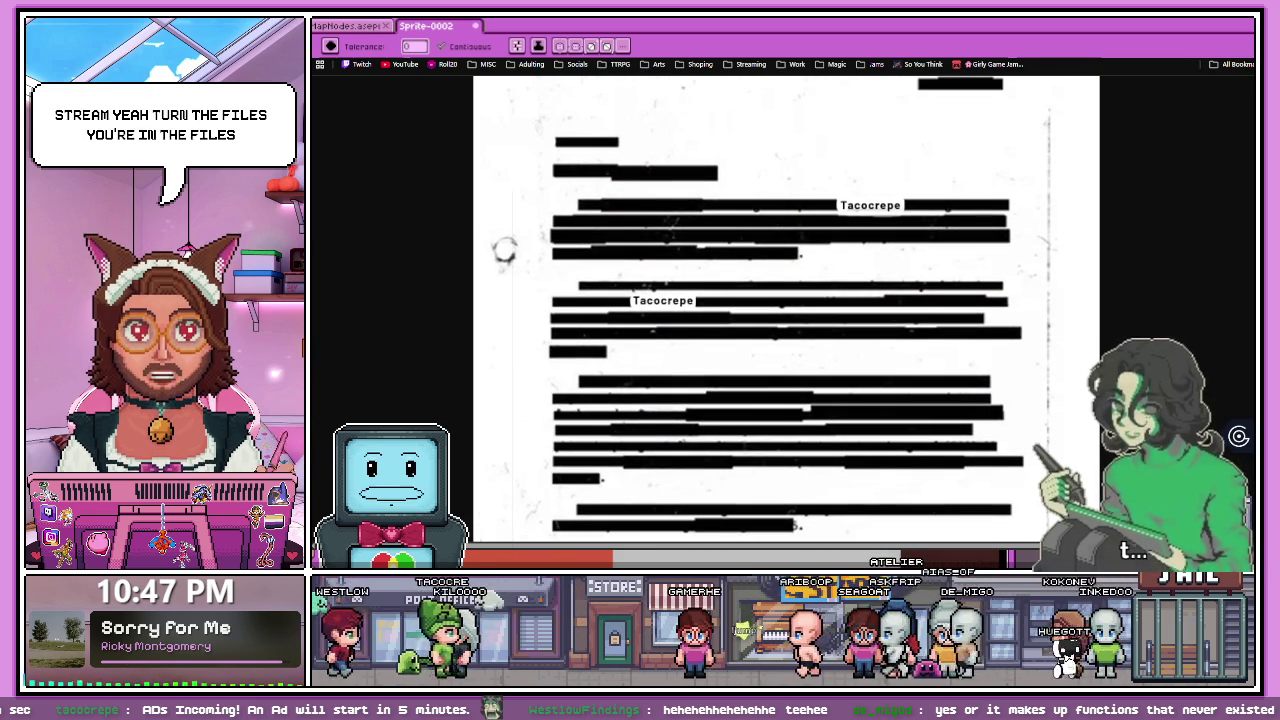
key(alt+Tab)
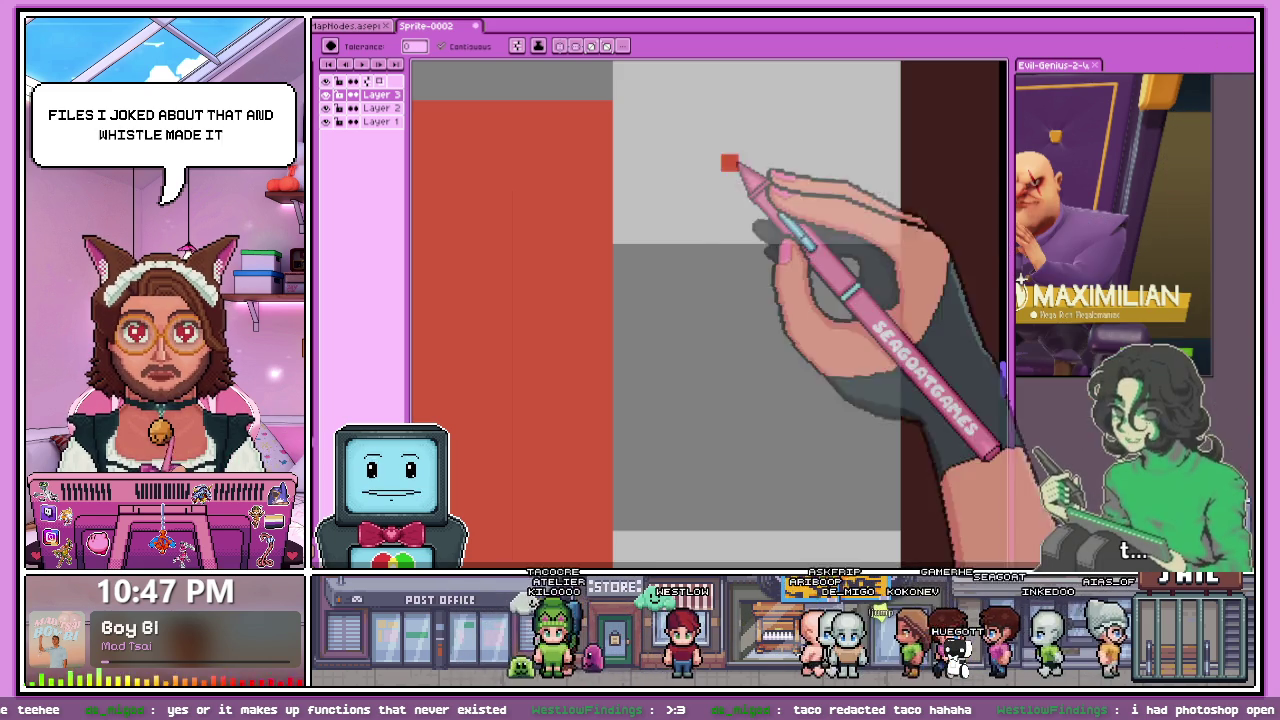
- Remove one pixel from the red banner's right edge with the pencil
scroll(737, 189, down, 1)
scroll(632, 345, down, 1)
scroll(634, 214, up, 1)
scroll(660, 208, up, 1)
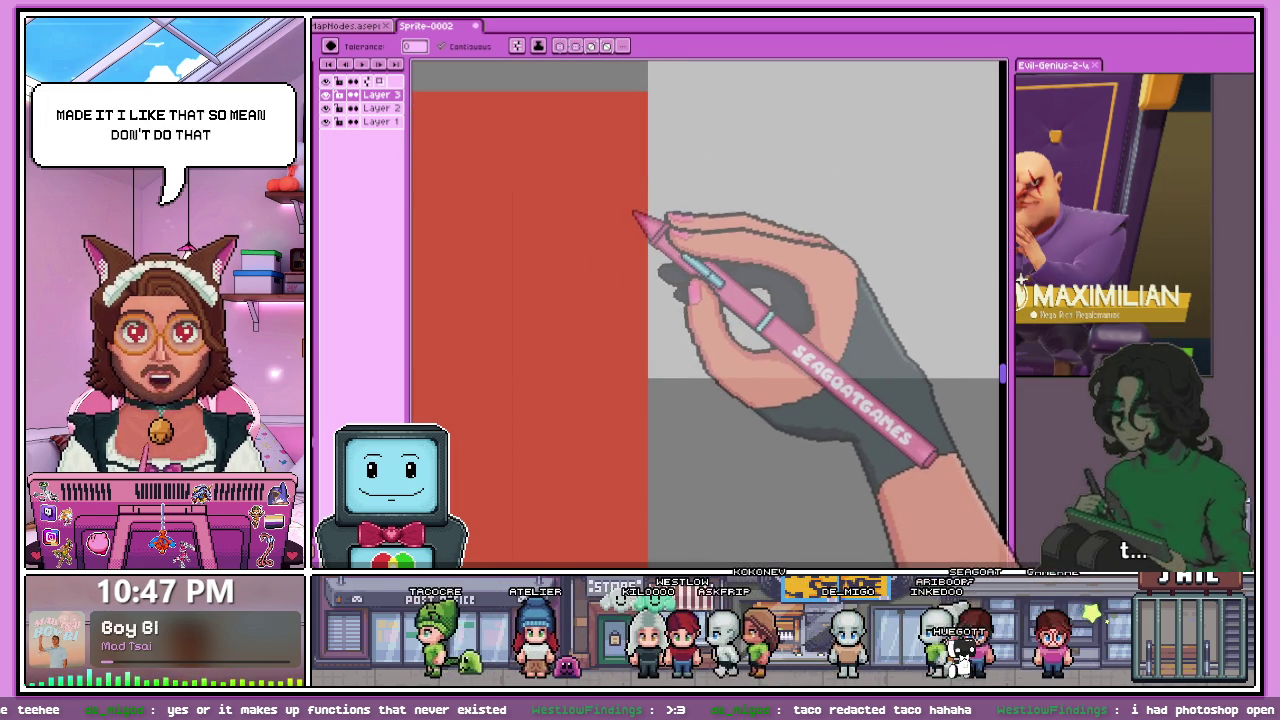
key(b)
click(630, 216)
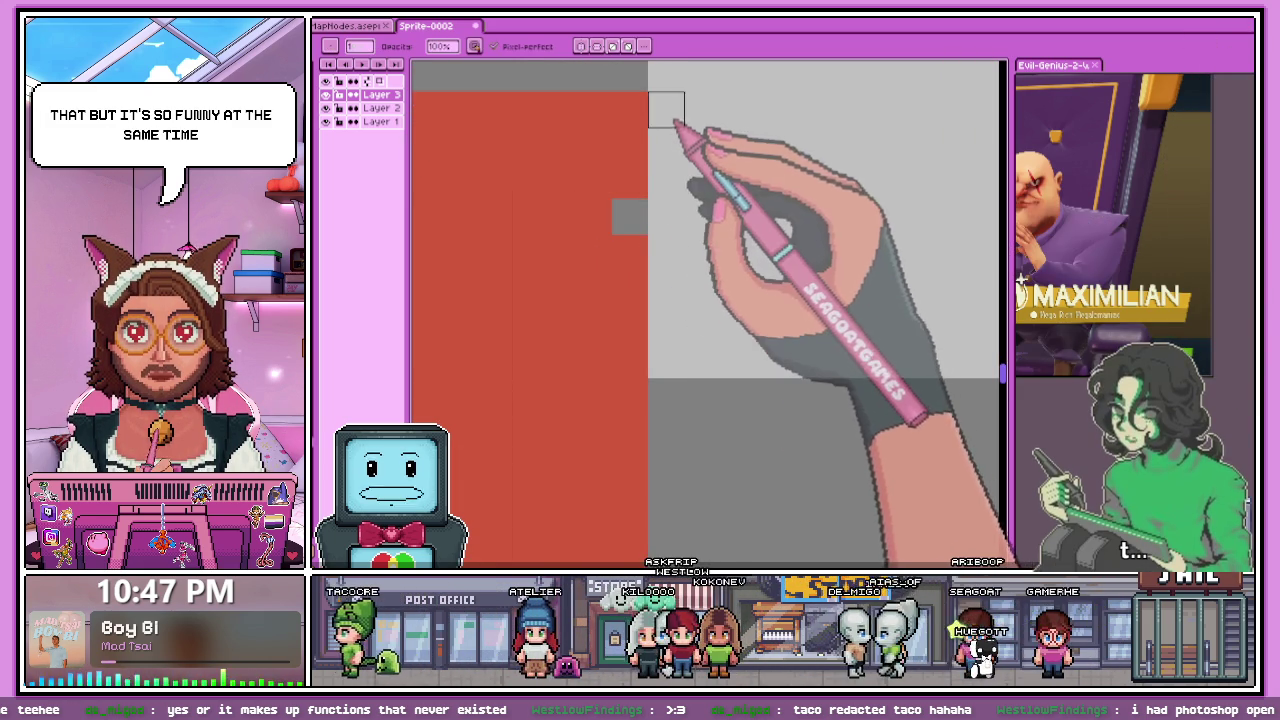
- Undo the accidental red bucket fills around the banner, returning to the pencil
click(630, 217)
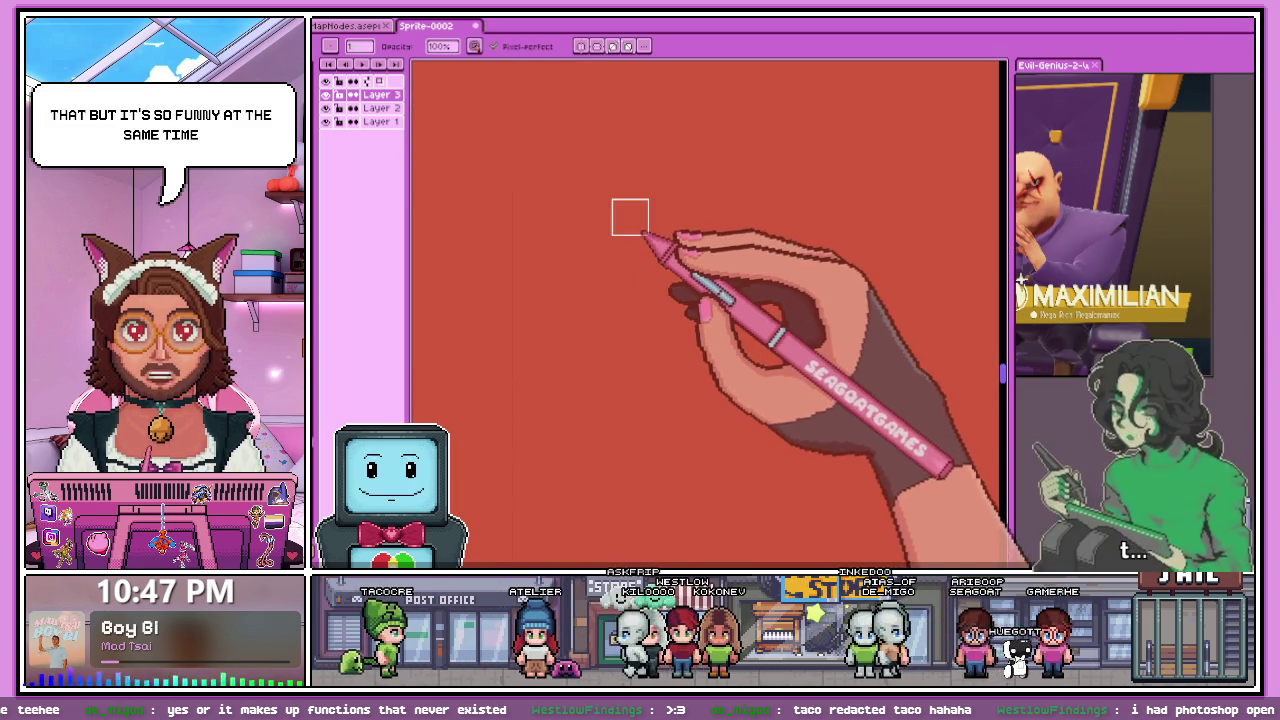
key(ctrl+z)
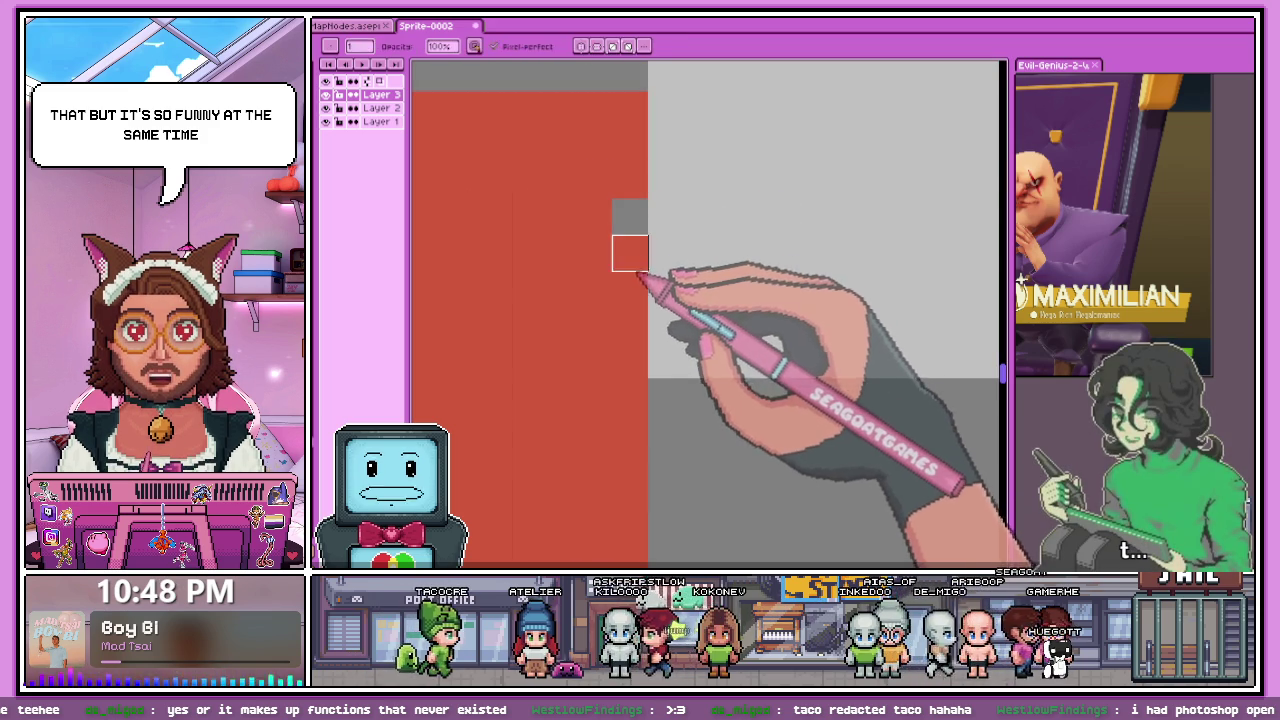
key(g)
click(636, 223)
key(ctrl+z)
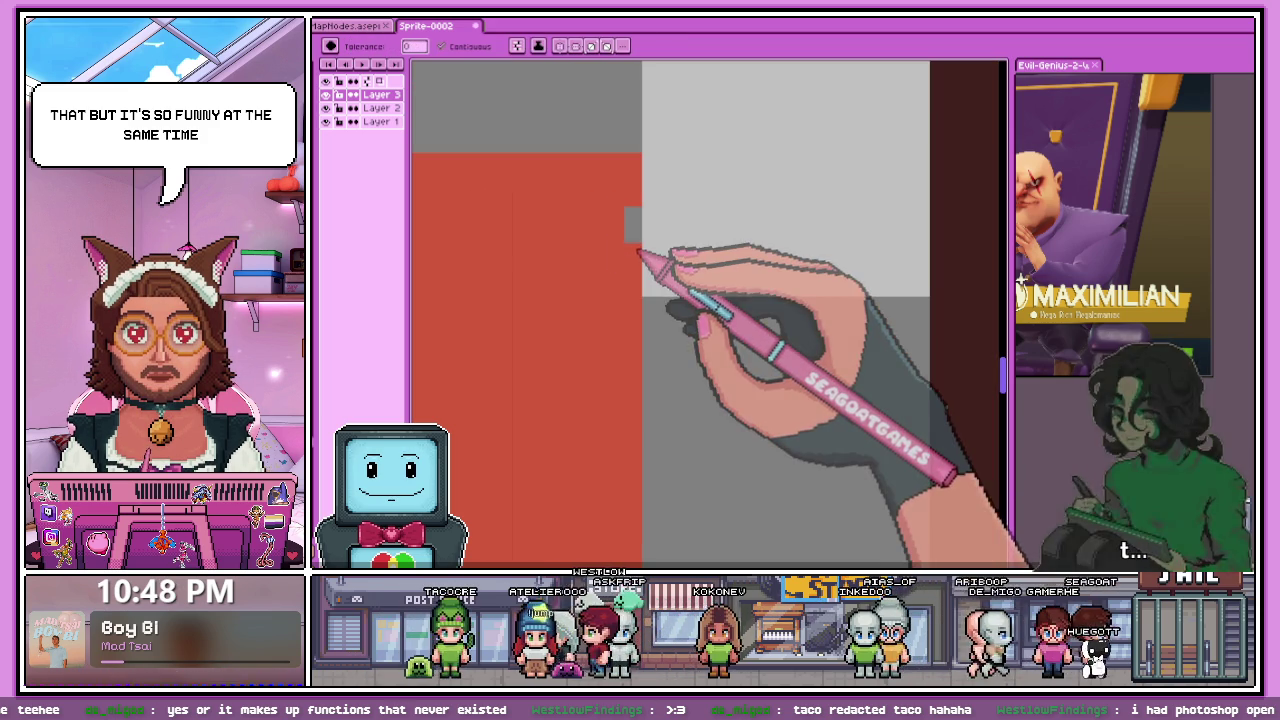
click(632, 224)
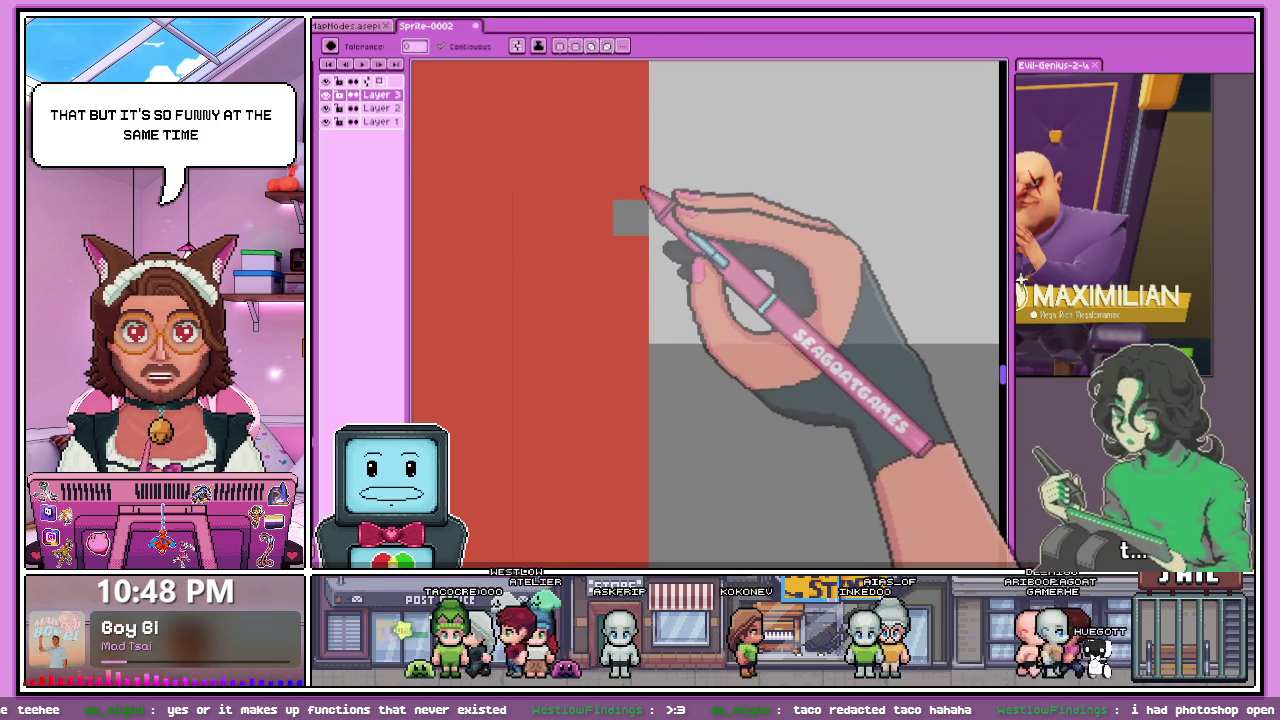
click(631, 218)
key(b)
key(ctrl+z)
key(ctrl+z)
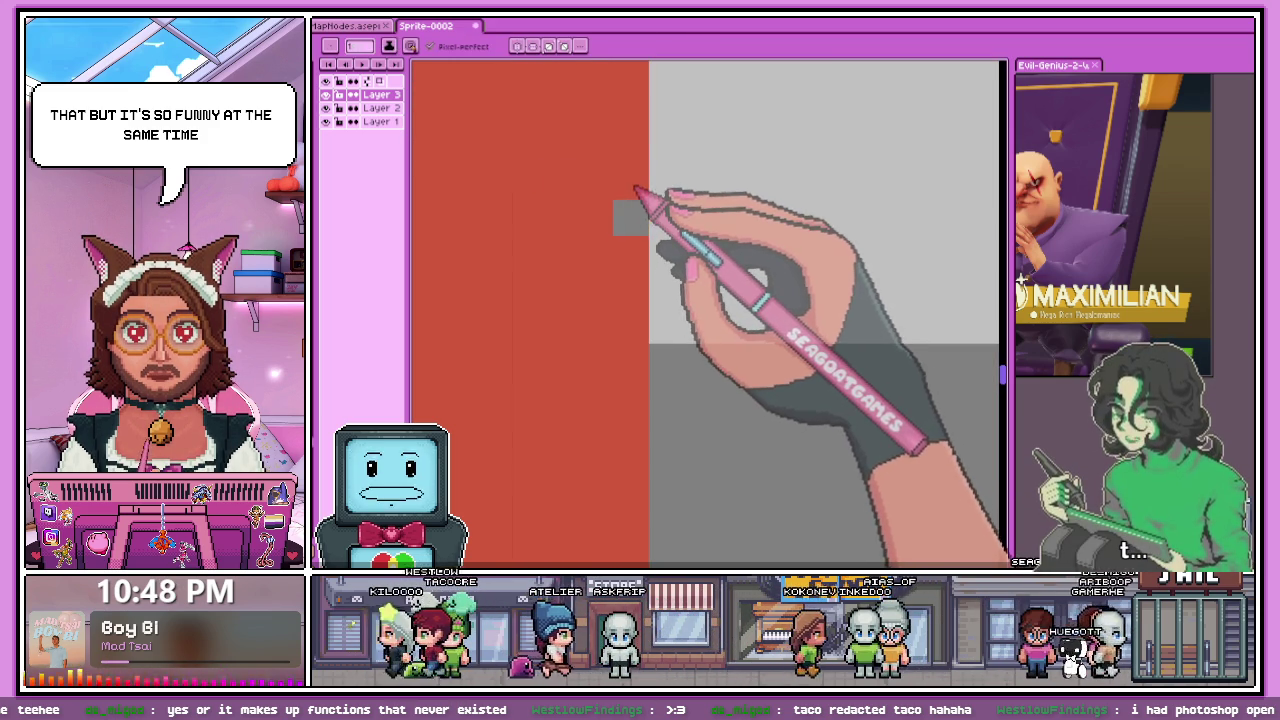
- Remove a second pixel and clear a pixel column down the banner edge
click(631, 254)
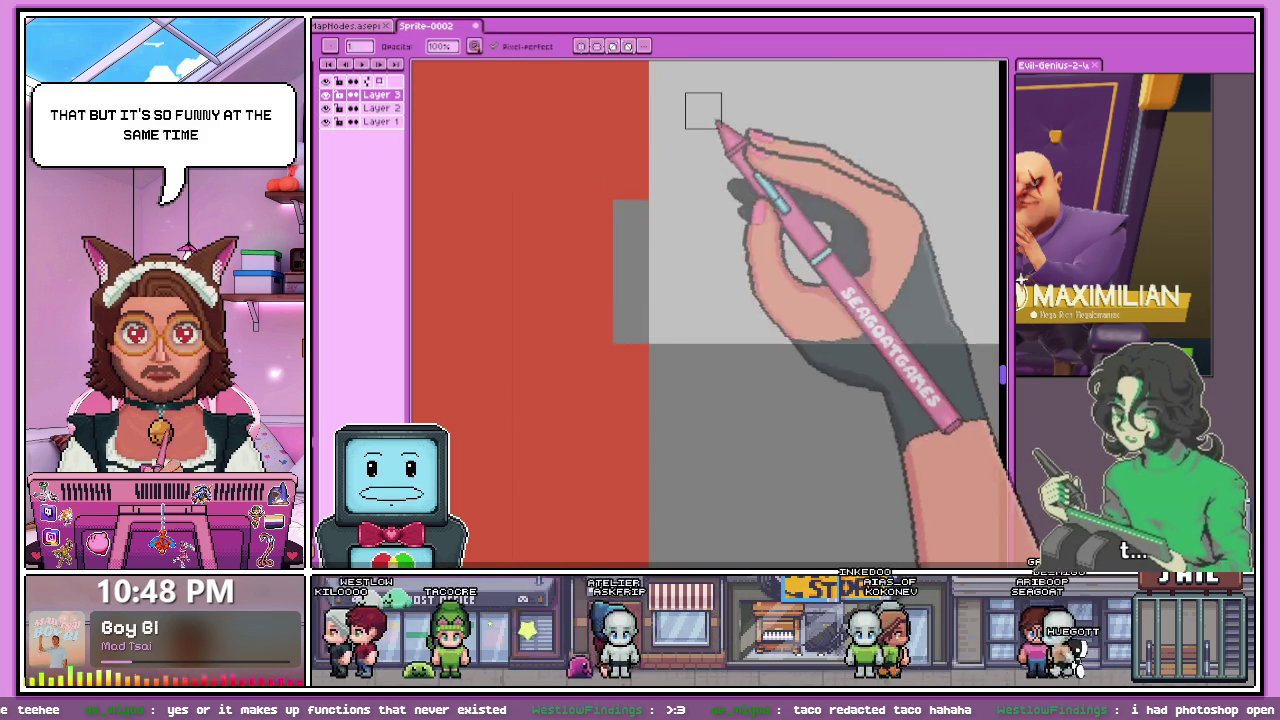
scroll(700, 110, down, 1)
drag(668, 244, 668, 288)
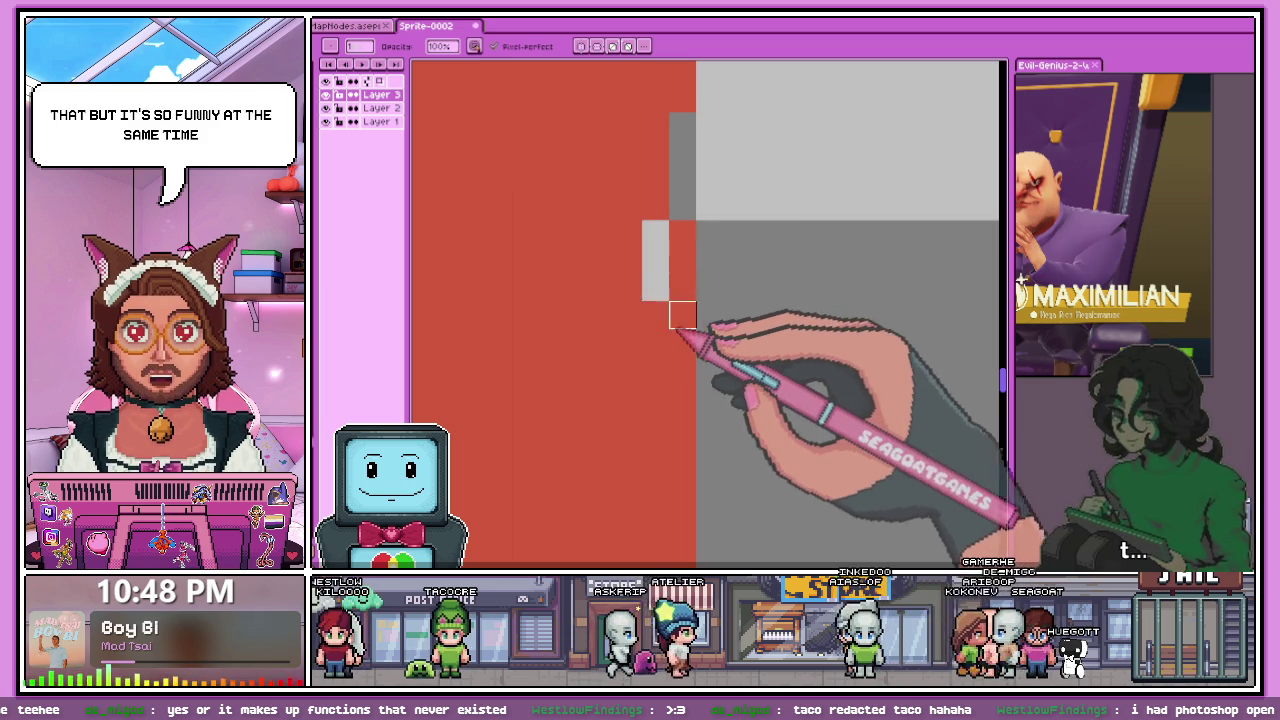
scroll(665, 290, down, 1)
scroll(680, 265, up, 1)
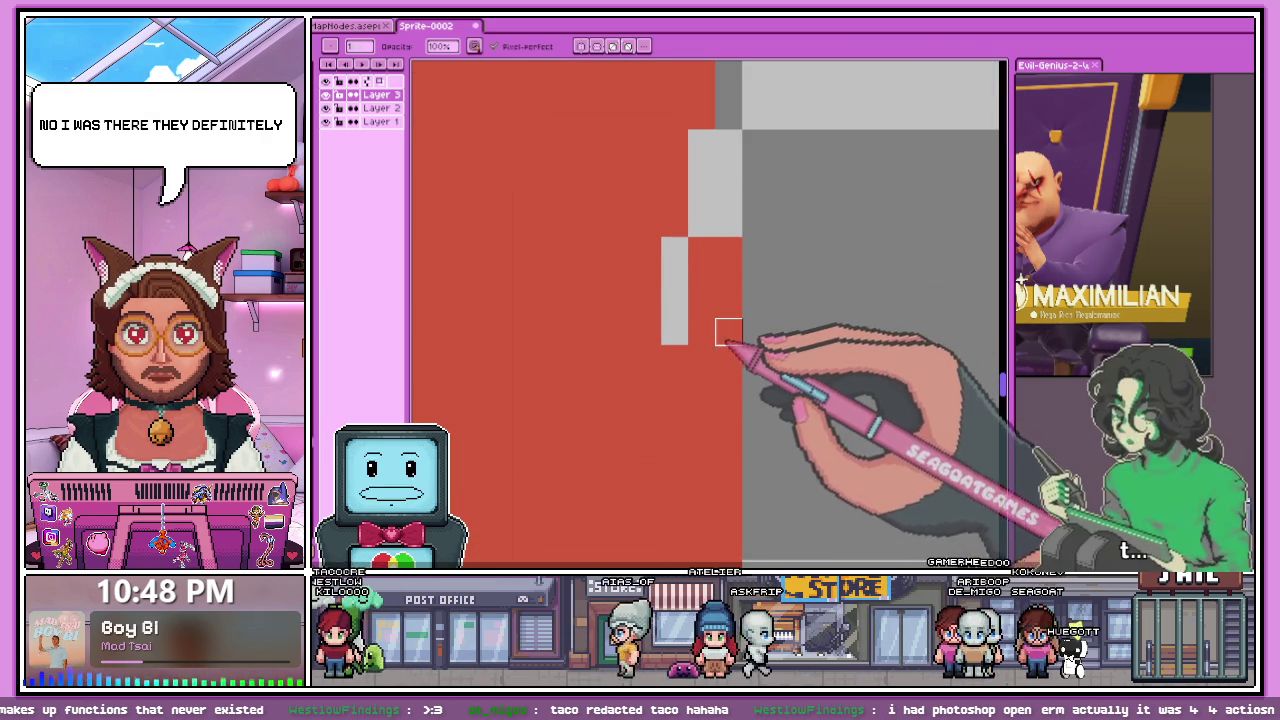
- Zoom to check the edge, then bring up the Canvas Presets window with Ctrl+N
scroll(708, 306, down, 1)
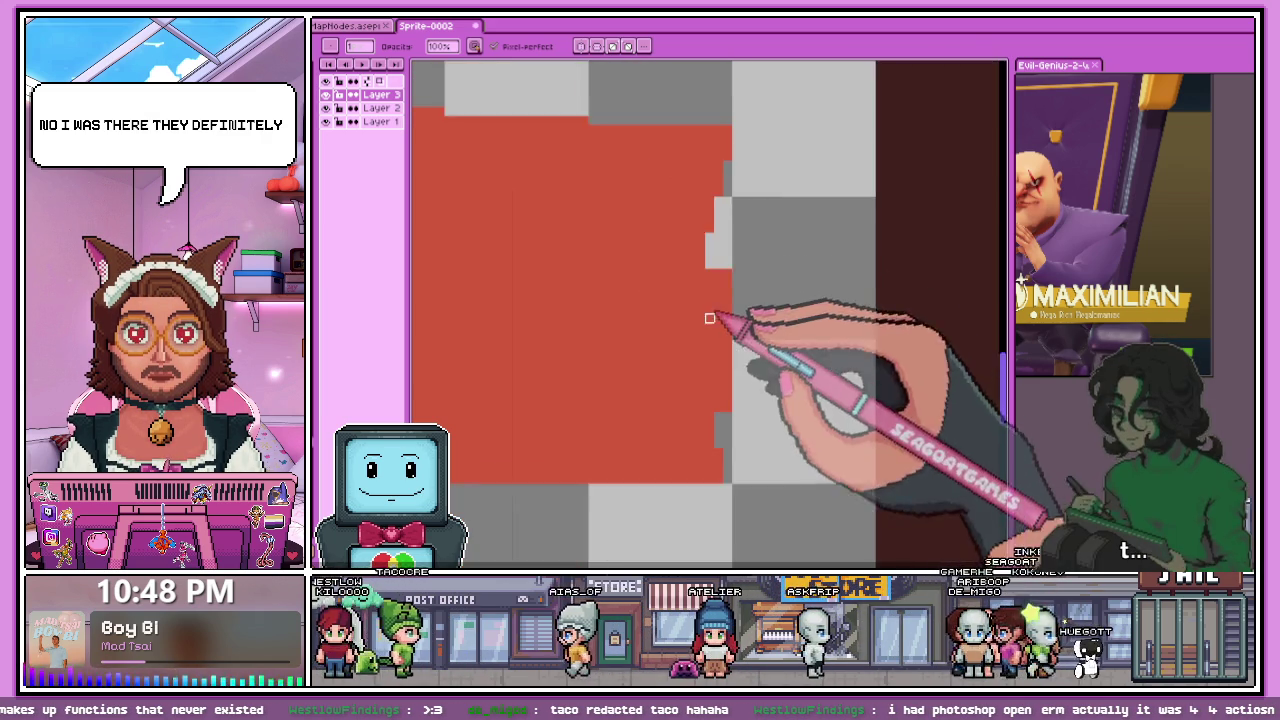
scroll(706, 258, up, 1)
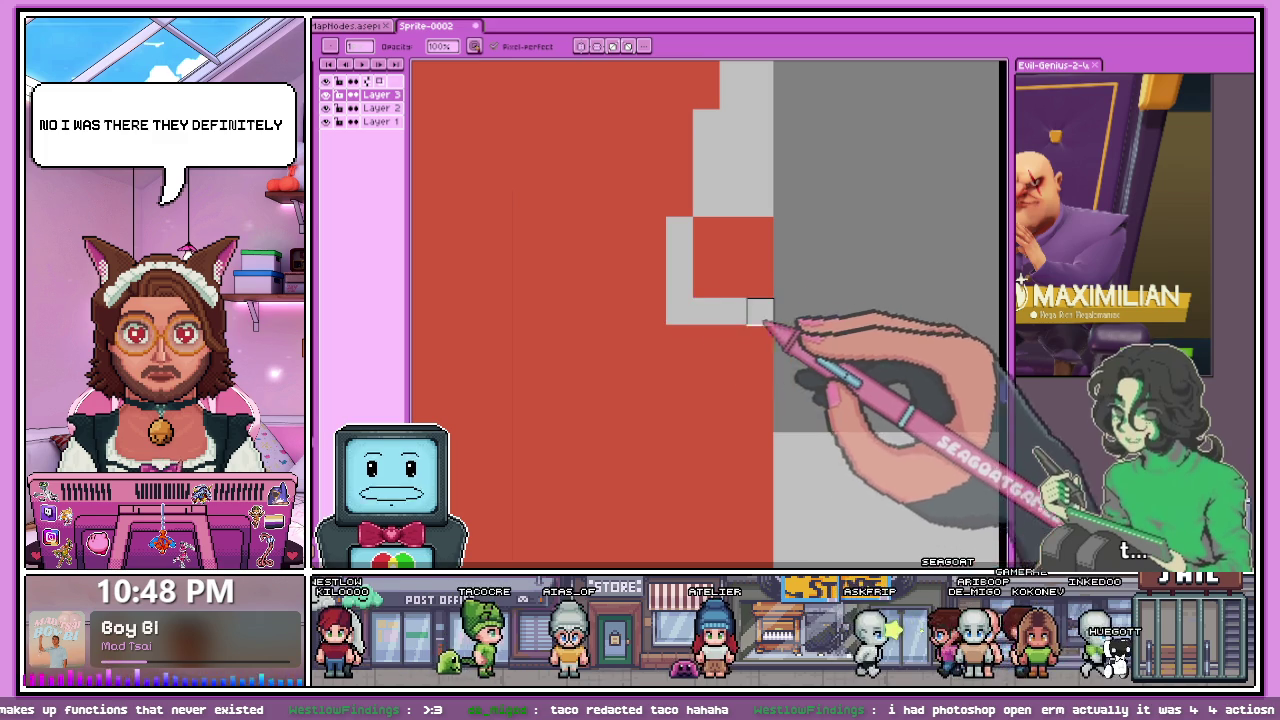
scroll(760, 255, down, 1)
scroll(757, 229, down, 1)
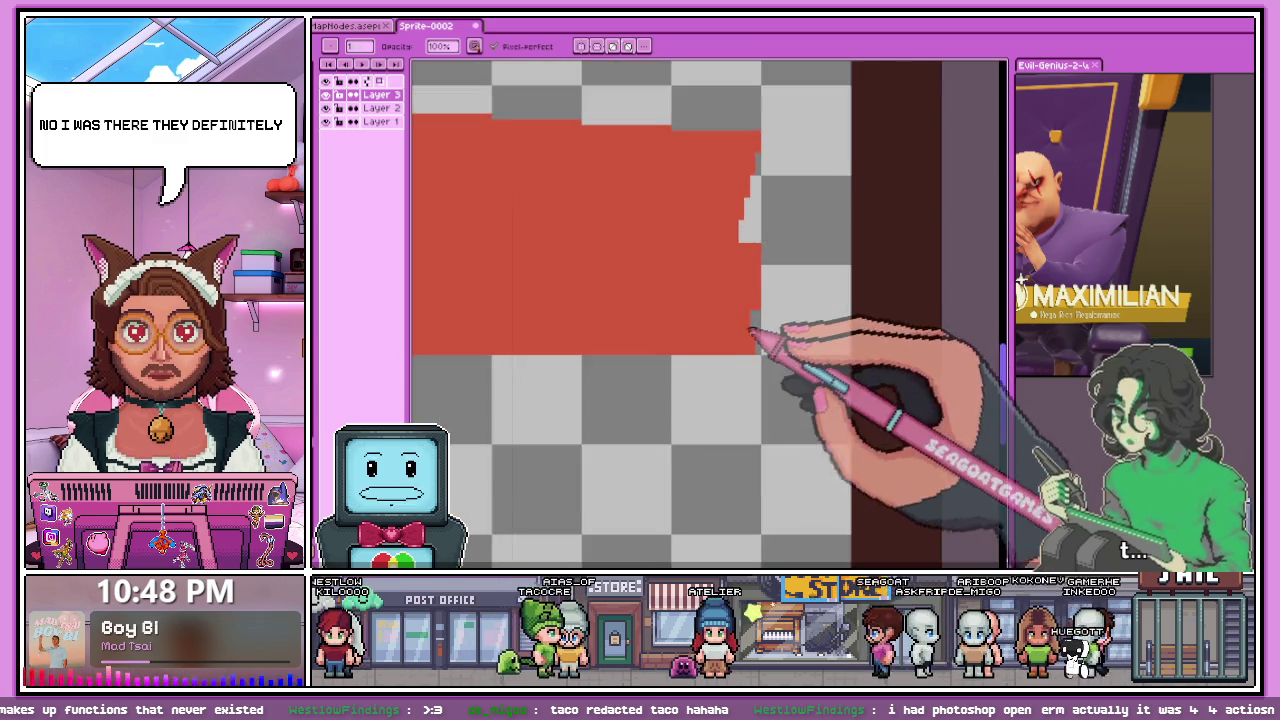
scroll(749, 323, up, 1)
scroll(743, 203, up, 1)
key(ctrl+n)
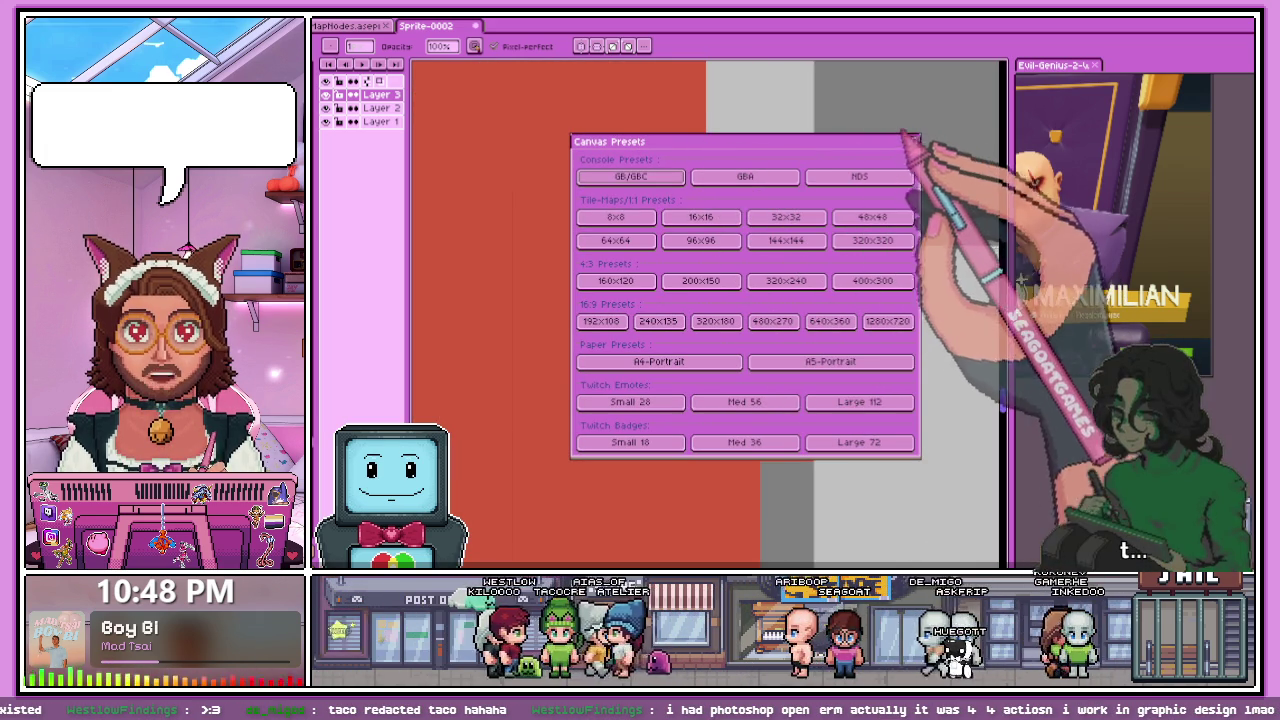
- Close Canvas Presets and clear pixel columns and steps along the banner's slanted edge
click(912, 141)
drag(692, 151, 692, 205)
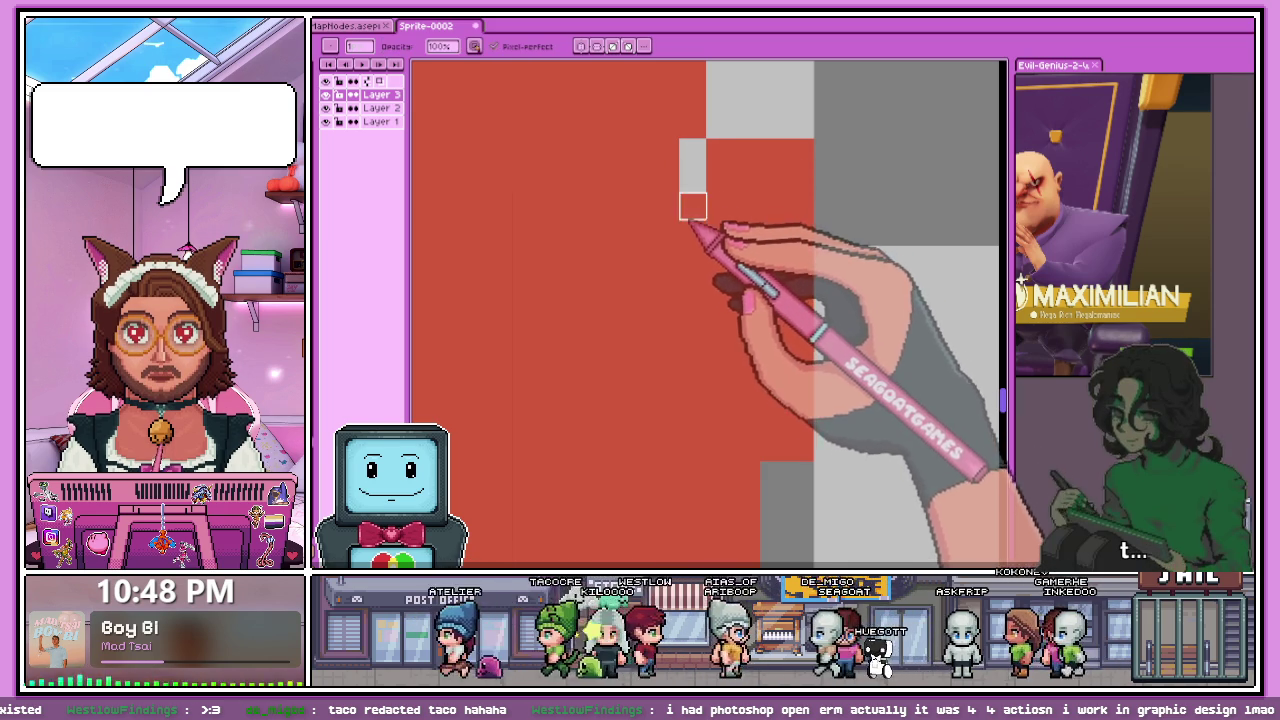
mouse_move(692, 205)
mouse_down()
mouse_move(800, 205)
mouse_move(754, 132)
mouse_up()
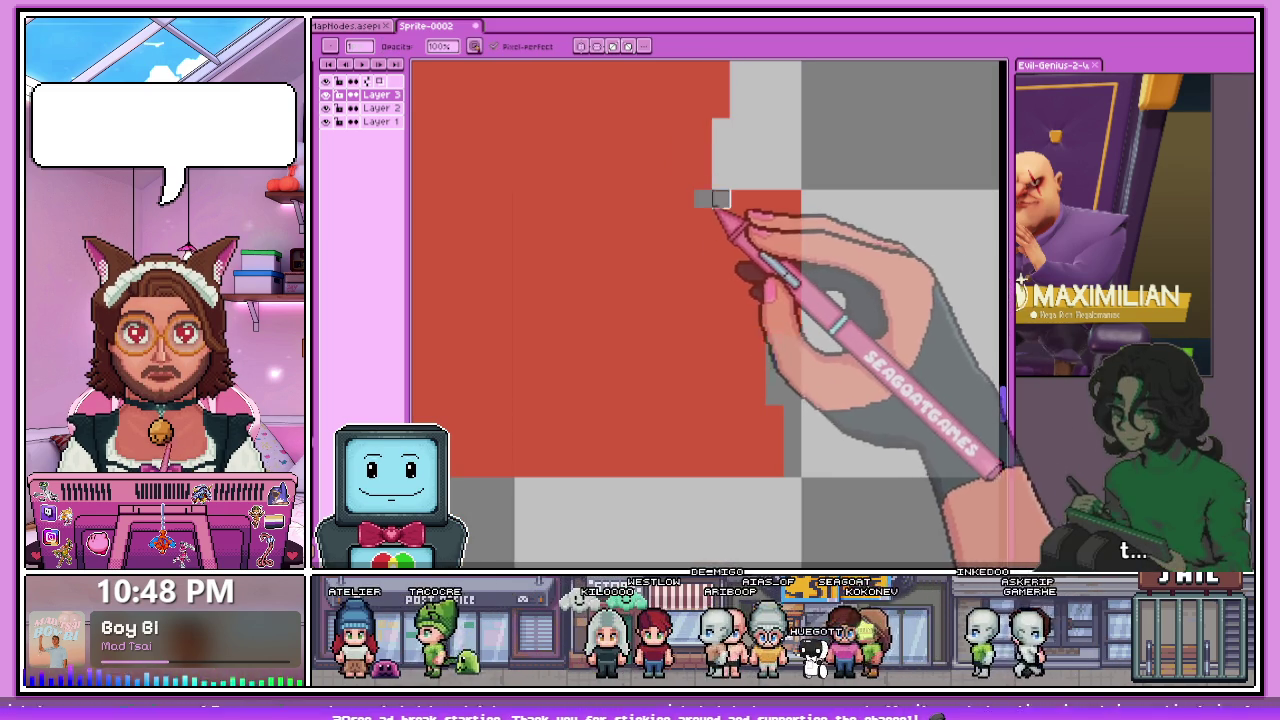
drag(703, 200, 791, 215)
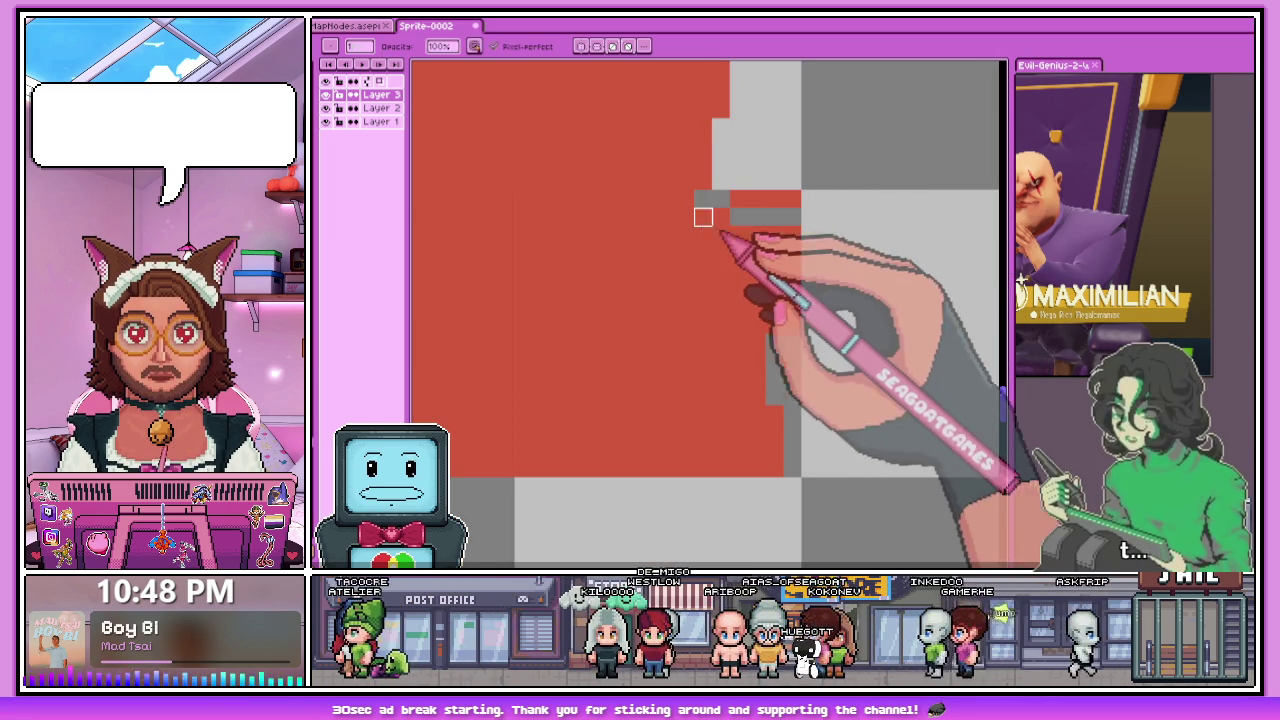
drag(703, 200, 720, 199)
- Zoom out and back to review the stepped banner edge
scroll(720, 199, down, 3)
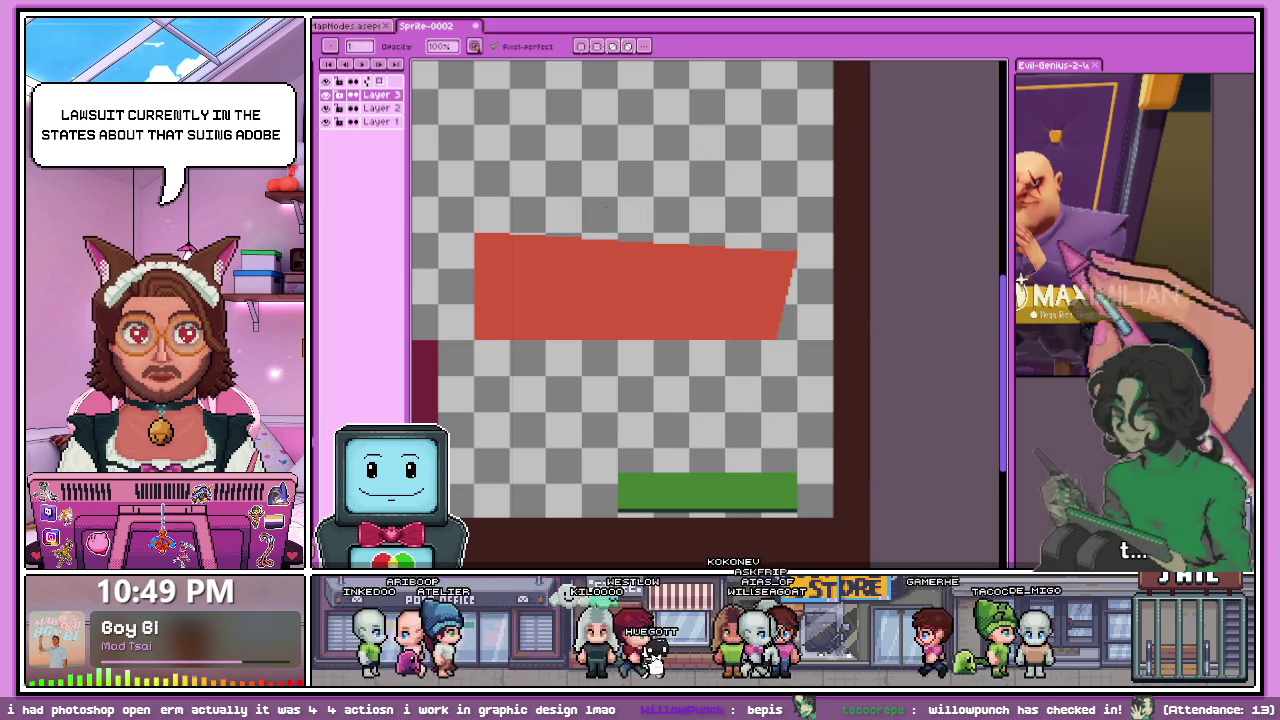
scroll(460, 260, up, 3)
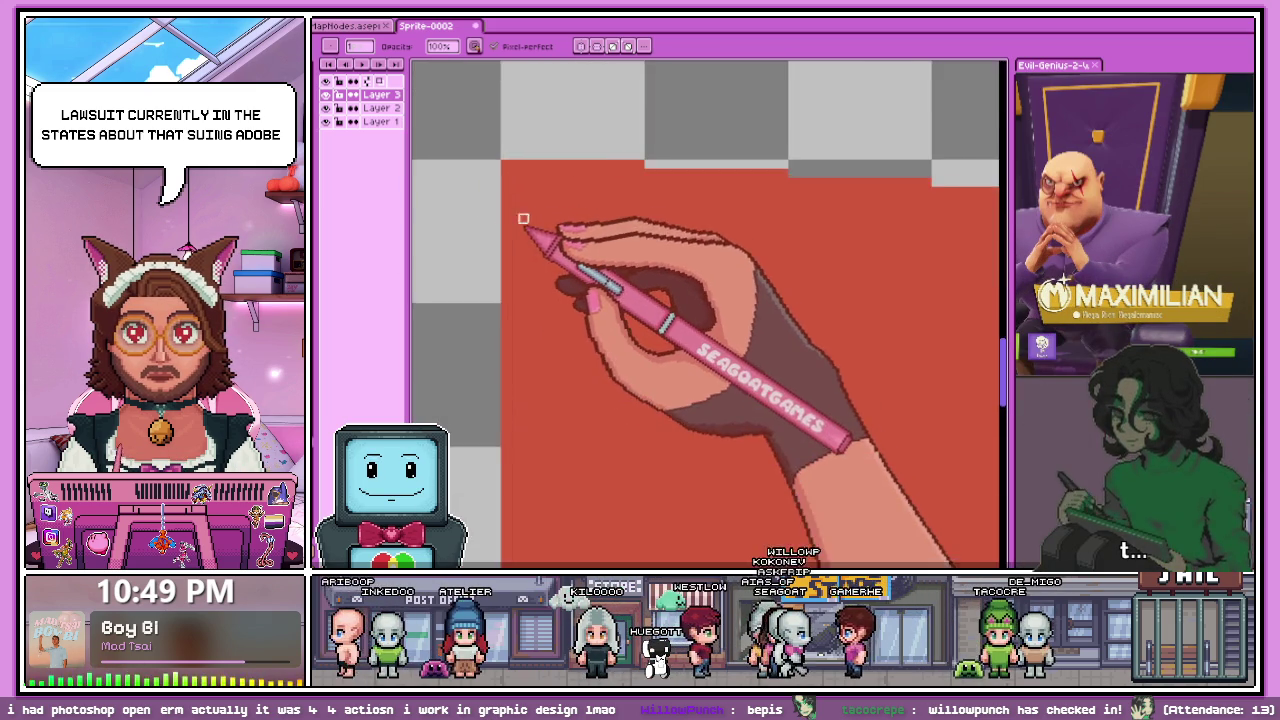
scroll(522, 227, down, 1)
scroll(580, 300, down, 2)
scroll(595, 316, down, 2)
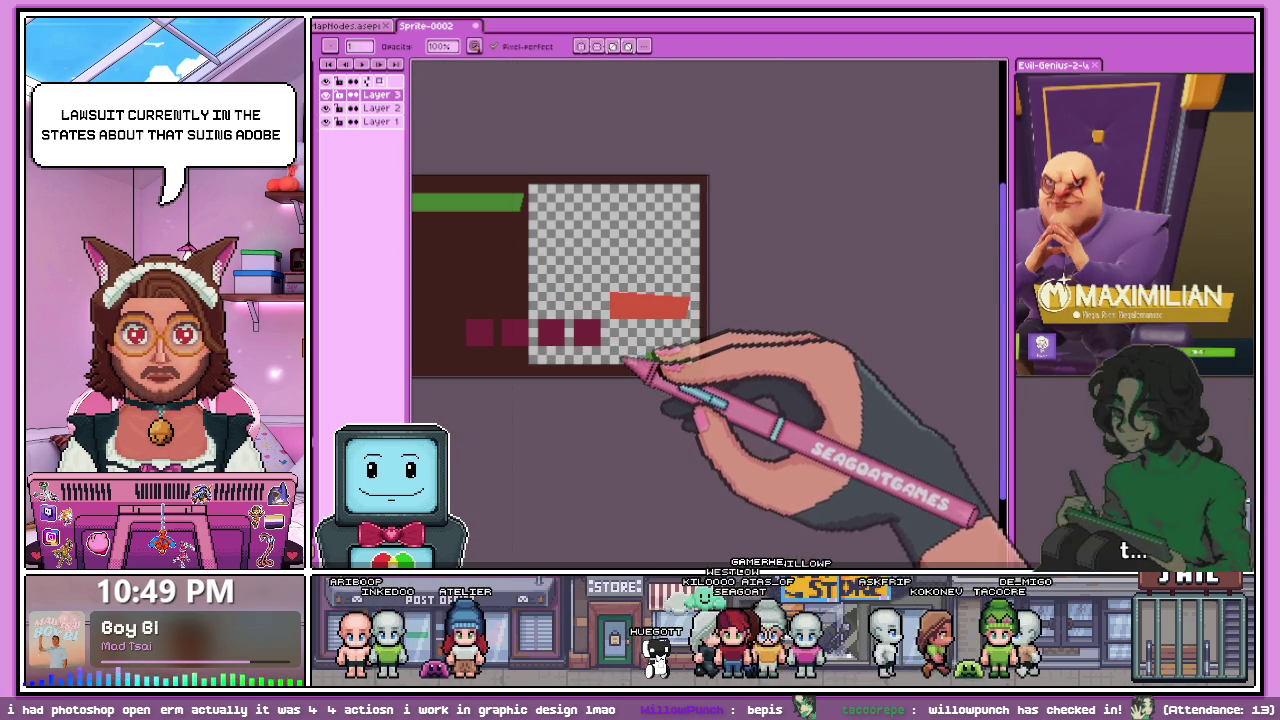
scroll(541, 348, up, 1)
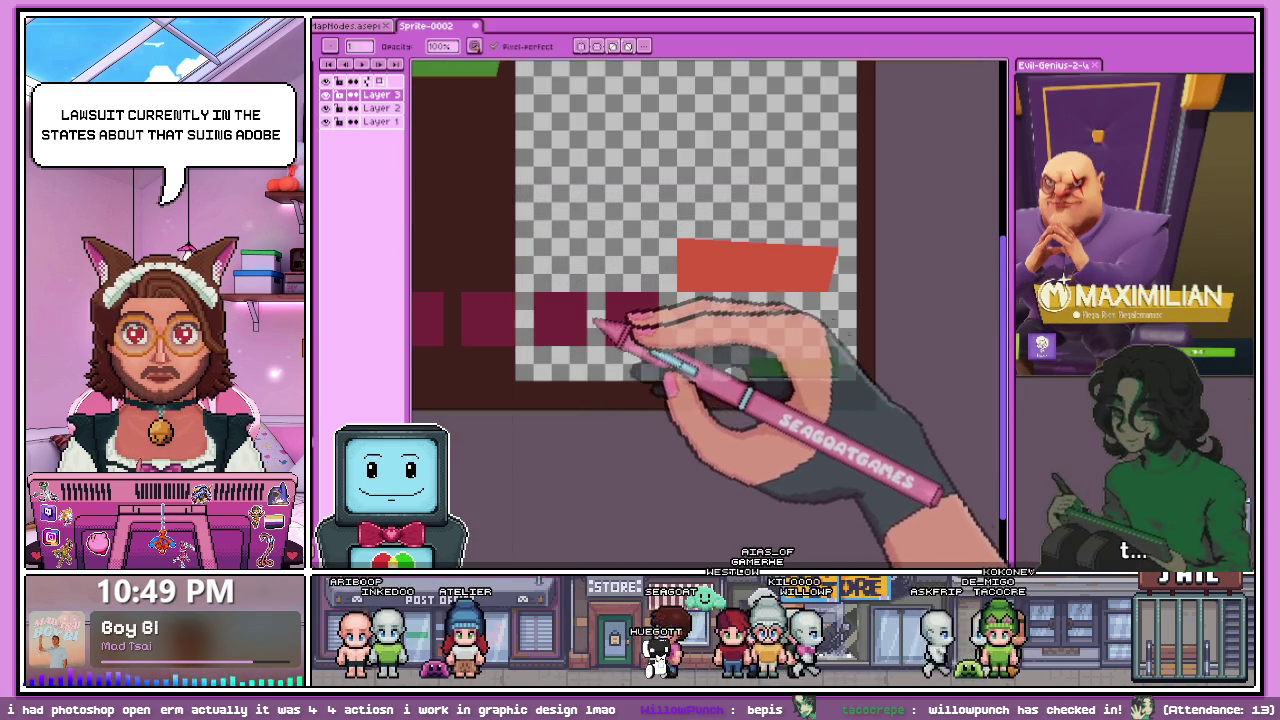
- On Layer 1, magic-wand select the maroon squares and move them up
scroll(650, 300, down, 1)
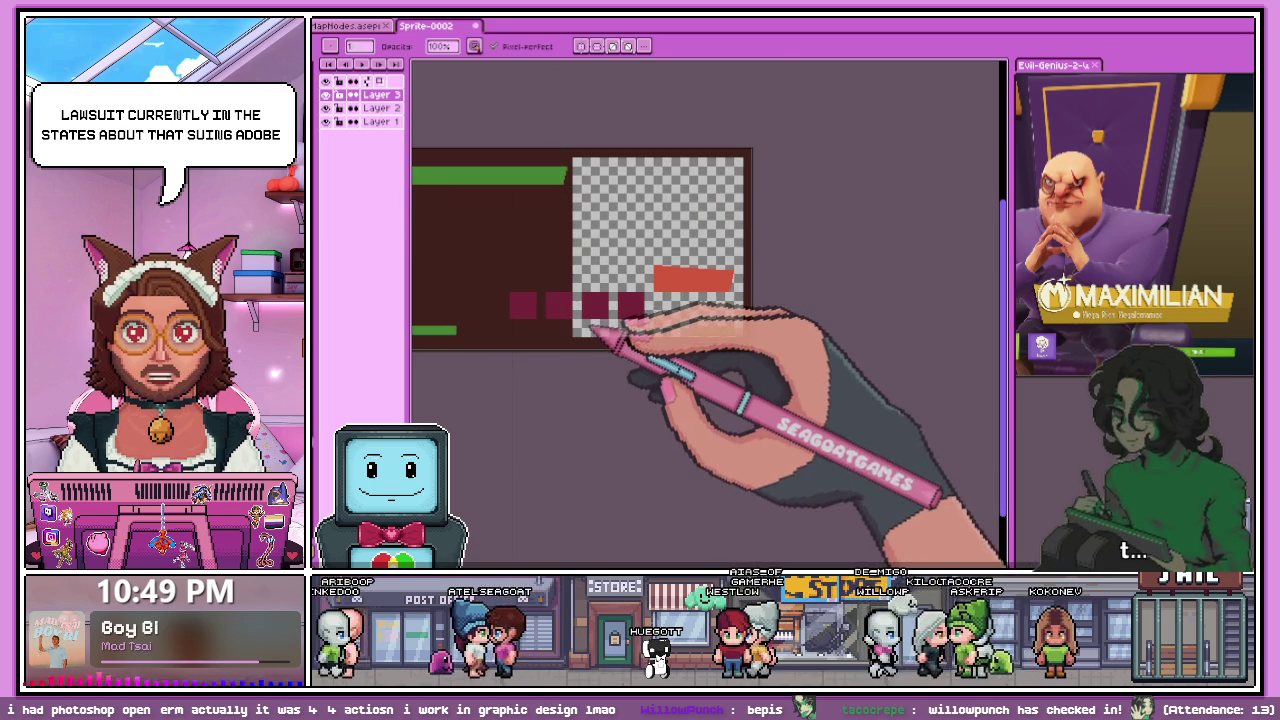
click(380, 121)
key(w)
click(577, 298)
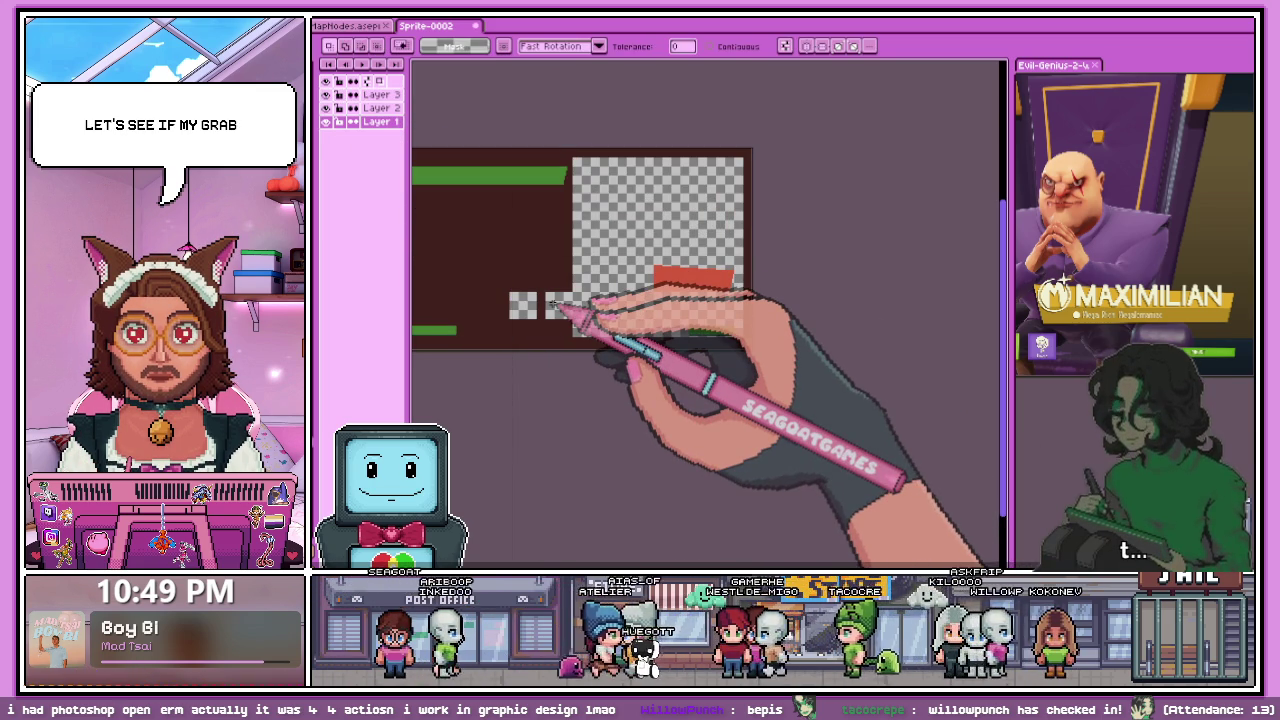
drag(552, 305, 562, 253)
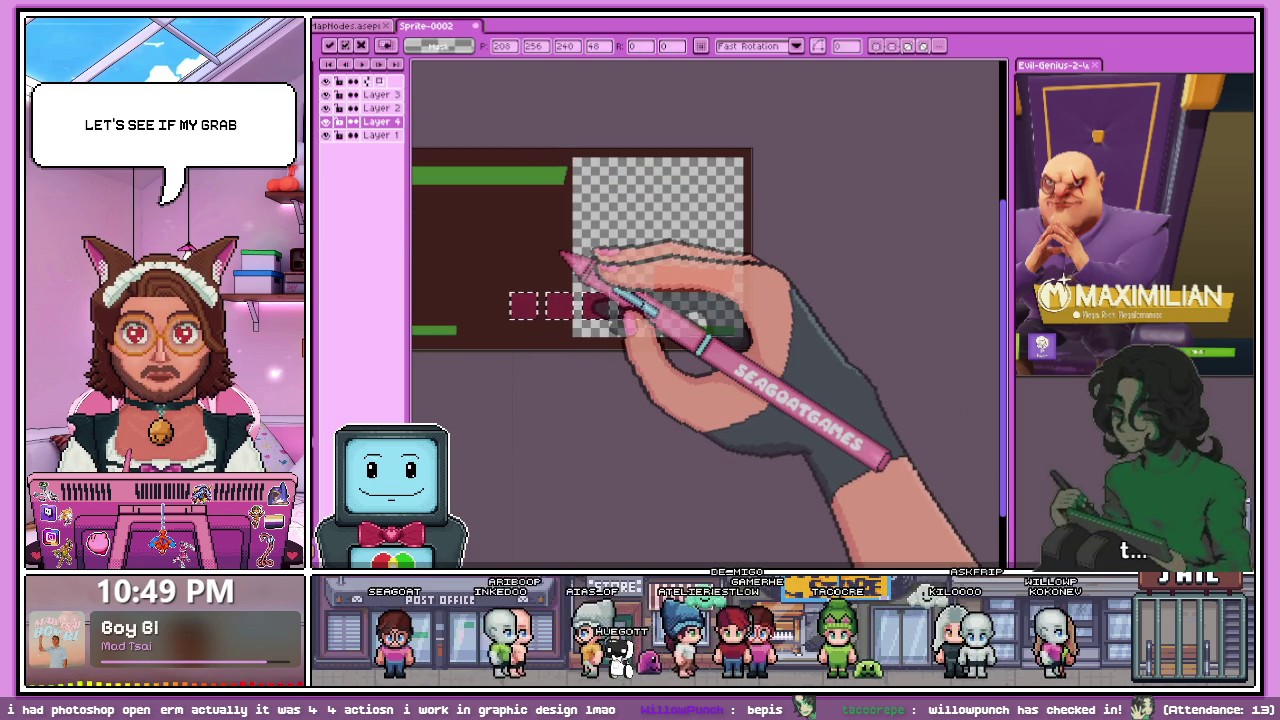
- Deselect to commit the move, then make Layer 1 active with the pencil
scroll(565, 257, up, 2)
scroll(568, 257, down, 3)
scroll(598, 319, up, 4)
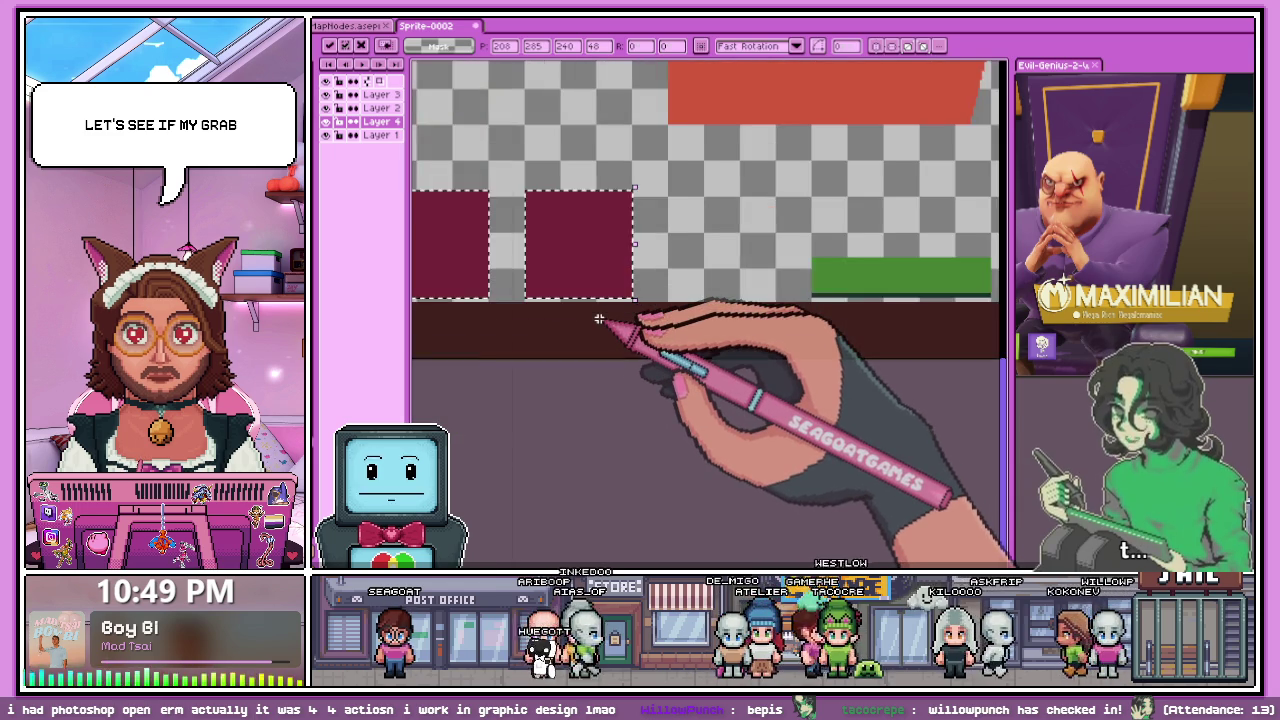
scroll(598, 319, up, 1)
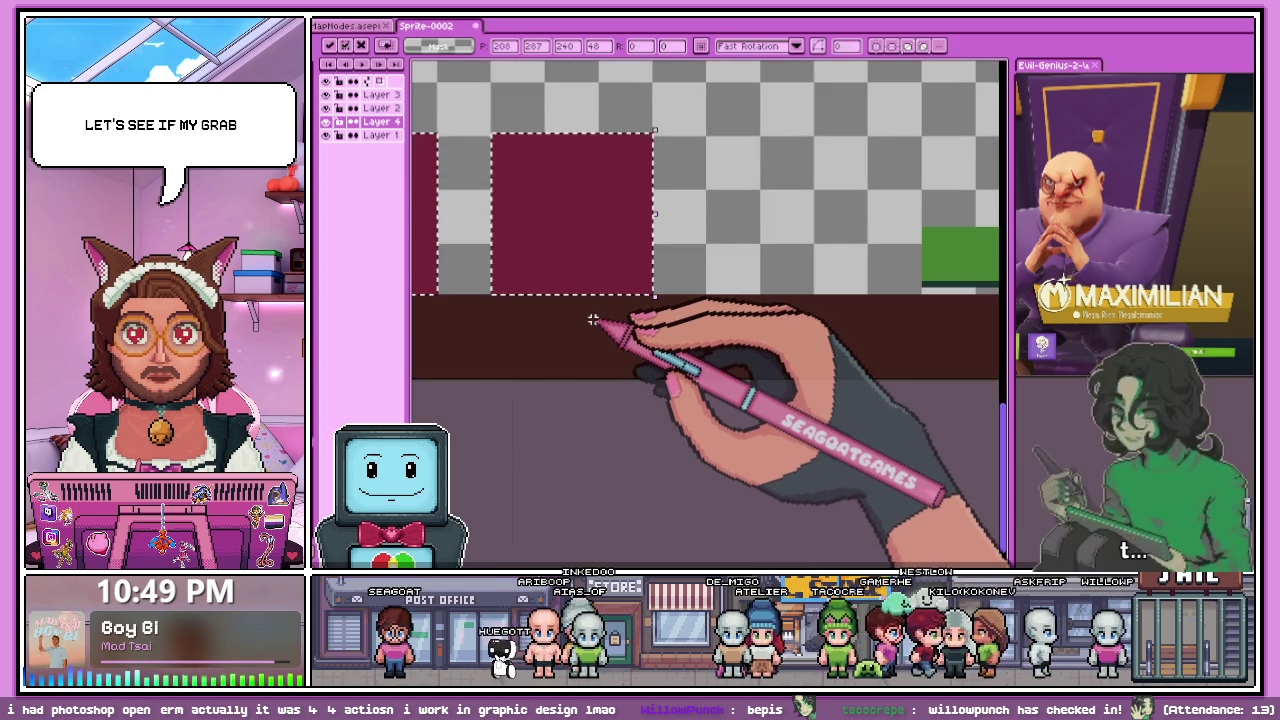
key(ctrl+d)
scroll(600, 380, down, 3)
scroll(540, 428, up, 1)
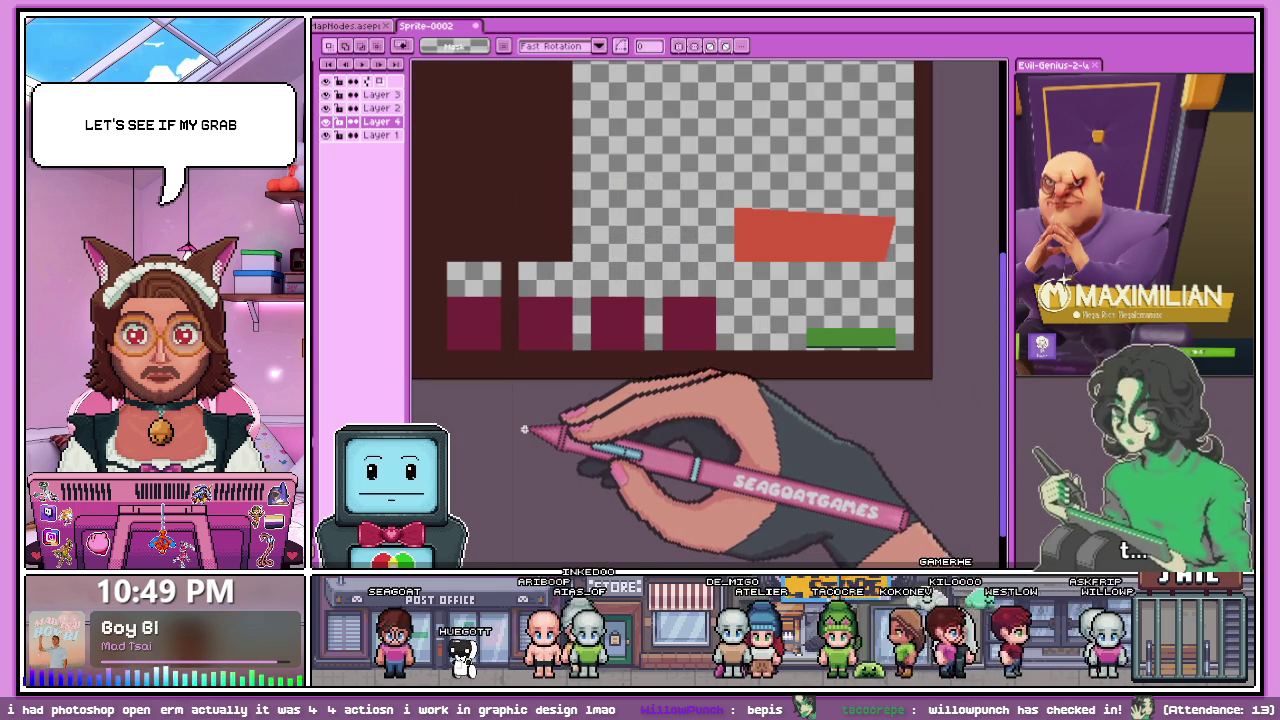
scroll(524, 429, down, 2)
scroll(585, 300, down, 2)
key(b)
click(380, 135)
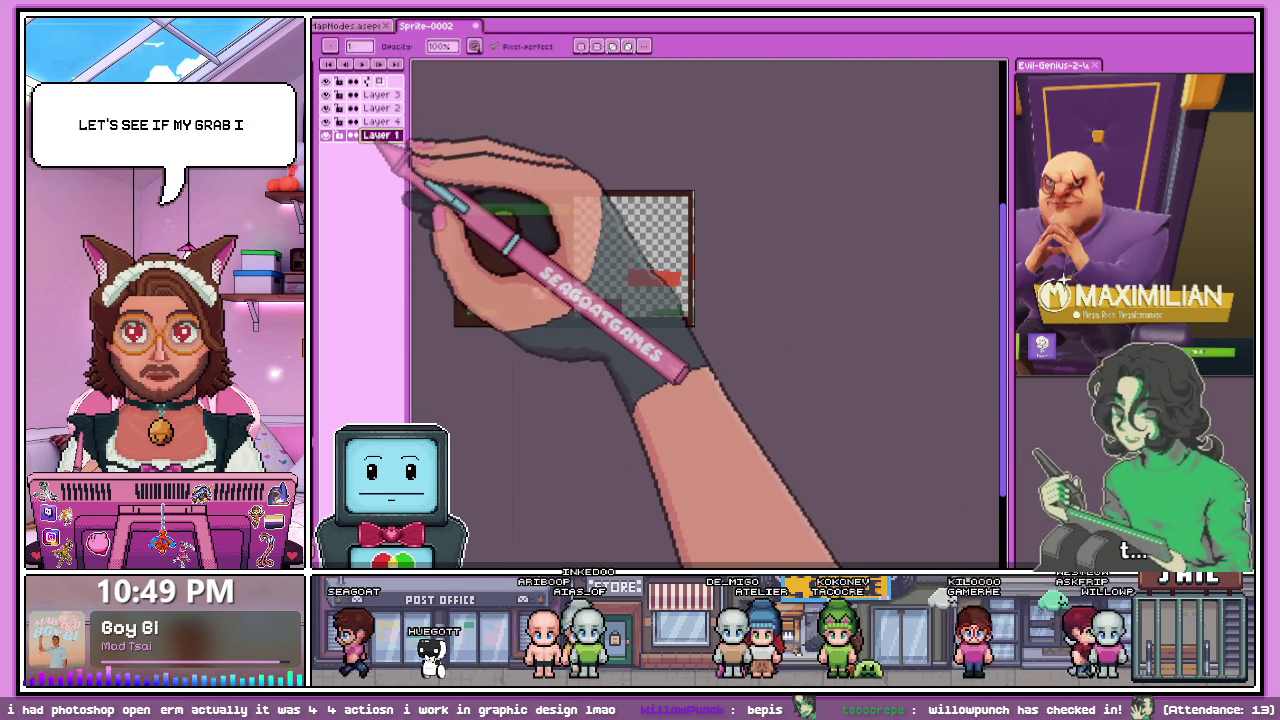
- Switch to the eraser and hide the red banner layer via its eye icon
scroll(549, 294, up, 1)
scroll(600, 286, up, 2)
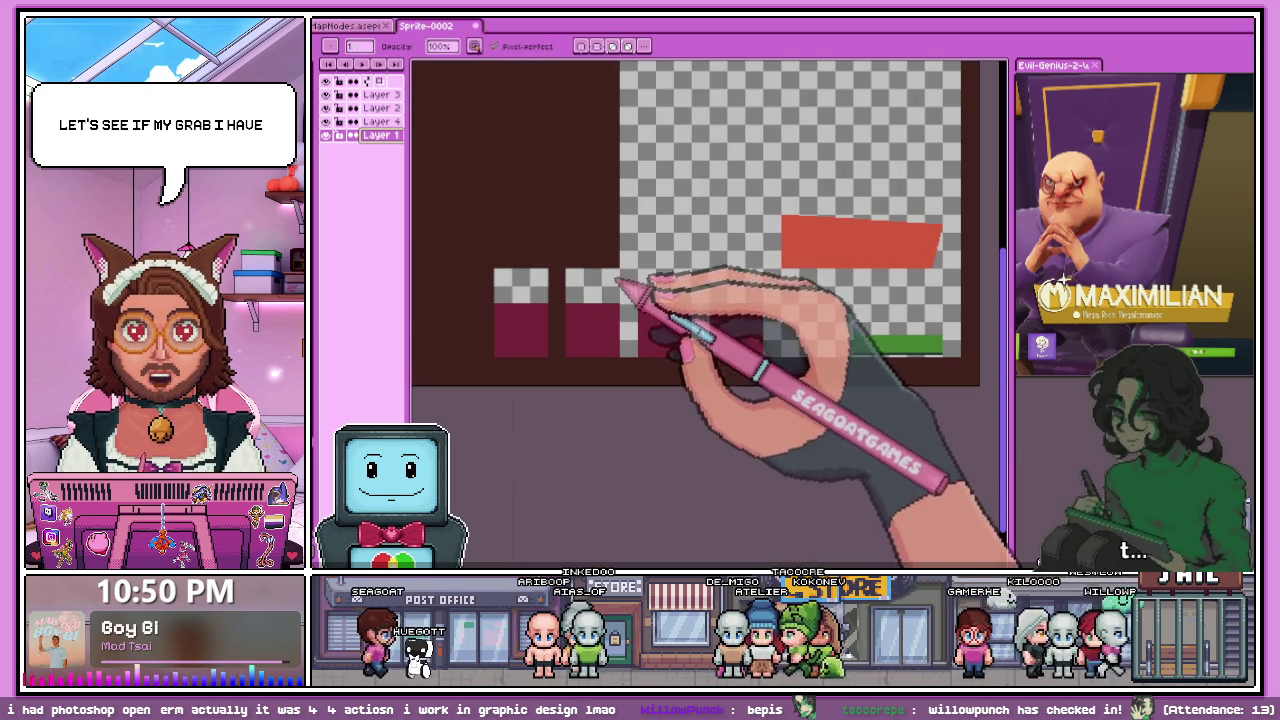
scroll(620, 280, up, 3)
key(e)
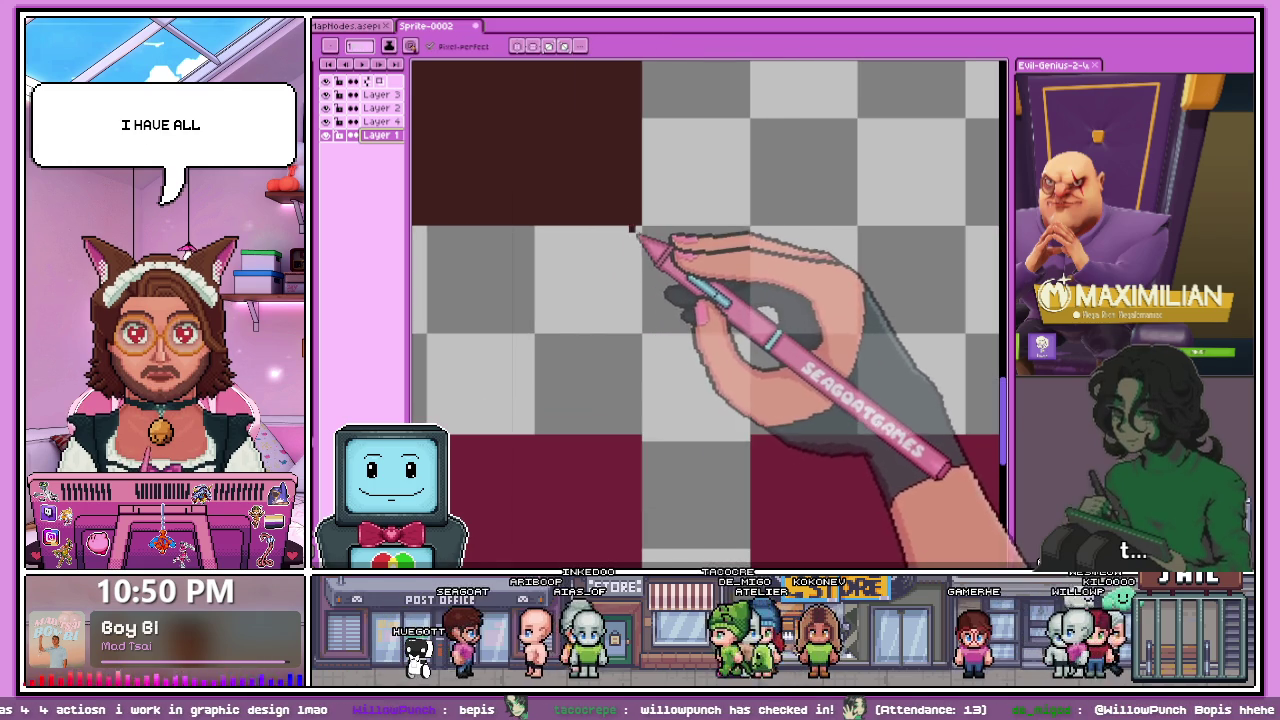
scroll(636, 370, down, 1)
scroll(646, 398, up, 2)
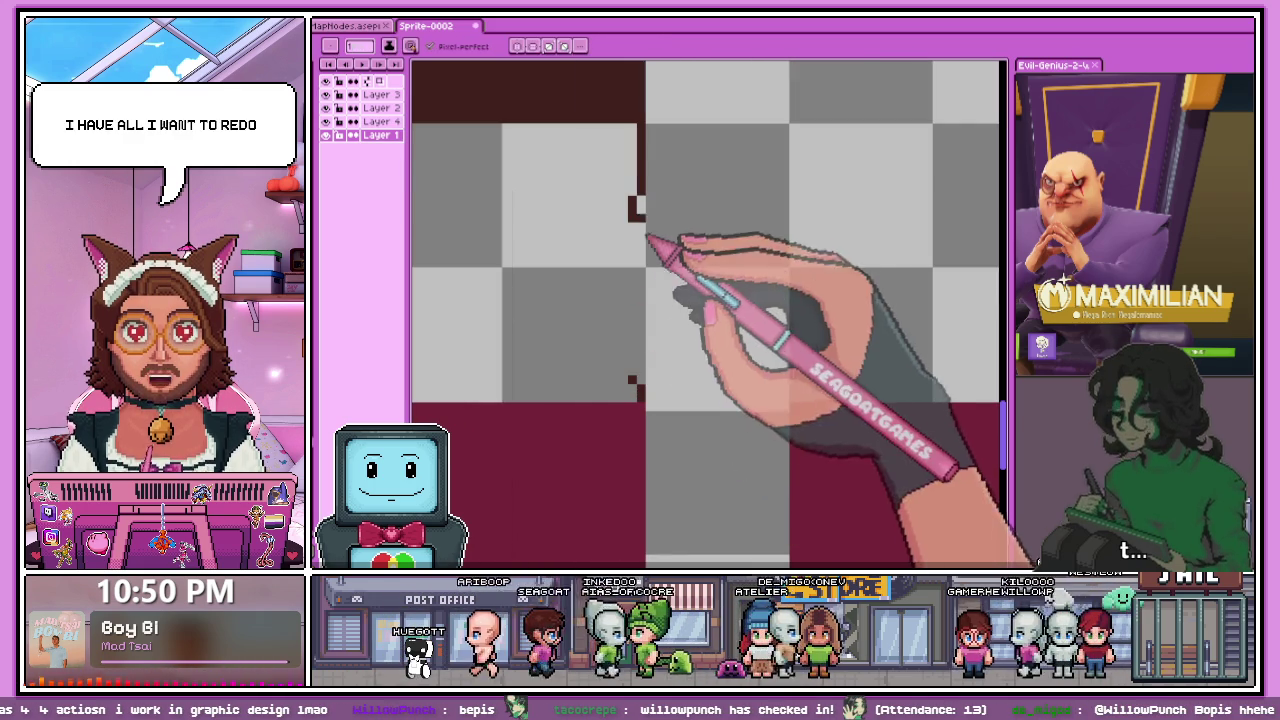
scroll(651, 363, down, 1)
scroll(650, 350, down, 1)
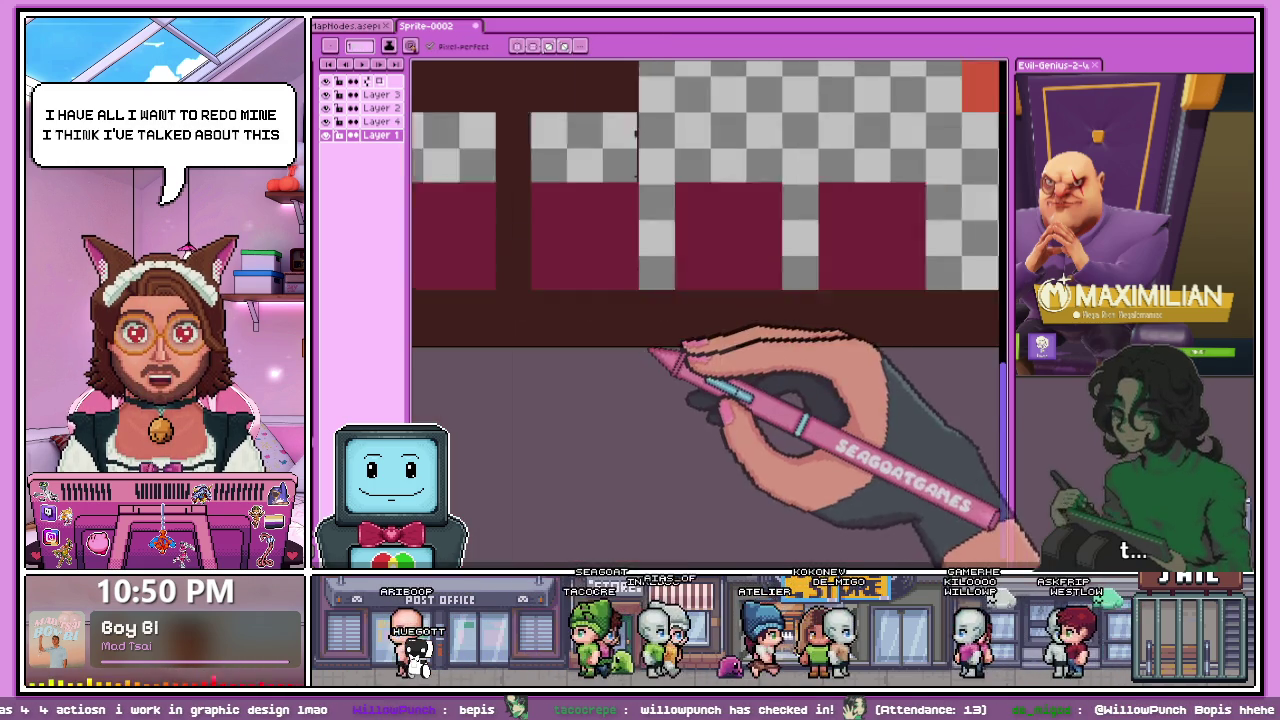
scroll(640, 340, up, 1)
click(328, 108)
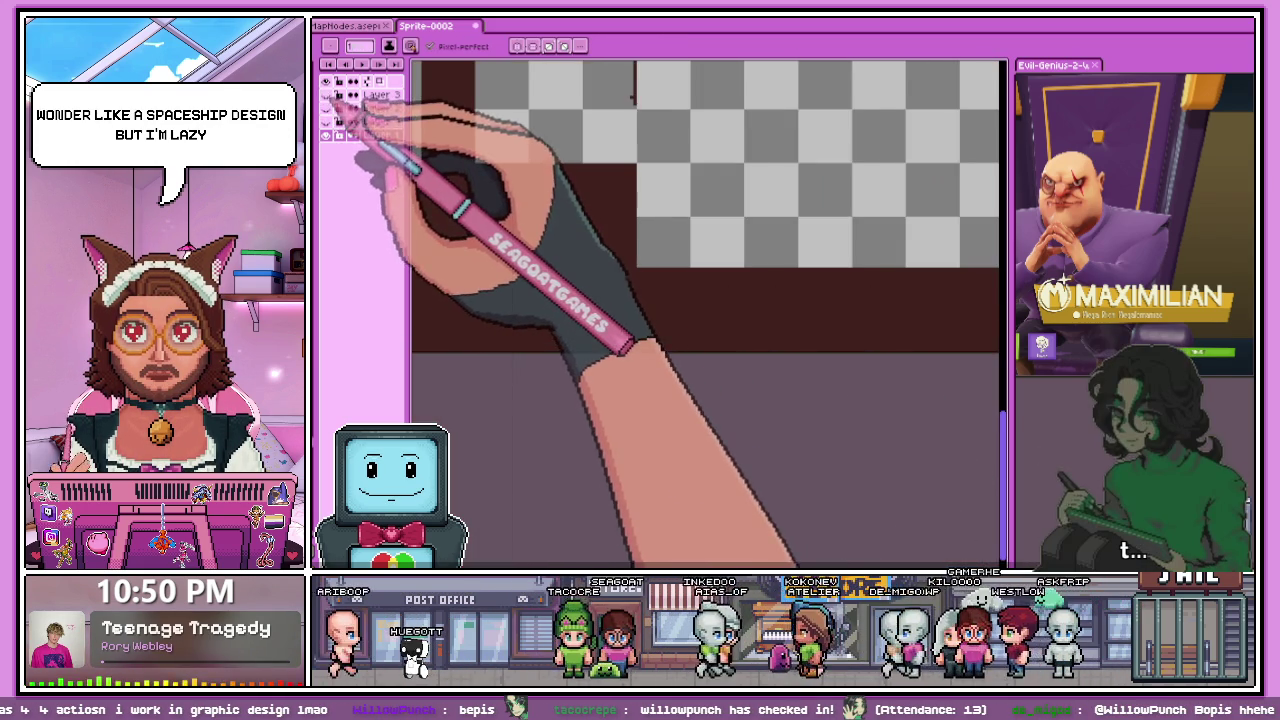
click(328, 108)
click(328, 108)
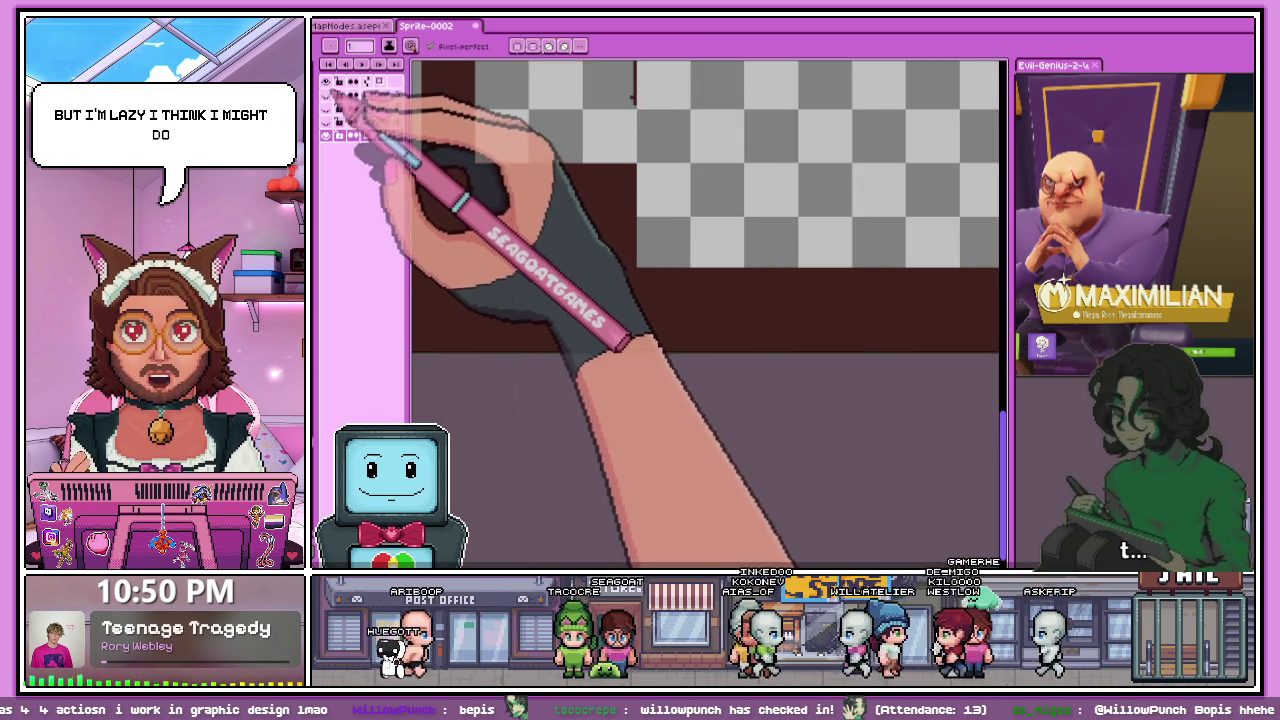
scroll(600, 310, down, 3)
scroll(600, 312, up, 2)
- Use the fill tool to clear a small stray block from the sprite
key(g)
click(614, 285)
scroll(600, 290, up, 1)
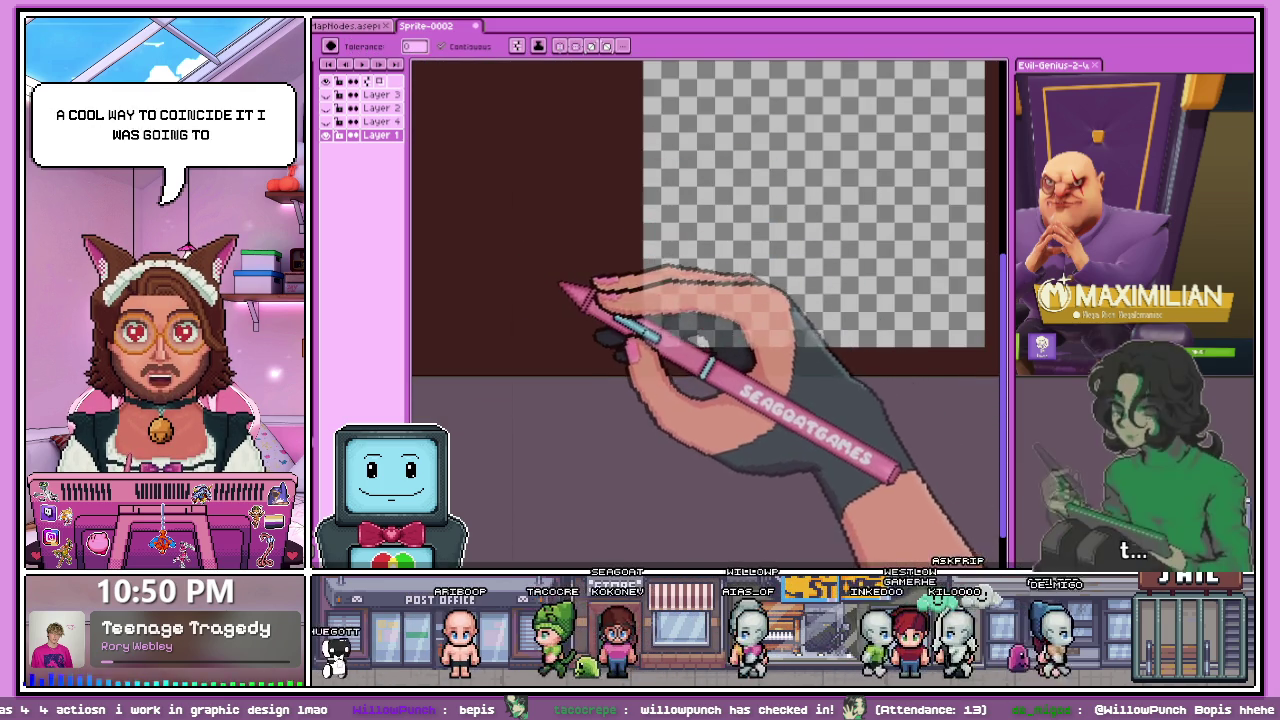
scroll(565, 280, down, 2)
scroll(594, 170, up, 2)
scroll(545, 250, down, 2)
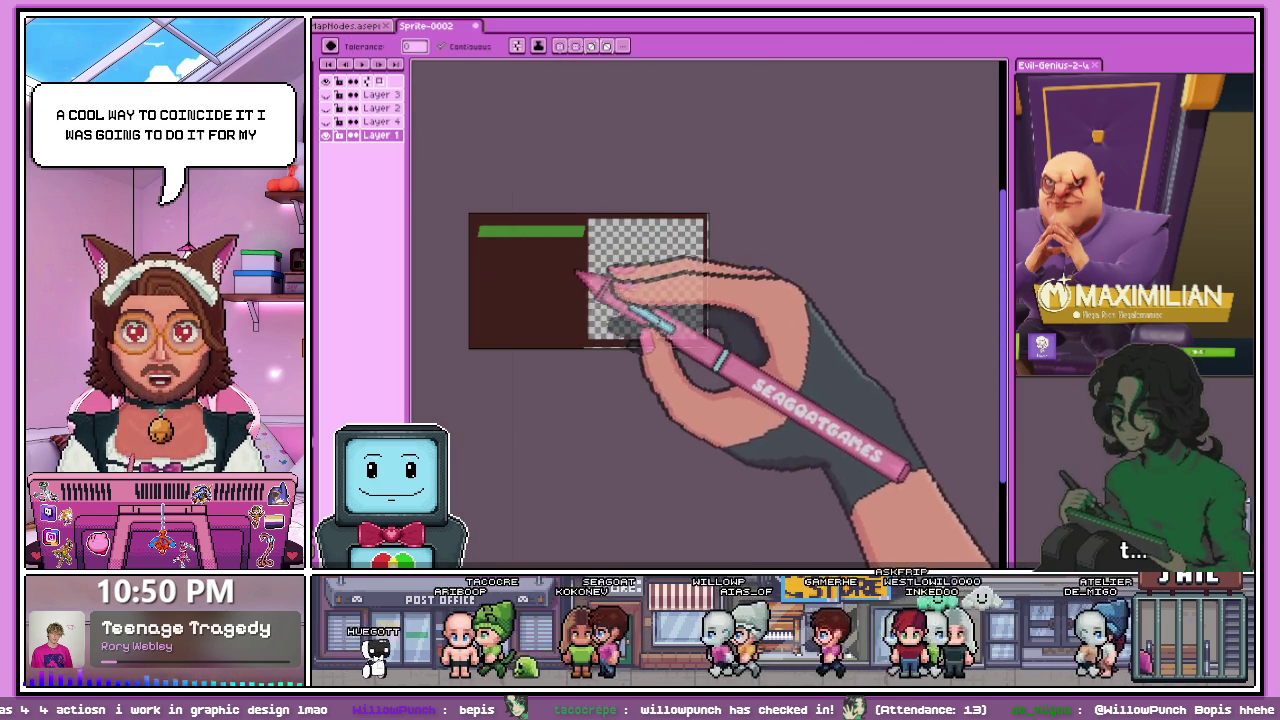
scroll(590, 338, up, 1)
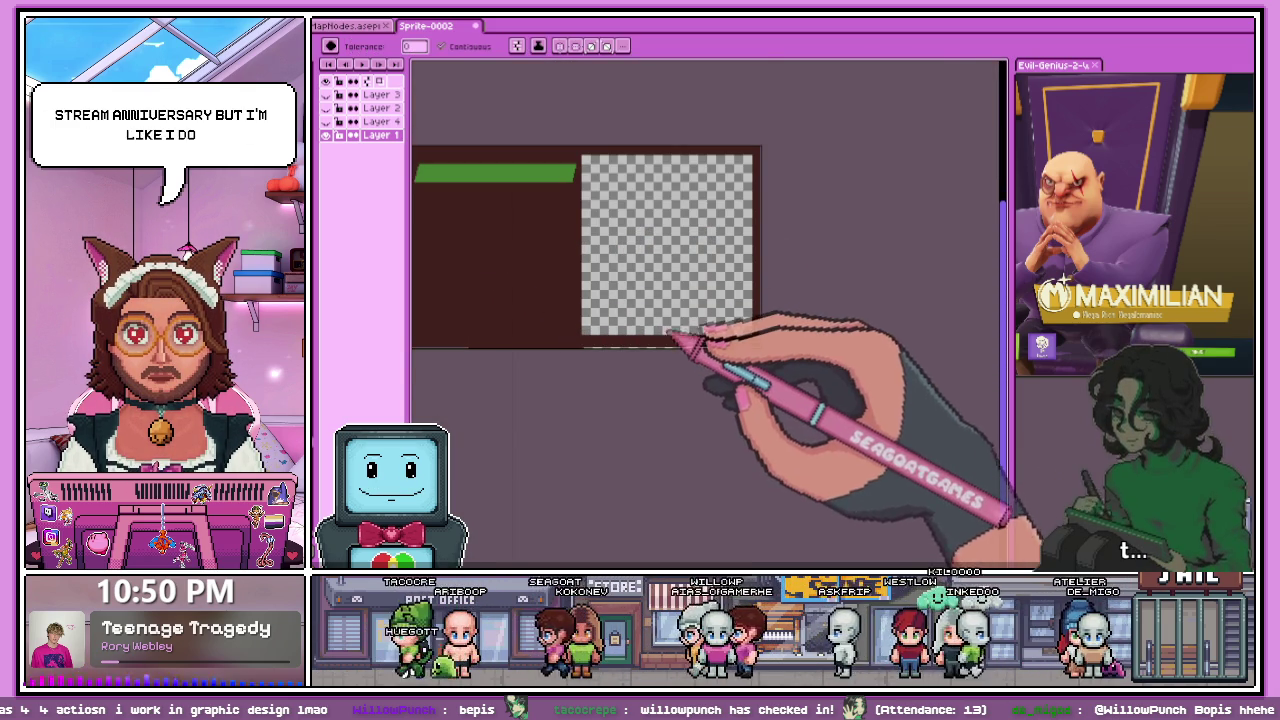
scroll(640, 345, up, 2)
scroll(650, 355, down, 1)
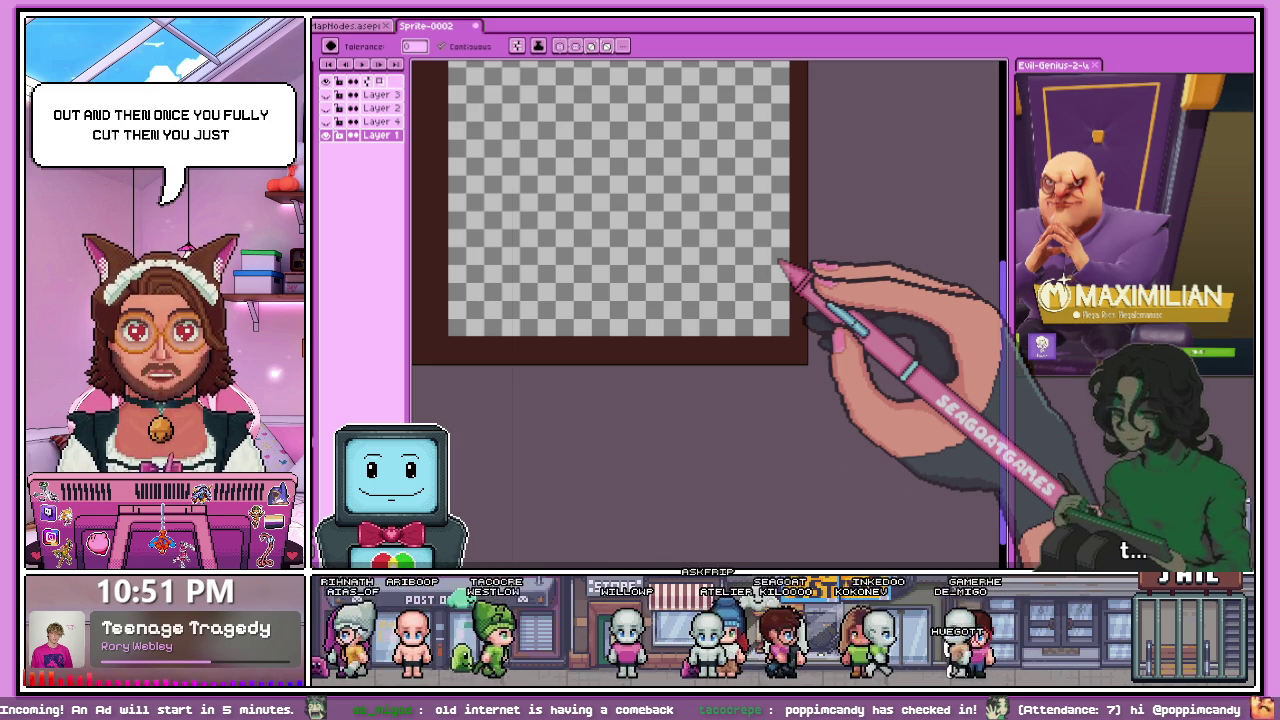
scroll(740, 220, down, 3)
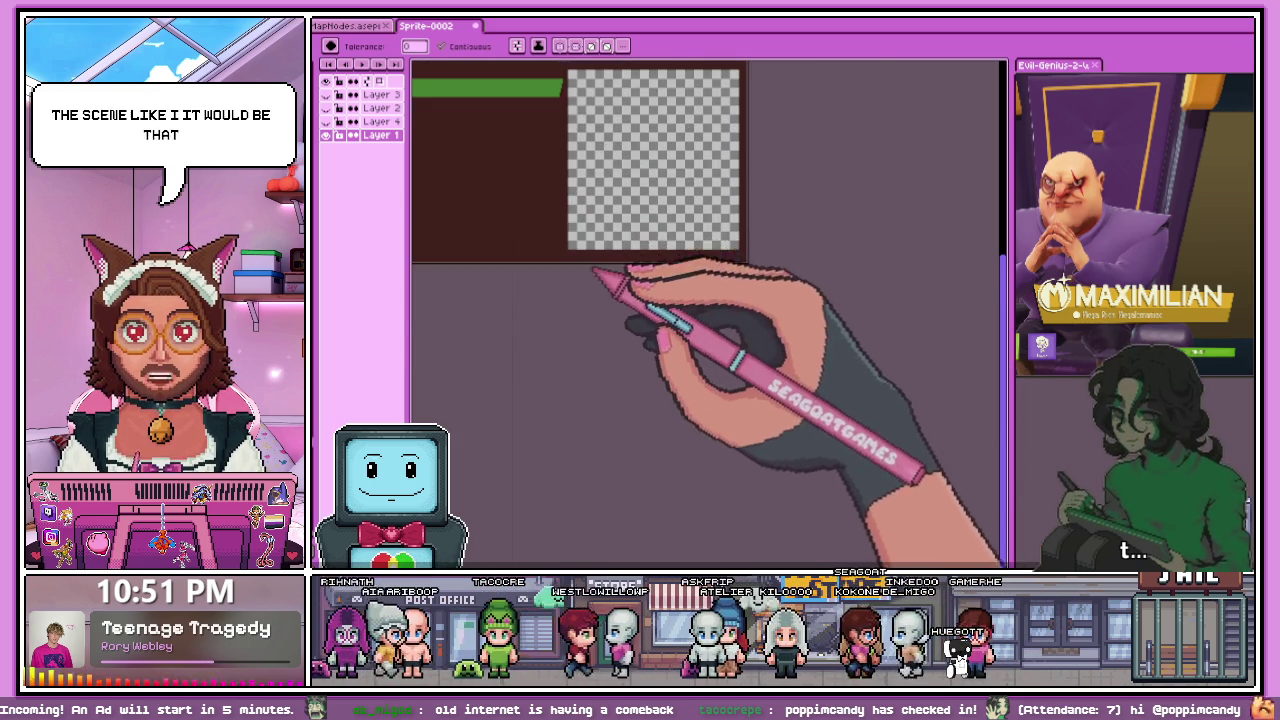
scroll(595, 270, up, 2)
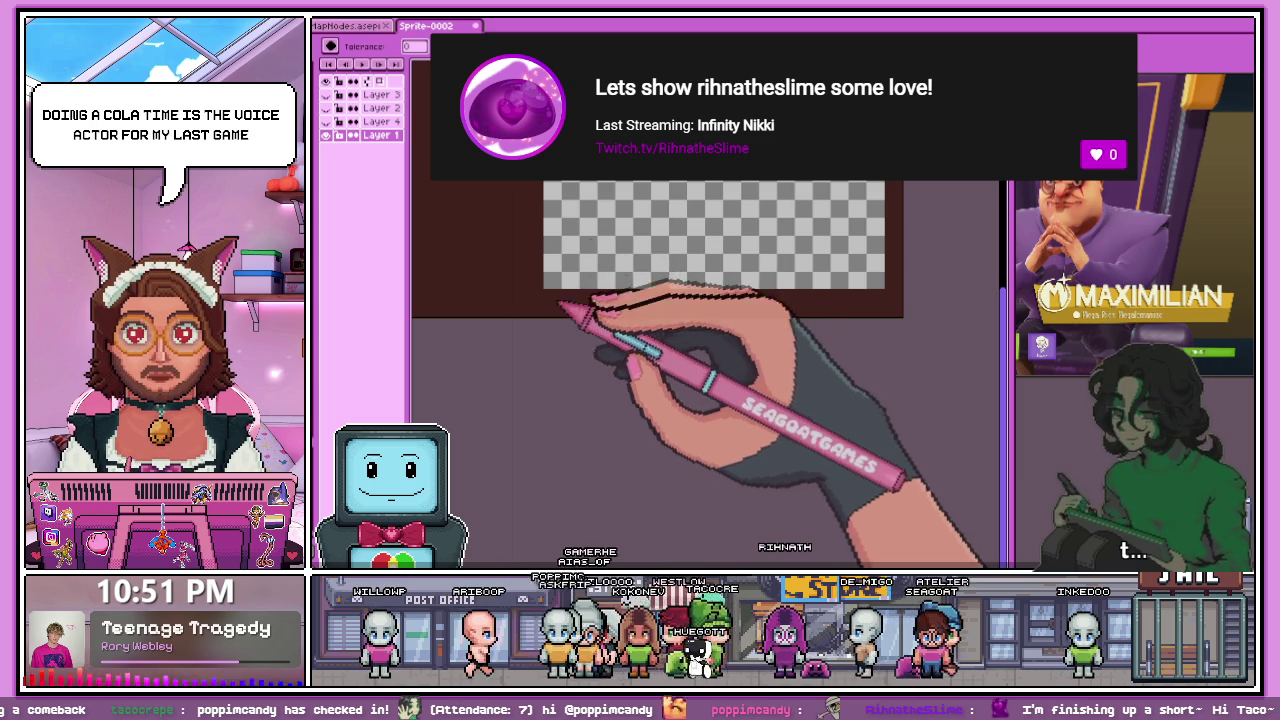
scroll(565, 258, up, 2)
scroll(560, 260, up, 2)
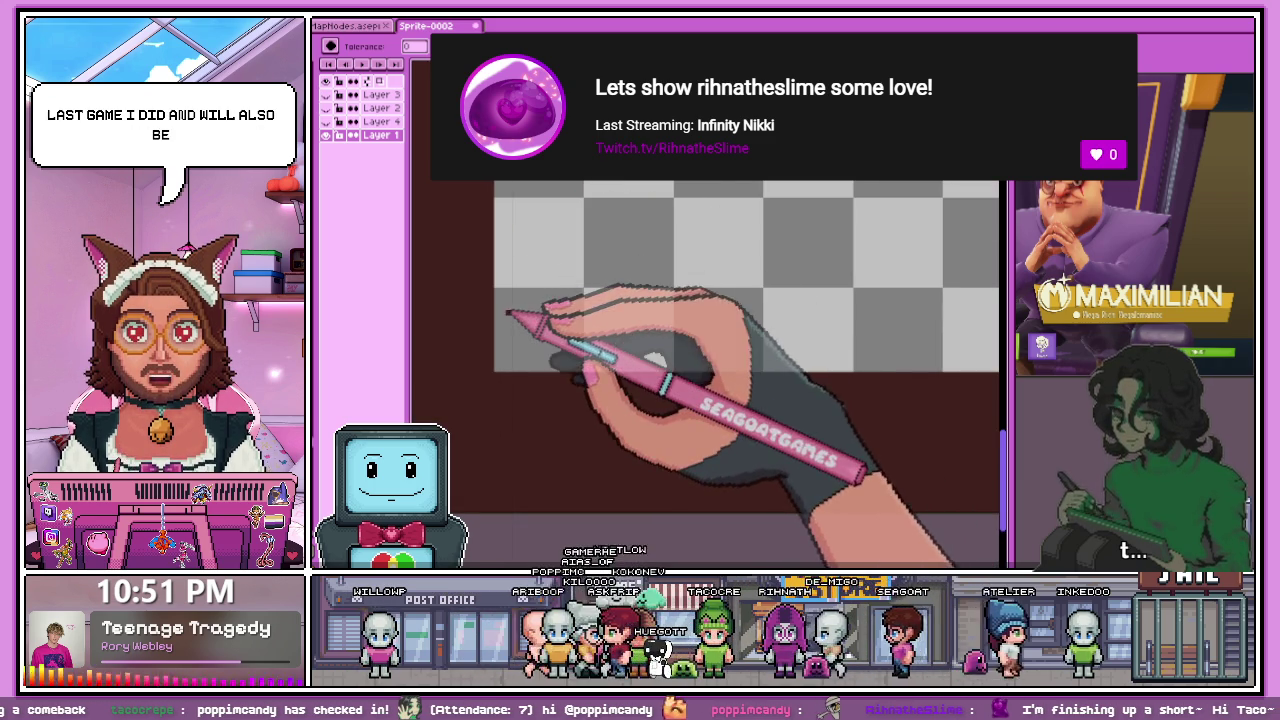
scroll(500, 294, down, 1)
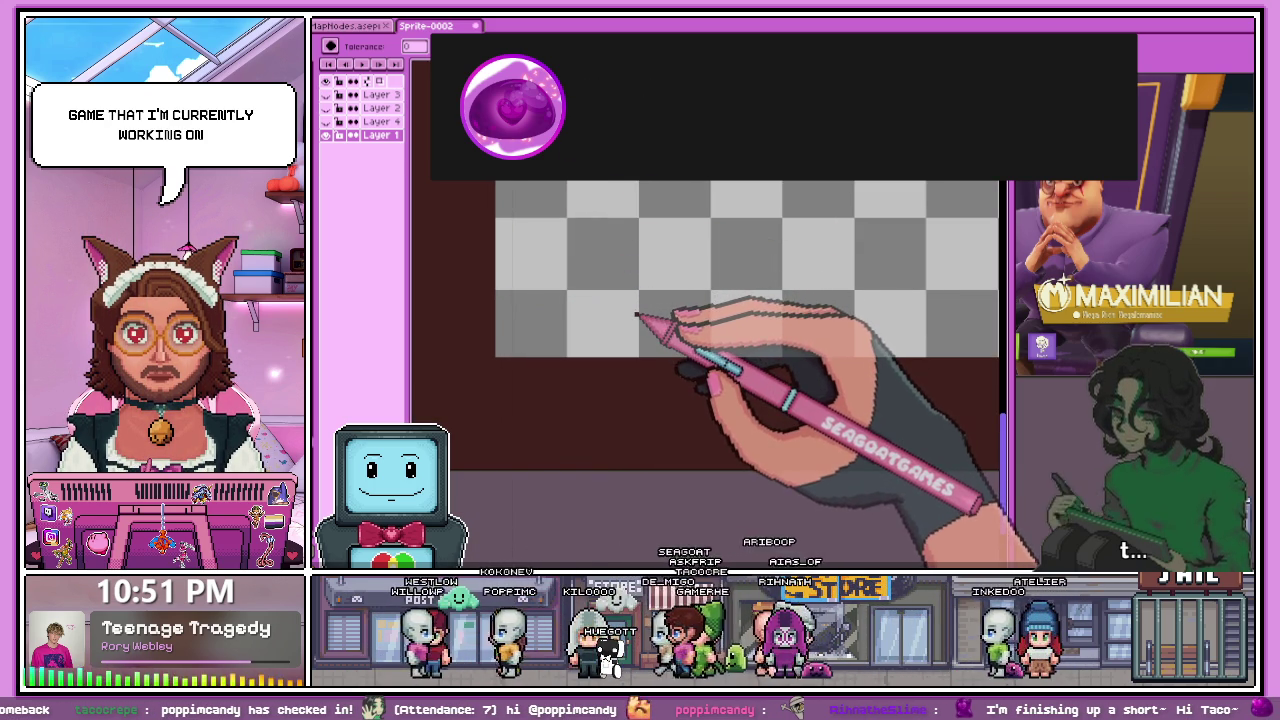
scroll(512, 300, up, 1)
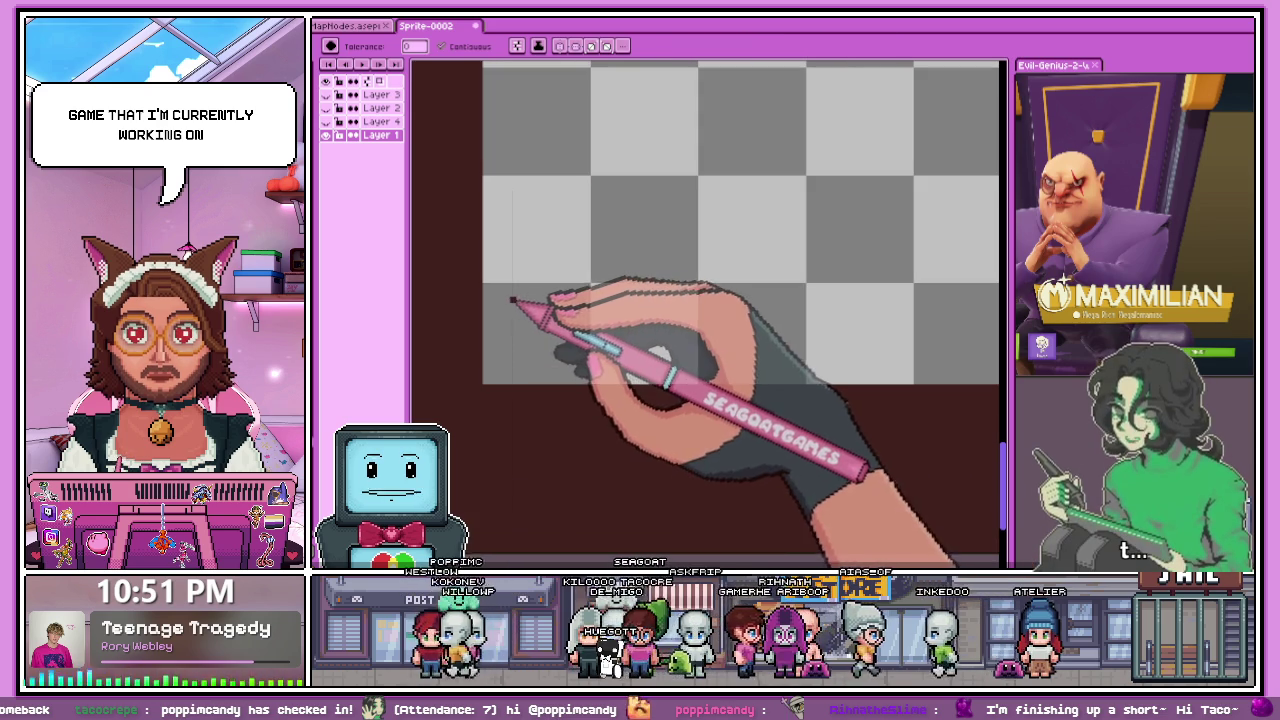
scroll(496, 289, up, 2)
scroll(496, 230, down, 1)
scroll(497, 213, down, 1)
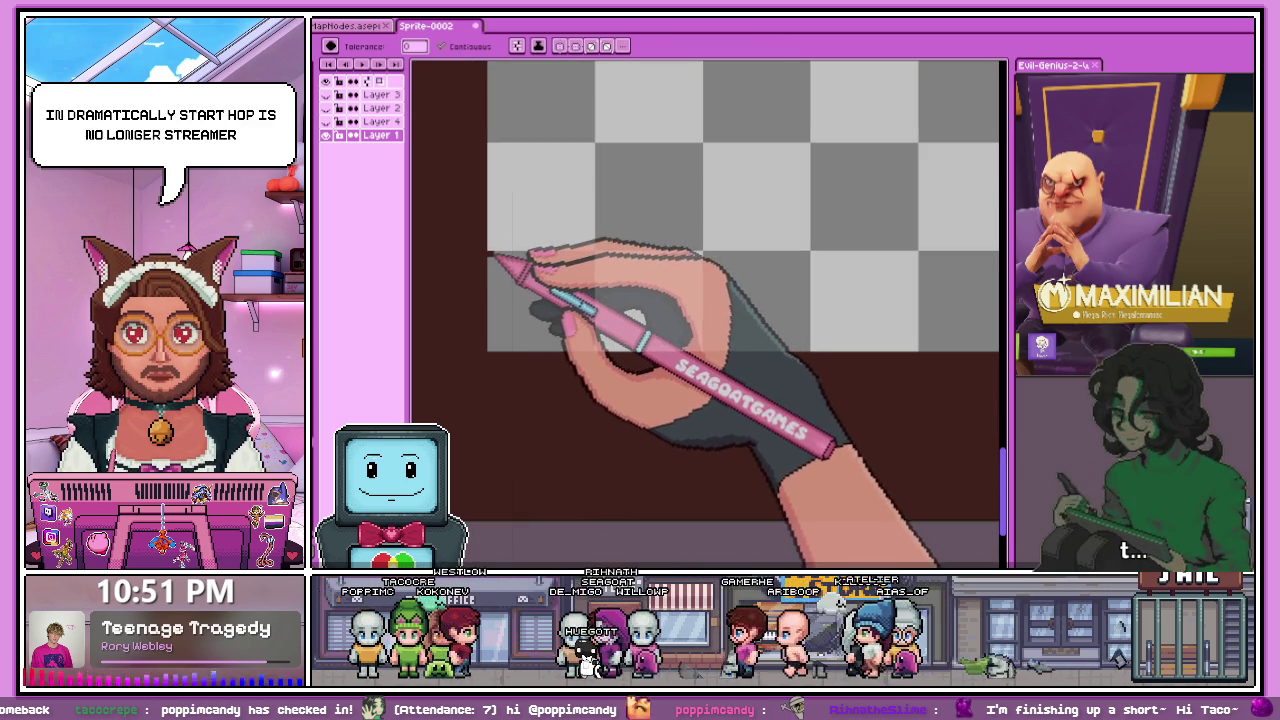
scroll(568, 331, down, 3)
scroll(575, 355, down, 2)
scroll(572, 343, up, 1)
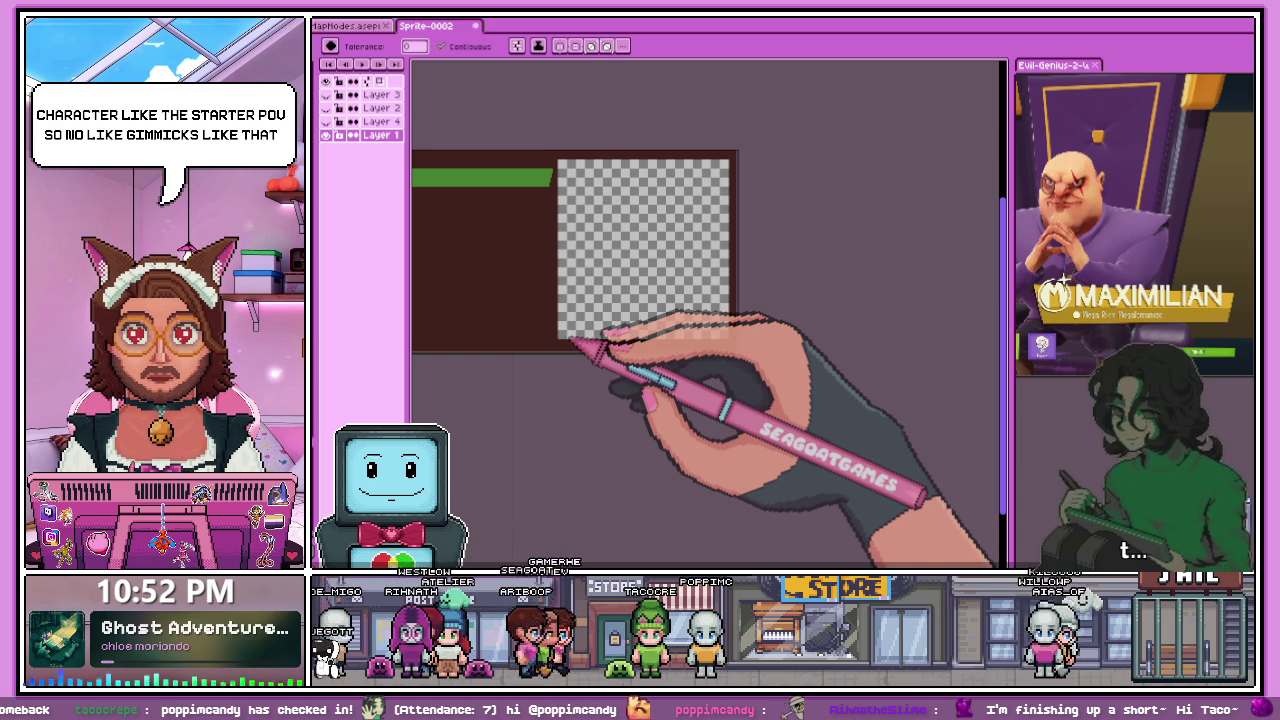
scroll(575, 343, up, 2)
scroll(571, 316, down, 3)
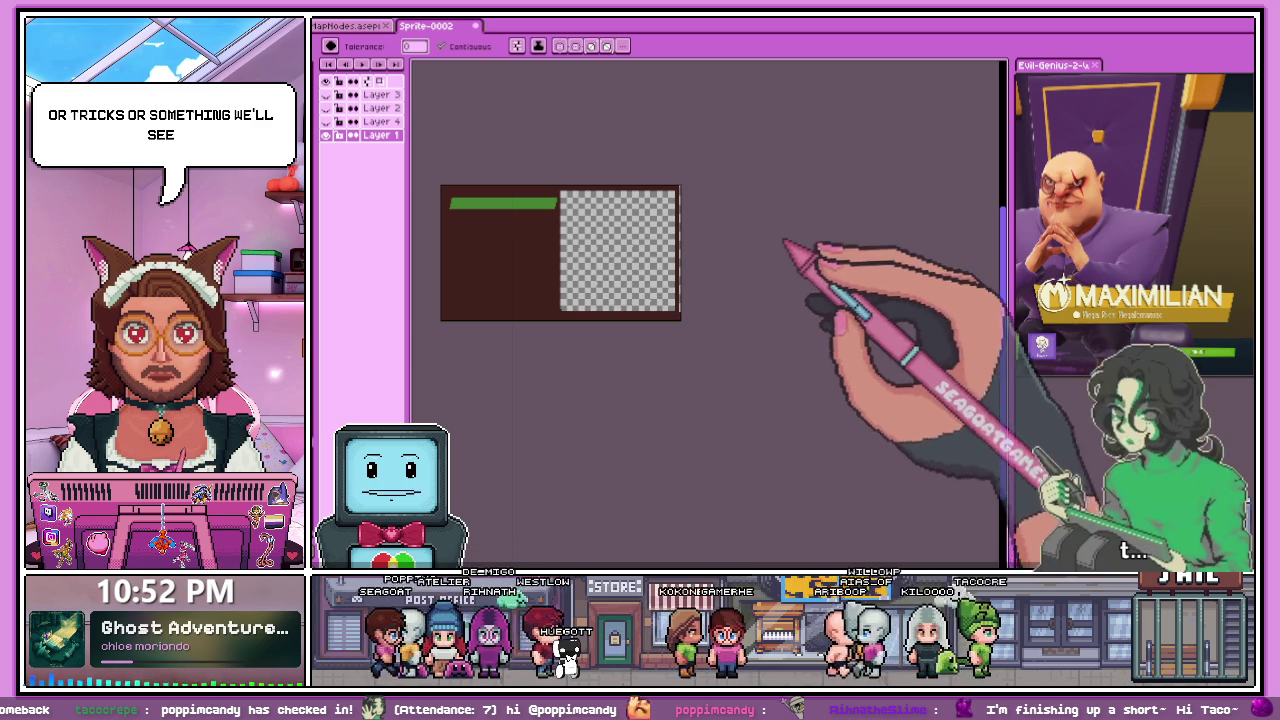
scroll(617, 287, up, 3)
scroll(660, 310, down, 2)
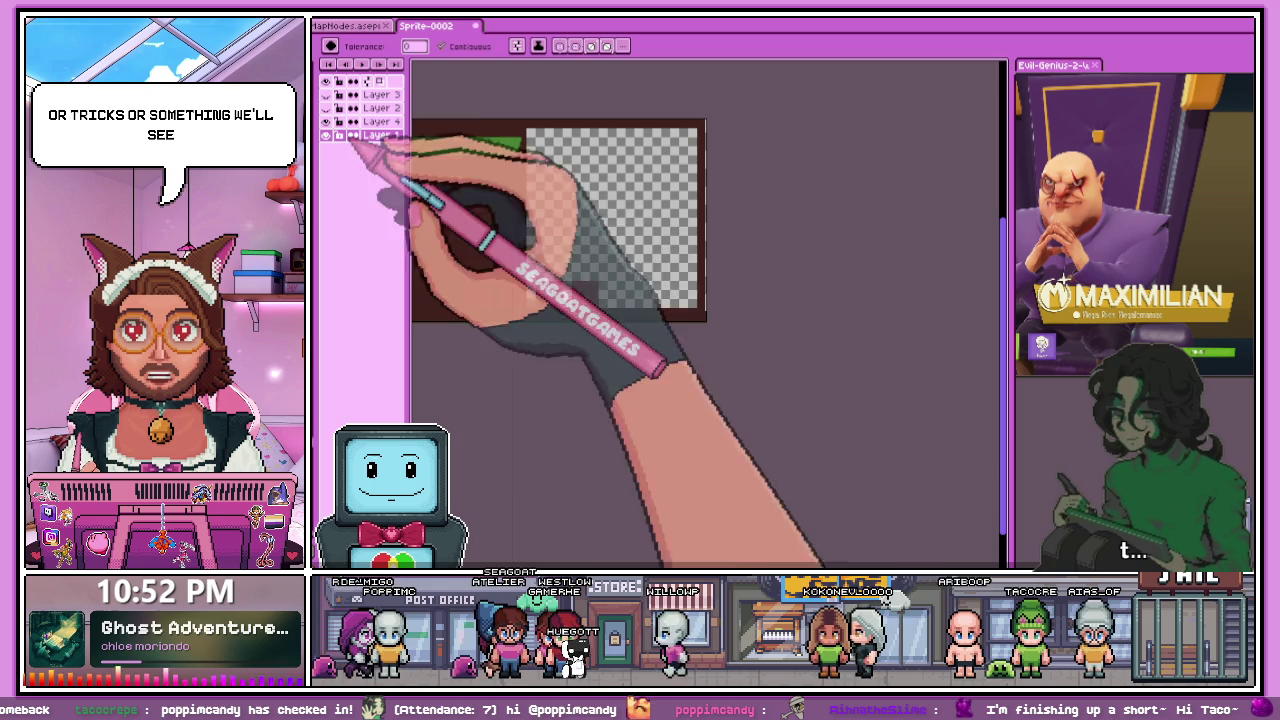
- Make the maroon squares and red banner layers visible again
drag(613, 306, 640, 310)
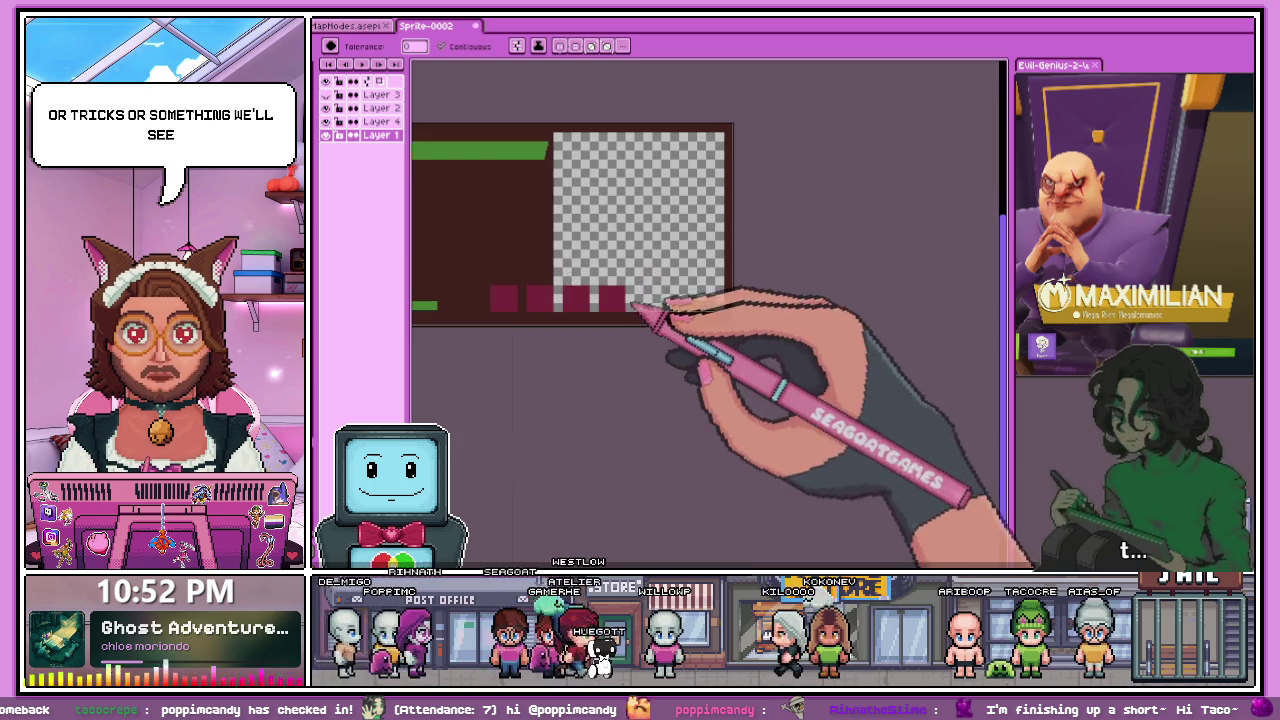
click(330, 108)
scroll(662, 311, up, 1)
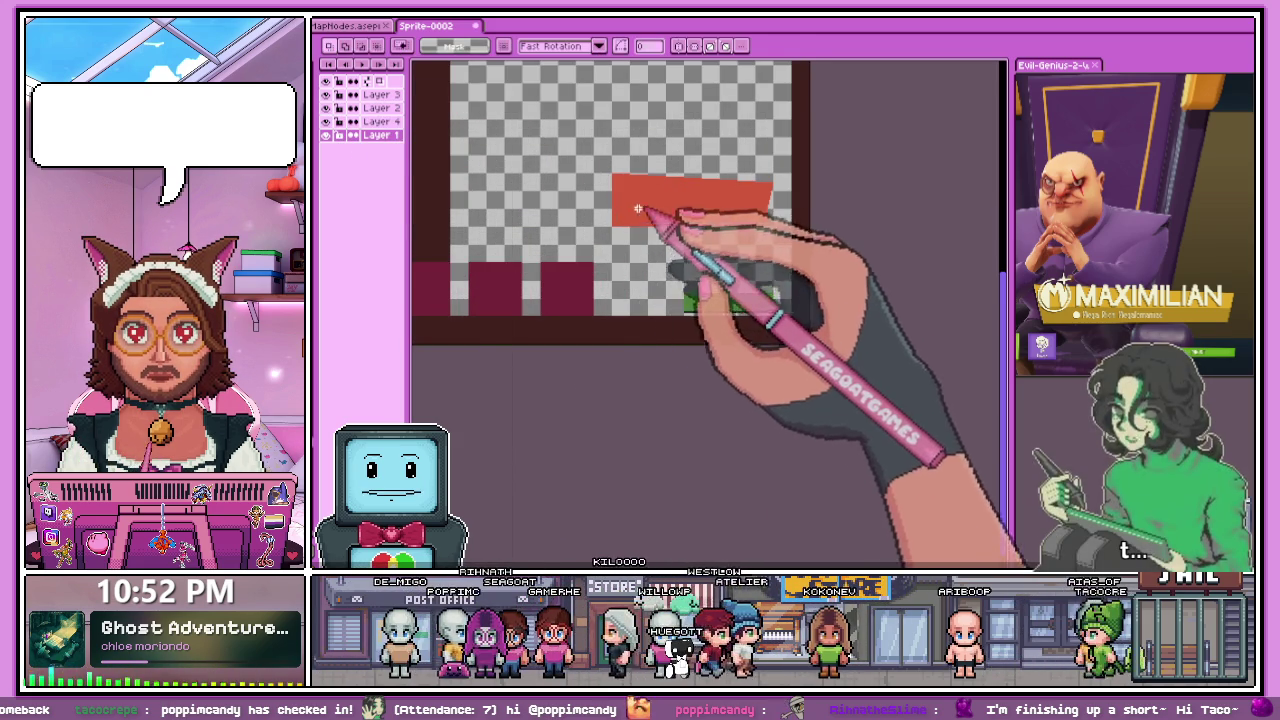
scroll(640, 225, down, 1)
scroll(613, 200, up, 1)
scroll(613, 200, up, 2)
- Select the left end of the red banner, then undo that selection
drag(618, 150, 740, 345)
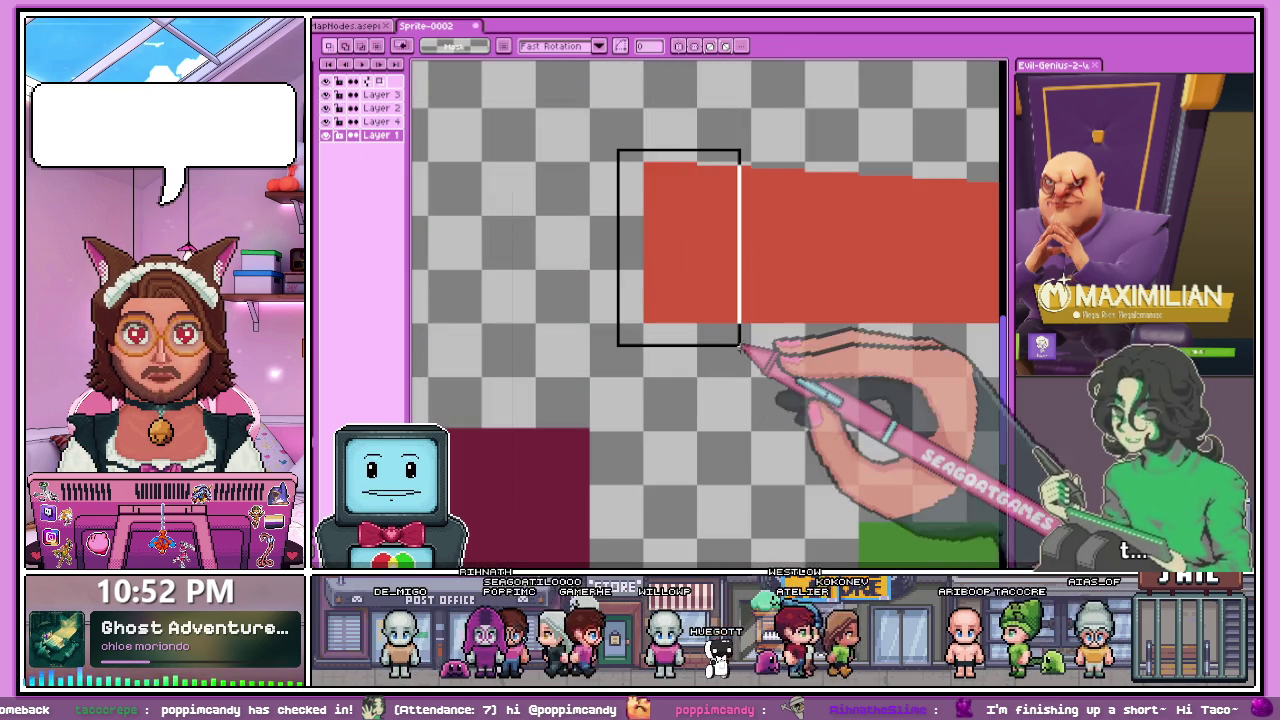
scroll(702, 322, up, 1)
scroll(702, 322, down, 1)
key(ctrl+z)
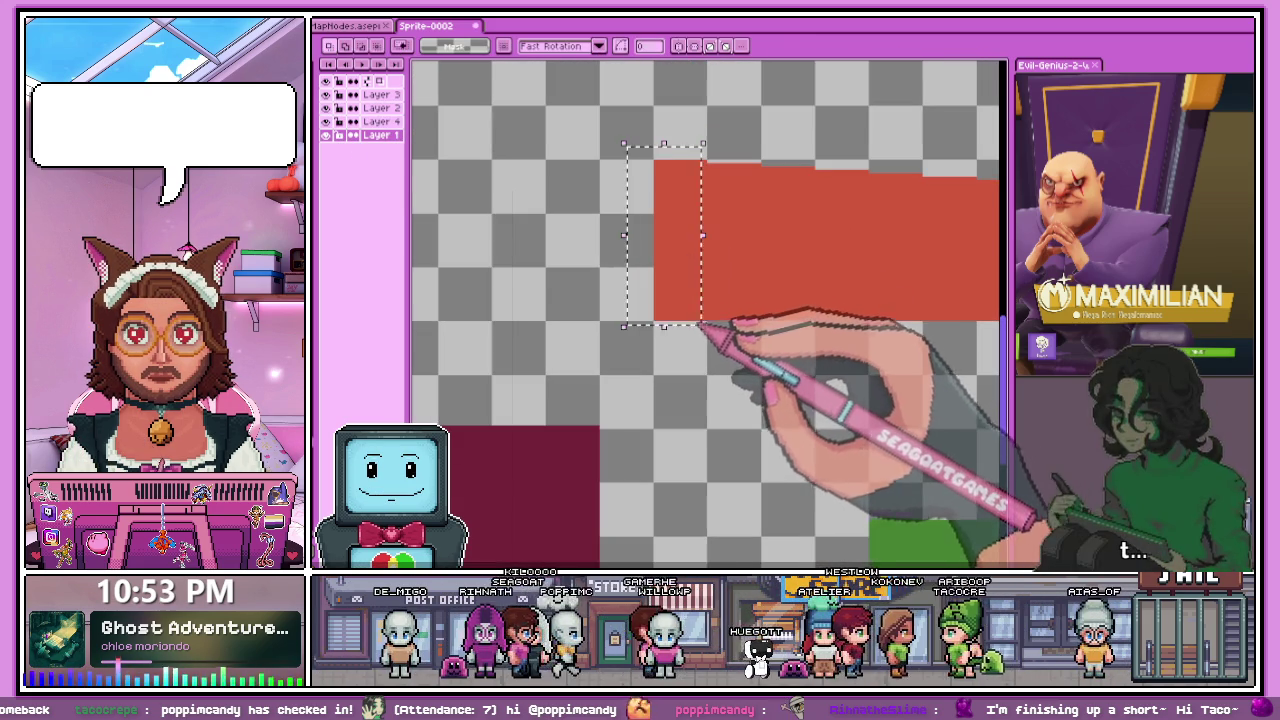
scroll(655, 162, up, 1)
- Select a thin strip at the banner's left edge and shift it slightly left
drag(655, 162, 655, 352)
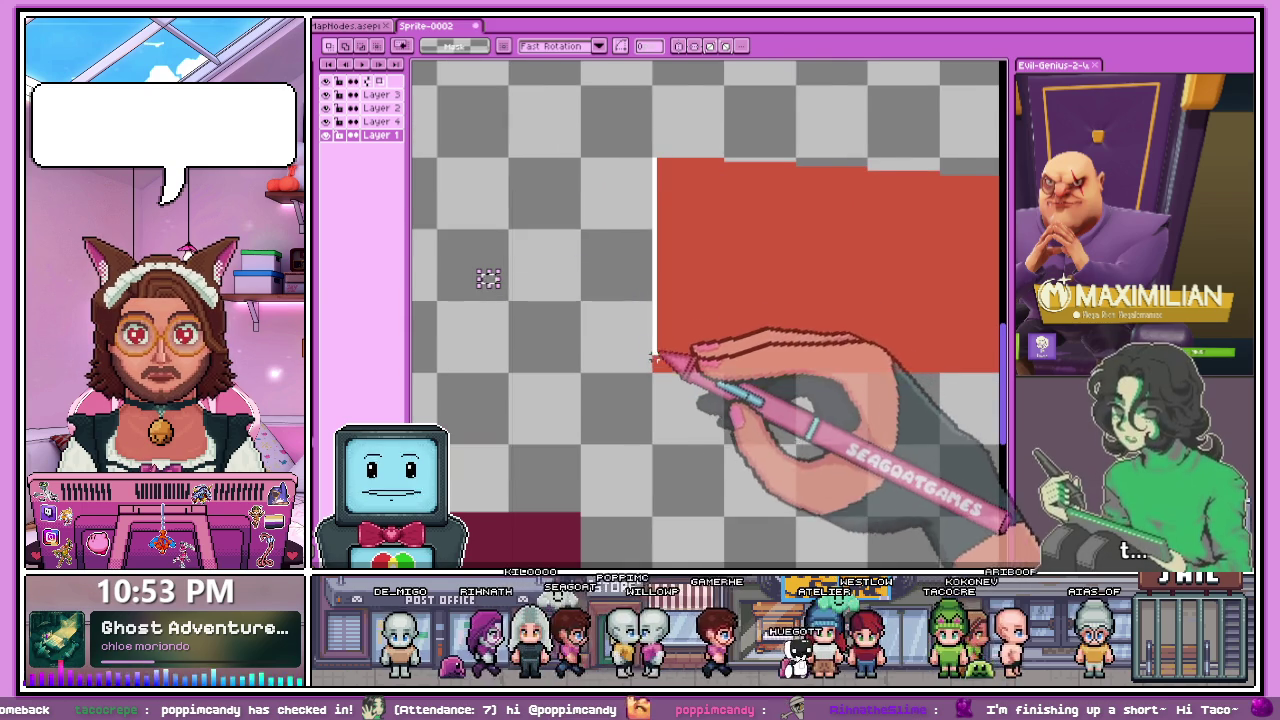
scroll(655, 370, down, 2)
scroll(655, 240, up, 2)
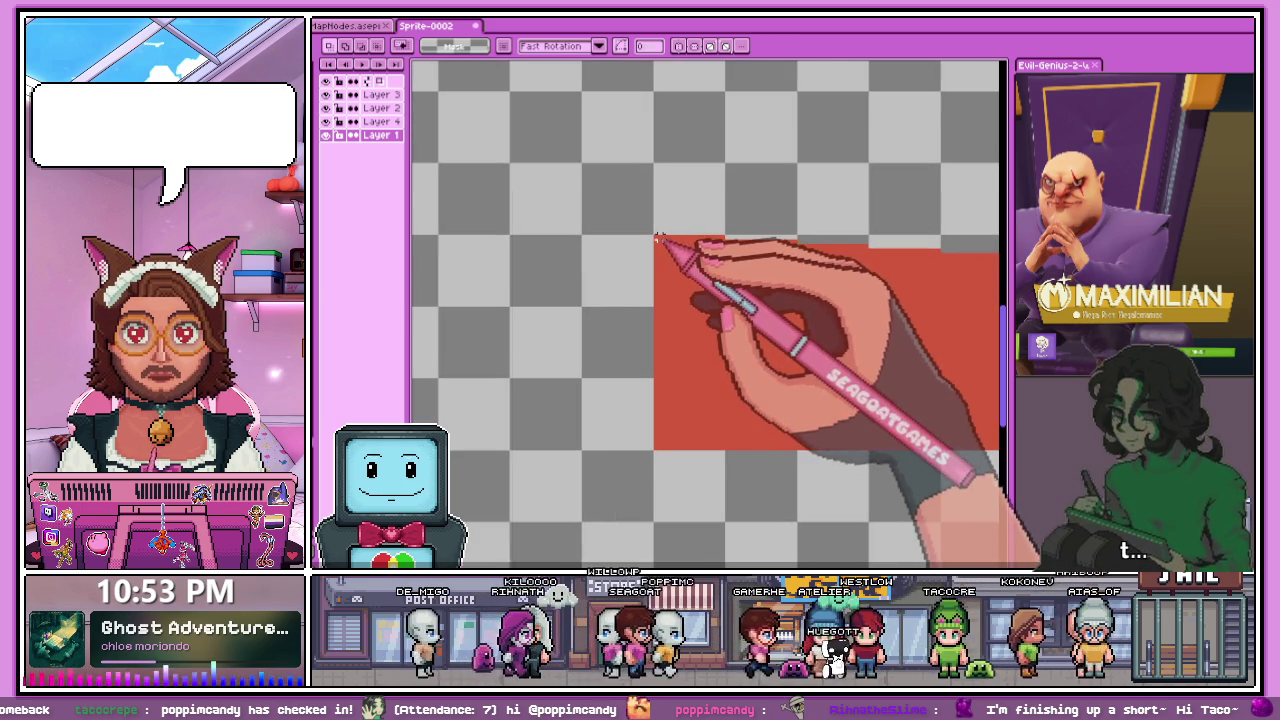
scroll(655, 240, up, 2)
drag(655, 160, 728, 448)
scroll(728, 448, down, 2)
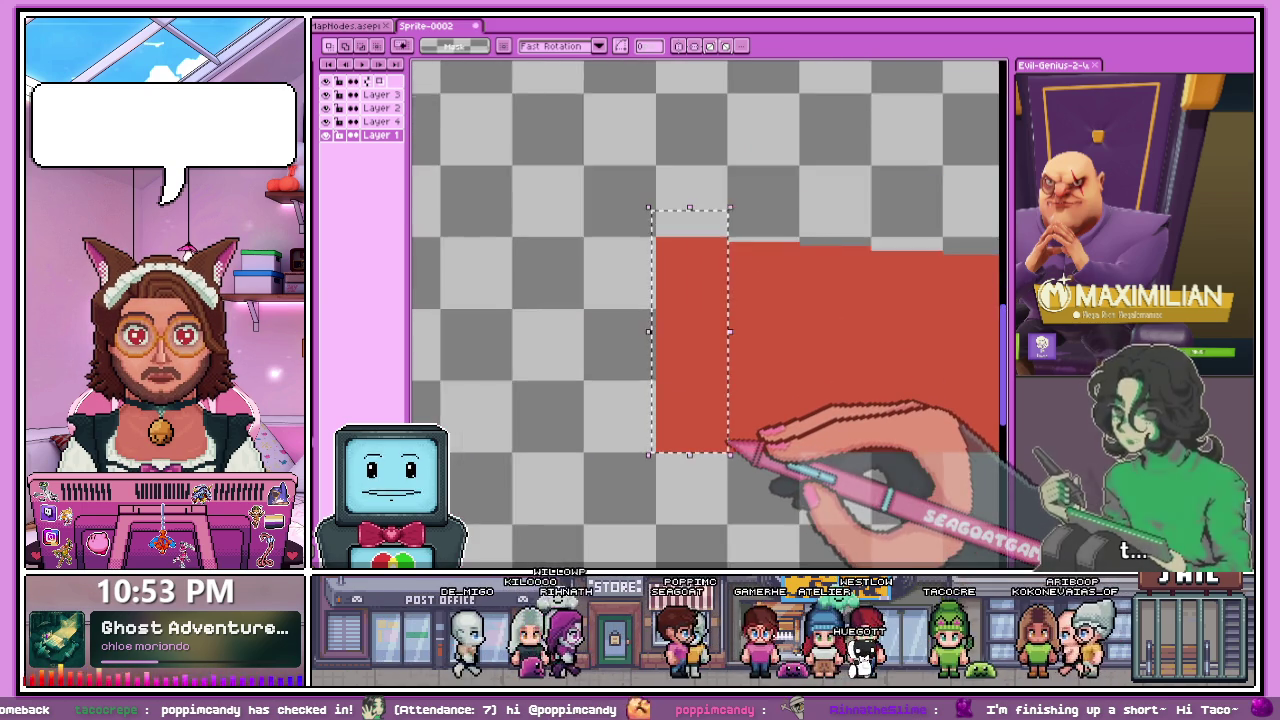
drag(707, 400, 703, 400)
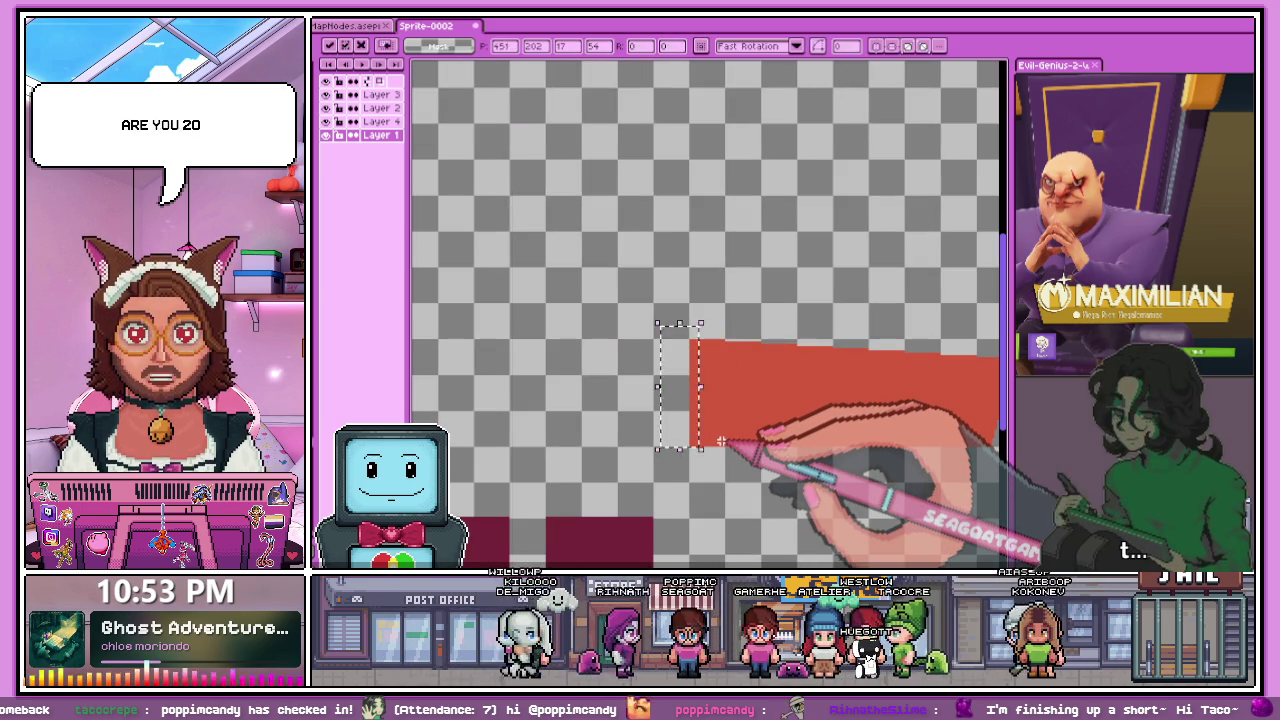
- Hide the red banner layer and start transforming the selected red strip
click(340, 135)
scroll(520, 177, up, 1)
scroll(543, 300, up, 1)
scroll(509, 291, up, 1)
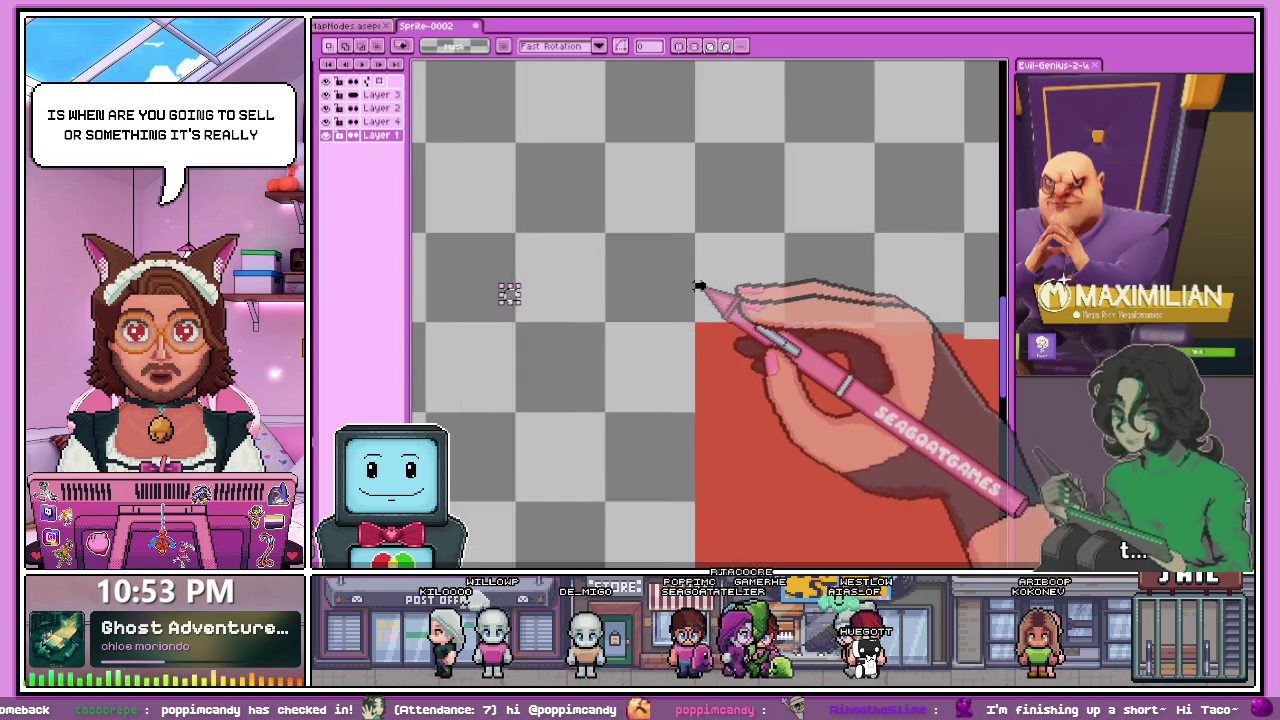
scroll(693, 318, up, 1)
scroll(700, 300, down, 3)
scroll(730, 360, up, 1)
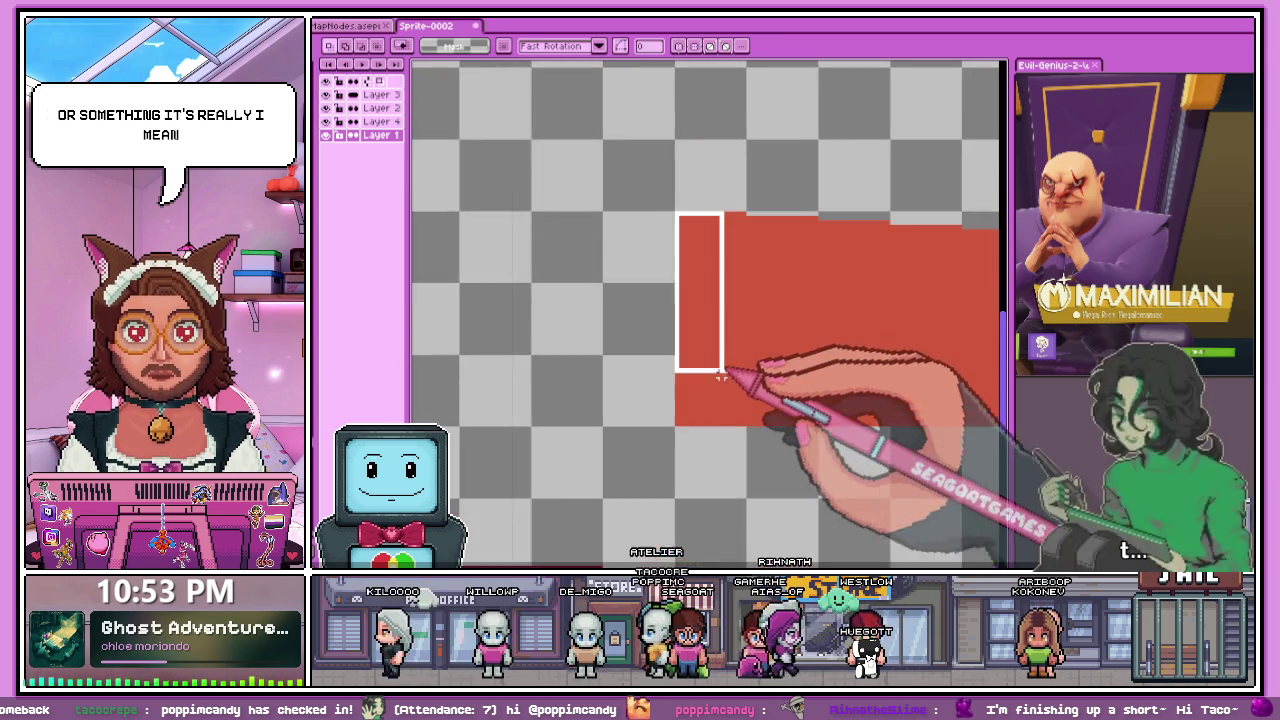
scroll(736, 400, up, 1)
scroll(747, 432, down, 2)
scroll(700, 357, down, 1)
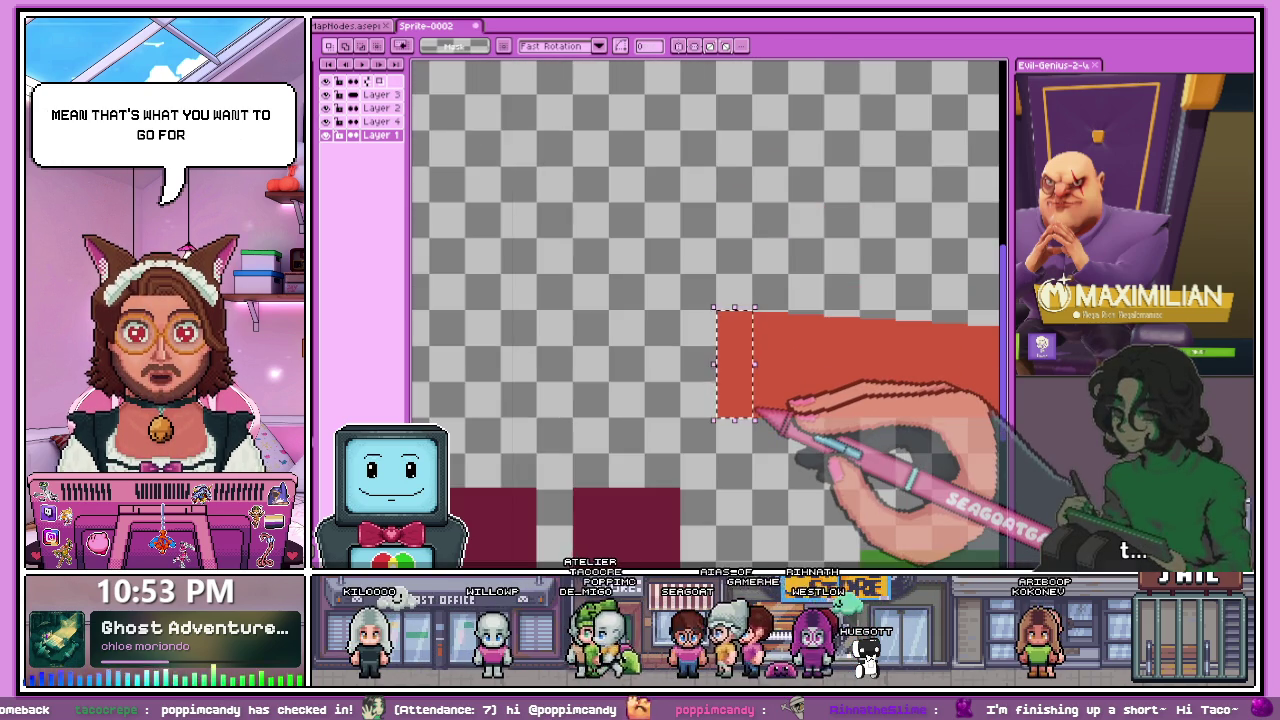
scroll(757, 413, down, 2)
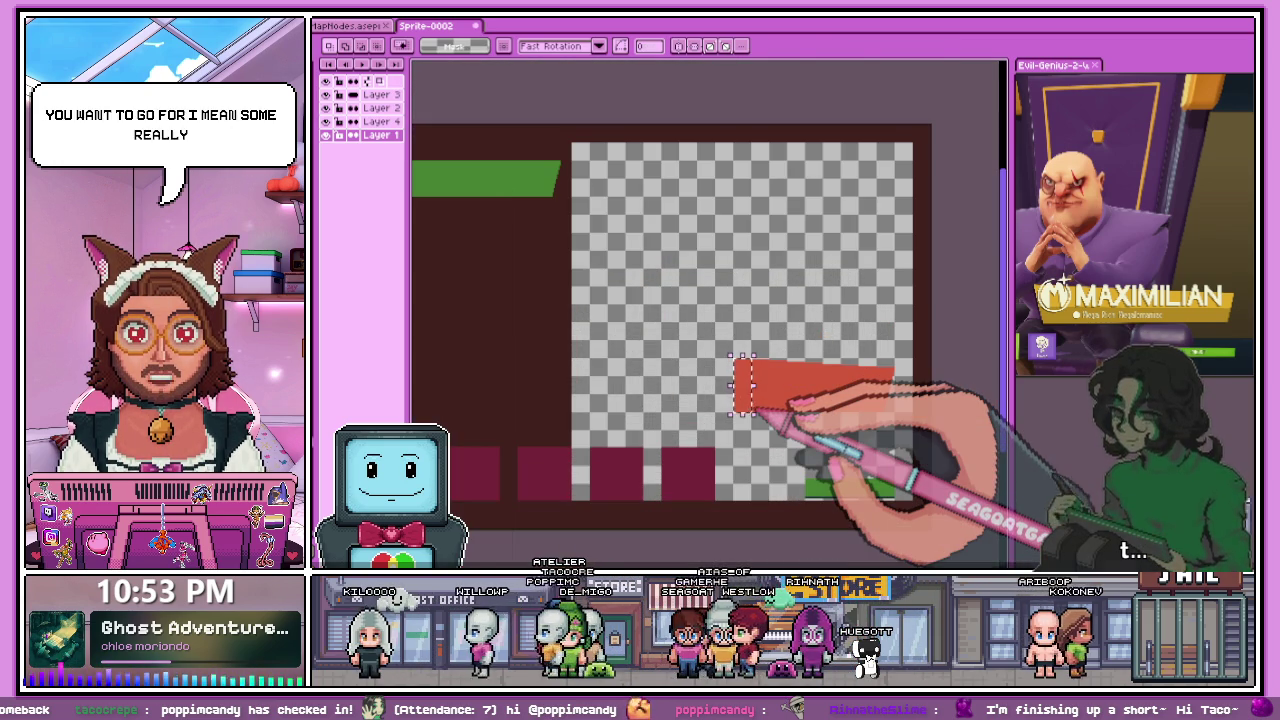
click(742, 385)
- On Layer 3, select a vertical strip of the red banner
click(380, 94)
scroll(639, 268, down, 2)
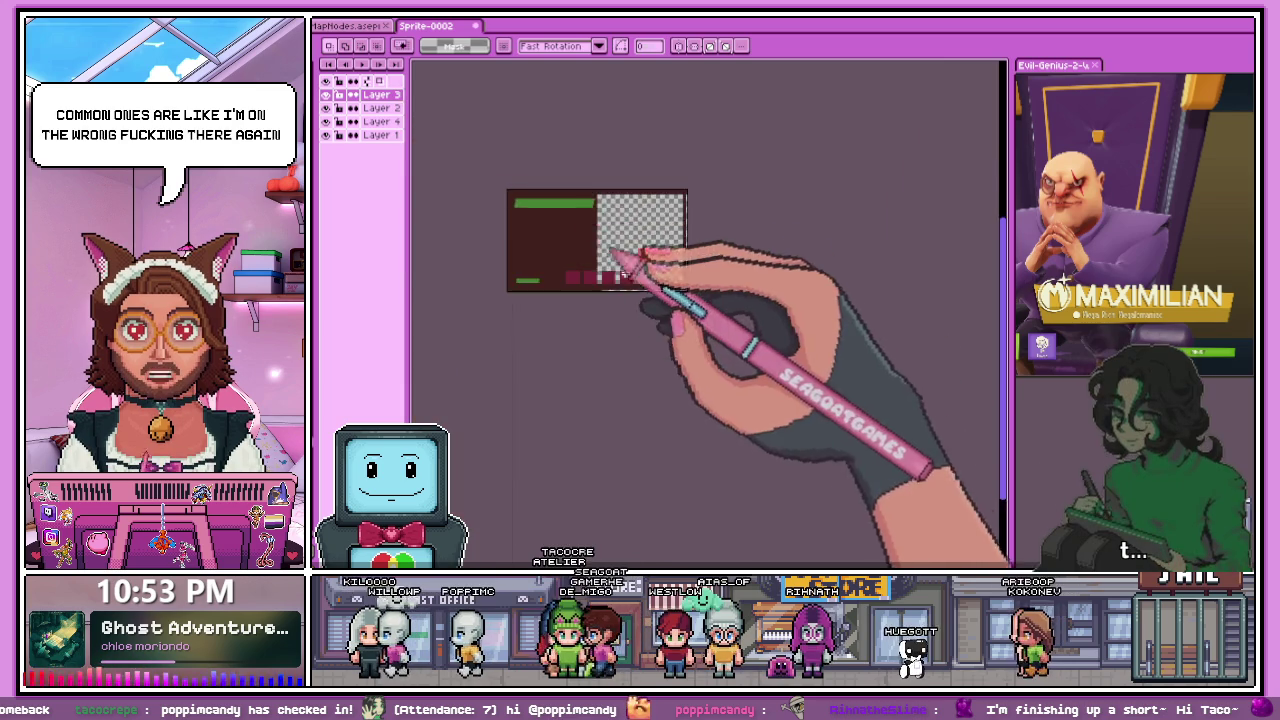
scroll(608, 277, up, 3)
scroll(651, 223, up, 2)
scroll(585, 206, up, 2)
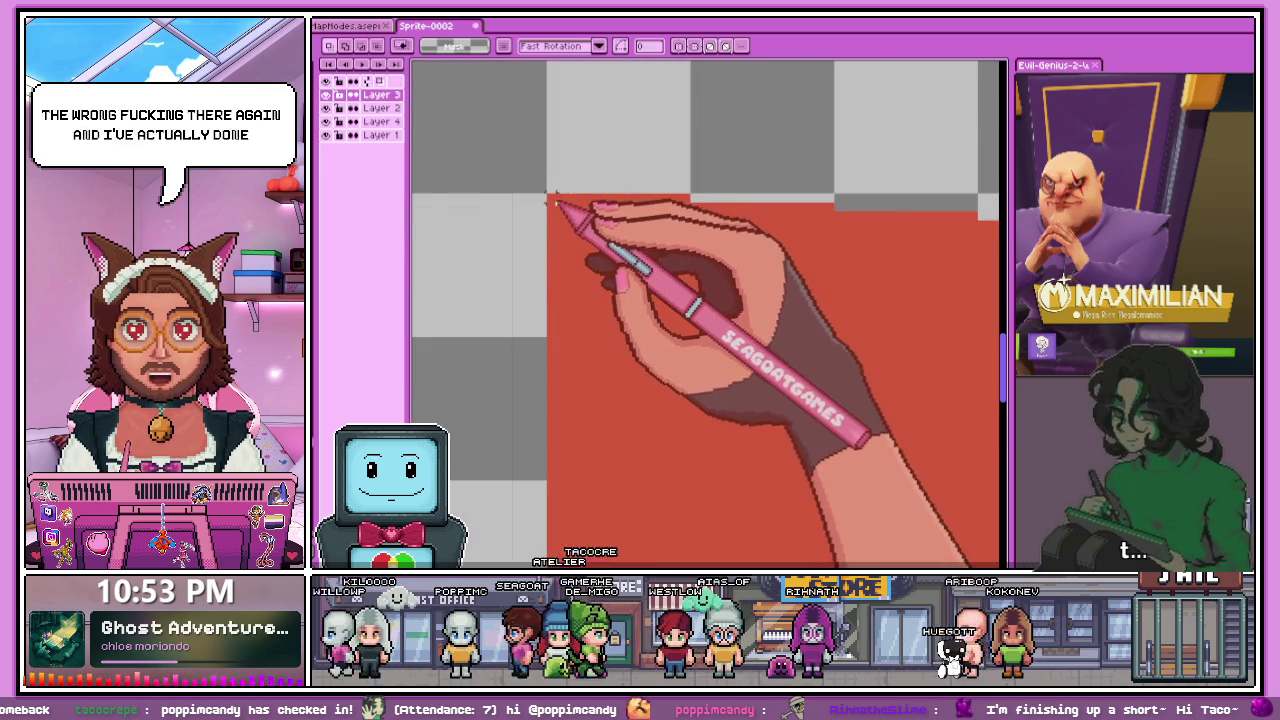
scroll(555, 200, down, 1)
drag(555, 200, 631, 457)
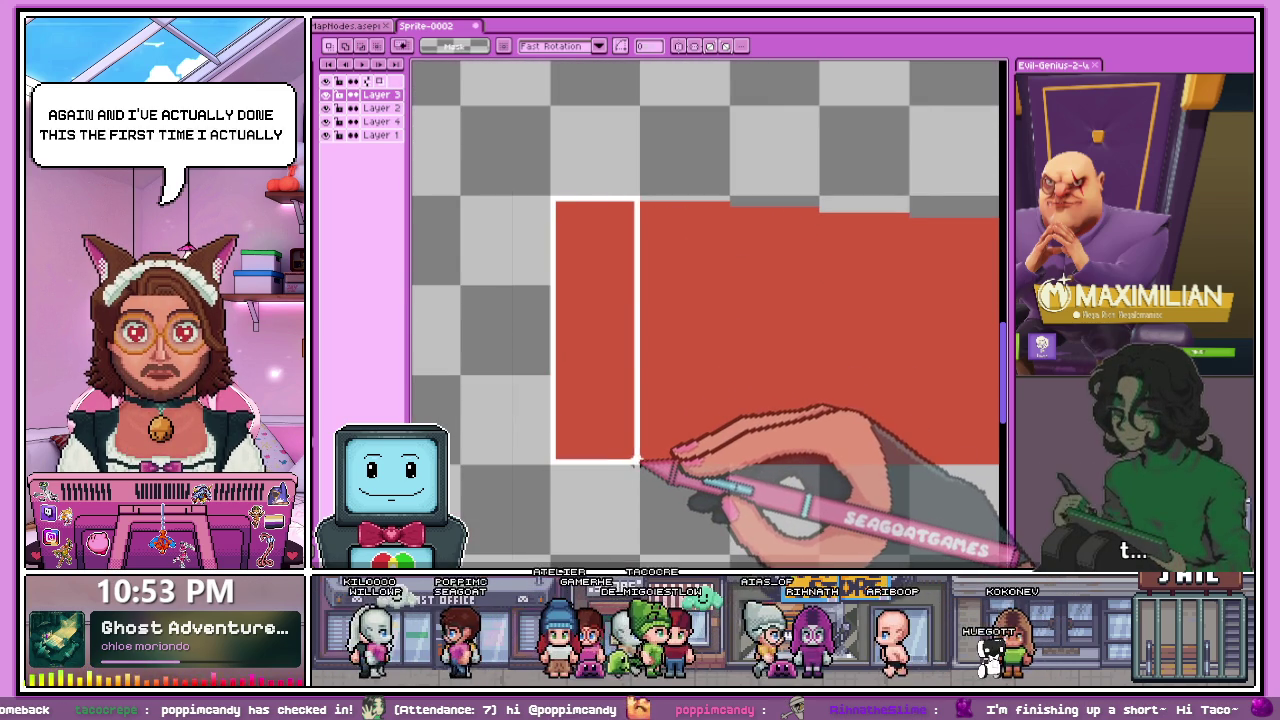
scroll(631, 457, down, 3)
scroll(603, 357, down, 1)
scroll(590, 355, up, 1)
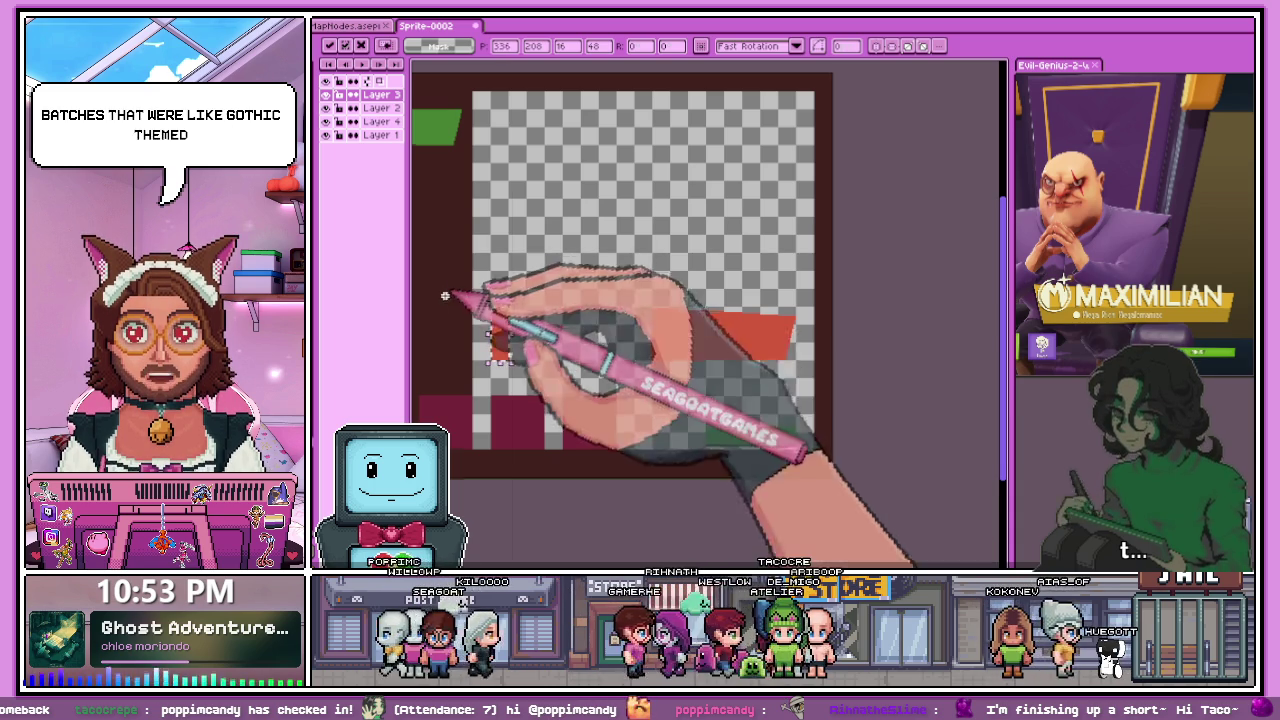
- Duplicate the red strip beside the original
scroll(600, 352, up, 2)
scroll(640, 350, up, 1)
scroll(664, 350, up, 1)
scroll(664, 350, down, 2)
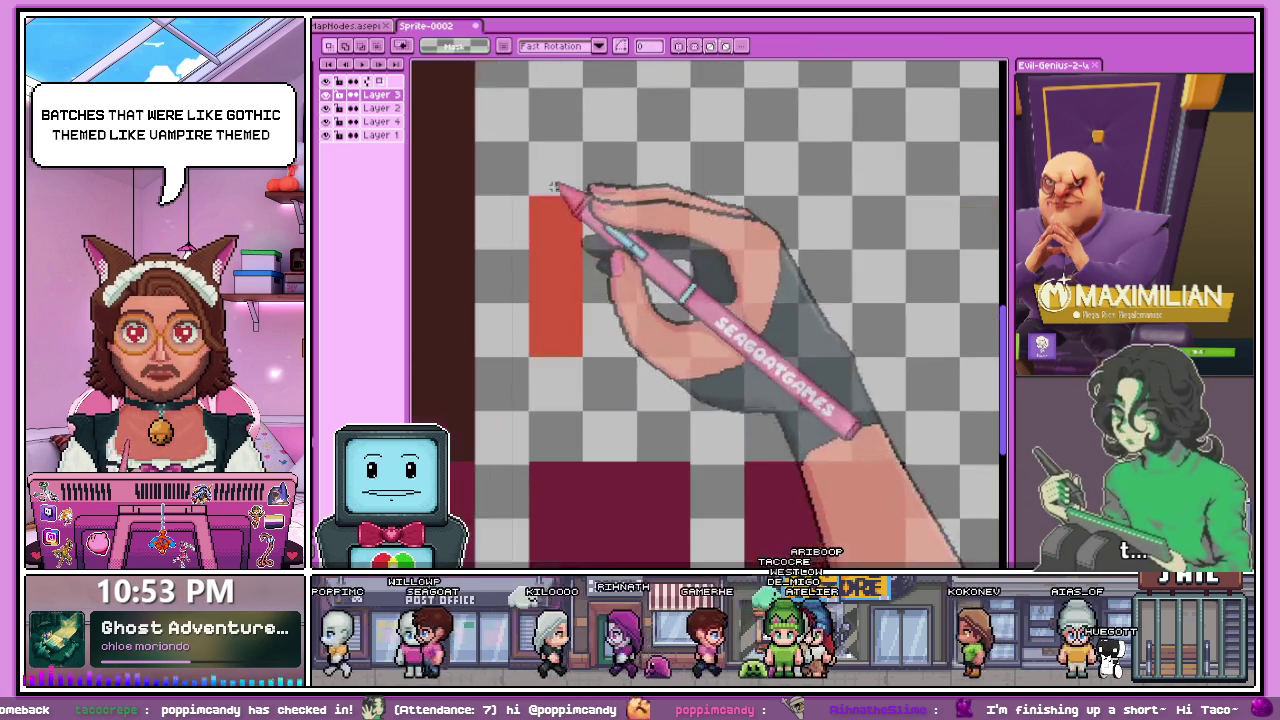
mouse_move(565, 280)
mouse_down()
mouse_move(620, 282)
mouse_move(606, 290)
mouse_up()
scroll(612, 298, up, 2)
scroll(600, 285, down, 1)
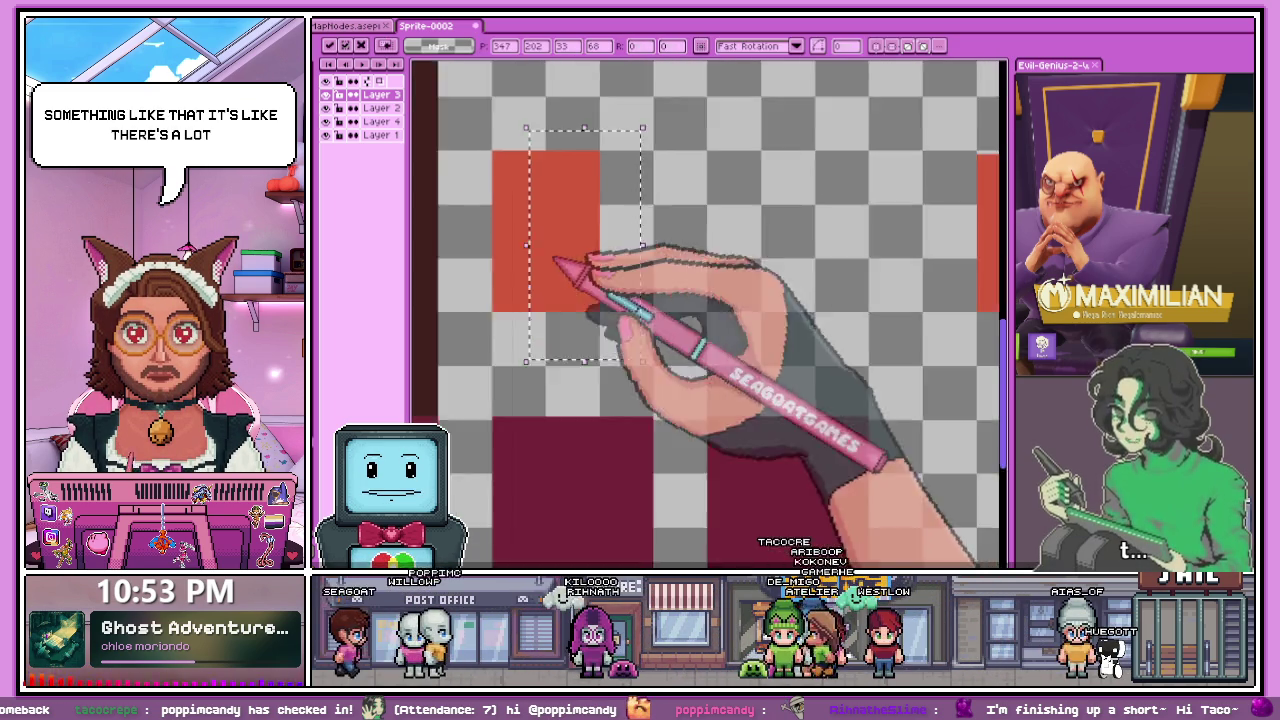
scroll(757, 266, down, 2)
scroll(733, 221, up, 3)
scroll(733, 221, up, 1)
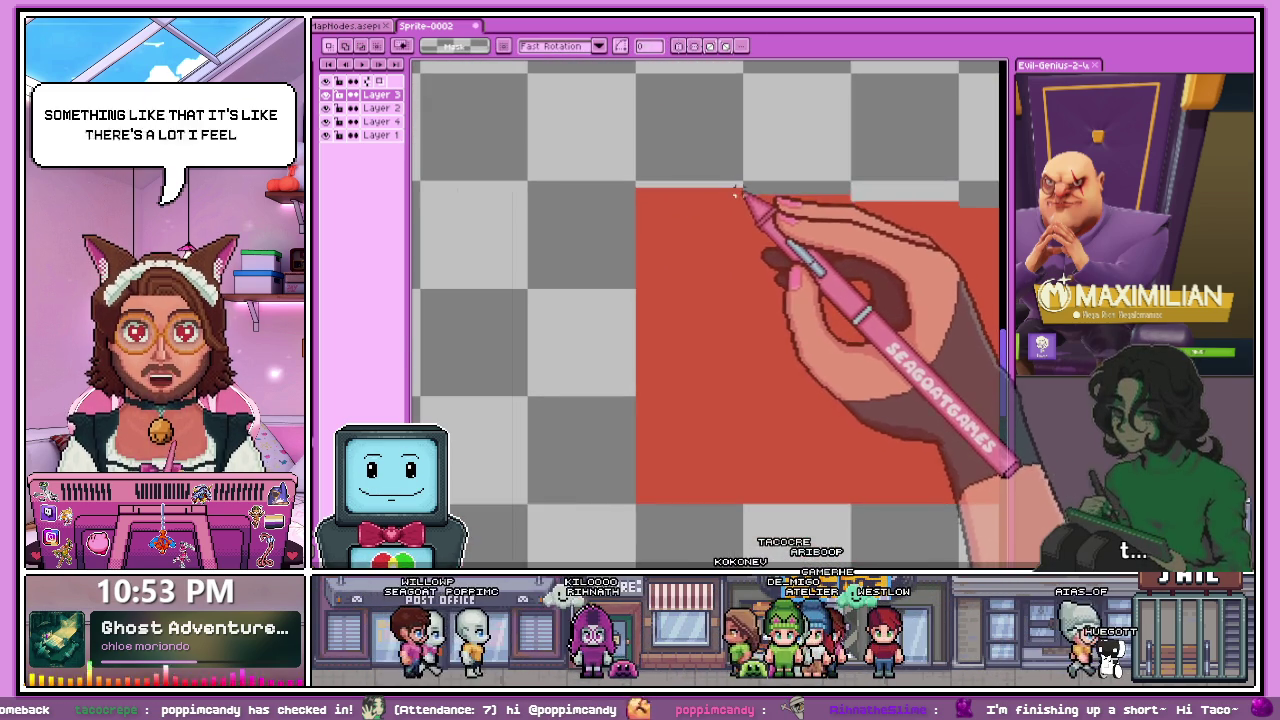
- Move another vertical strip of the red banner up and left, then commit
drag(741, 190, 645, 497)
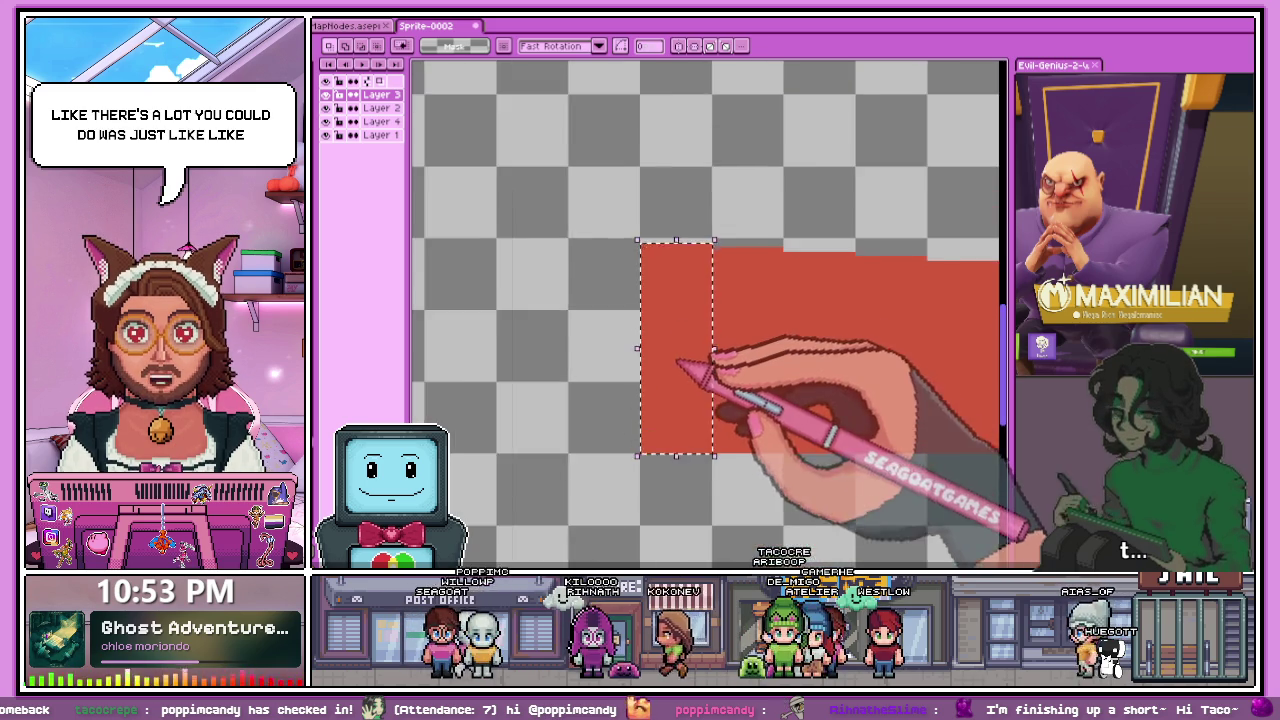
scroll(650, 450, down, 2)
drag(700, 375, 516, 350)
scroll(560, 376, up, 2)
scroll(560, 377, up, 2)
key(Return)
- Shift a strip at the red bar's edge up and left
scroll(520, 220, up, 1)
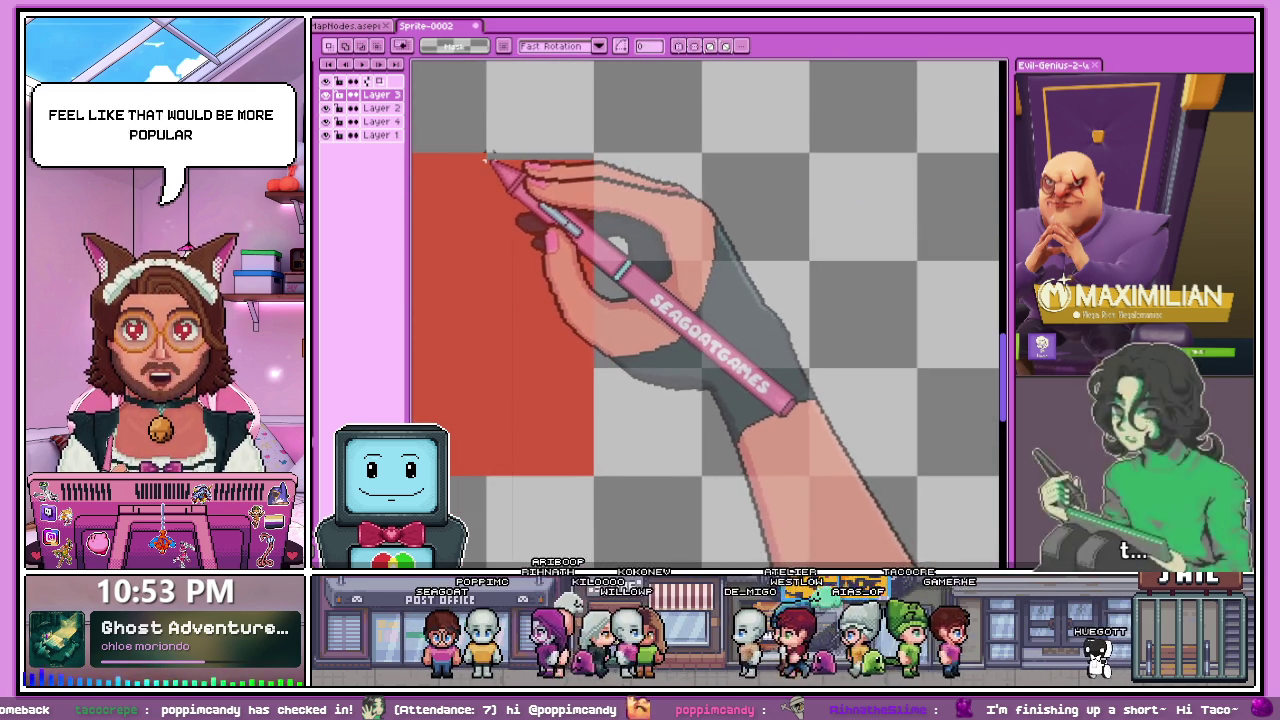
scroll(500, 165, down, 1)
drag(496, 172, 581, 398)
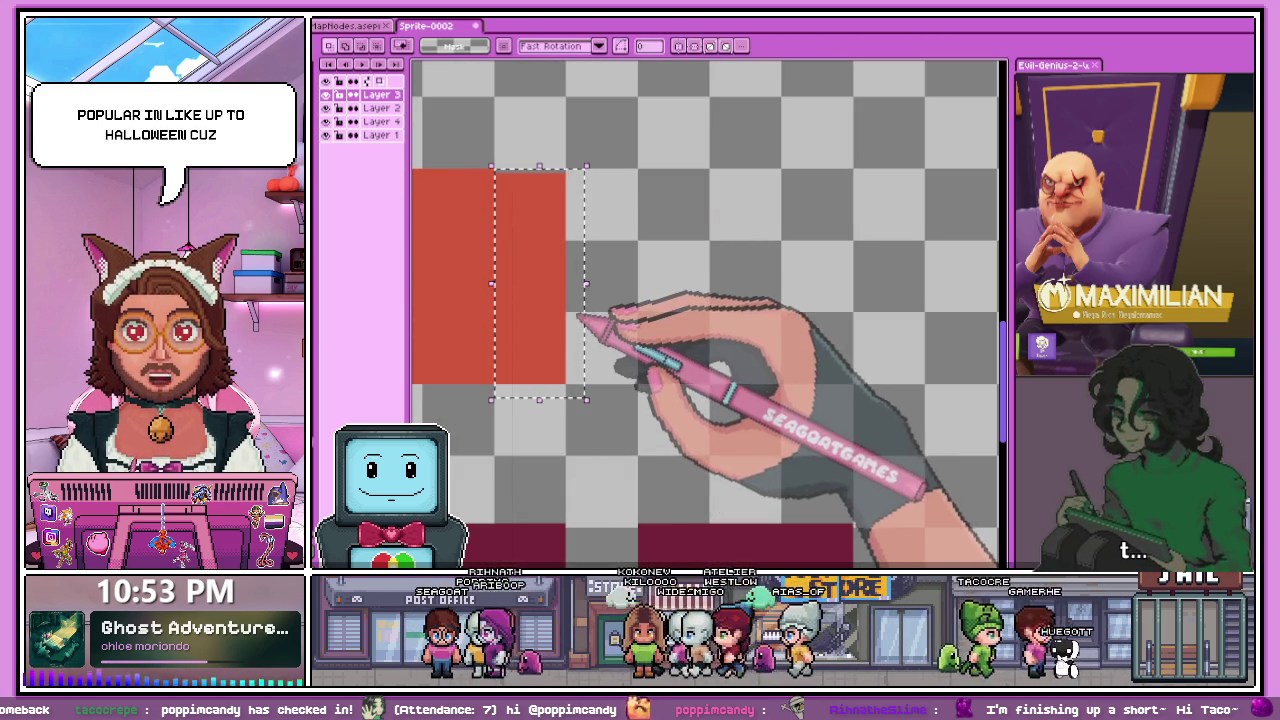
mouse_move(570, 301)
mouse_down()
mouse_move(548, 297)
mouse_move(591, 177)
mouse_up()
click(362, 46)
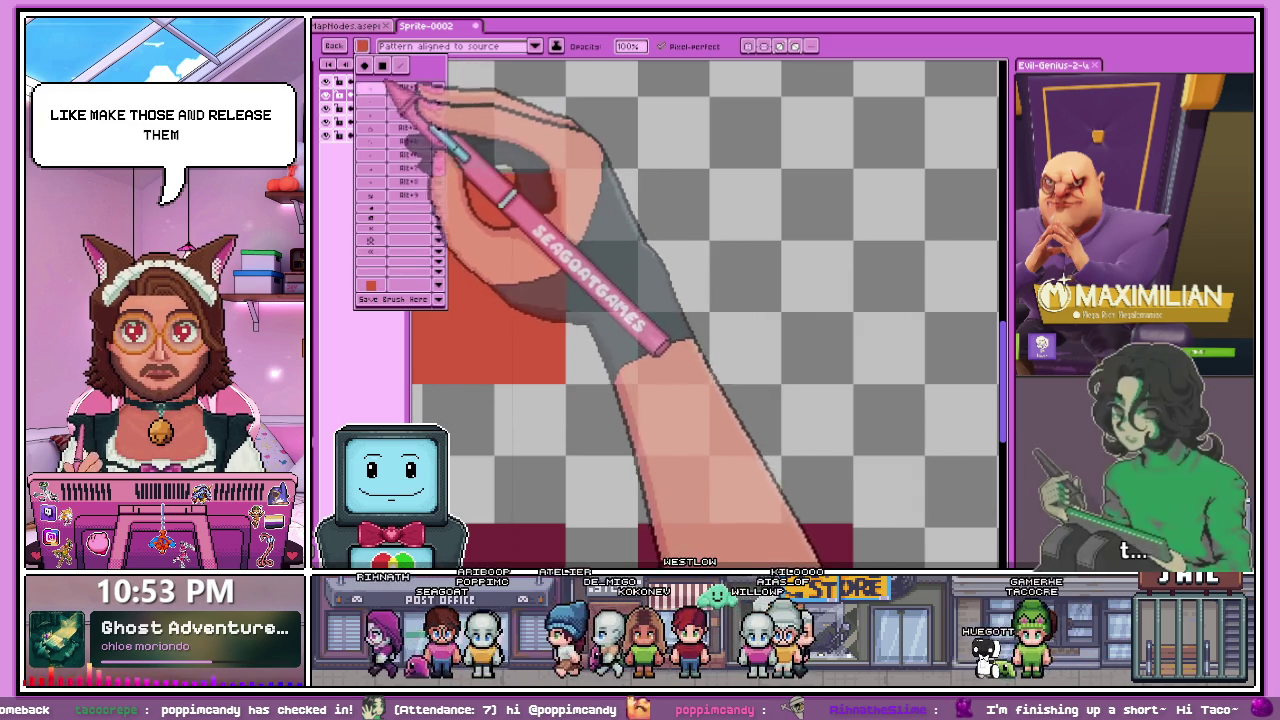
- Choose a different brush preset
click(402, 92)
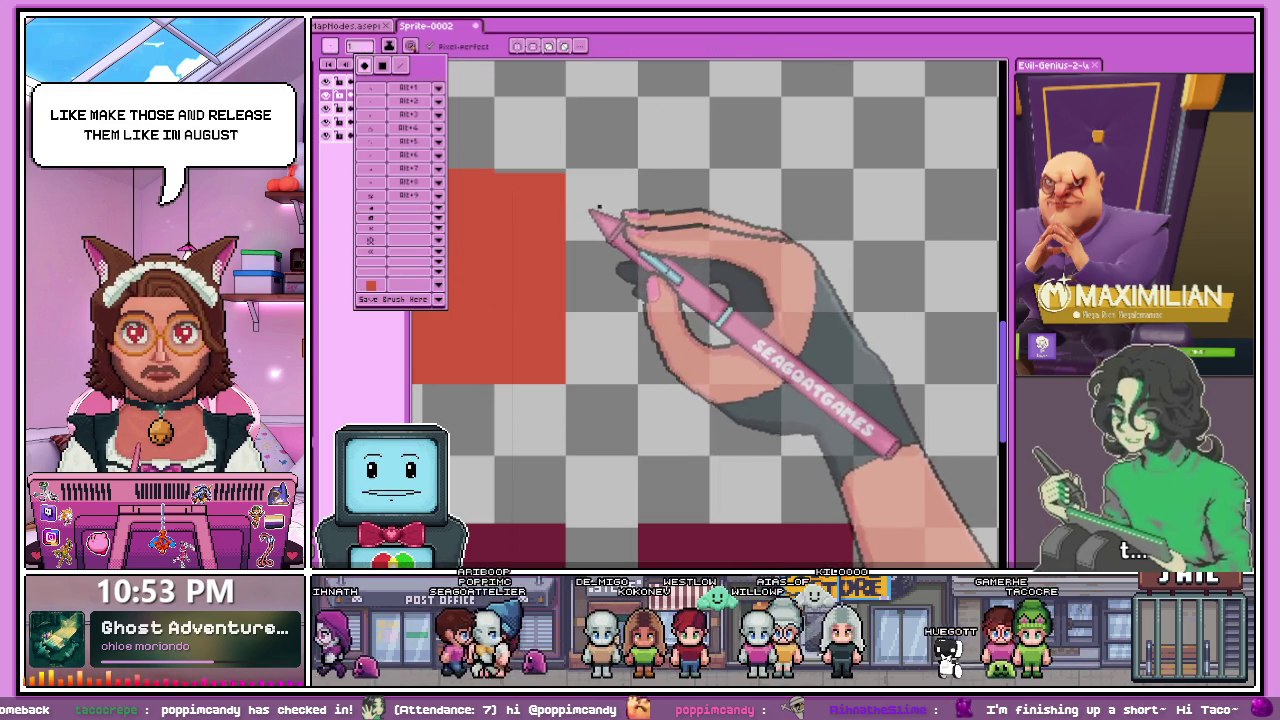
click(617, 216)
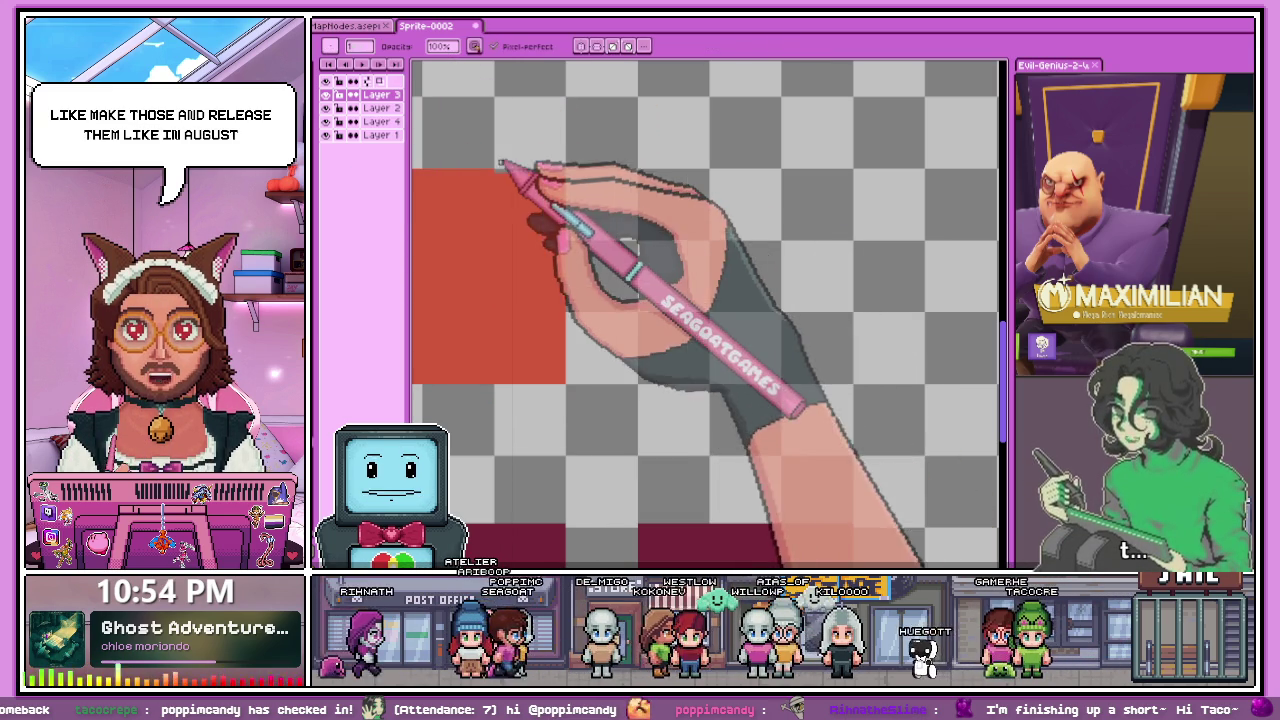
scroll(500, 160, up, 1)
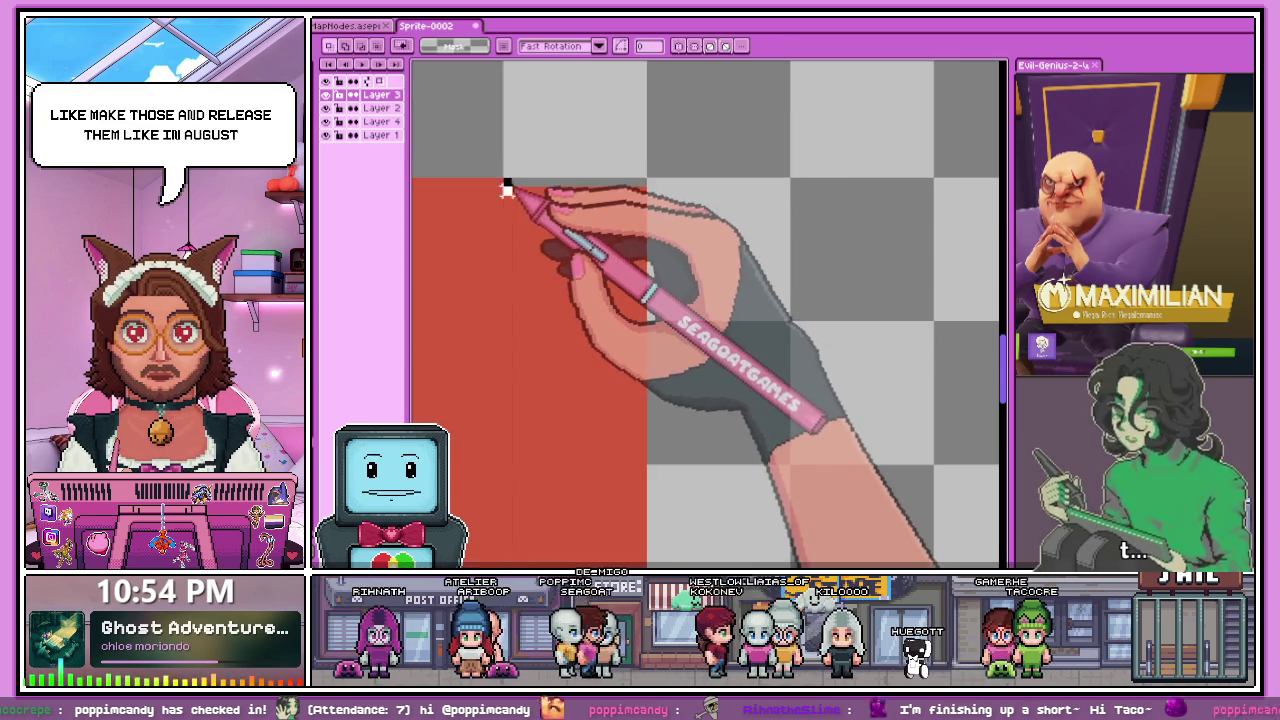
scroll(506, 182, down, 1)
- Select a vertical slice of the red banner
drag(510, 190, 572, 358)
drag(596, 407, 598, 410)
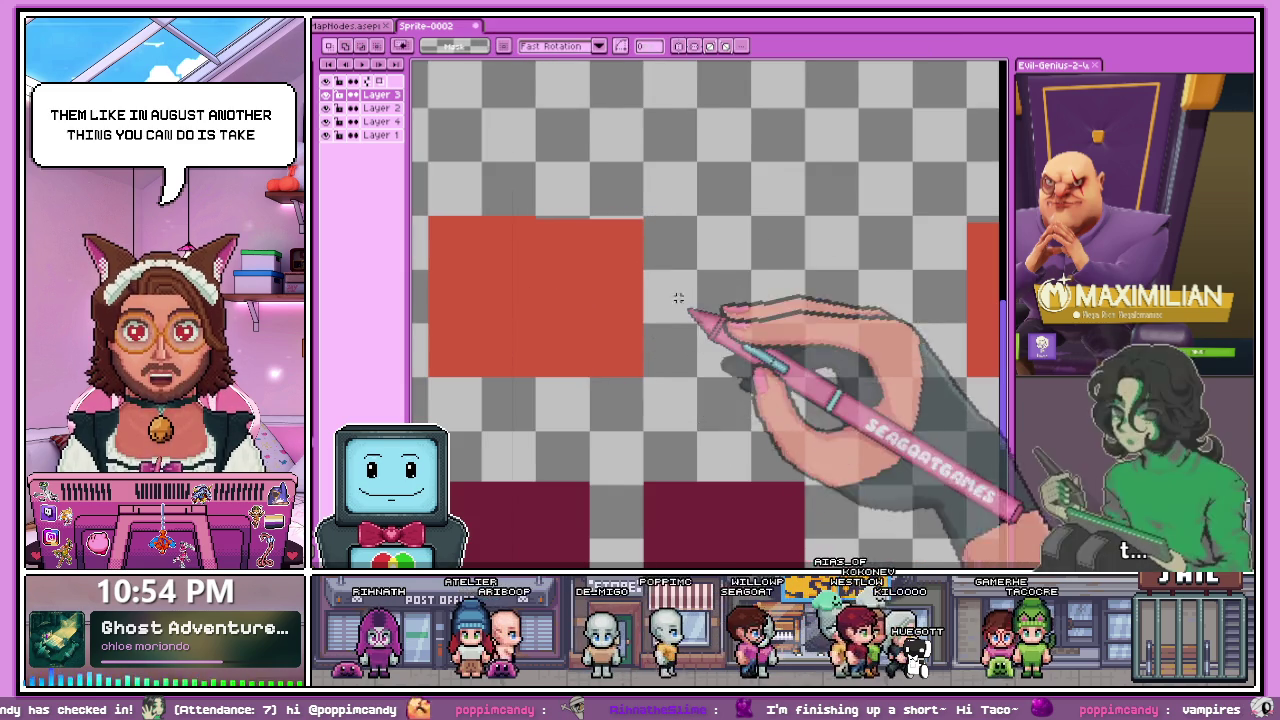
scroll(677, 294, down, 2)
scroll(623, 212, up, 1)
scroll(623, 212, up, 1)
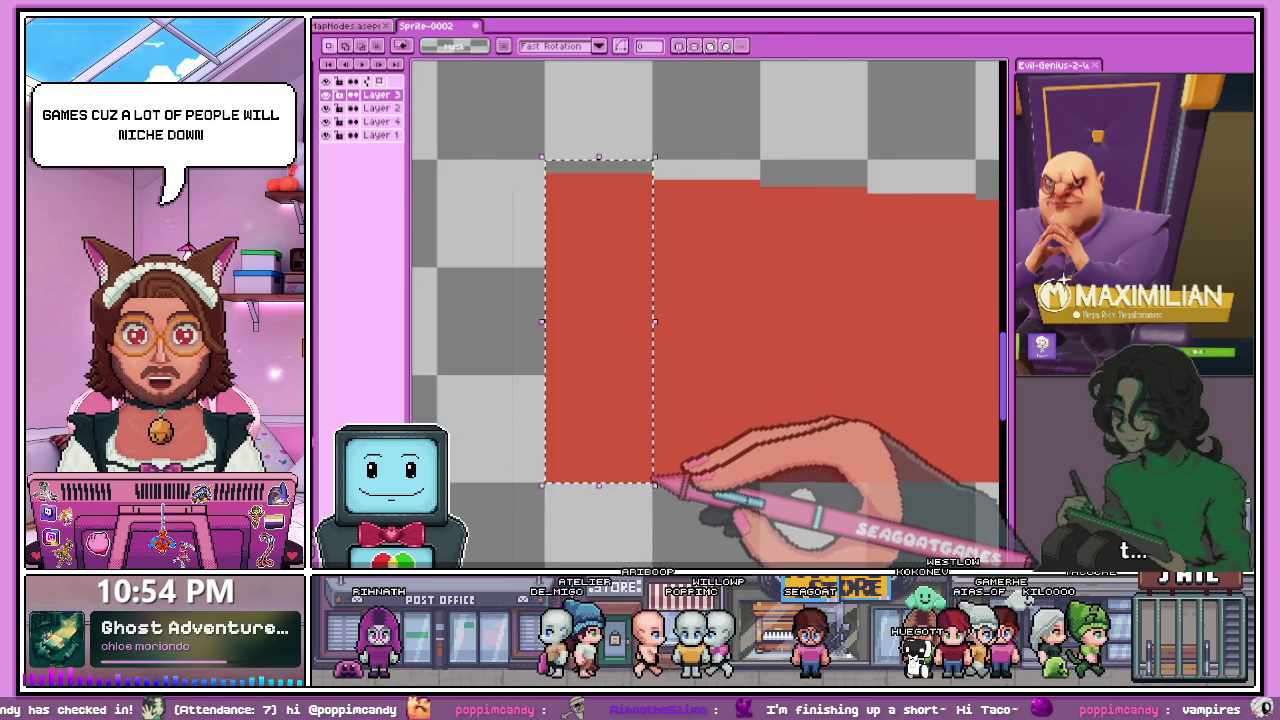
scroll(654, 484, down, 1)
scroll(614, 337, down, 1)
- Shift the selected red slice a few pixels left and commit it
scroll(657, 271, up, 1)
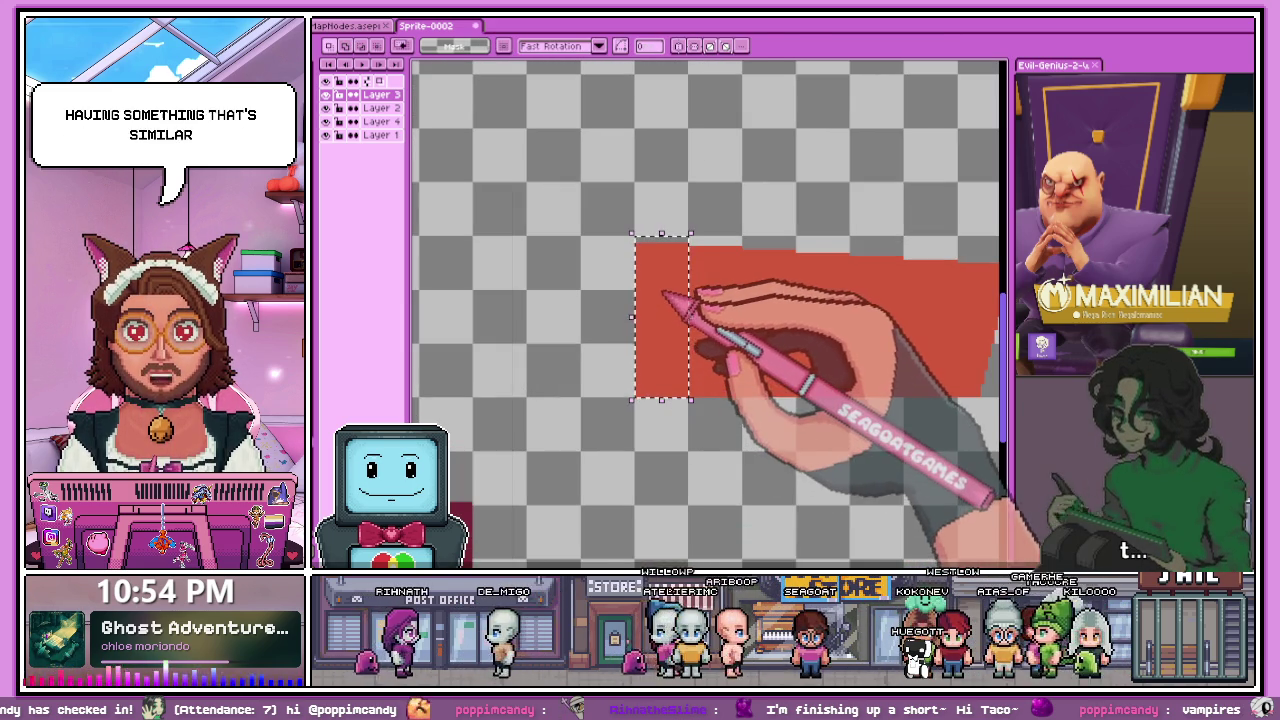
scroll(664, 290, down, 1)
scroll(666, 271, up, 1)
scroll(634, 294, up, 1)
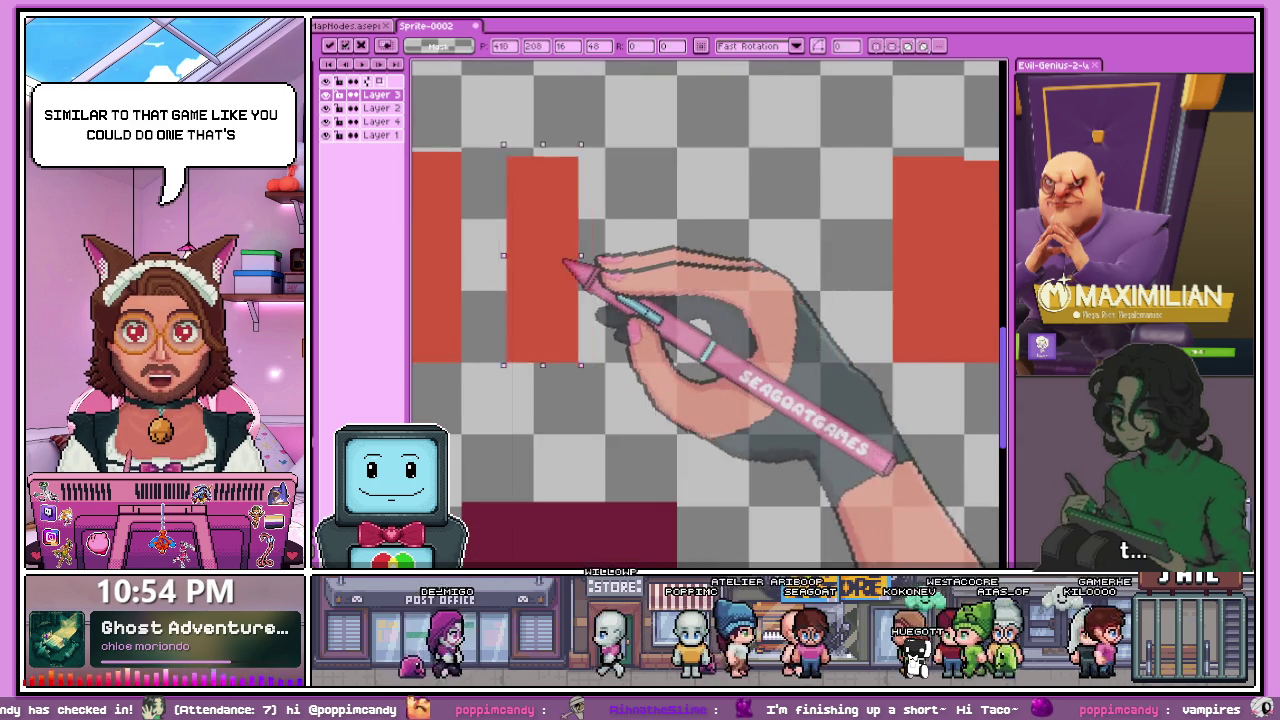
drag(565, 258, 520, 250)
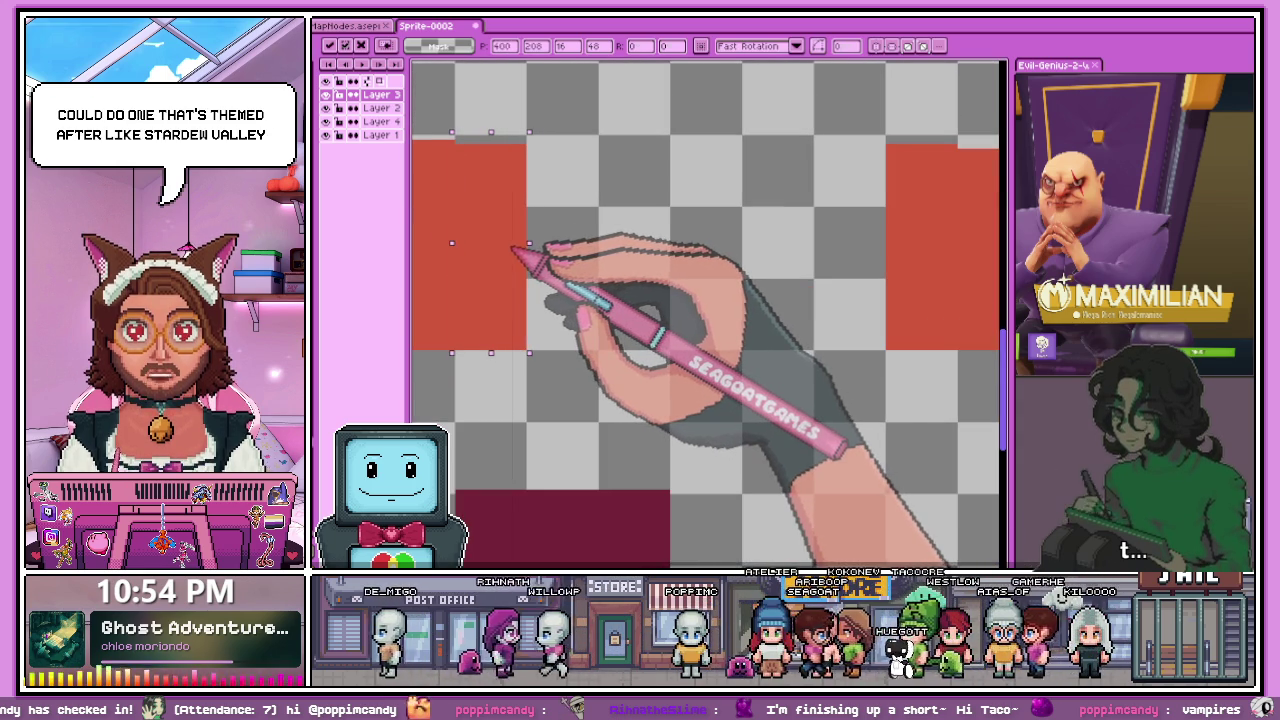
scroll(522, 248, down, 1)
scroll(560, 285, up, 2)
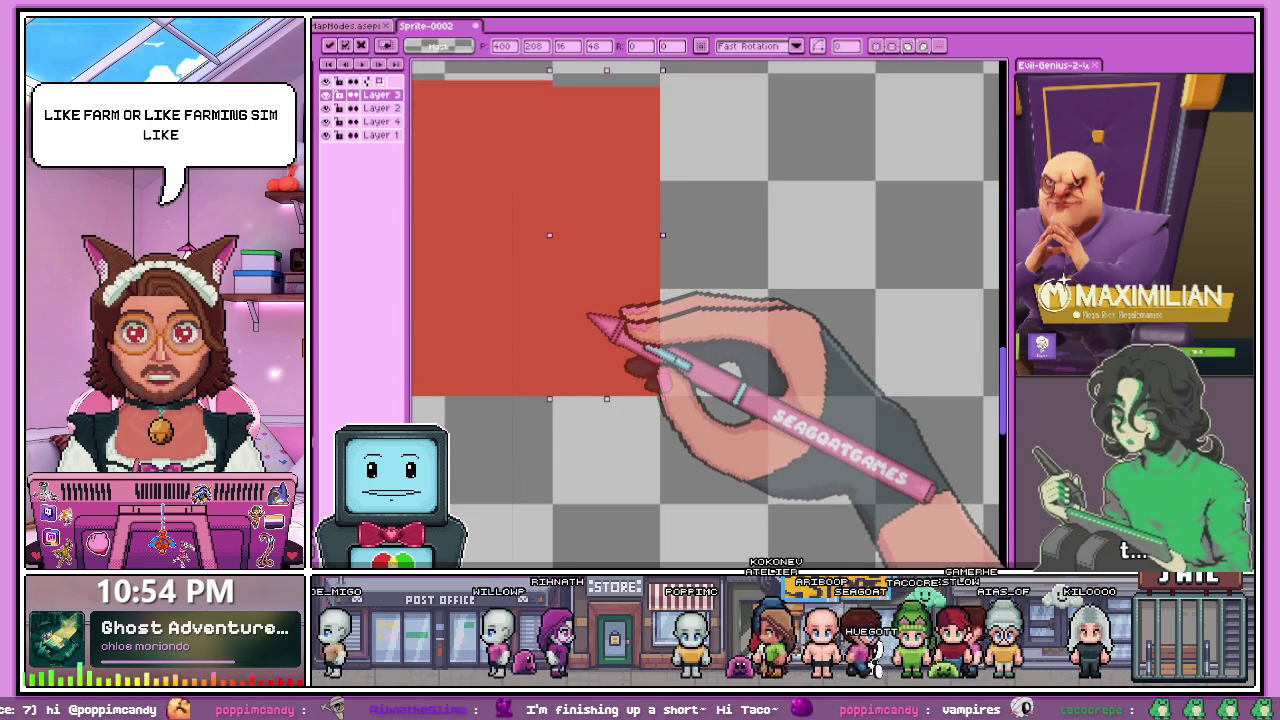
key(Return)
- Select the next red slice, then clear the selection and zoom out
drag(553, 125, 722, 433)
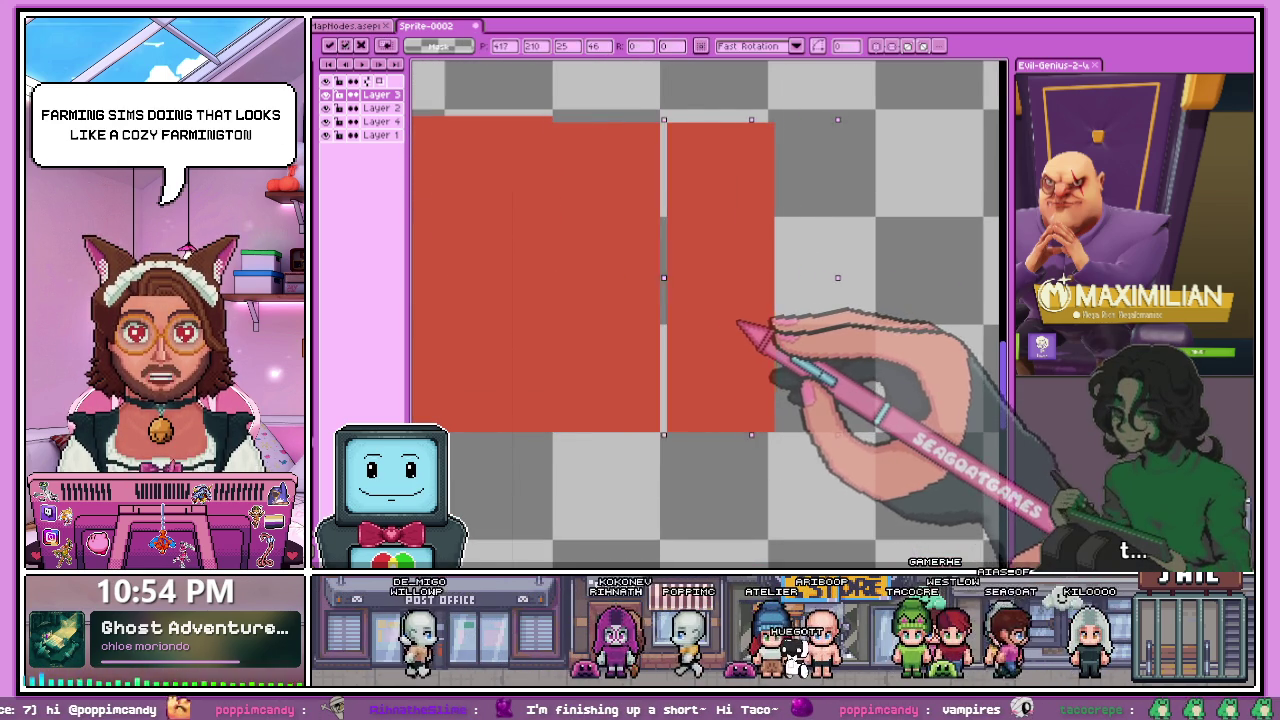
scroll(730, 325, down, 1)
key(ctrl+d)
scroll(666, 408, down, 1)
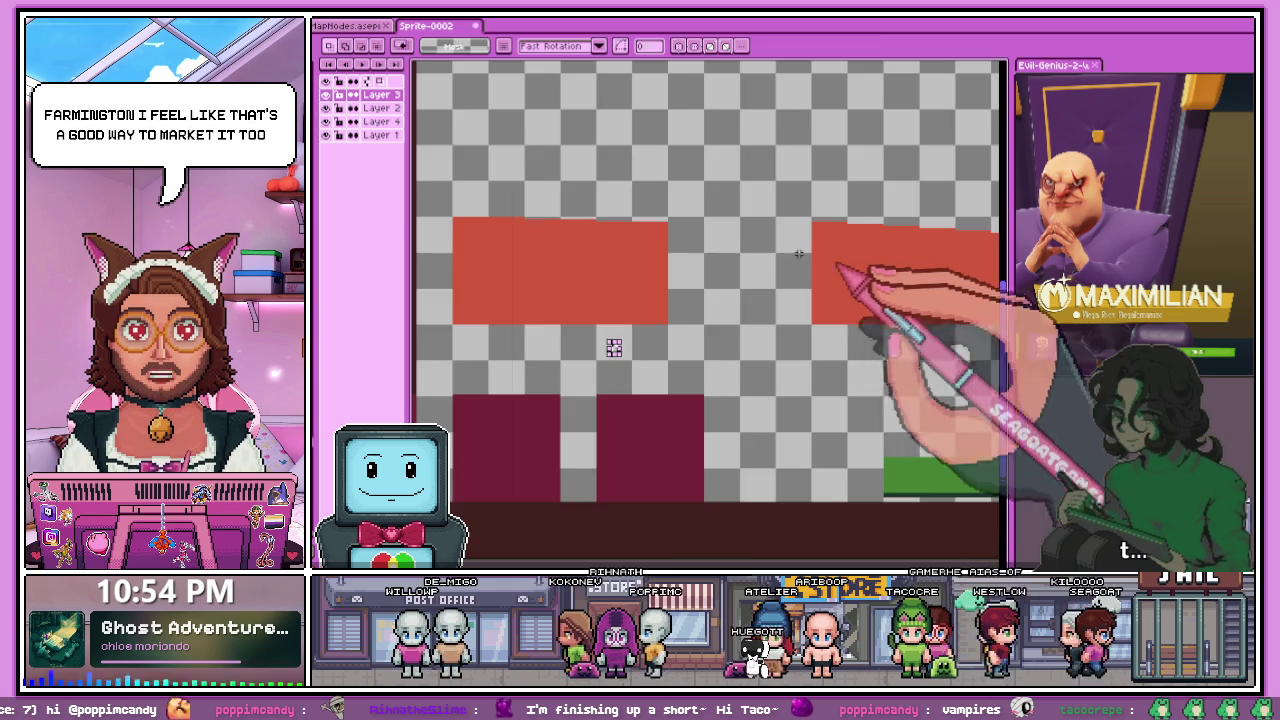
scroll(829, 271, down, 1)
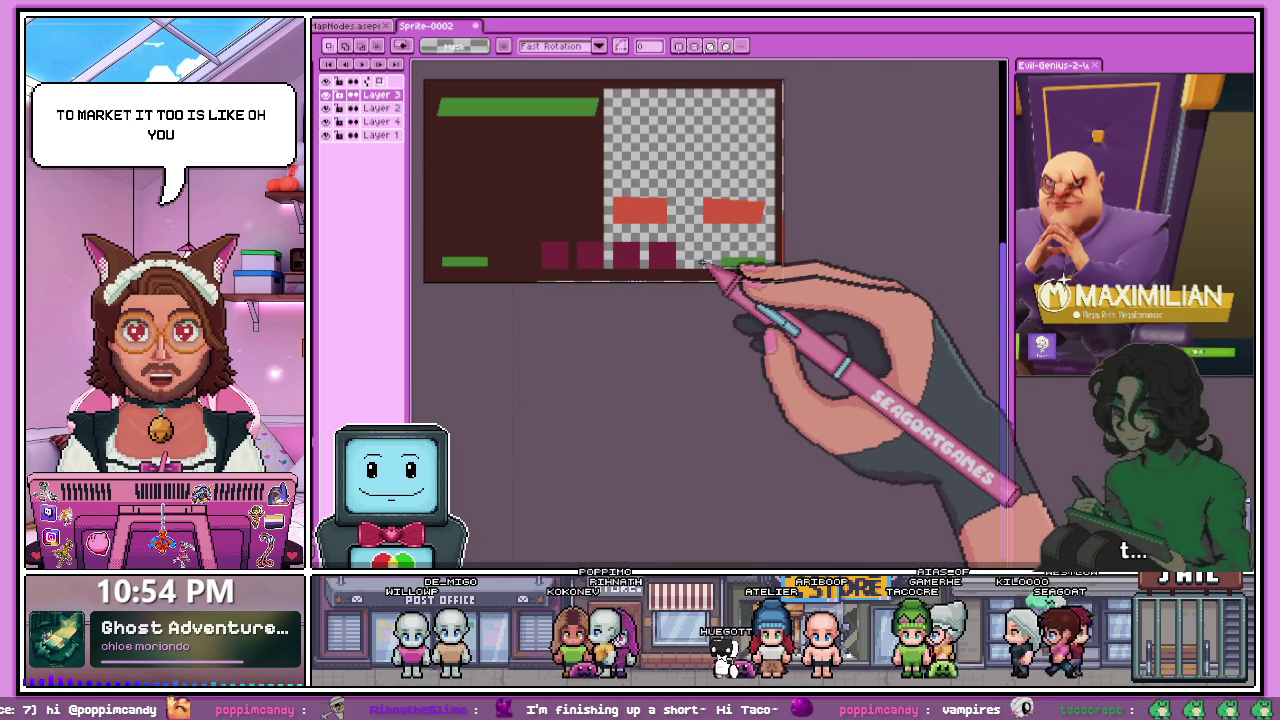
- Move the top end of the red block over beside the block
scroll(694, 171, up, 1)
scroll(671, 166, up, 1)
scroll(652, 145, up, 1)
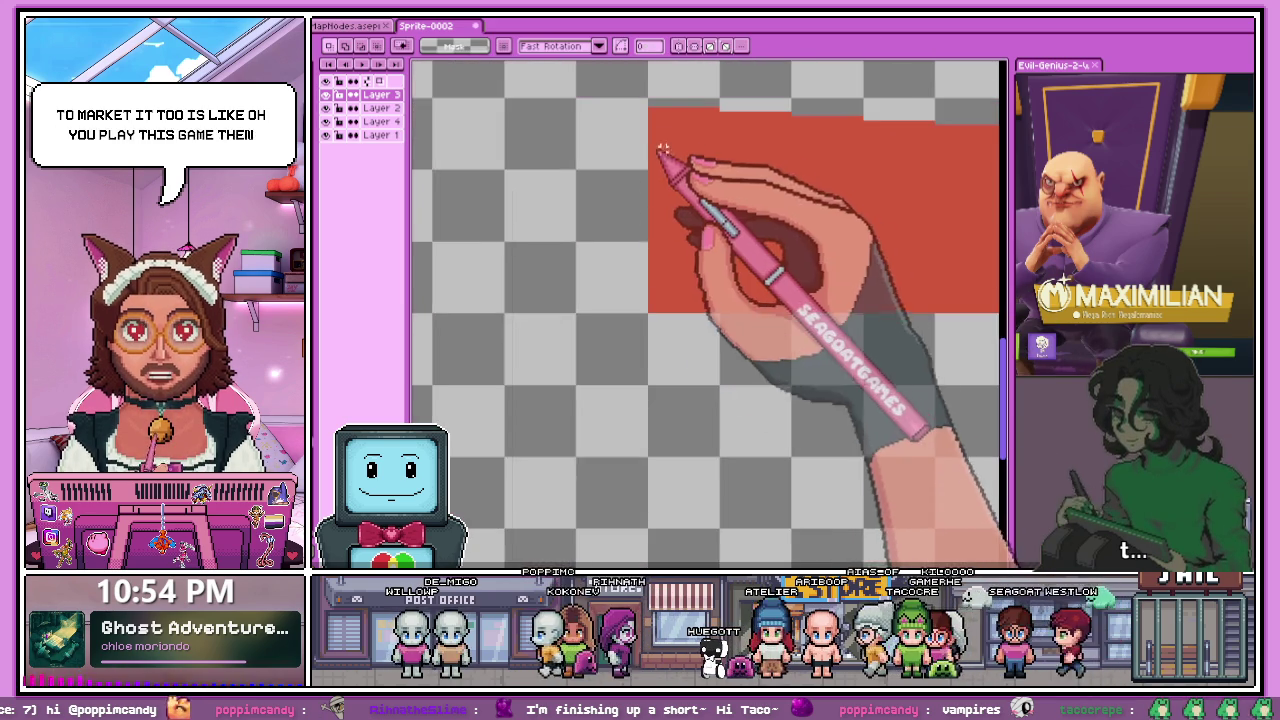
scroll(652, 145, up, 1)
scroll(654, 106, up, 1)
drag(636, 100, 738, 345)
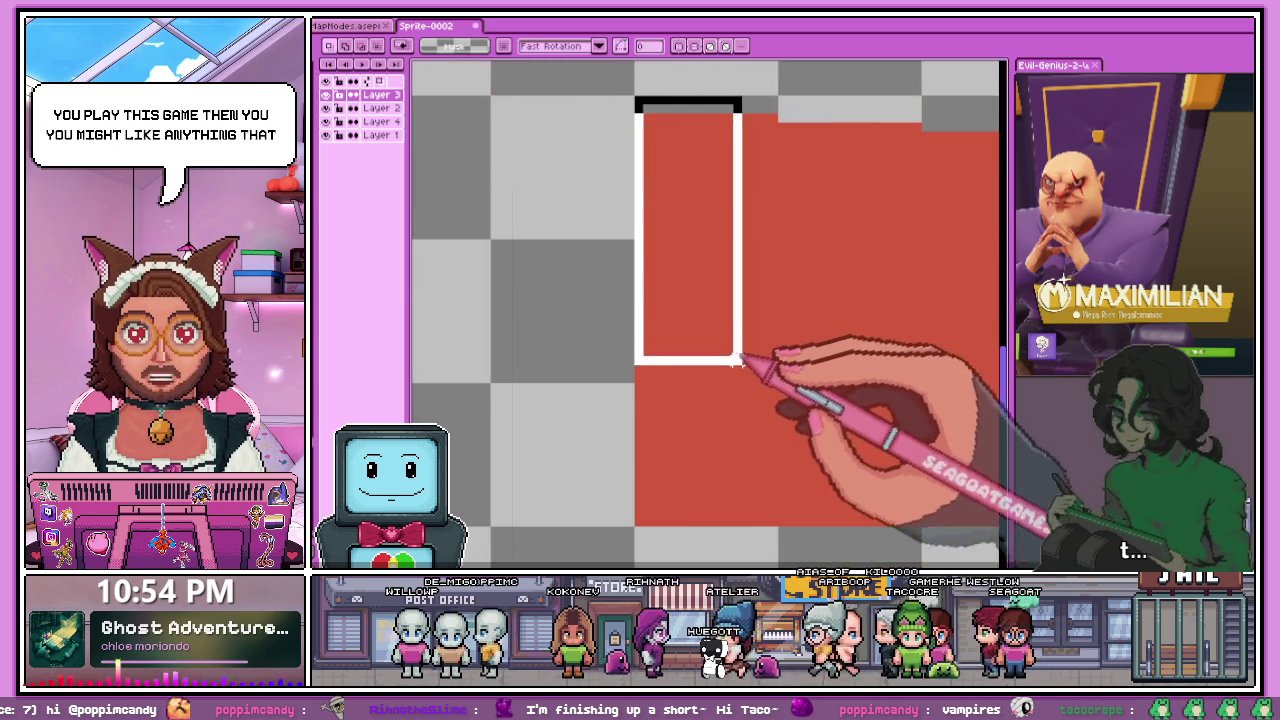
scroll(772, 520, down, 1)
scroll(752, 355, down, 1)
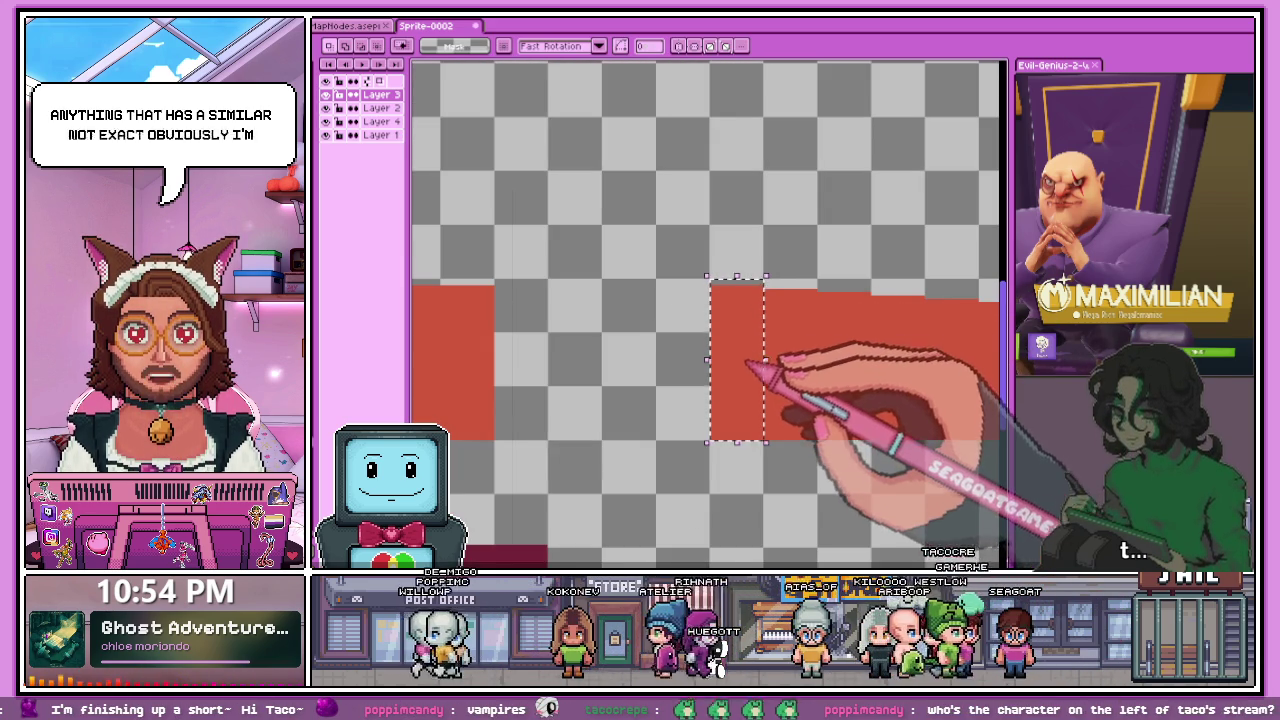
drag(743, 354, 571, 343)
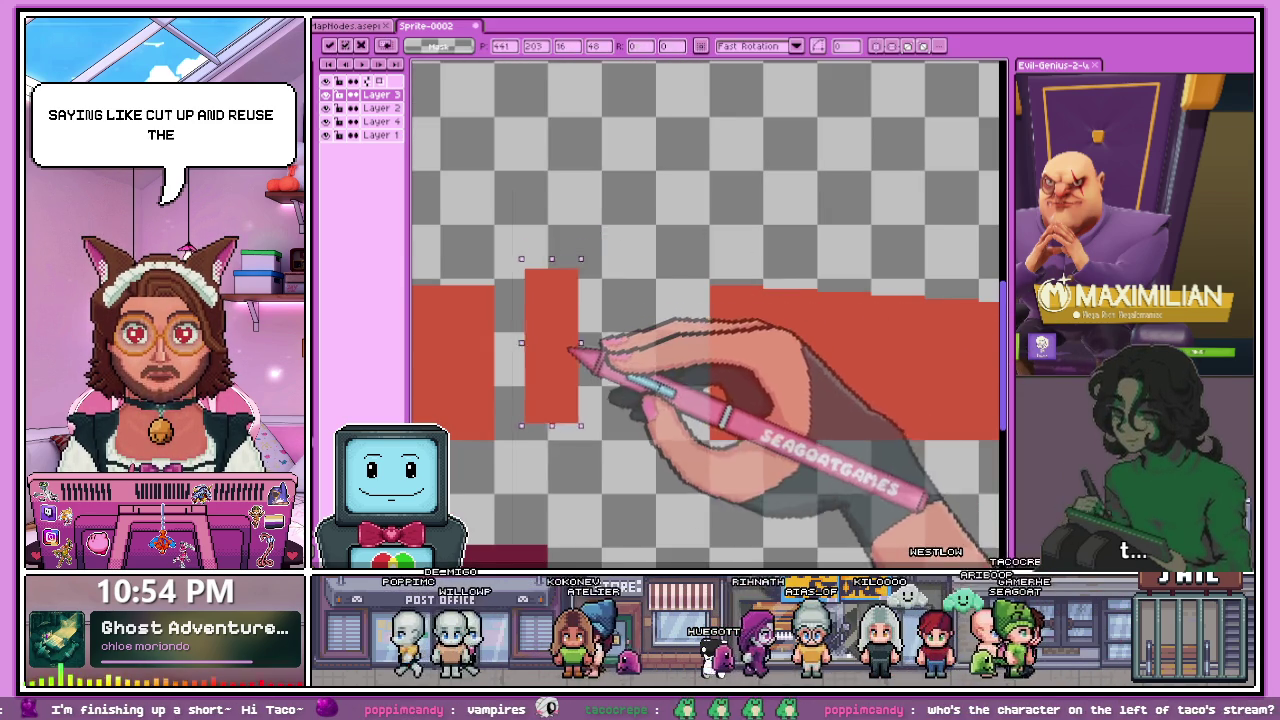
- Slide the red piece next to the right red block
scroll(571, 343, down, 1)
scroll(565, 335, up, 1)
scroll(549, 312, down, 1)
scroll(551, 316, up, 2)
scroll(600, 365, up, 1)
scroll(605, 327, down, 1)
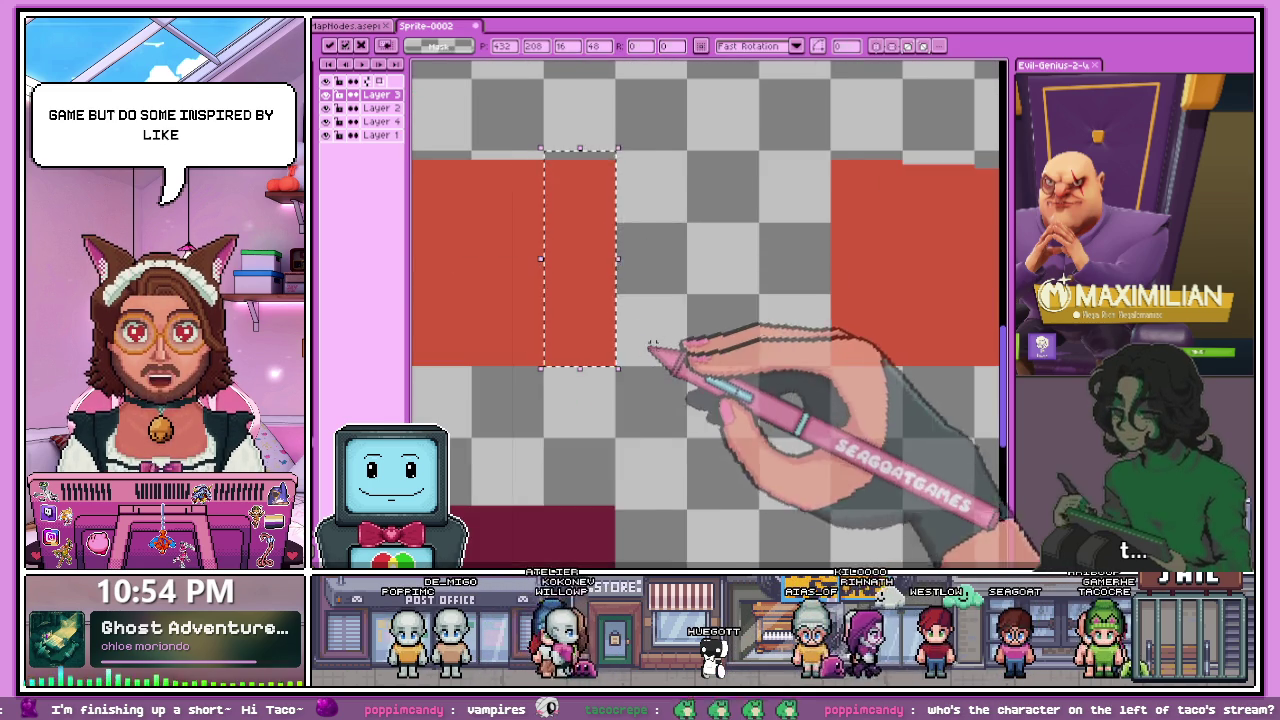
scroll(646, 349, down, 1)
drag(620, 272, 785, 269)
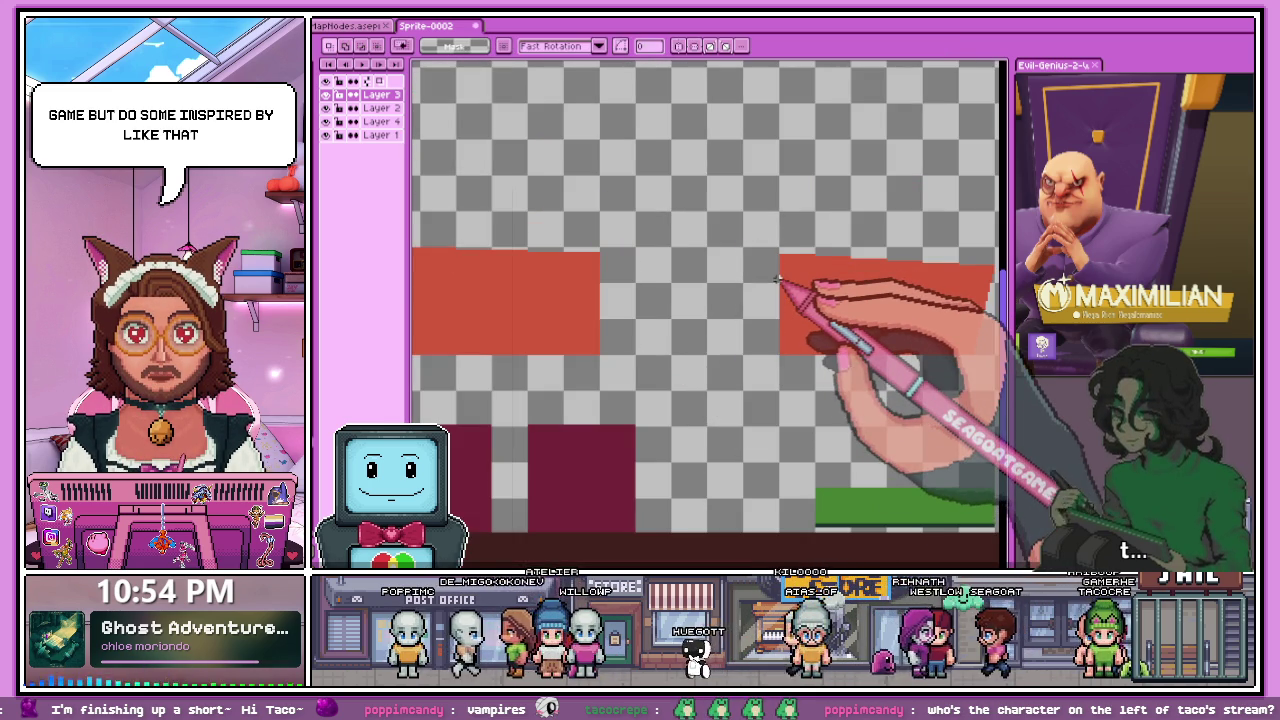
scroll(728, 286, down, 2)
scroll(663, 206, up, 3)
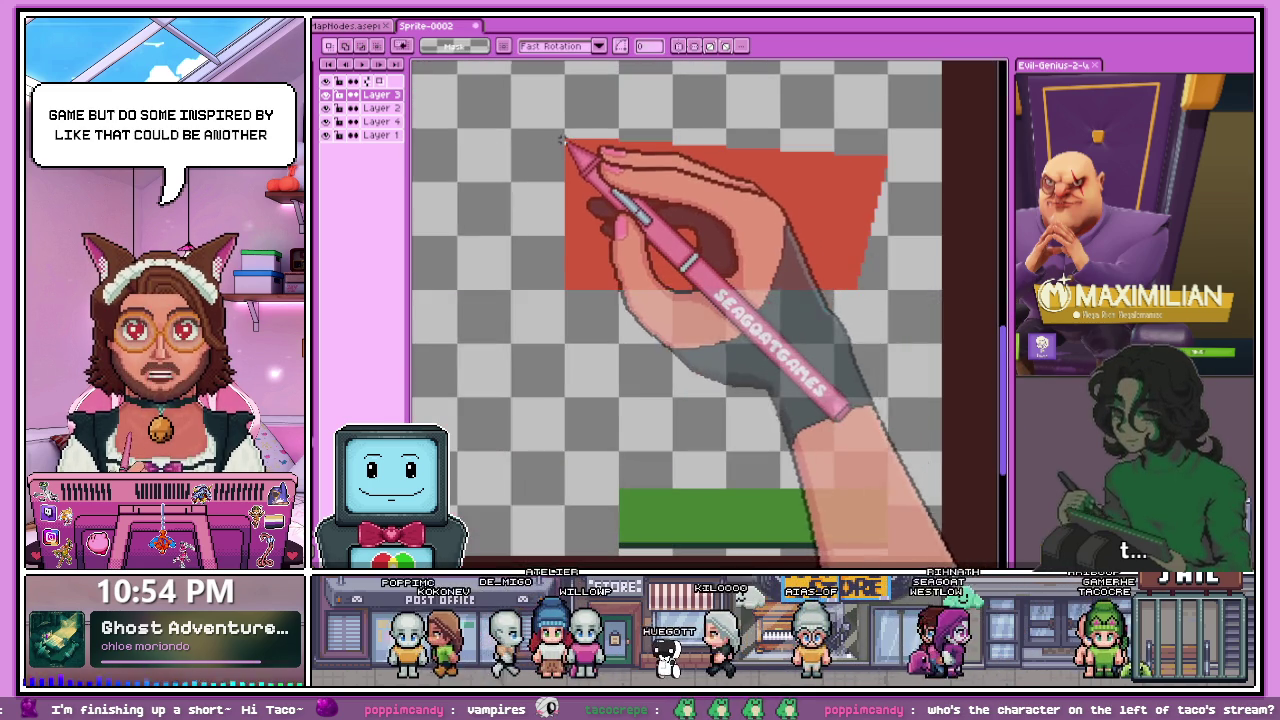
scroll(562, 138, up, 1)
- Join a vertical red strip onto the left red block and commit it
drag(566, 119, 619, 302)
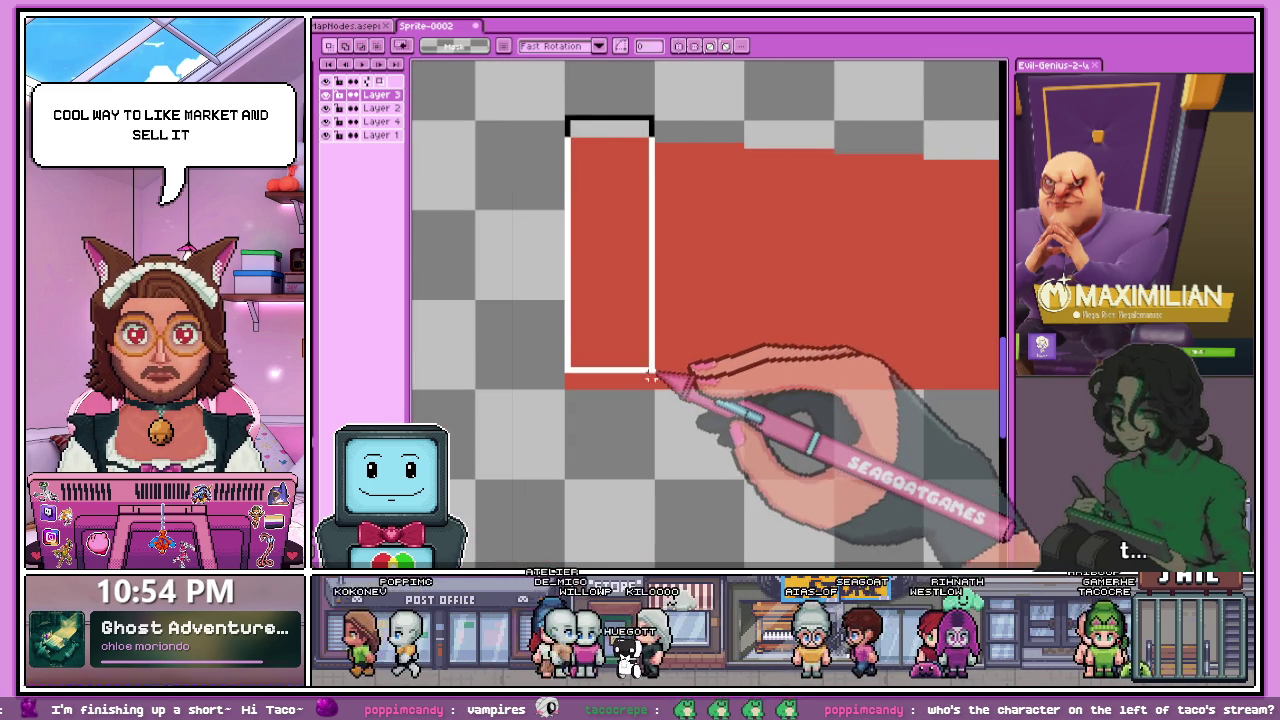
scroll(652, 386, down, 2)
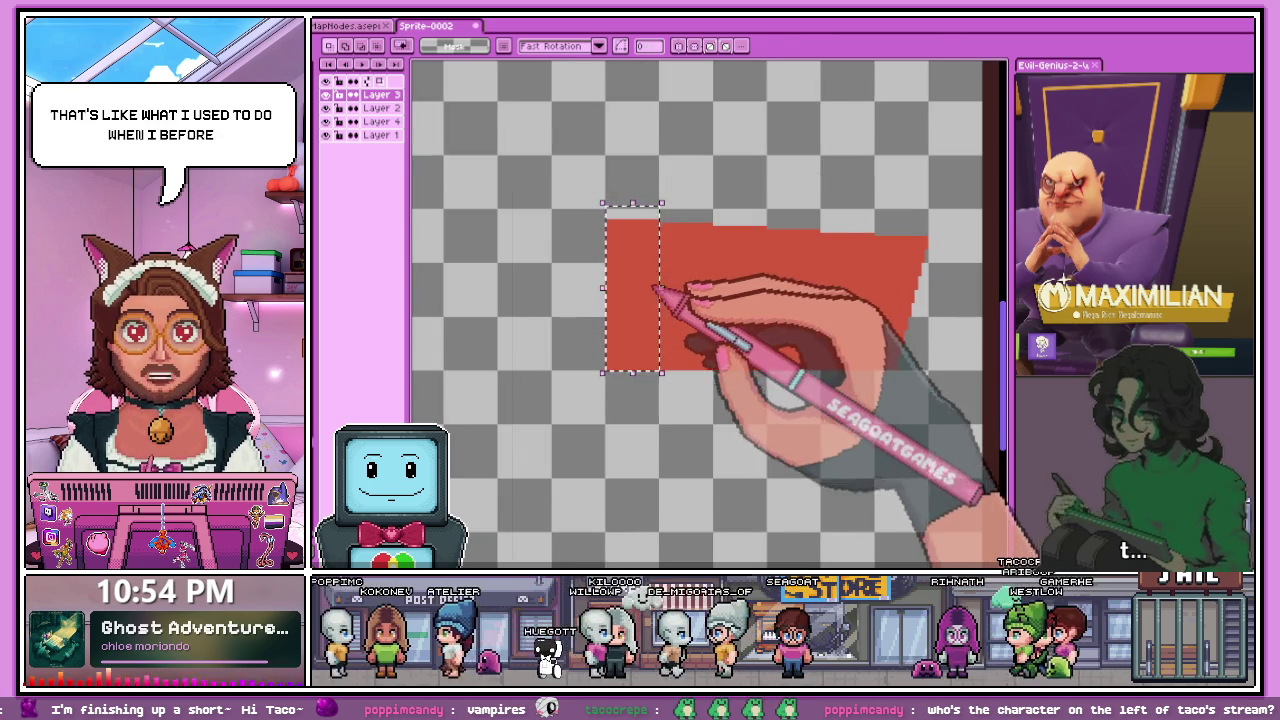
scroll(626, 340, down, 2)
scroll(561, 276, up, 2)
scroll(543, 286, down, 1)
scroll(543, 286, up, 2)
scroll(634, 286, up, 2)
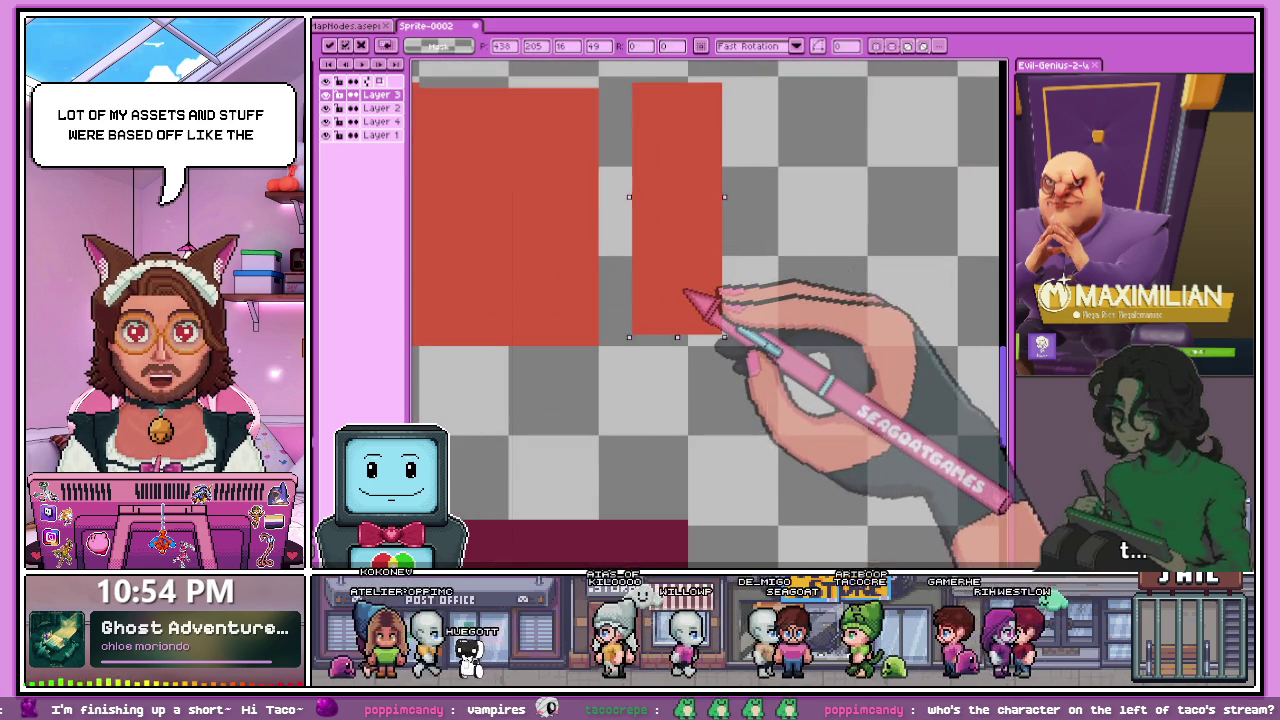
drag(706, 270, 645, 303)
scroll(645, 305, down, 1)
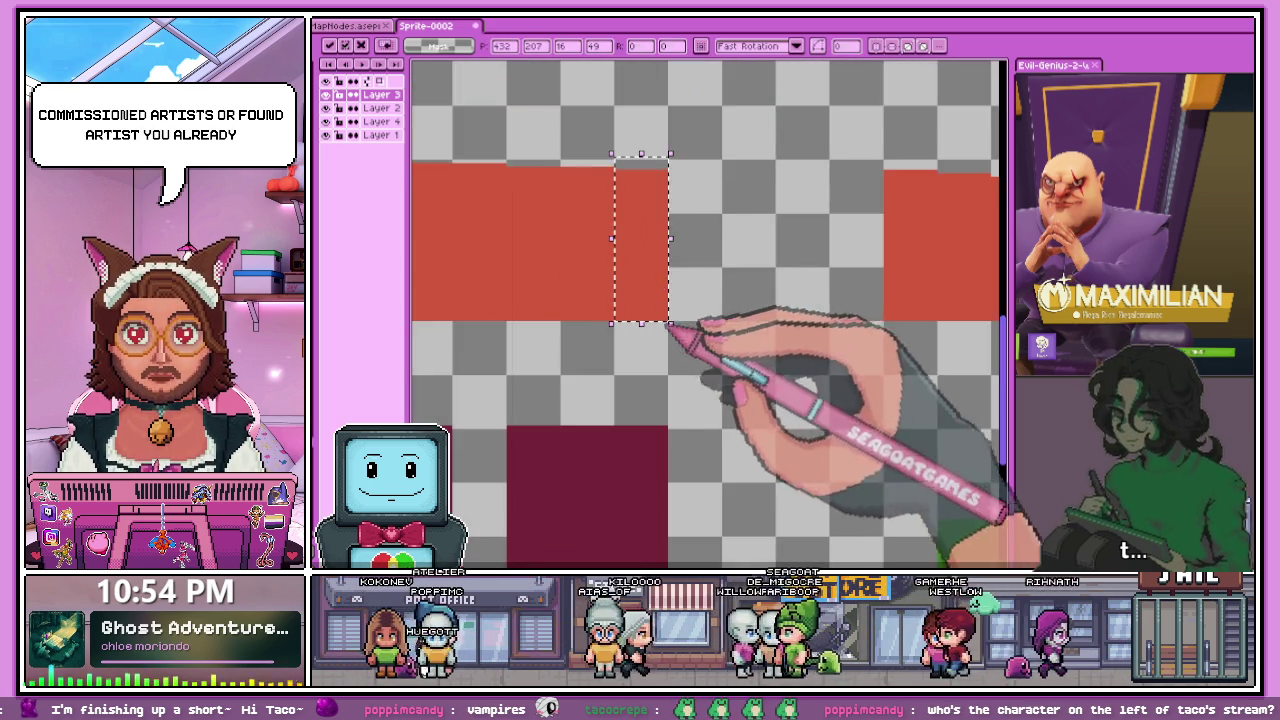
key(Return)
scroll(829, 251, down, 1)
scroll(814, 243, up, 1)
scroll(749, 203, up, 1)
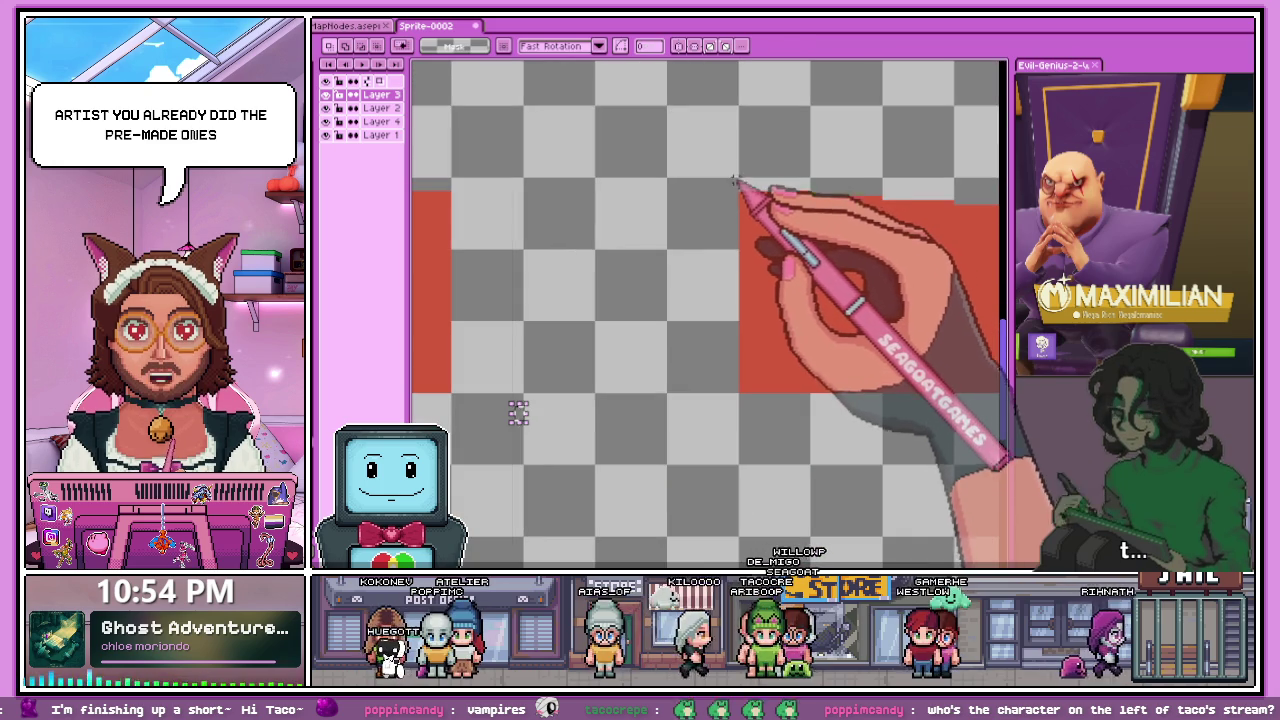
- Try shifting a strip of the right red block up-left, undoing the attempts
drag(740, 183, 782, 368)
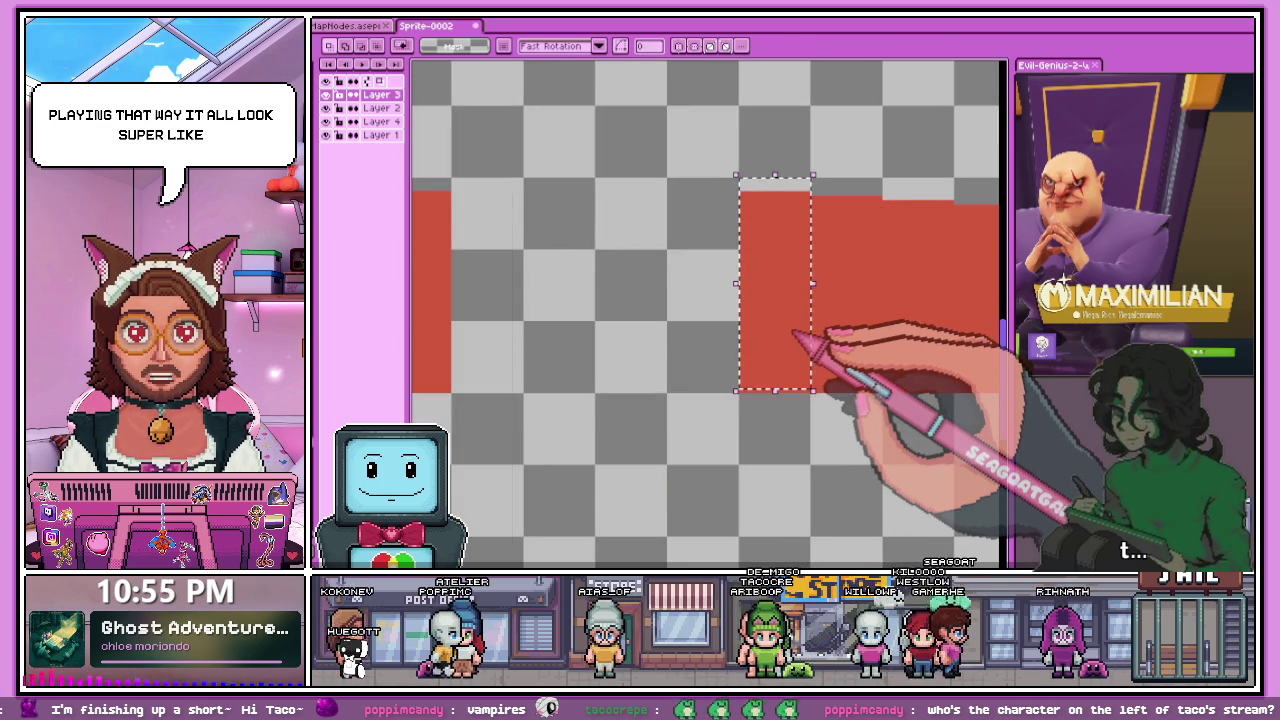
mouse_move(794, 300)
mouse_down()
mouse_move(580, 223)
mouse_move(728, 259)
mouse_up()
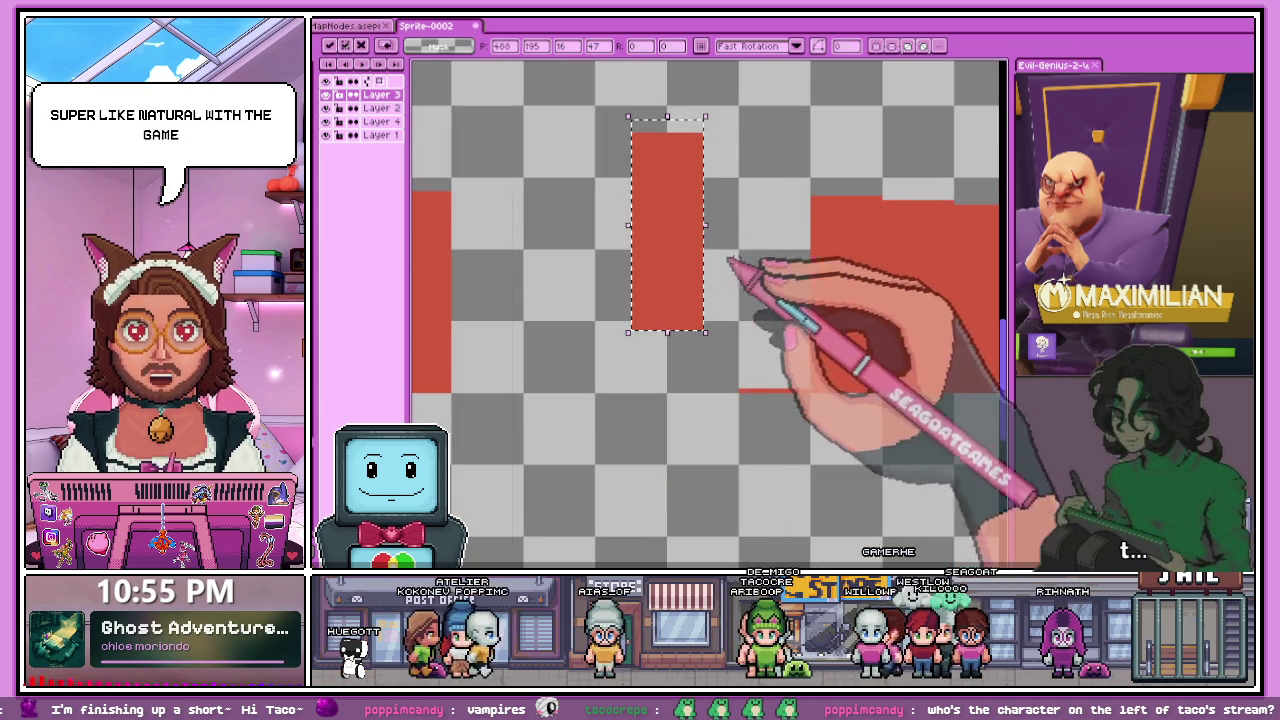
key(ctrl+z)
mouse_move(740, 181)
mouse_down()
mouse_move(800, 389)
mouse_move(632, 350)
mouse_up()
key(ctrl+z)
scroll(750, 190, up, 1)
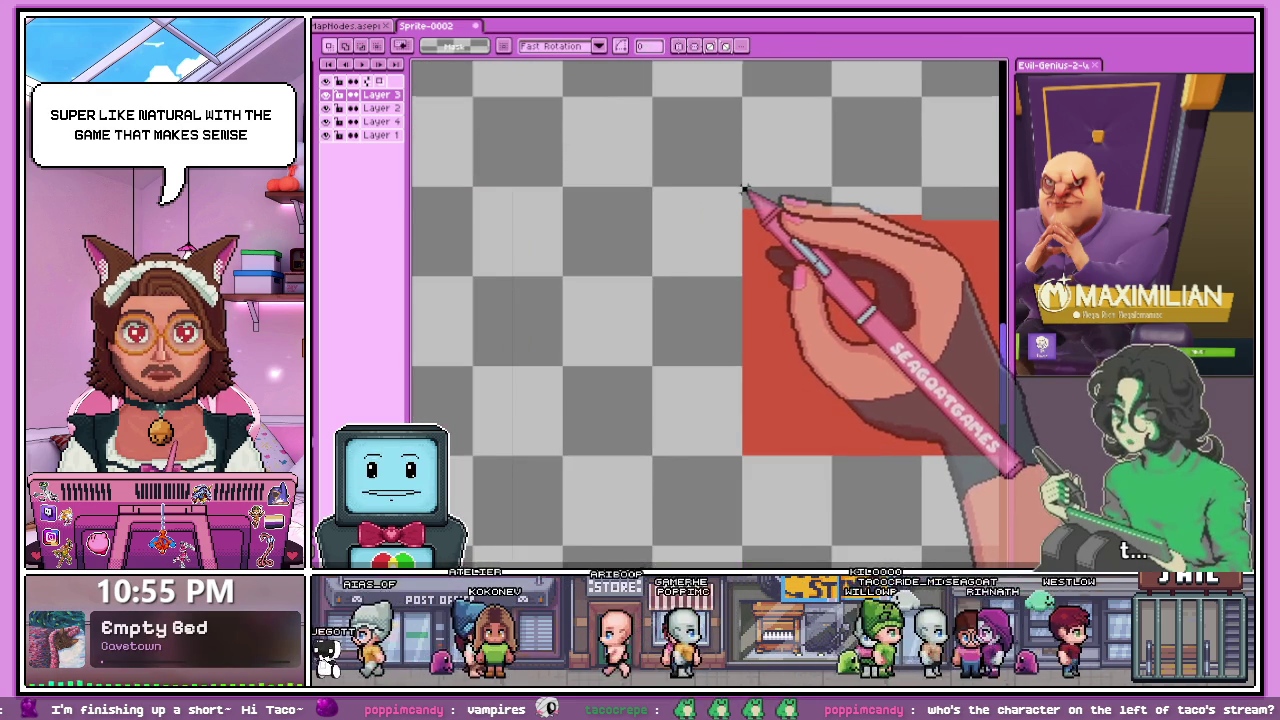
- Move the red strip beside the left red block and clear the selection
drag(744, 187, 800, 372)
scroll(808, 383, down, 1)
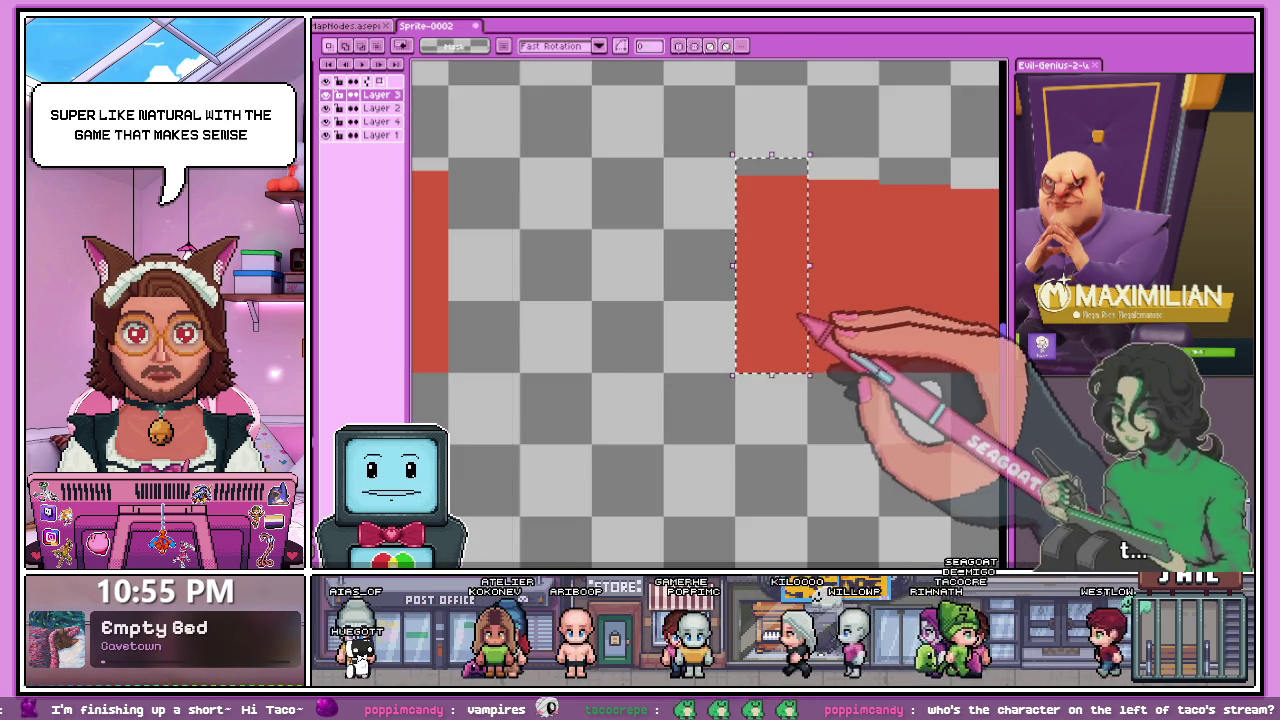
mouse_move(794, 326)
mouse_down()
mouse_move(700, 257)
mouse_move(586, 271)
mouse_up()
scroll(614, 300, up, 1)
key(ctrl+d)
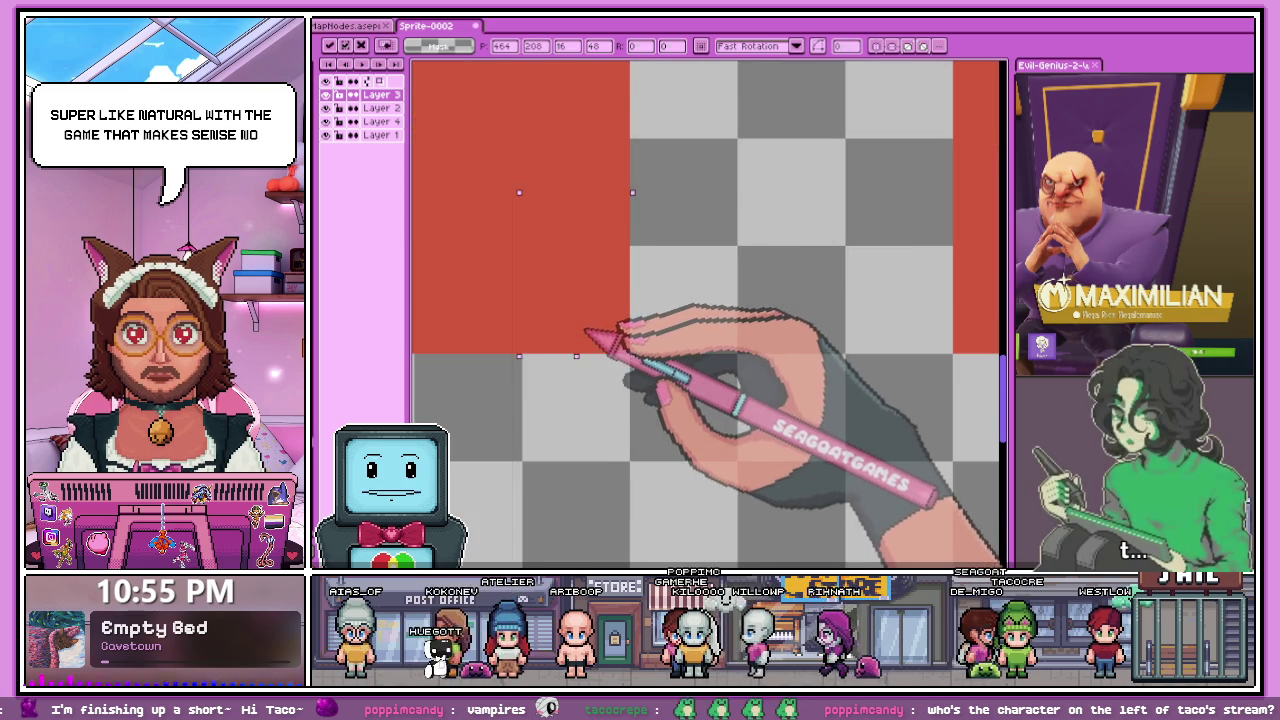
scroll(640, 343, down, 3)
scroll(714, 371, down, 2)
scroll(800, 230, down, 2)
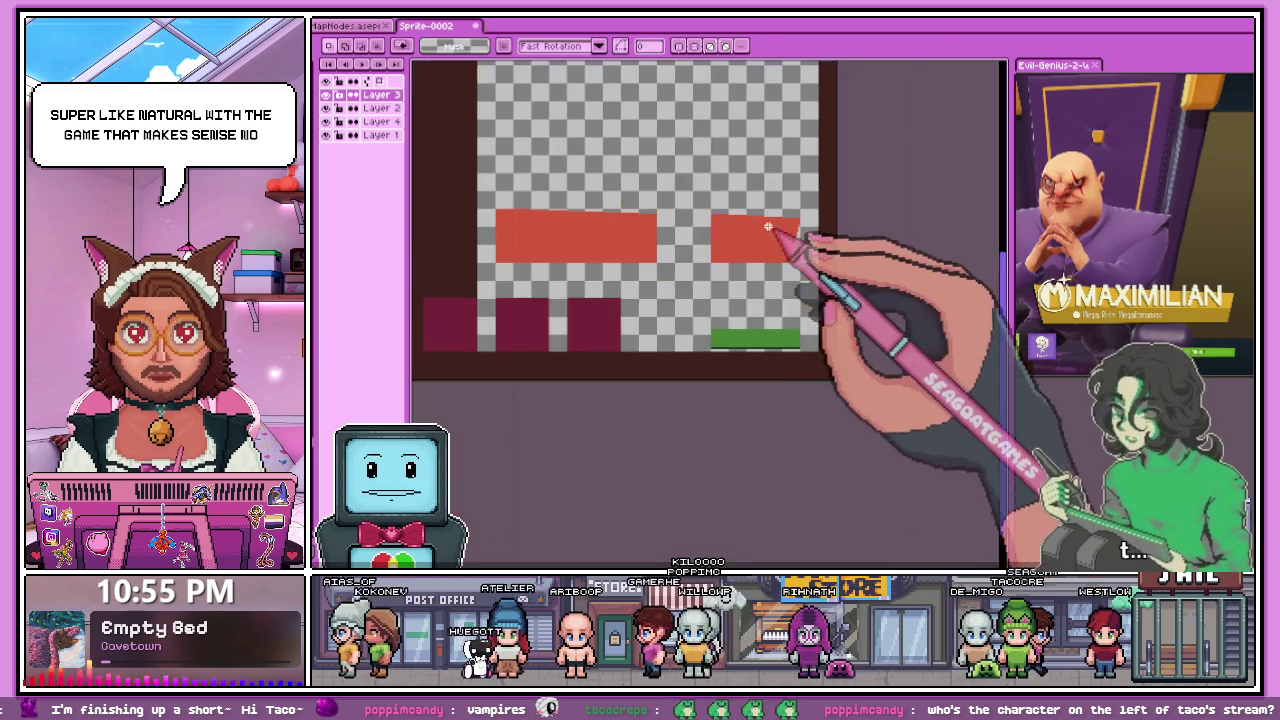
scroll(690, 212, up, 3)
scroll(655, 198, up, 1)
drag(632, 176, 738, 494)
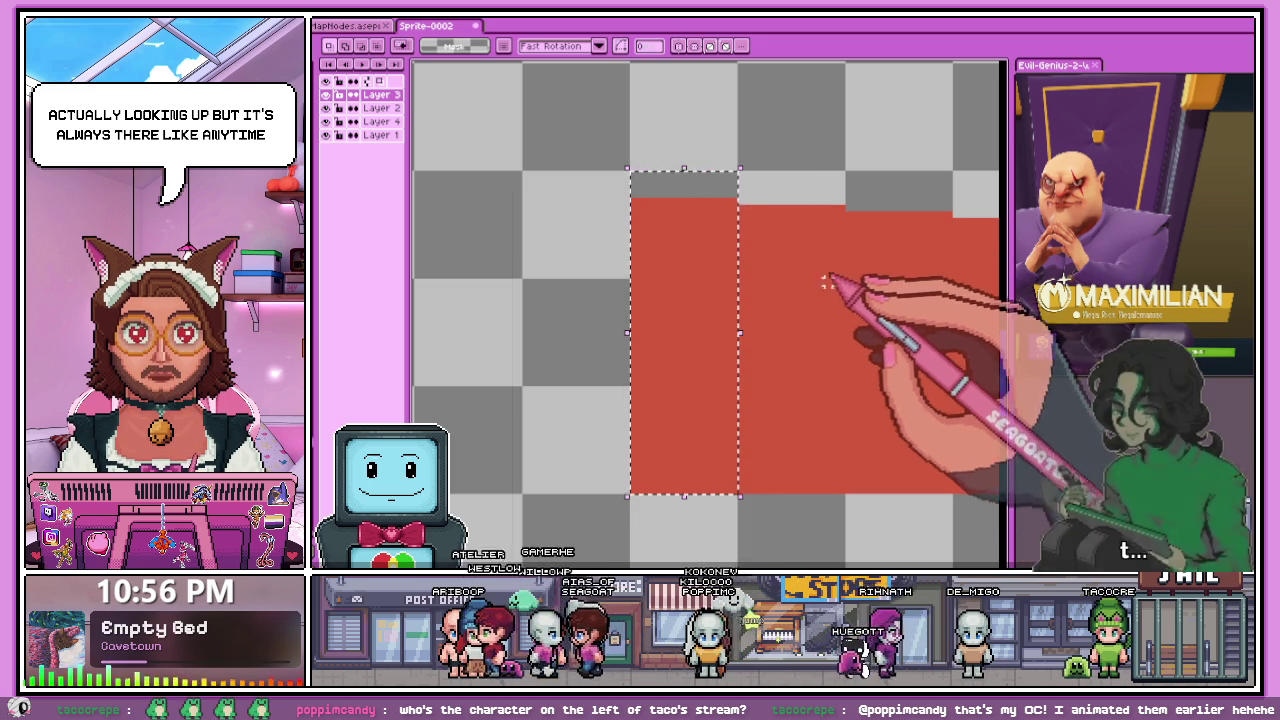
- Zoom the view on the narrow left strip of the right red block
scroll(780, 200, down, 1)
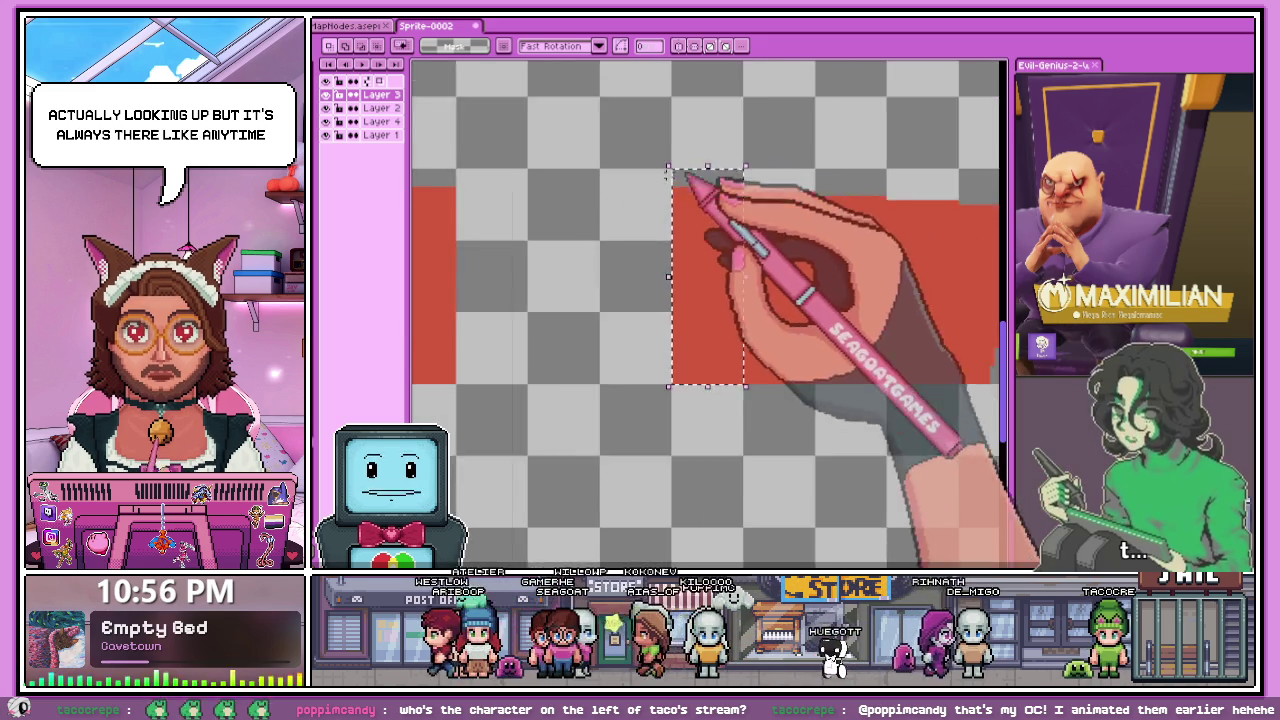
- Move the narrow red strip against the left block, nudging it one pixel left to close the gap
scroll(670, 205, down, 1)
scroll(700, 240, down, 1)
scroll(700, 250, up, 1)
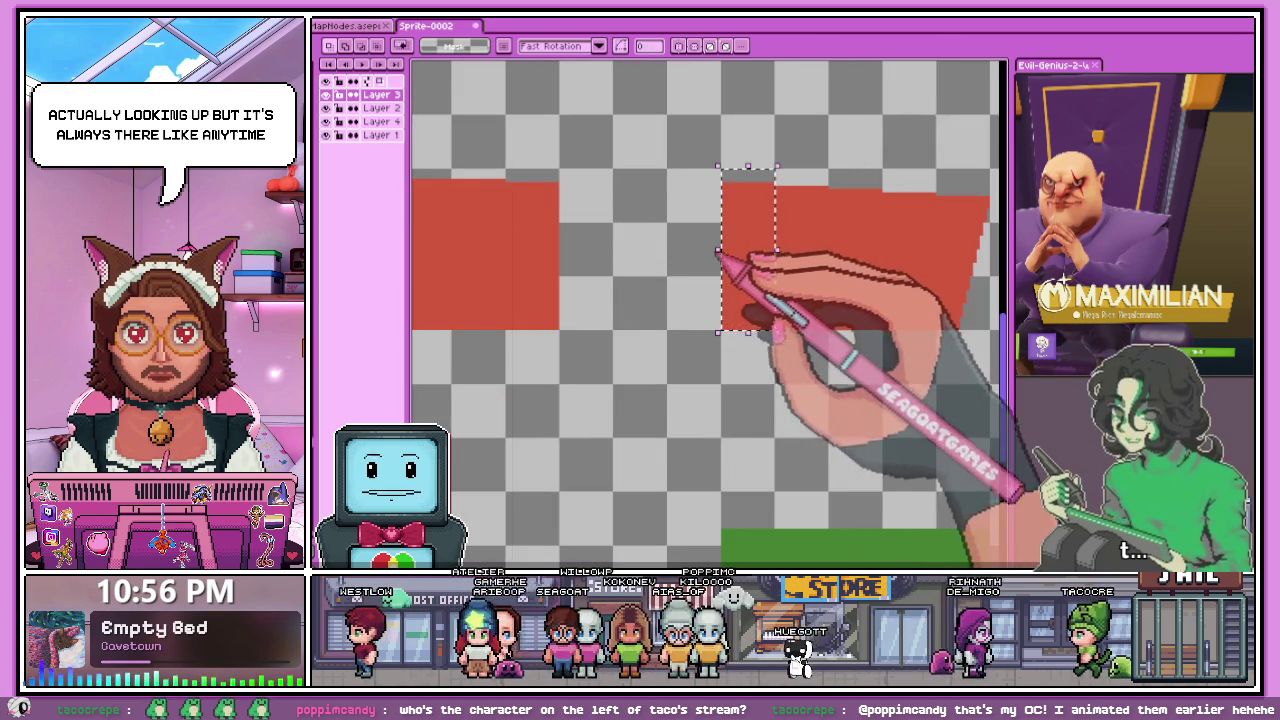
drag(770, 257, 650, 215)
scroll(601, 260, up, 1)
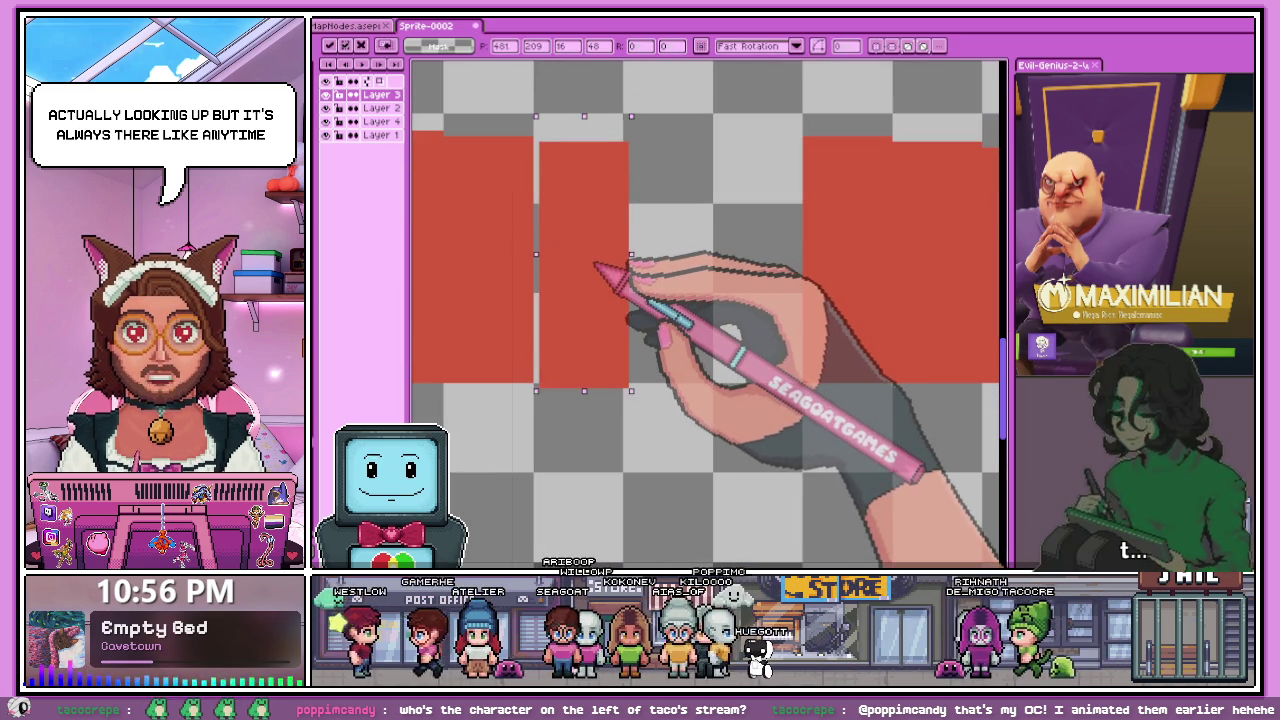
drag(600, 262, 593, 265)
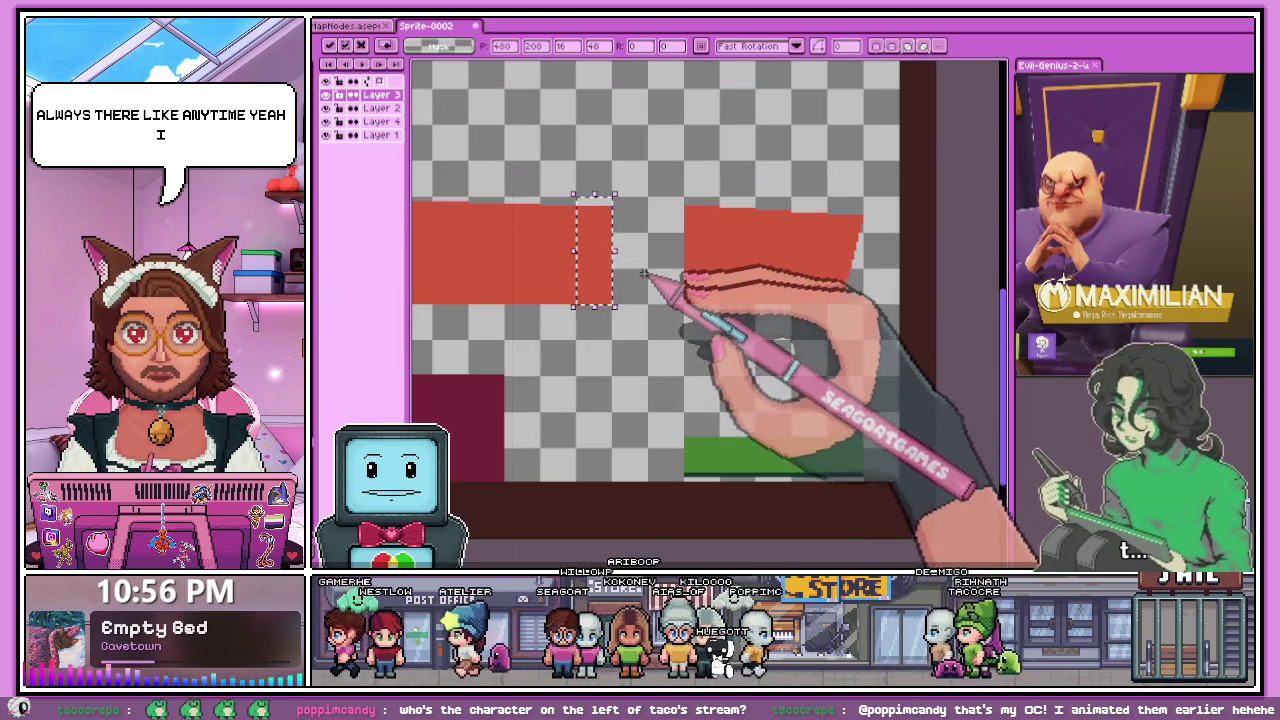
key(ctrl+d)
- Erase a rectangular chunk of unwanted red pixels
scroll(640, 230, up, 1)
scroll(600, 215, up, 1)
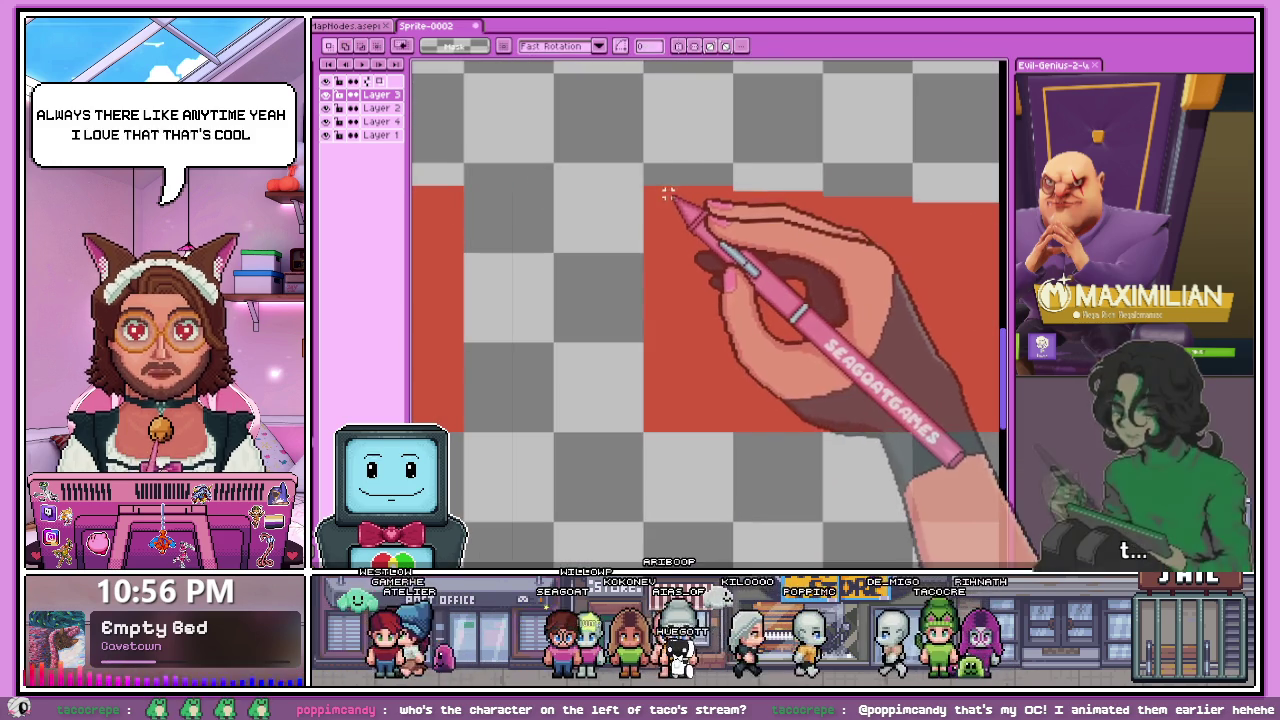
drag(645, 168, 733, 433)
key(Delete)
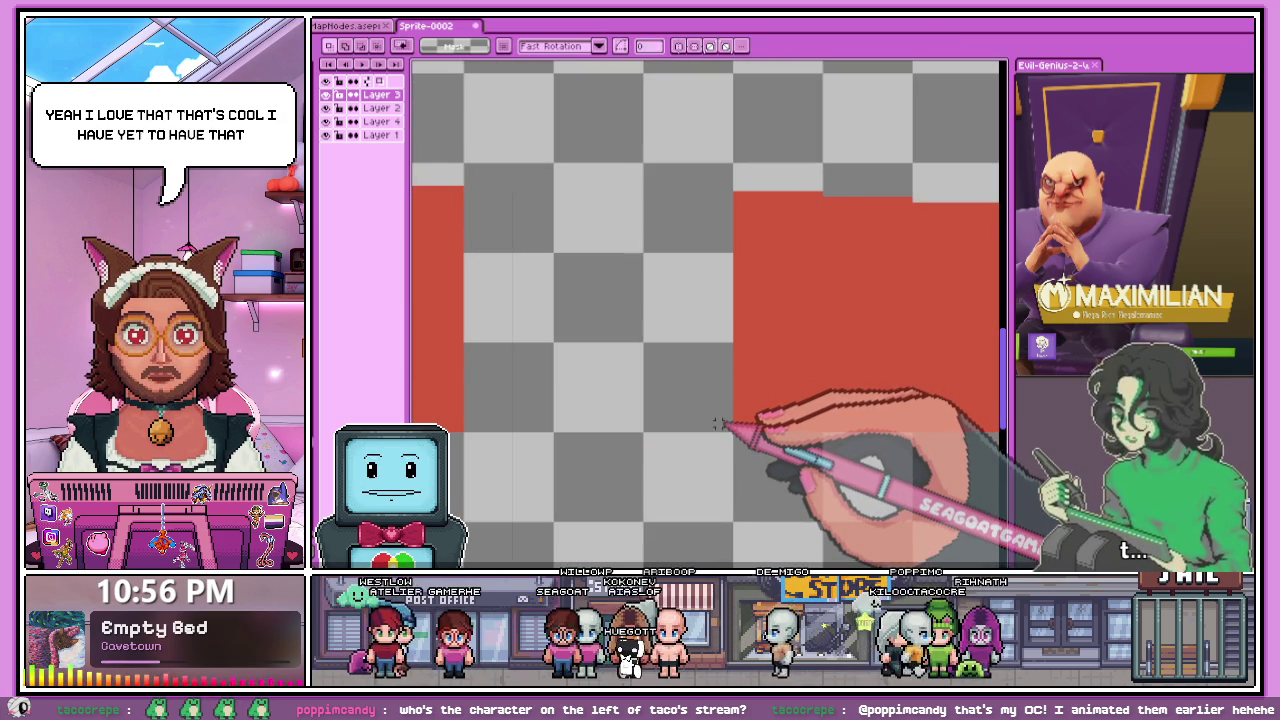
- Shift the next red block on the right about one tile to the left
drag(735, 170, 825, 434)
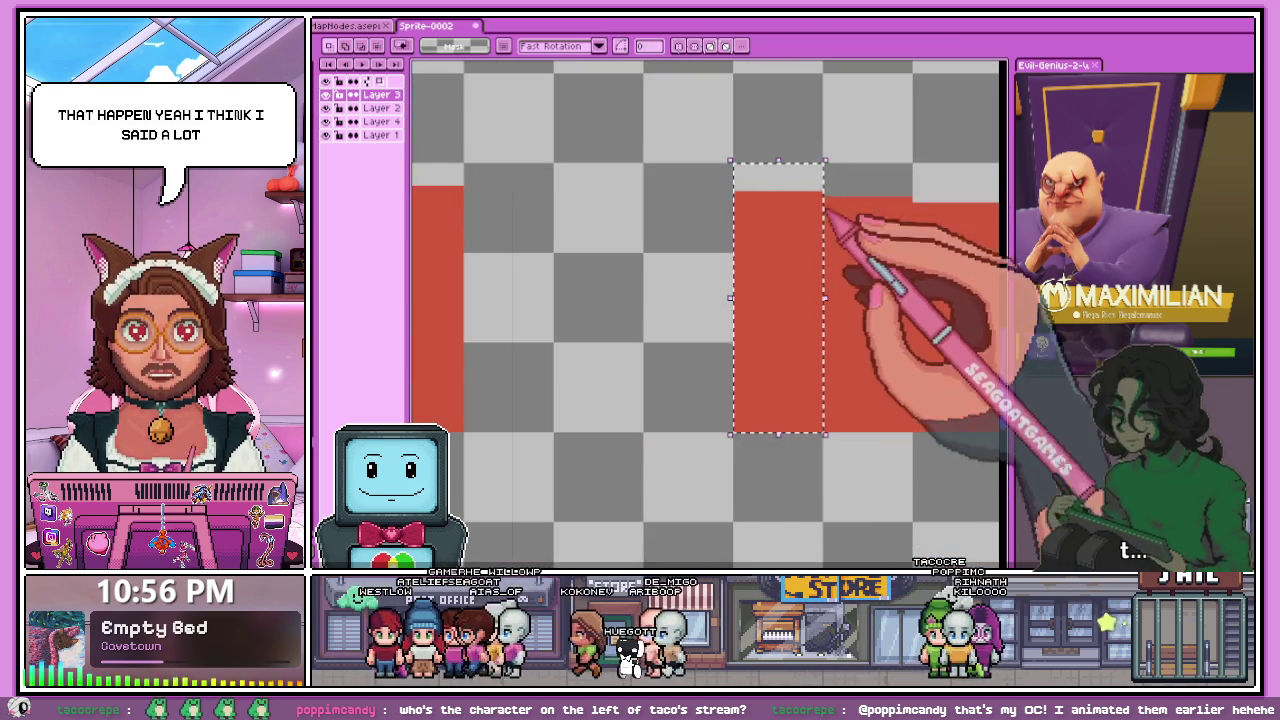
drag(800, 325, 692, 322)
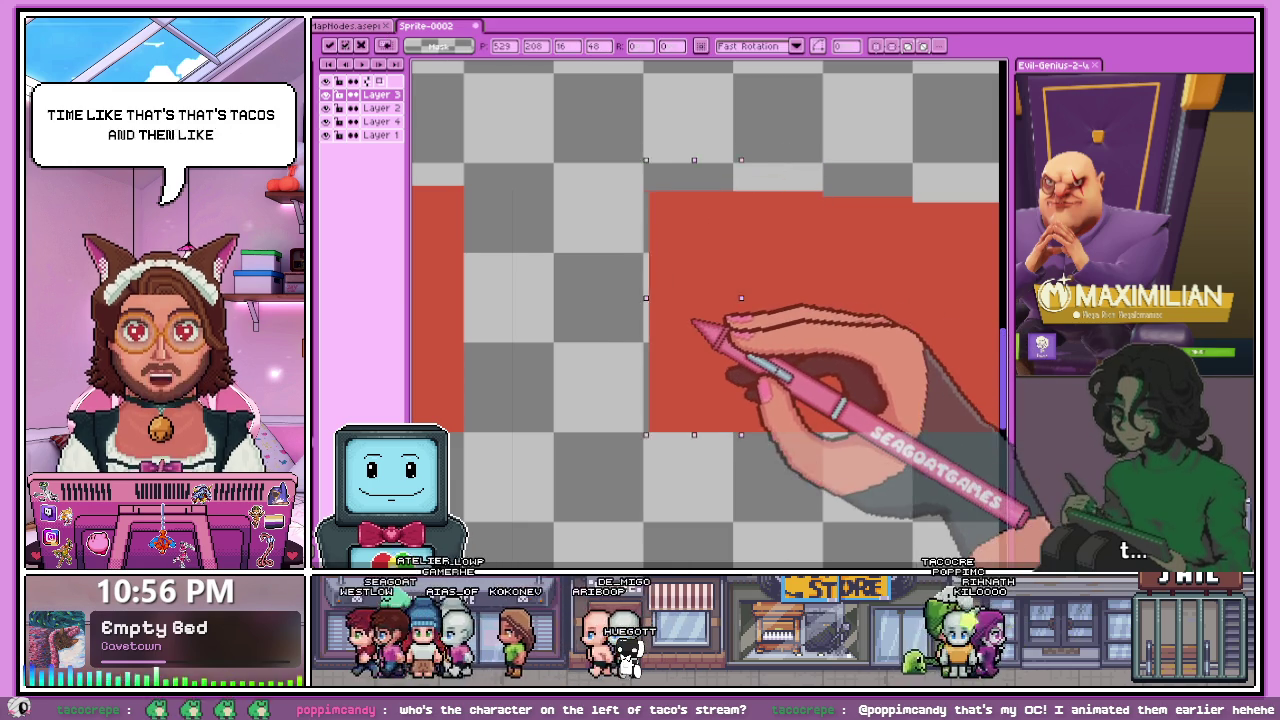
scroll(688, 320, down, 2)
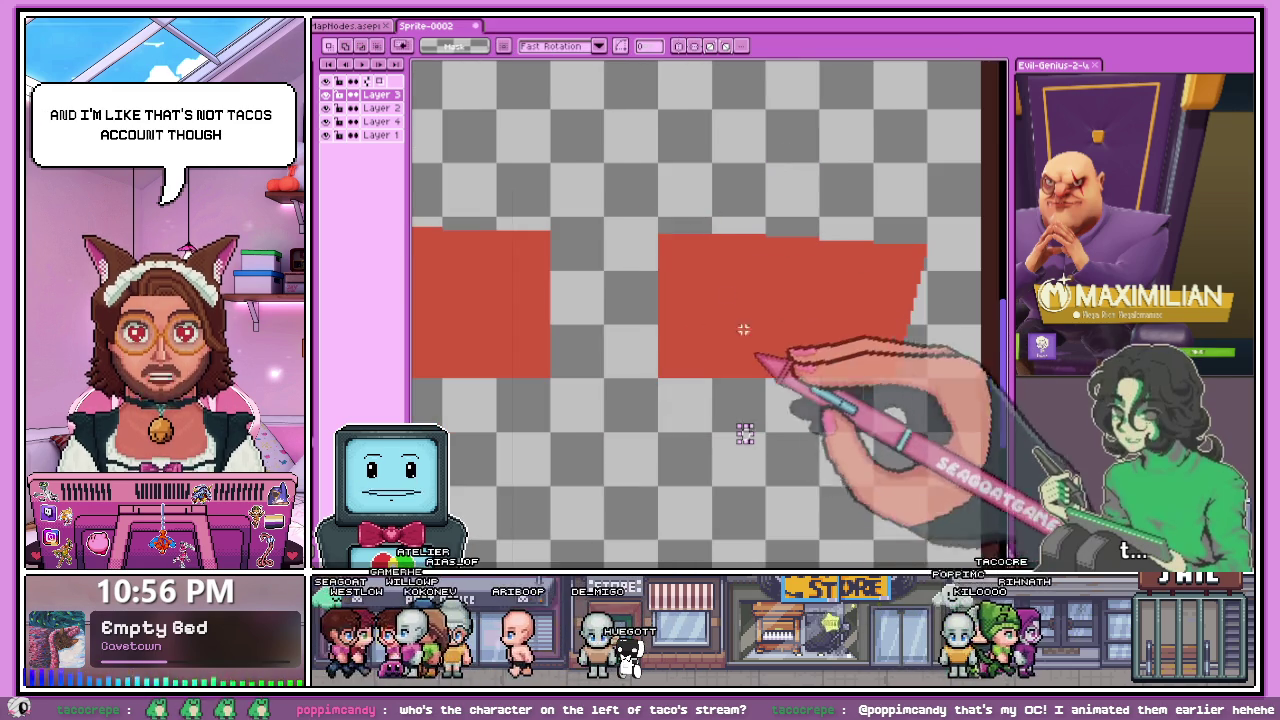
scroll(528, 232, up, 1)
scroll(528, 232, up, 1)
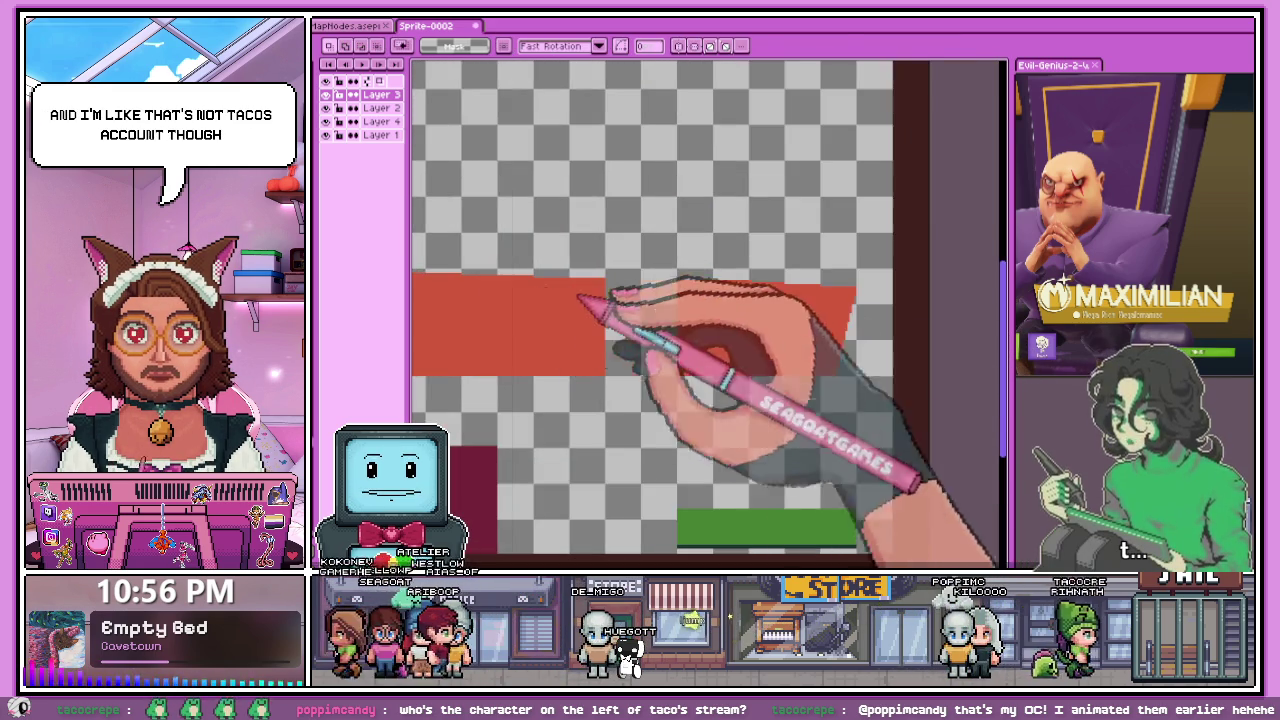
scroll(600, 240, up, 1)
scroll(658, 250, up, 1)
scroll(660, 258, down, 1)
scroll(640, 220, up, 1)
- Move part of that right-hand red block further left and down
drag(628, 188, 790, 440)
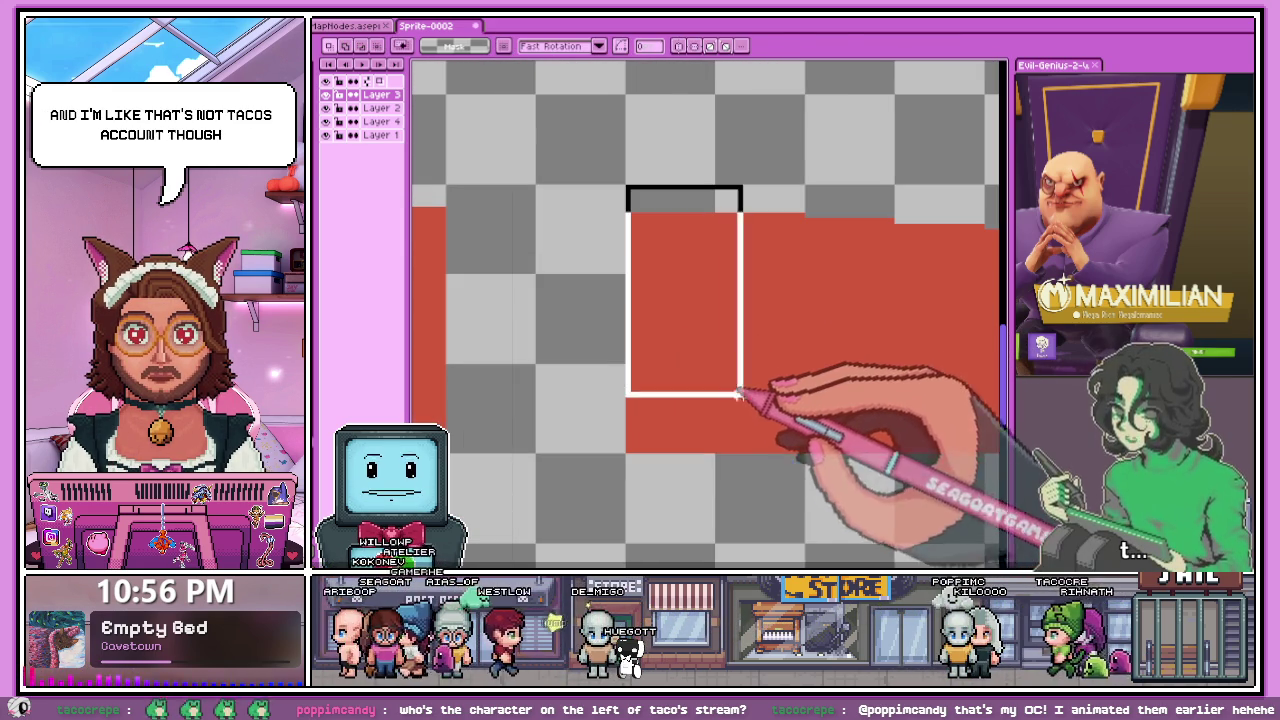
scroll(814, 449, down, 1)
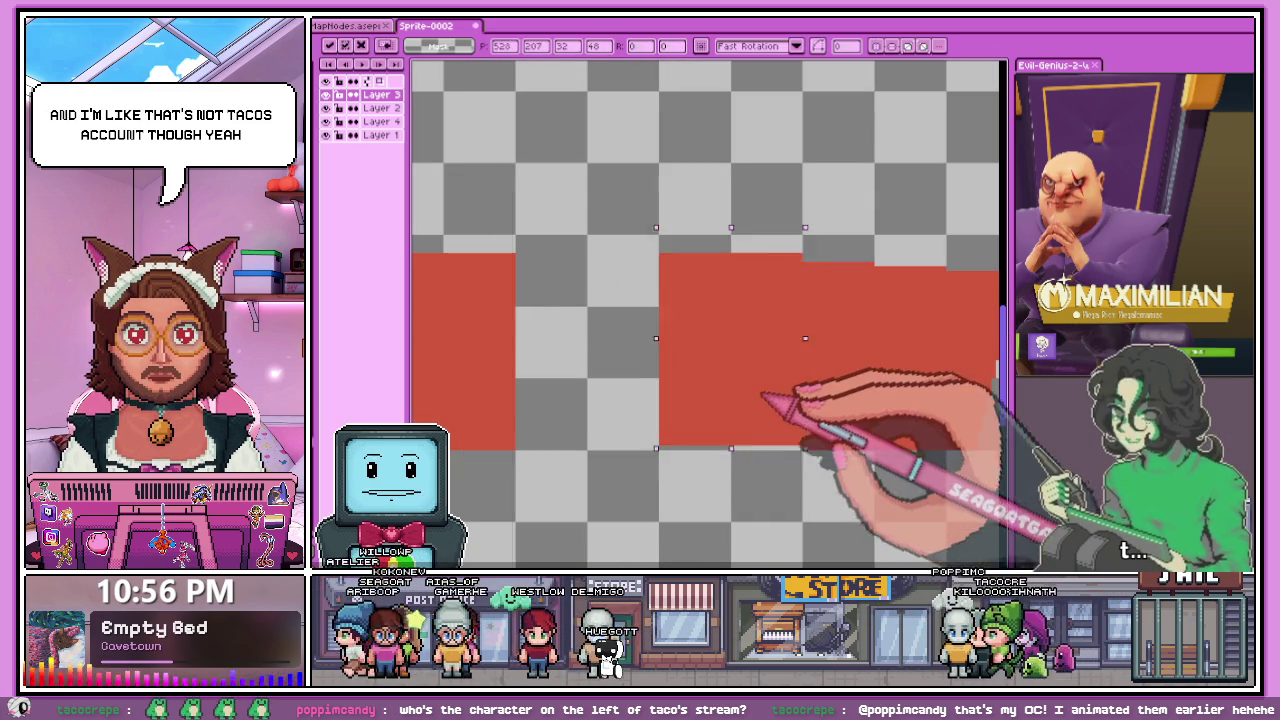
drag(766, 337, 620, 397)
scroll(634, 386, down, 3)
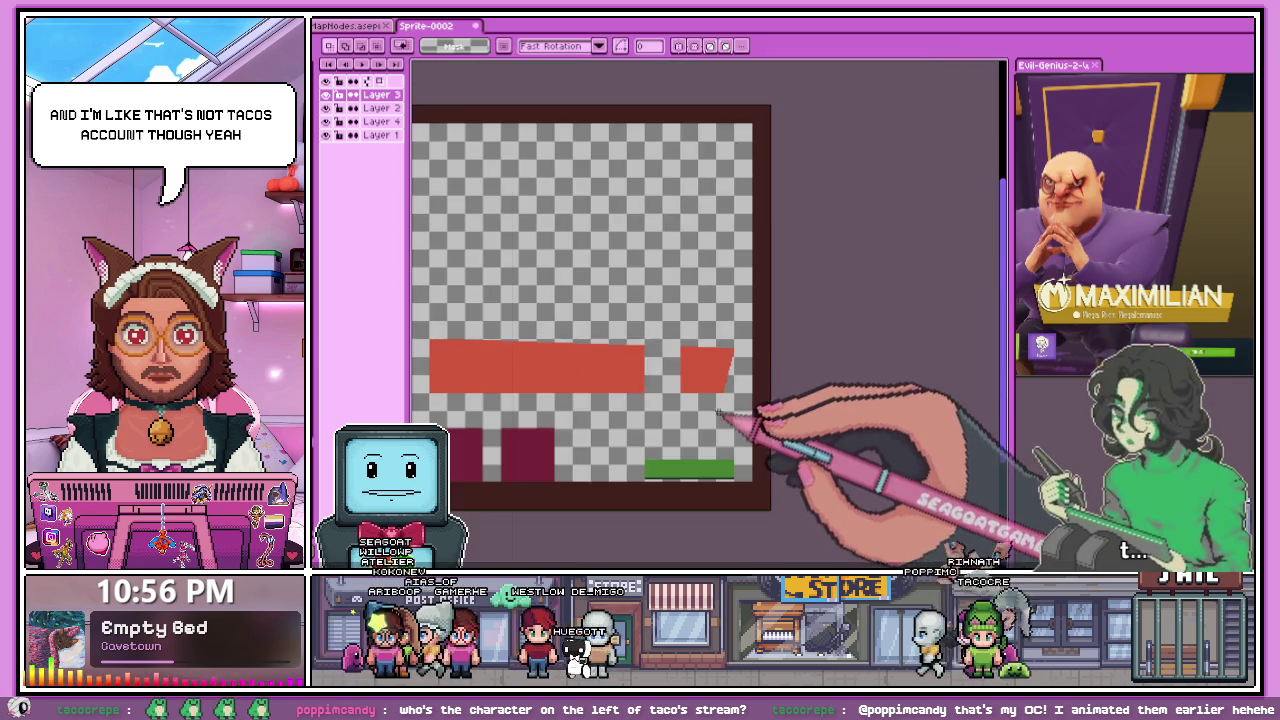
- Shift the left strip of the red block up and left
scroll(686, 329, up, 3)
scroll(606, 238, up, 1)
drag(607, 232, 680, 454)
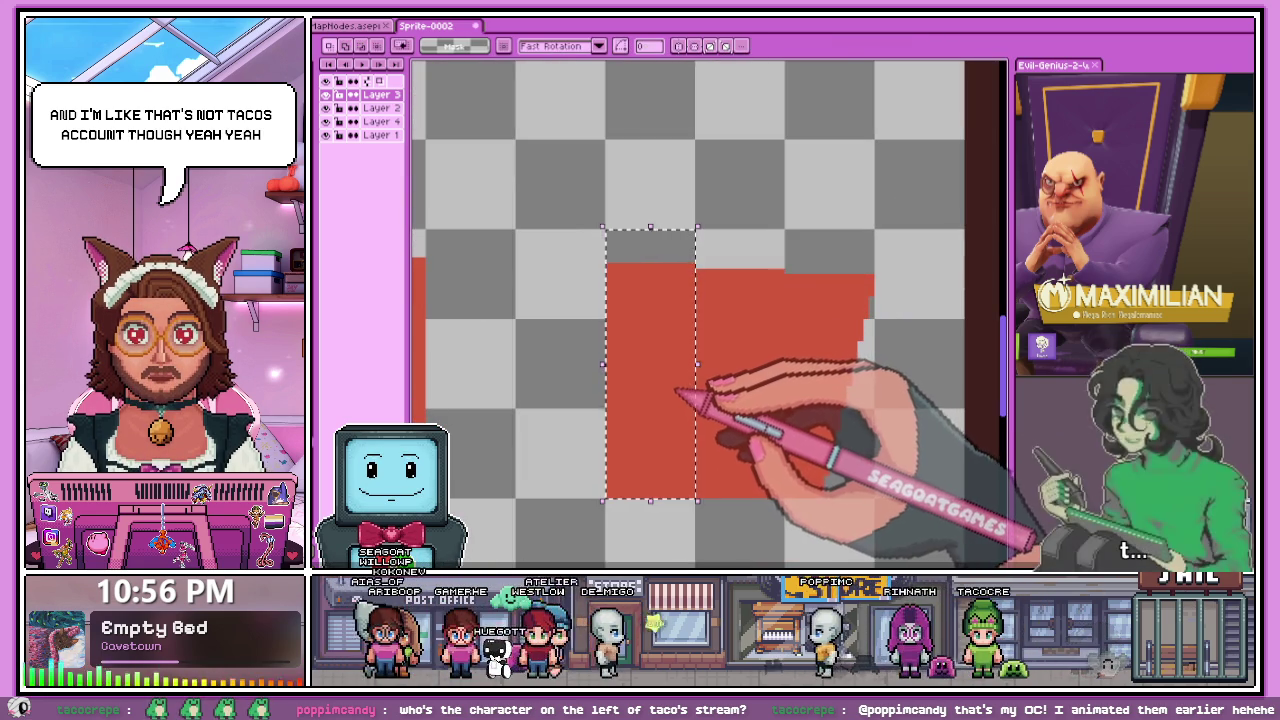
mouse_move(686, 406)
mouse_down()
mouse_move(640, 372)
mouse_move(590, 402)
mouse_up()
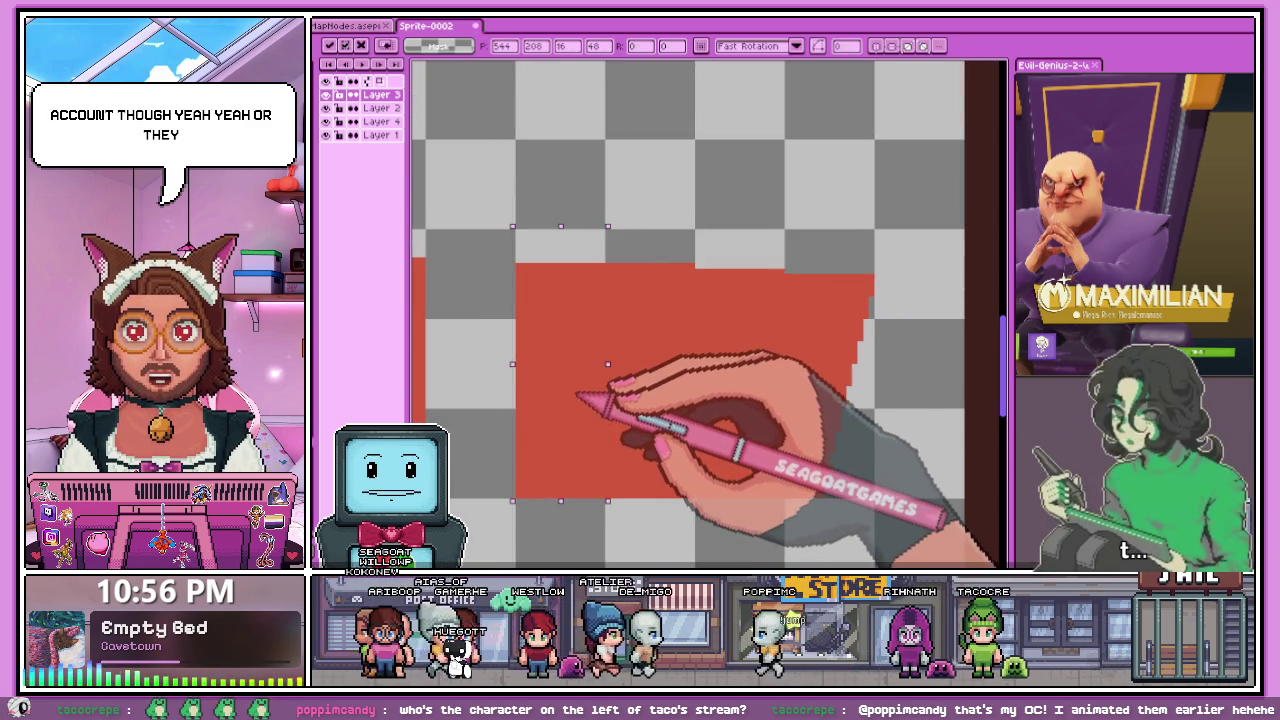
- Move the right-hand red block left toward the other piece and apply it
scroll(600, 400, down, 1)
scroll(711, 314, down, 1)
scroll(657, 334, up, 1)
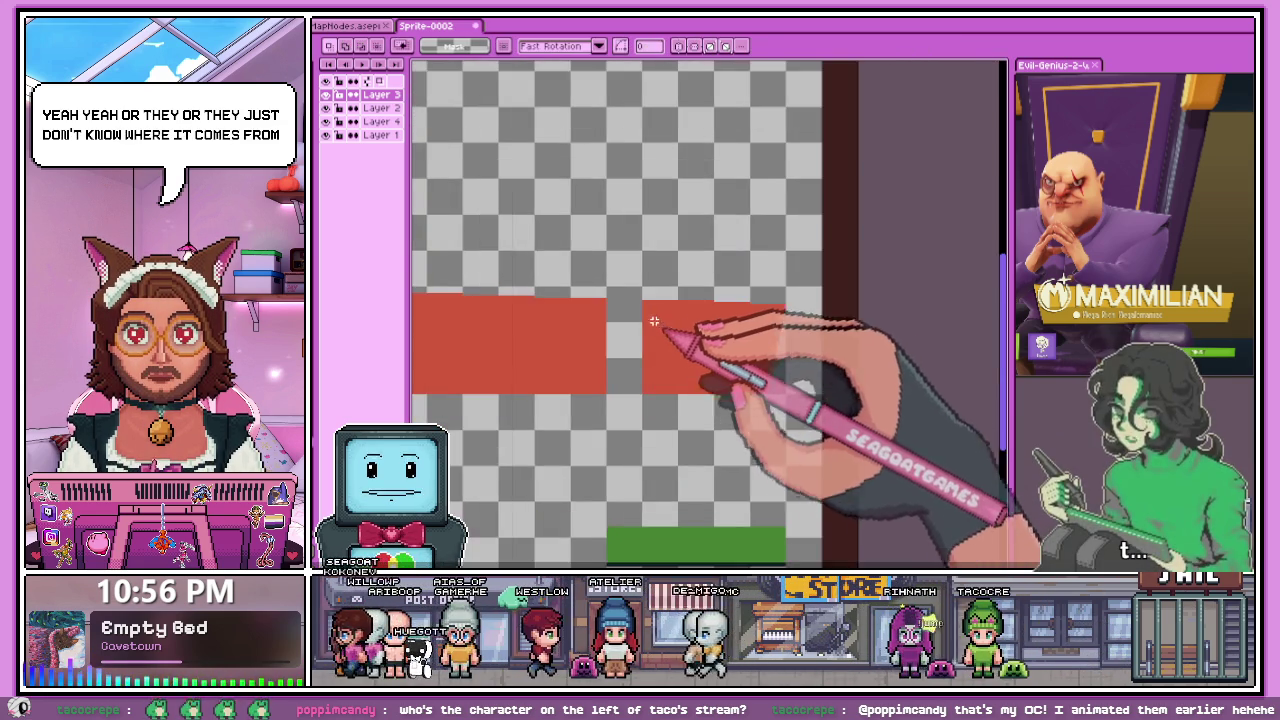
scroll(649, 294, up, 1)
drag(631, 285, 706, 434)
scroll(757, 441, up, 1)
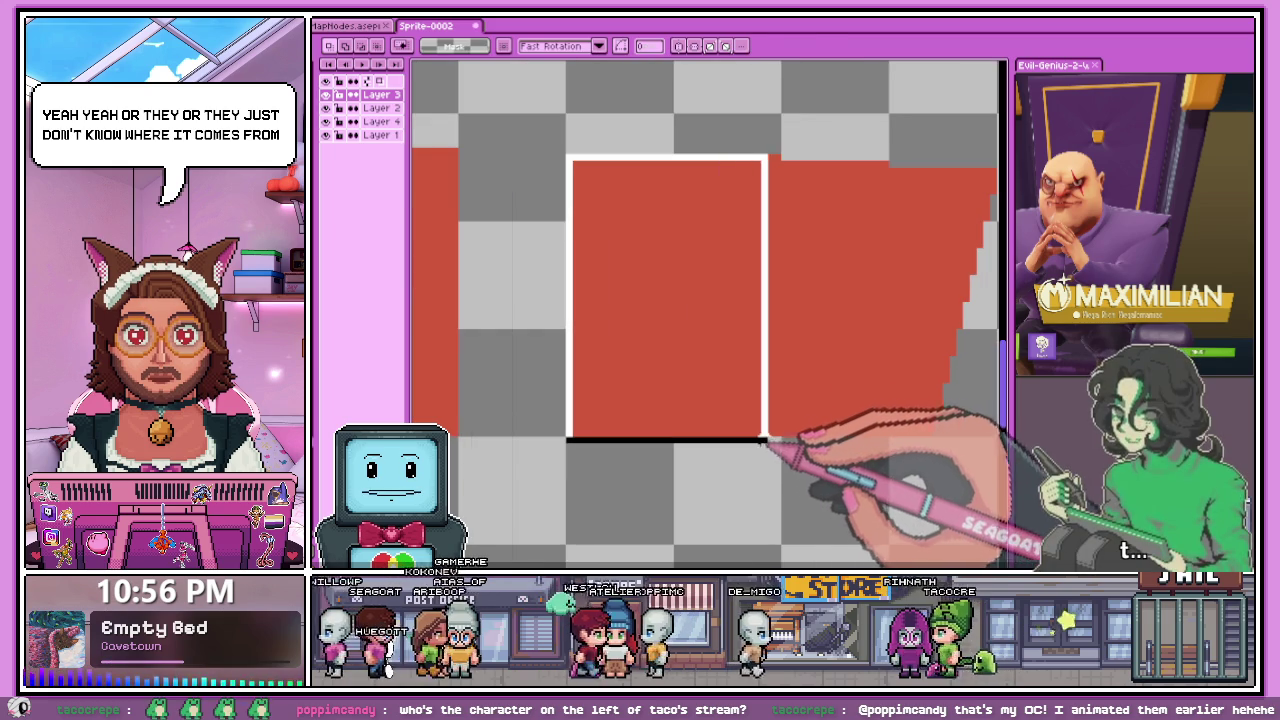
scroll(778, 433, down, 1)
drag(705, 368, 620, 400)
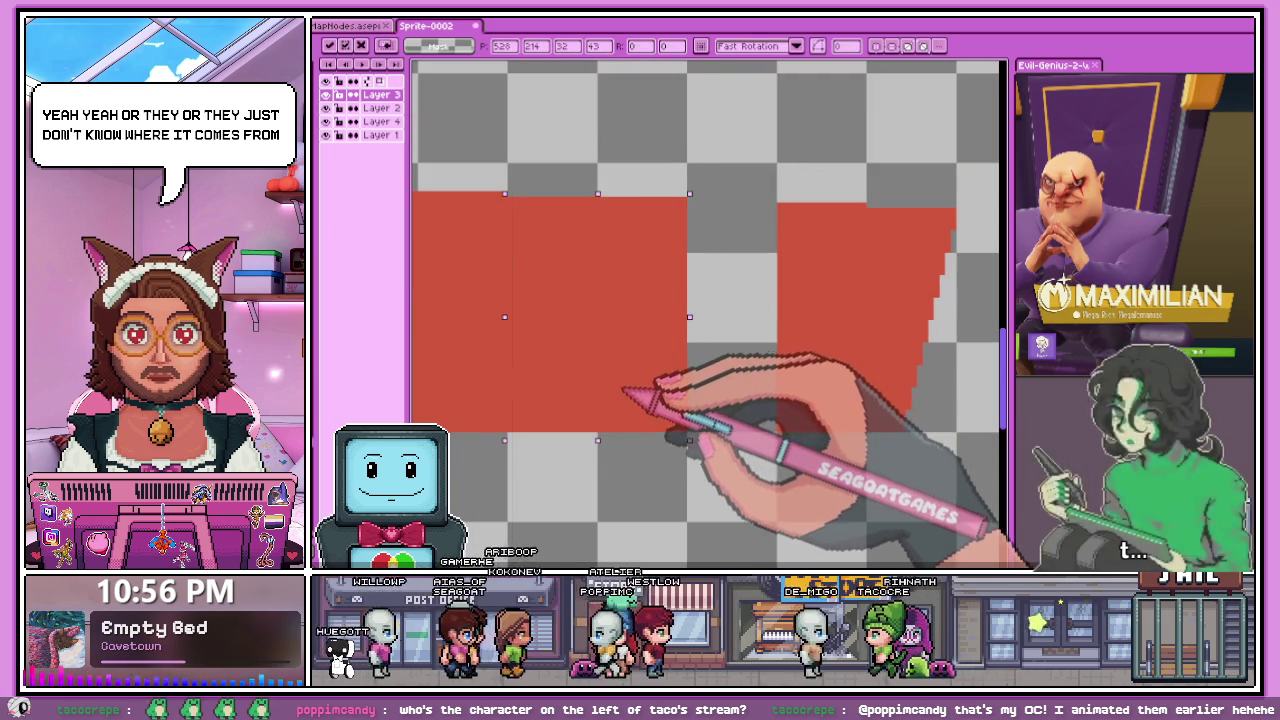
key(Return)
- Slide the remaining right red block left to join the left block, making one continuous bar
scroll(720, 350, down, 2)
scroll(736, 350, down, 1)
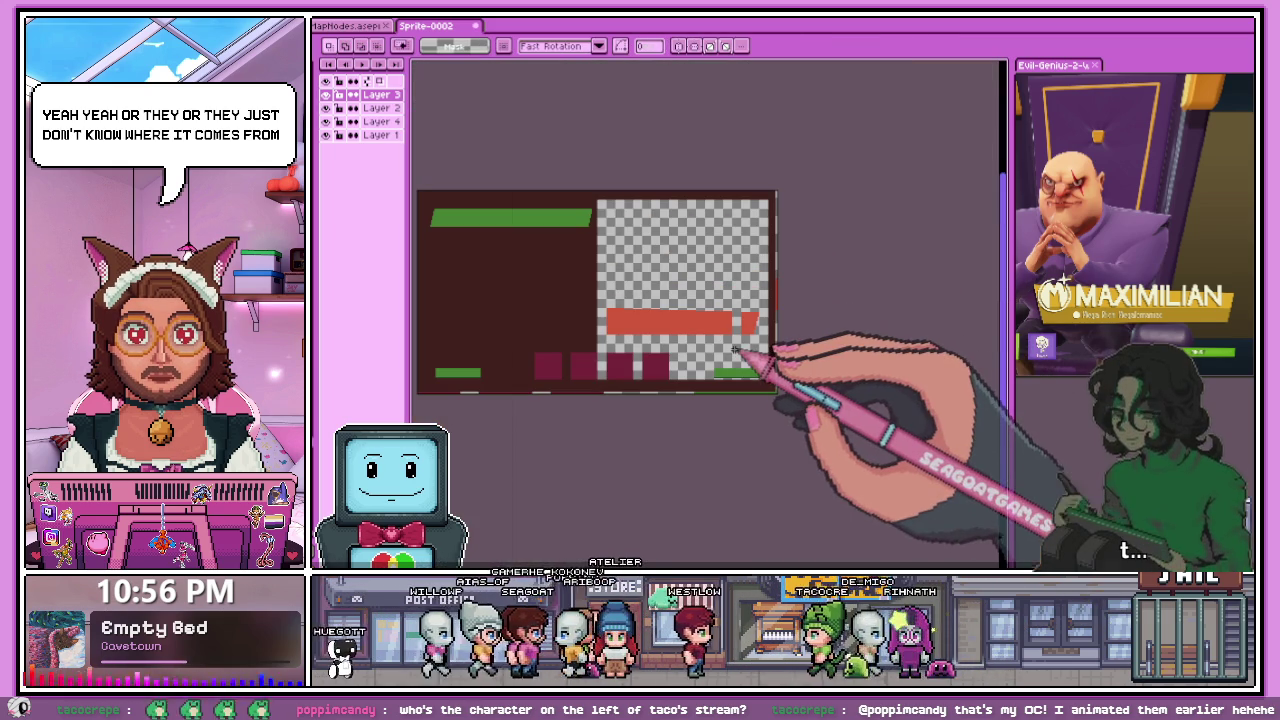
scroll(747, 349, up, 2)
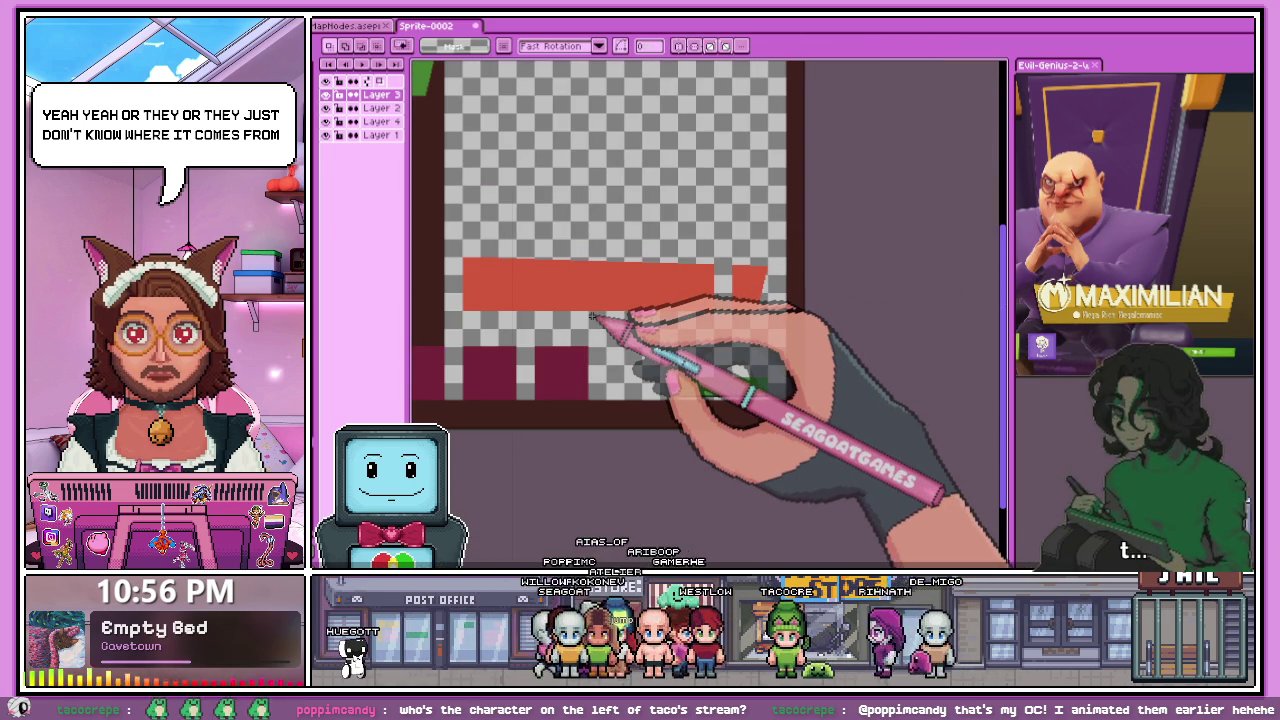
scroll(760, 290, up, 2)
scroll(690, 215, up, 1)
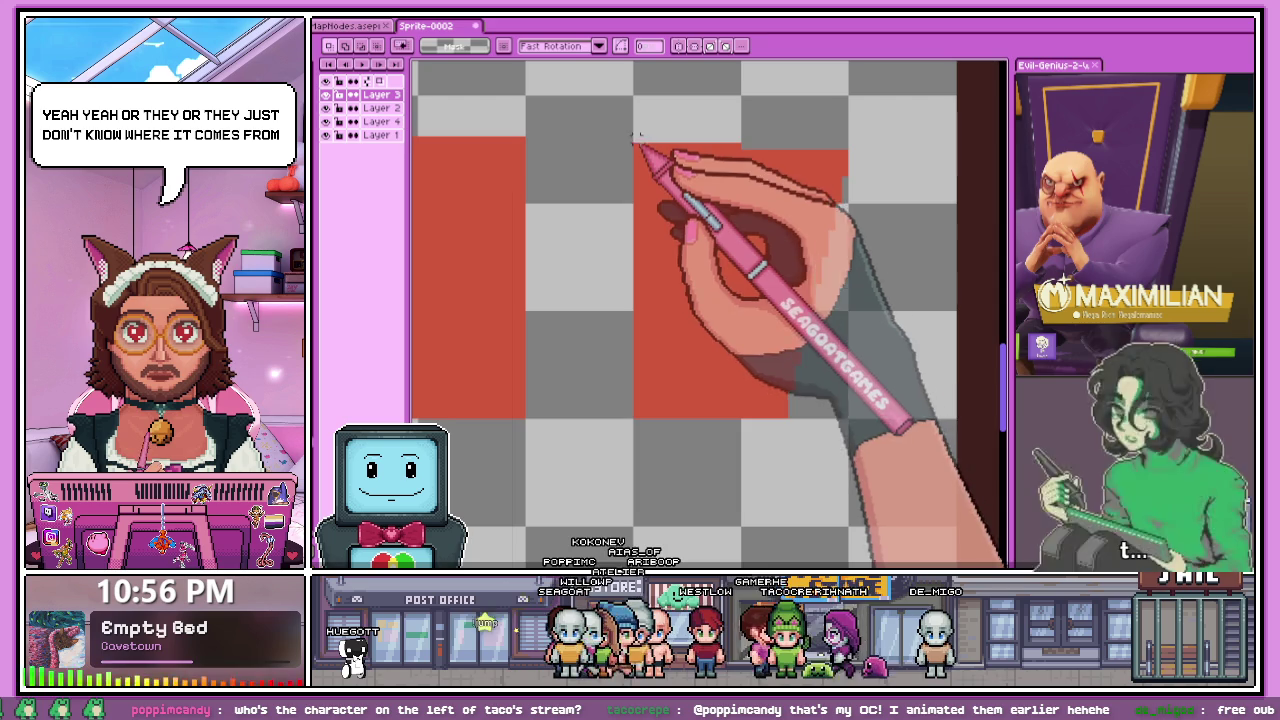
drag(636, 133, 868, 455)
drag(767, 310, 643, 300)
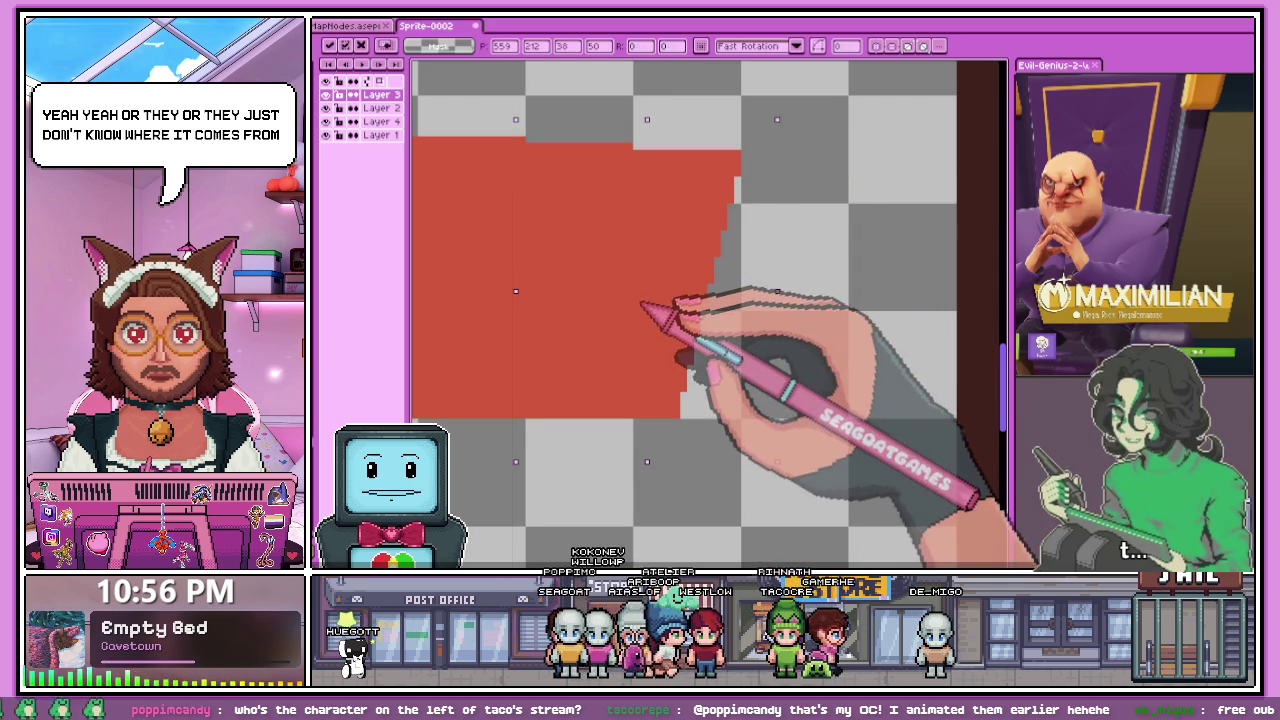
scroll(645, 303, down, 1)
key(Return)
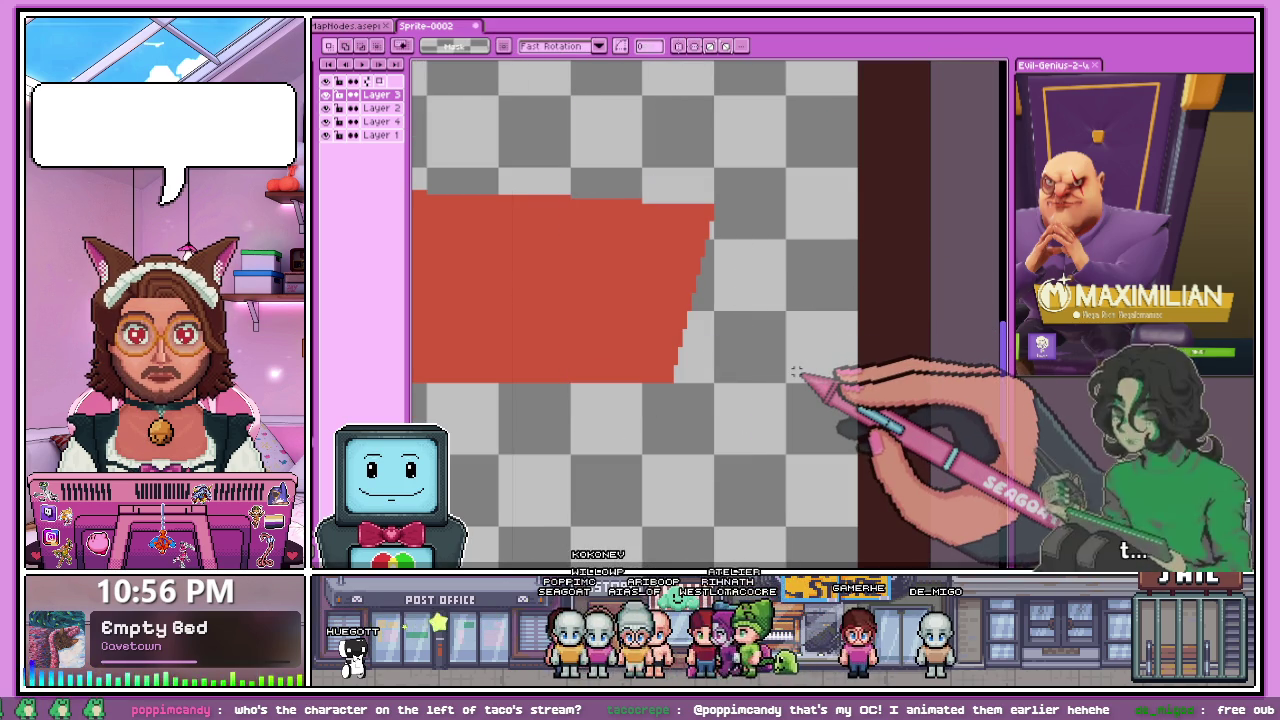
scroll(797, 372, down, 2)
scroll(790, 320, down, 1)
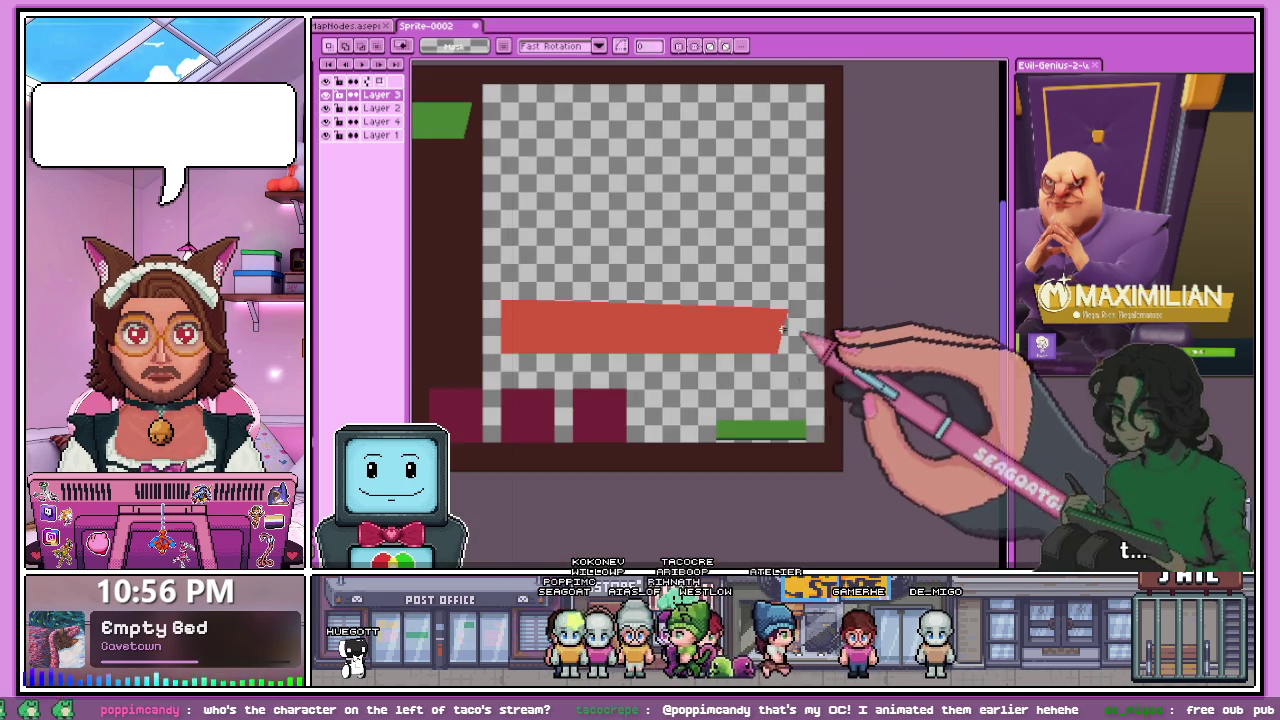
scroll(545, 300, up, 3)
scroll(555, 283, up, 2)
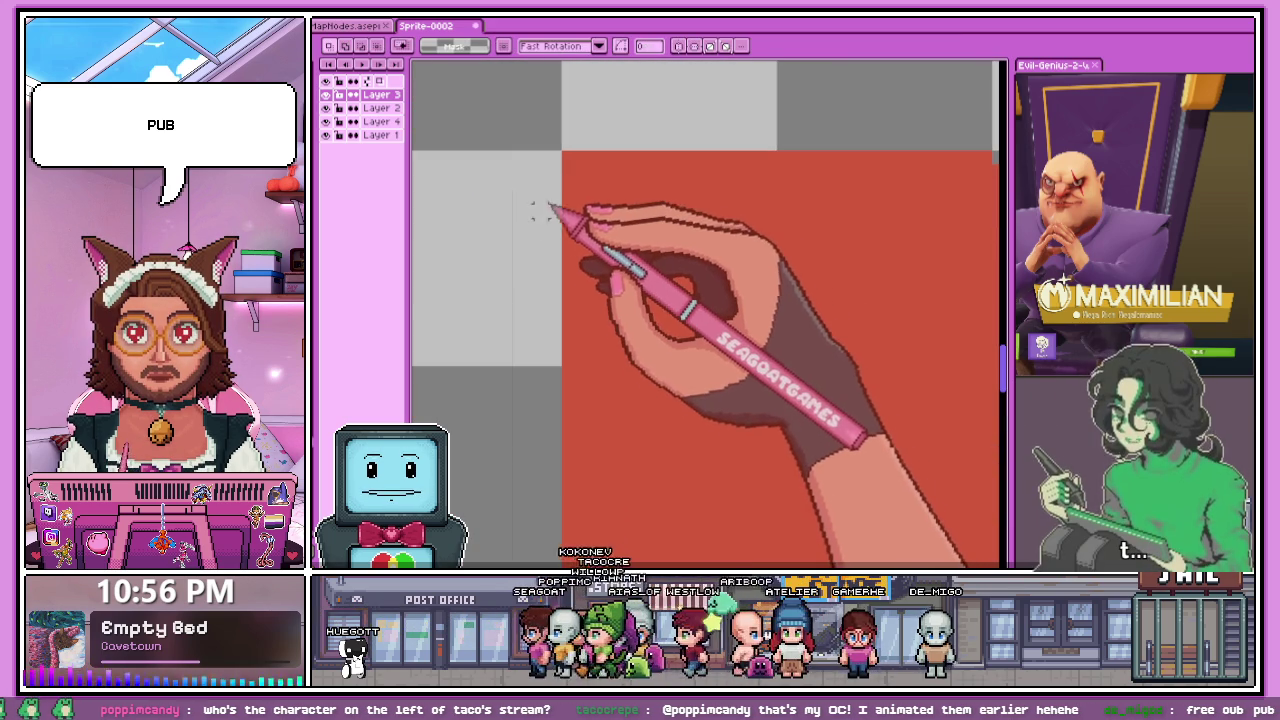
scroll(547, 206, up, 1)
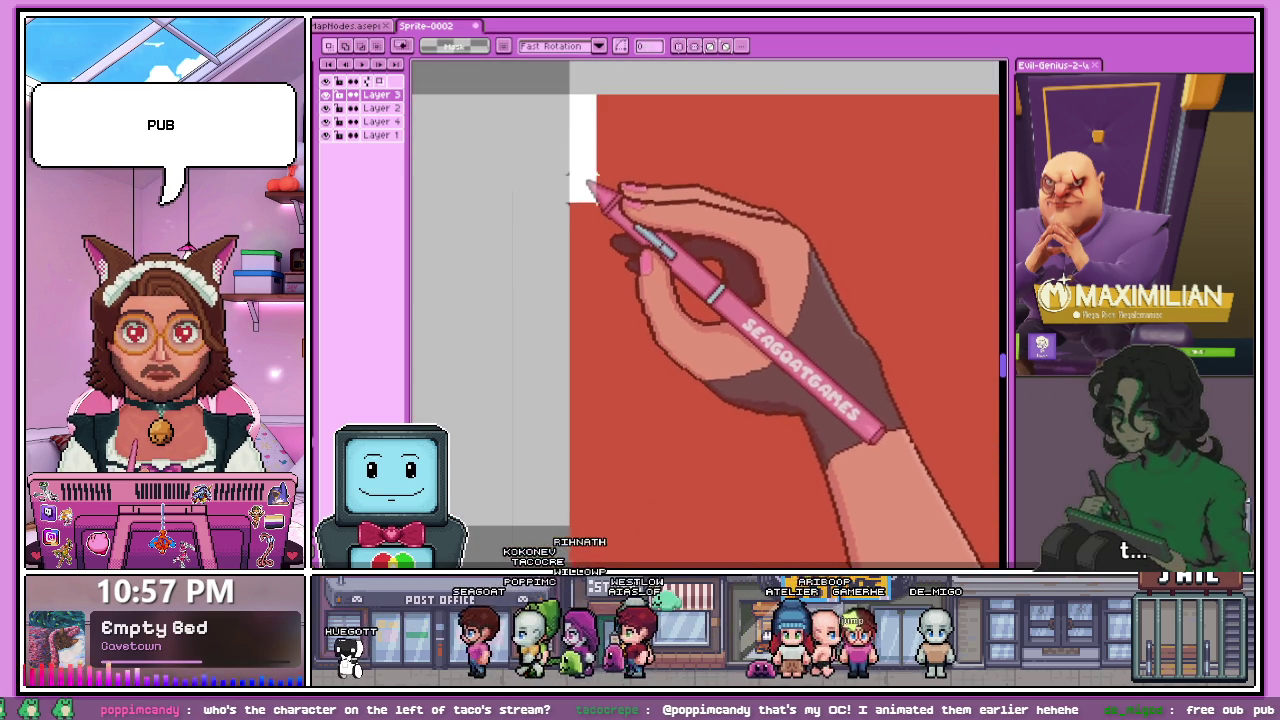
scroll(540, 242, down, 1)
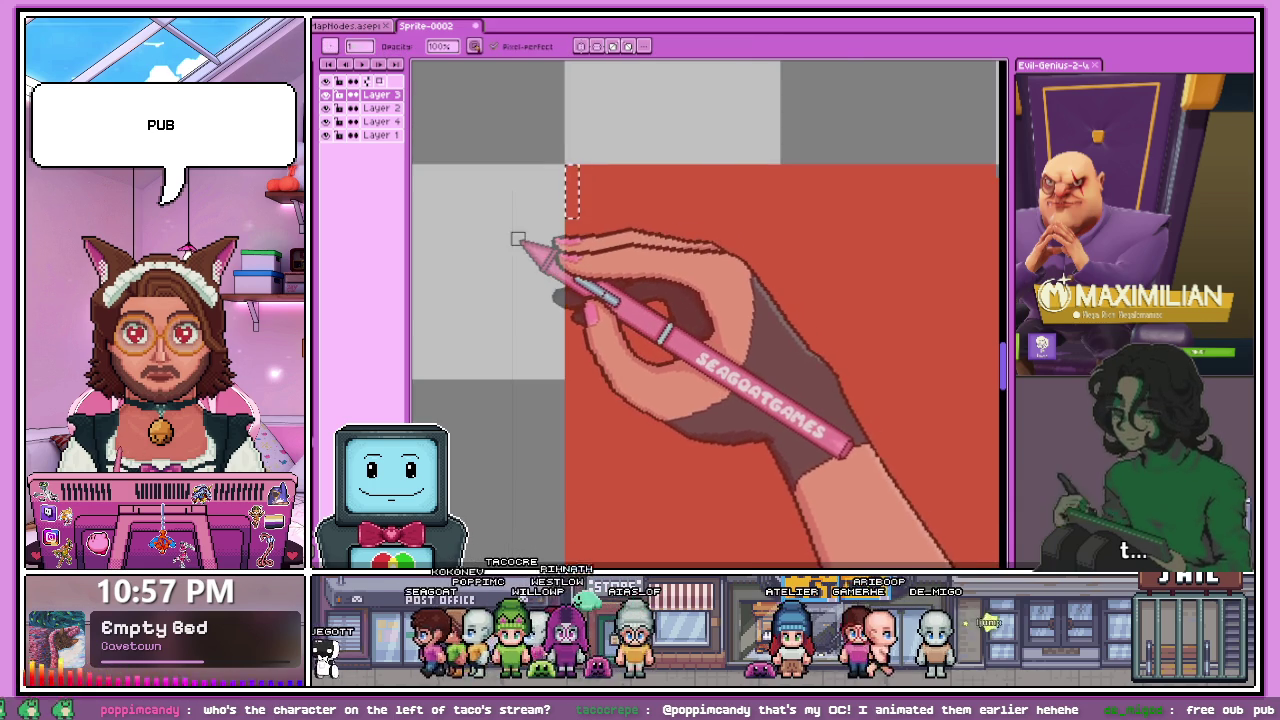
- Drop the selection, switch to the pencil and carve a stepped notch into the banner's left edge
key(m)
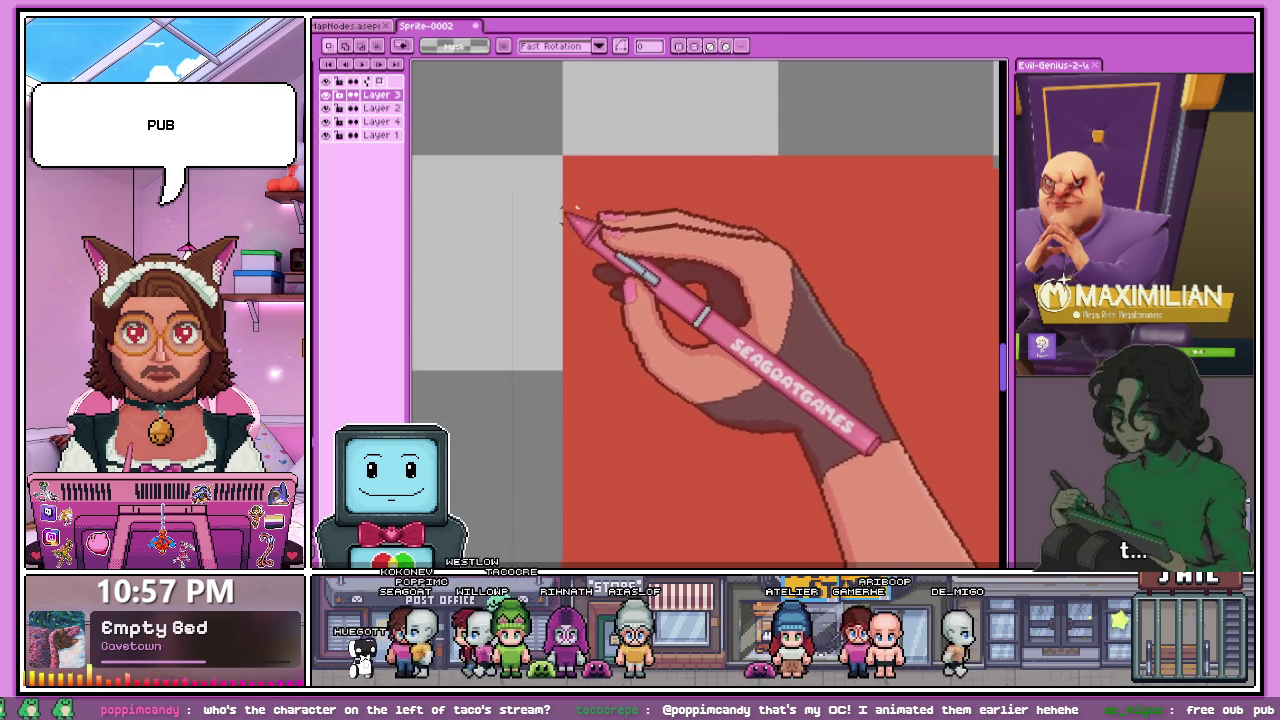
key(ctrl+d)
key(b)
scroll(585, 255, down, 1)
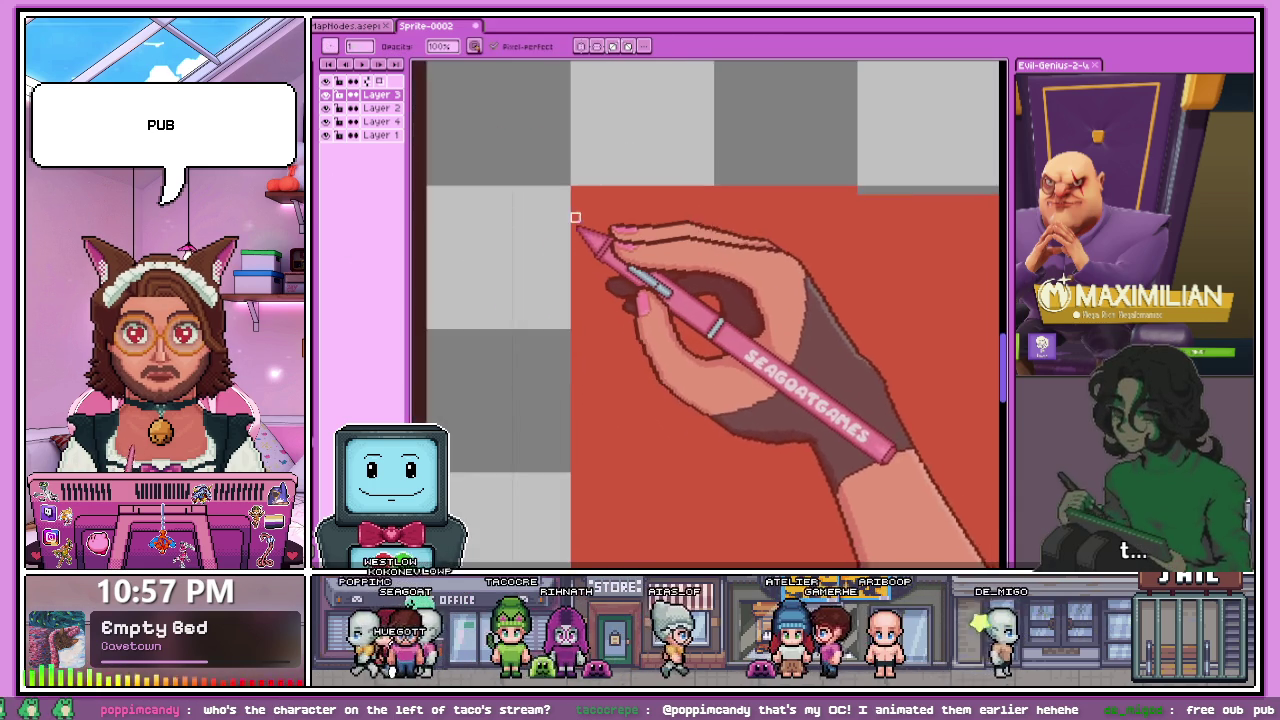
scroll(585, 255, up, 3)
drag(585, 228, 585, 309)
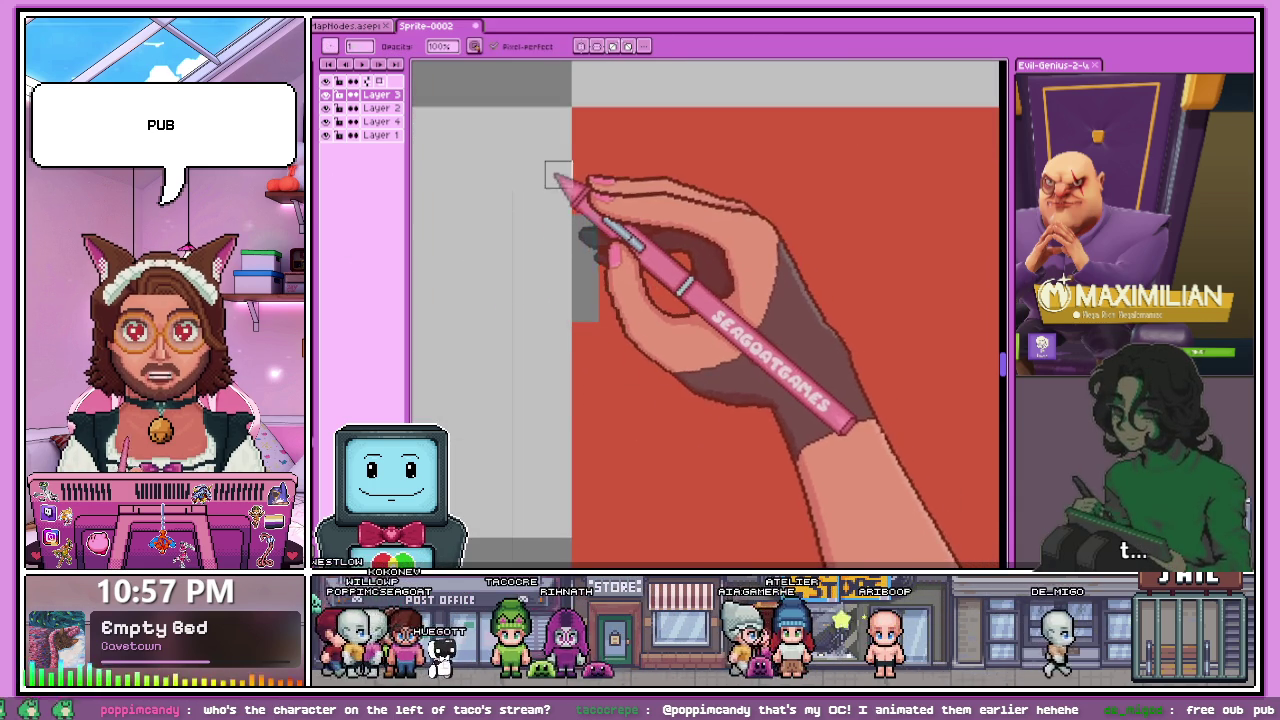
- Extend the pixel staircase further down the banner's left edge
scroll(570, 170, down, 2)
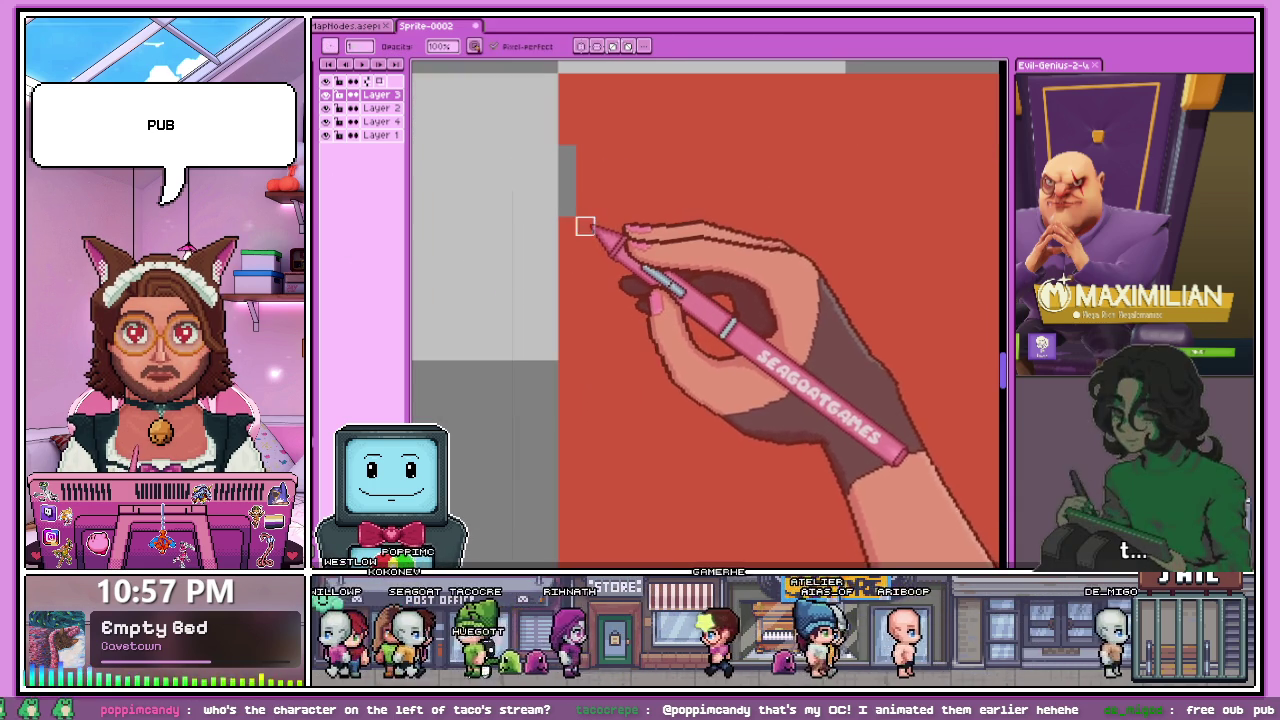
scroll(585, 280, up, 2)
scroll(602, 268, down, 2)
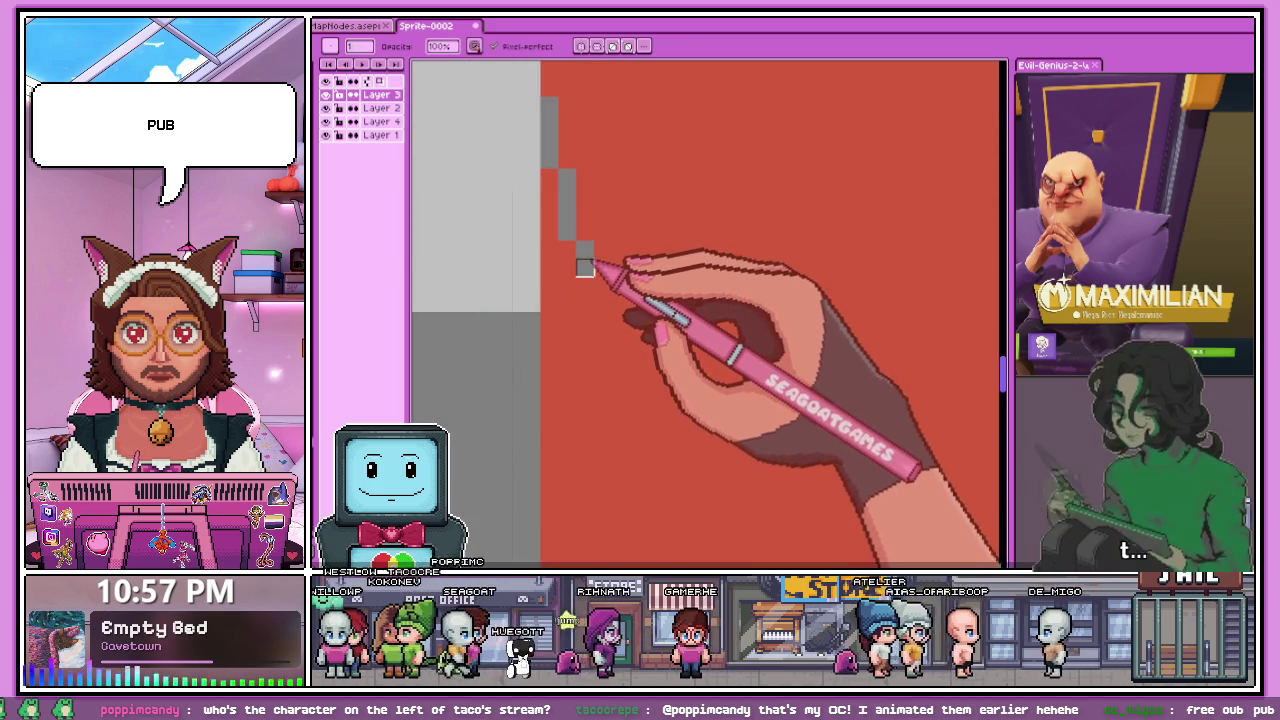
scroll(584, 278, down, 3)
scroll(584, 320, up, 4)
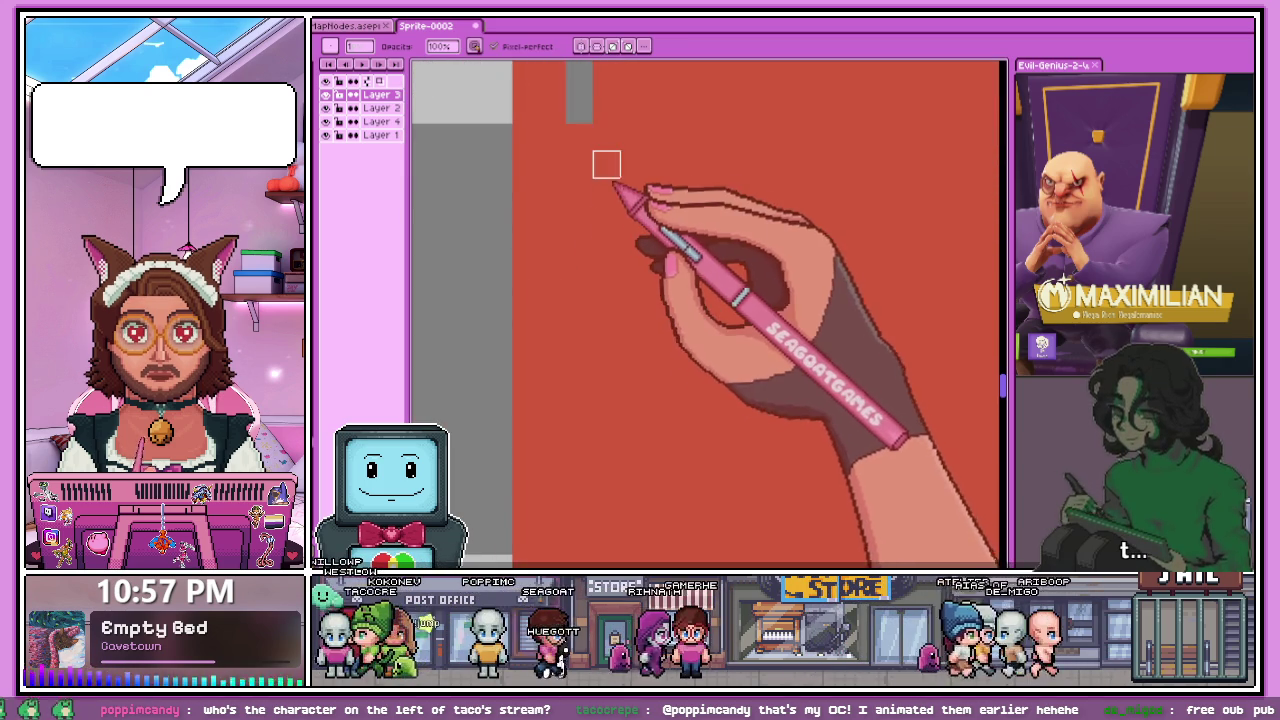
drag(606, 137, 606, 218)
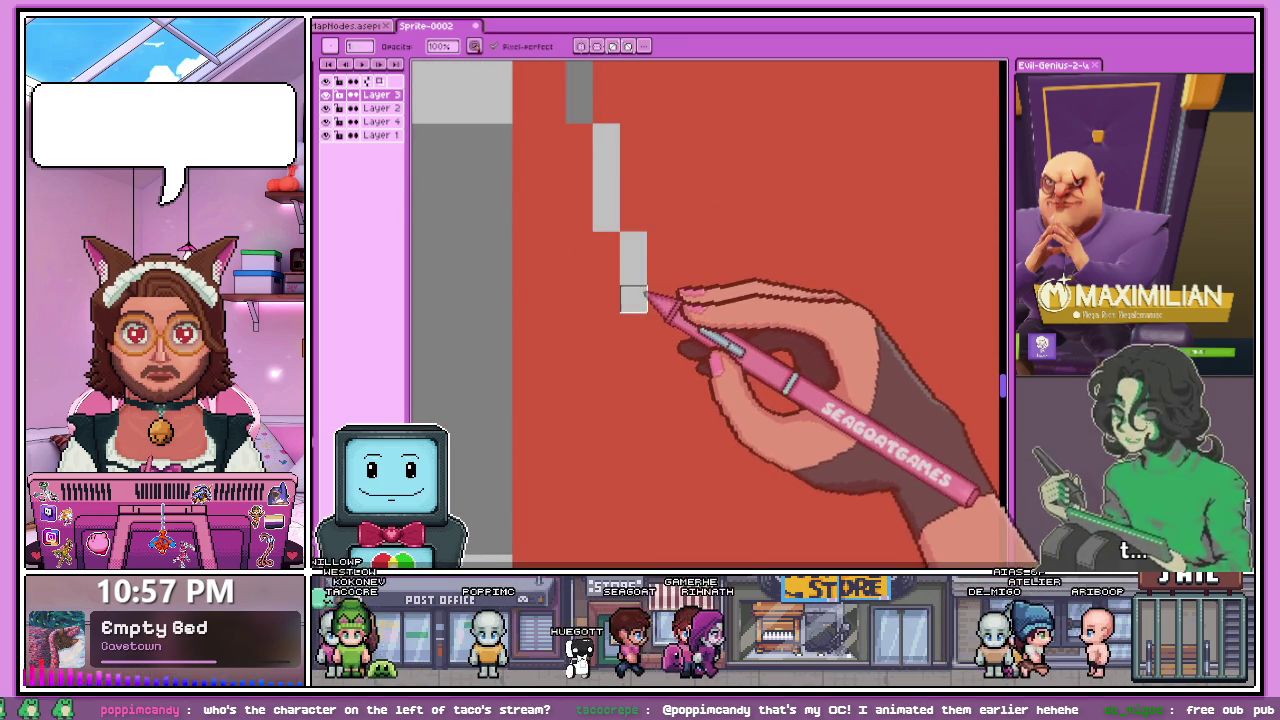
- Zoom in and clean up the stepped pixels along the banner's left edge
scroll(633, 325, down, 2)
scroll(651, 329, up, 1)
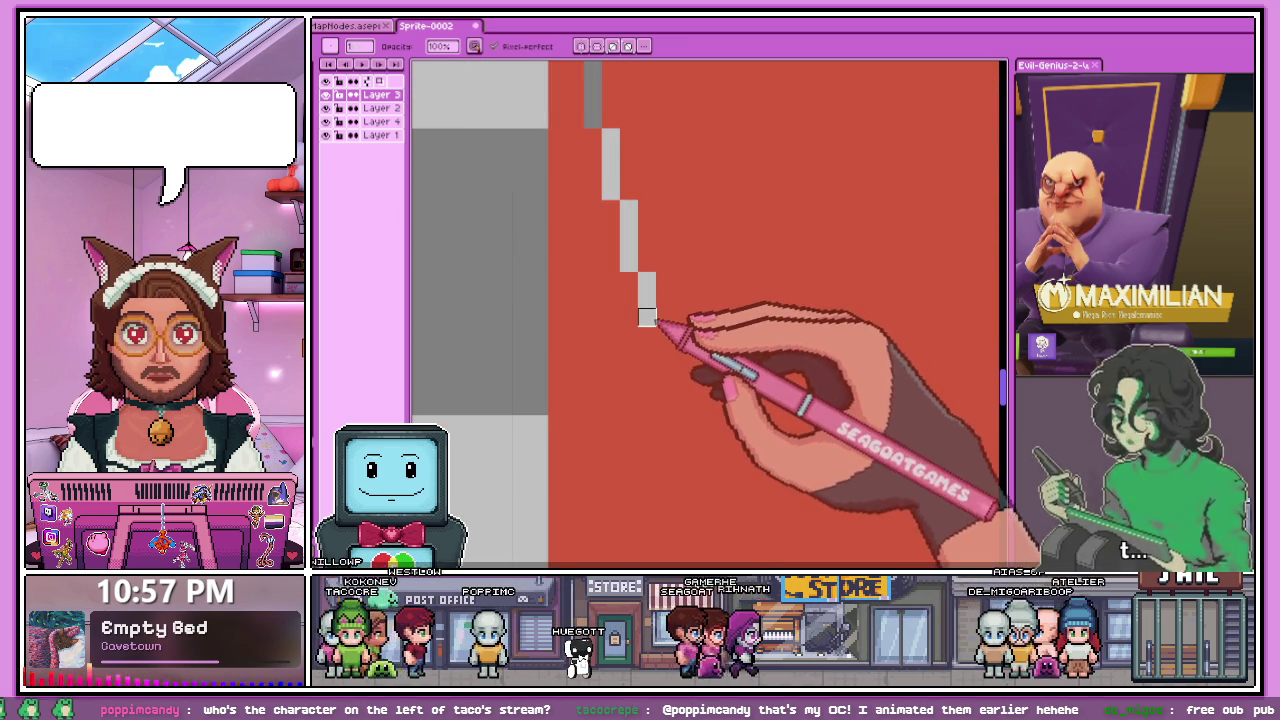
scroll(650, 310, down, 3)
scroll(658, 283, up, 2)
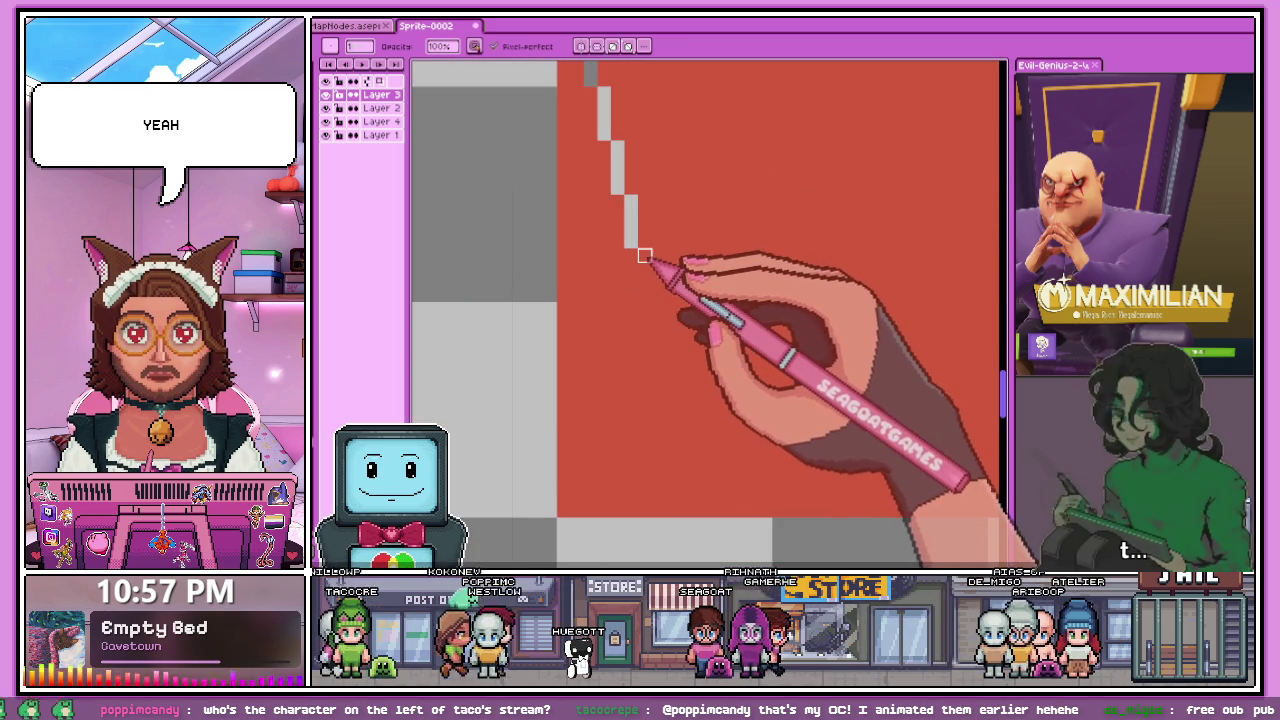
scroll(645, 282, up, 2)
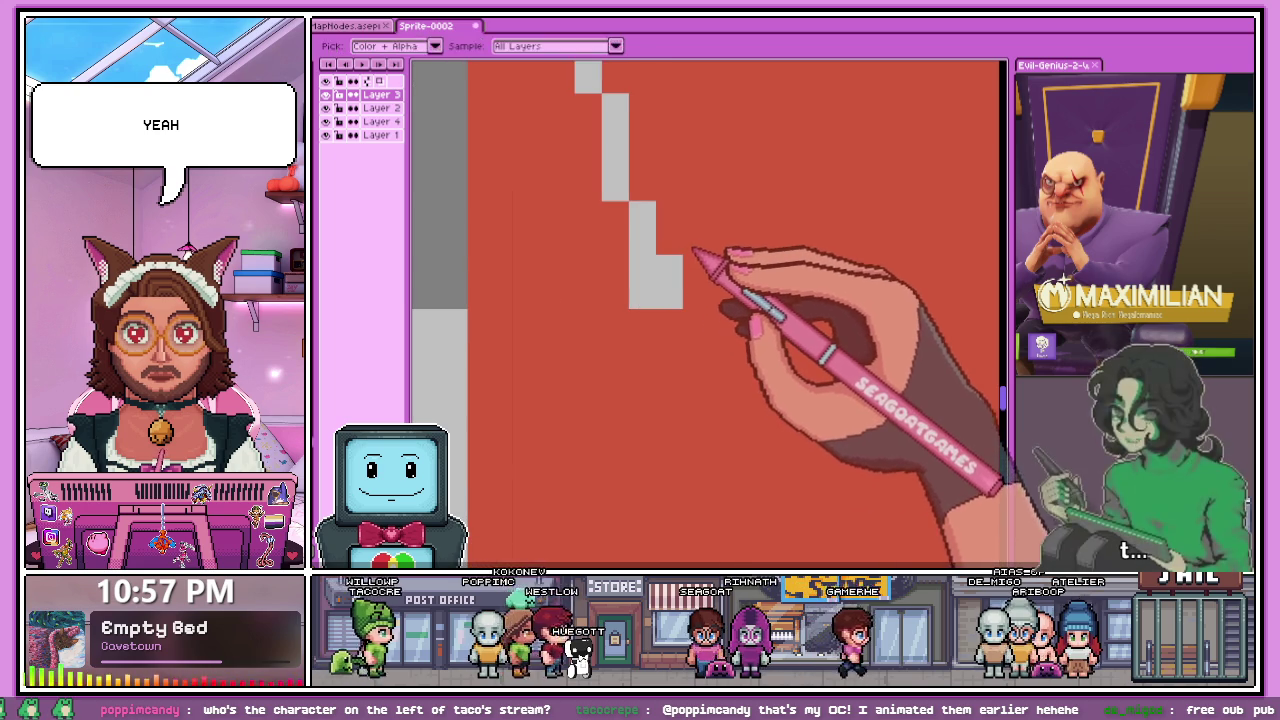
scroll(660, 285, down, 2)
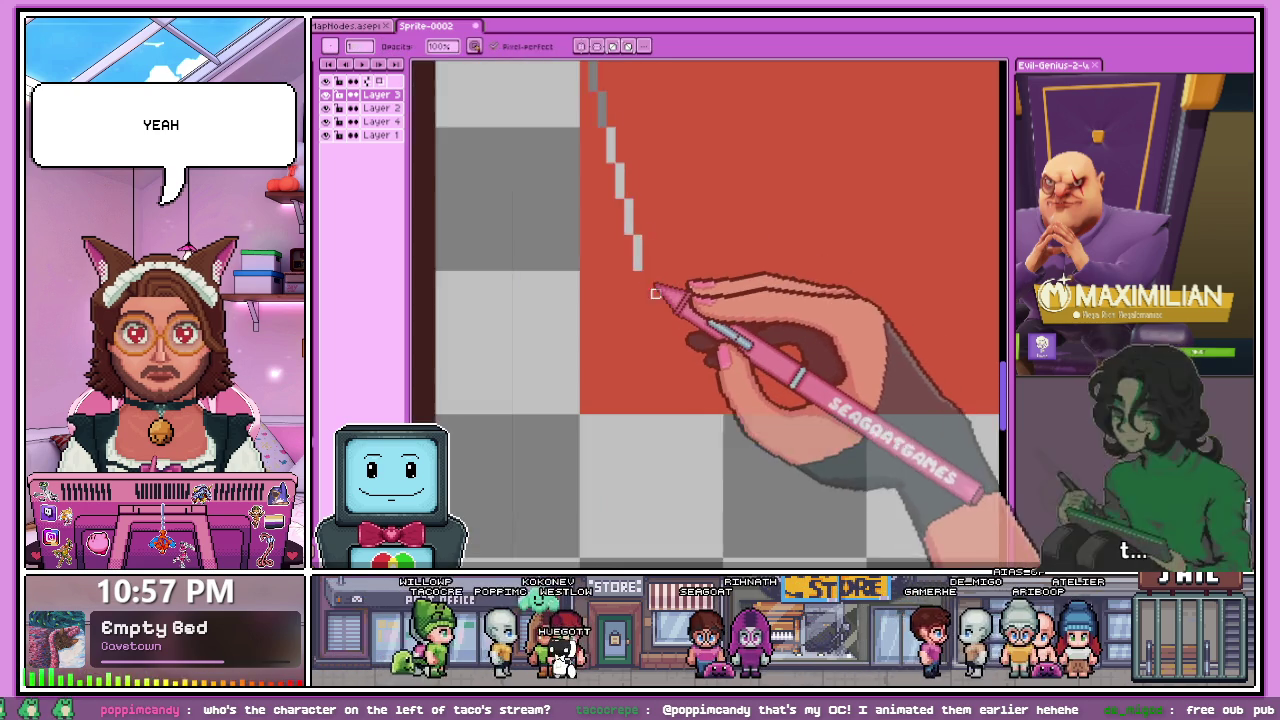
scroll(645, 268, up, 1)
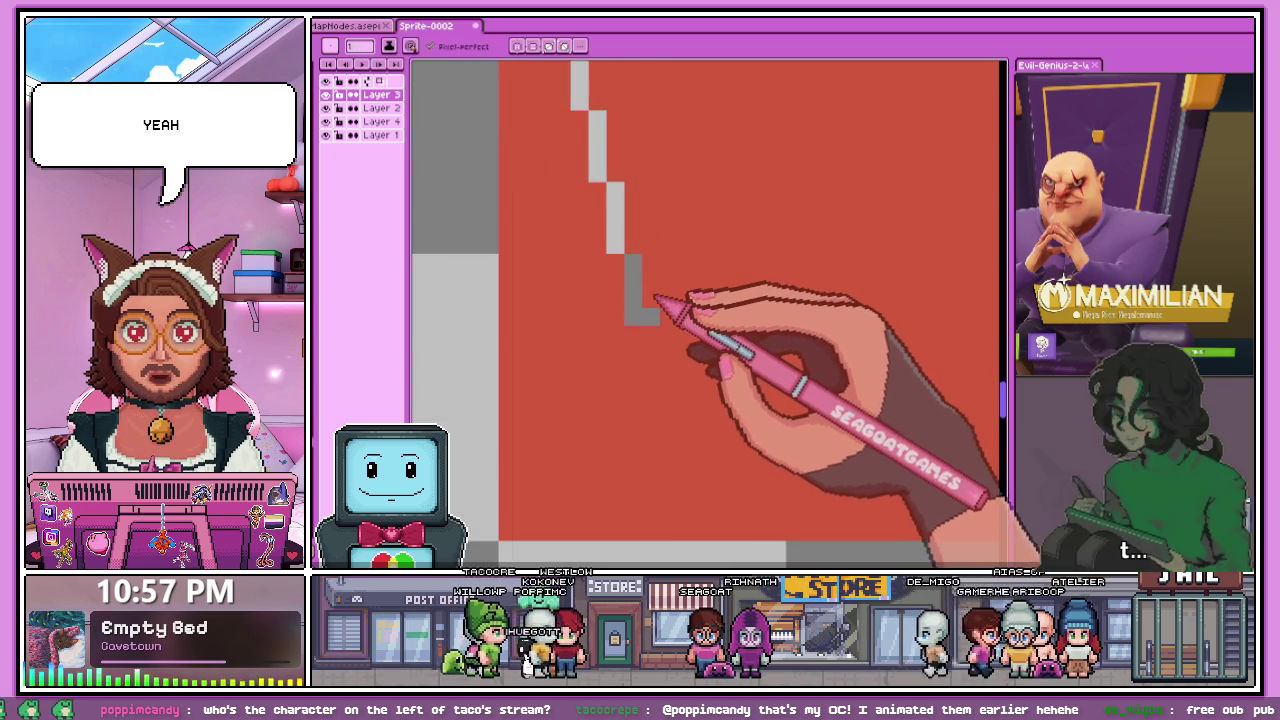
scroll(640, 305, down, 1)
scroll(649, 310, up, 1)
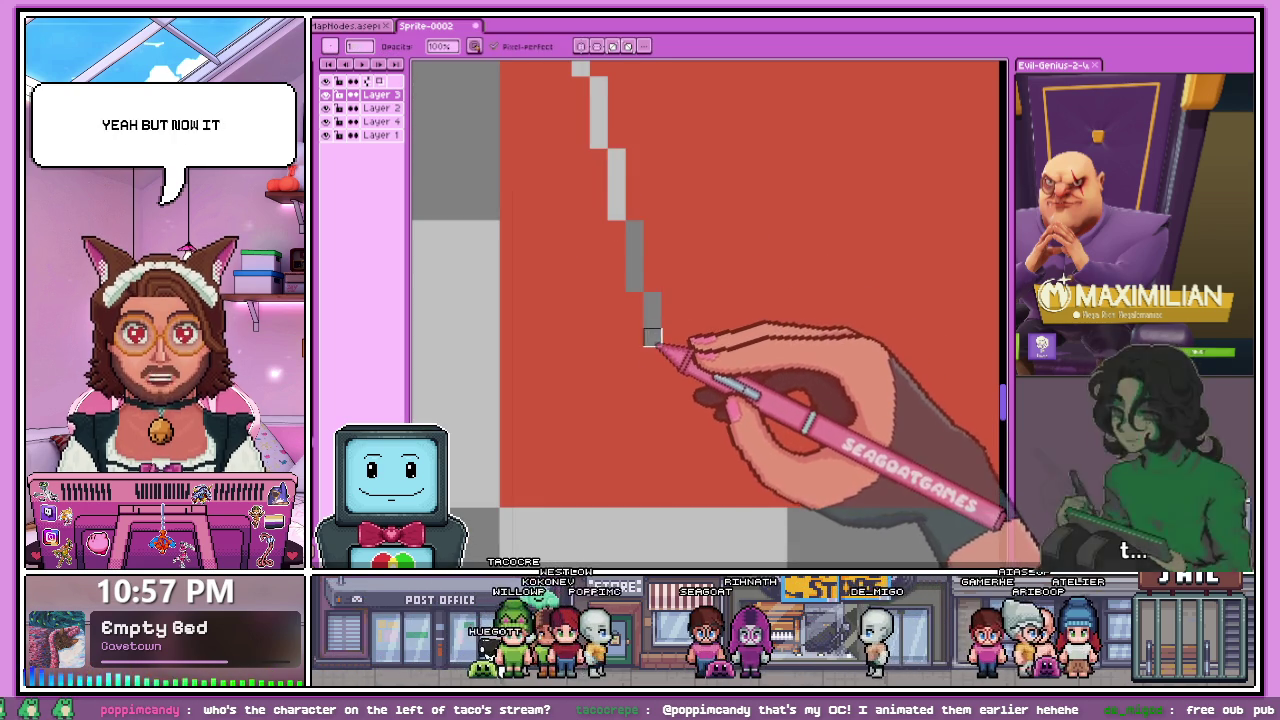
scroll(651, 337, down, 1)
scroll(668, 348, up, 1)
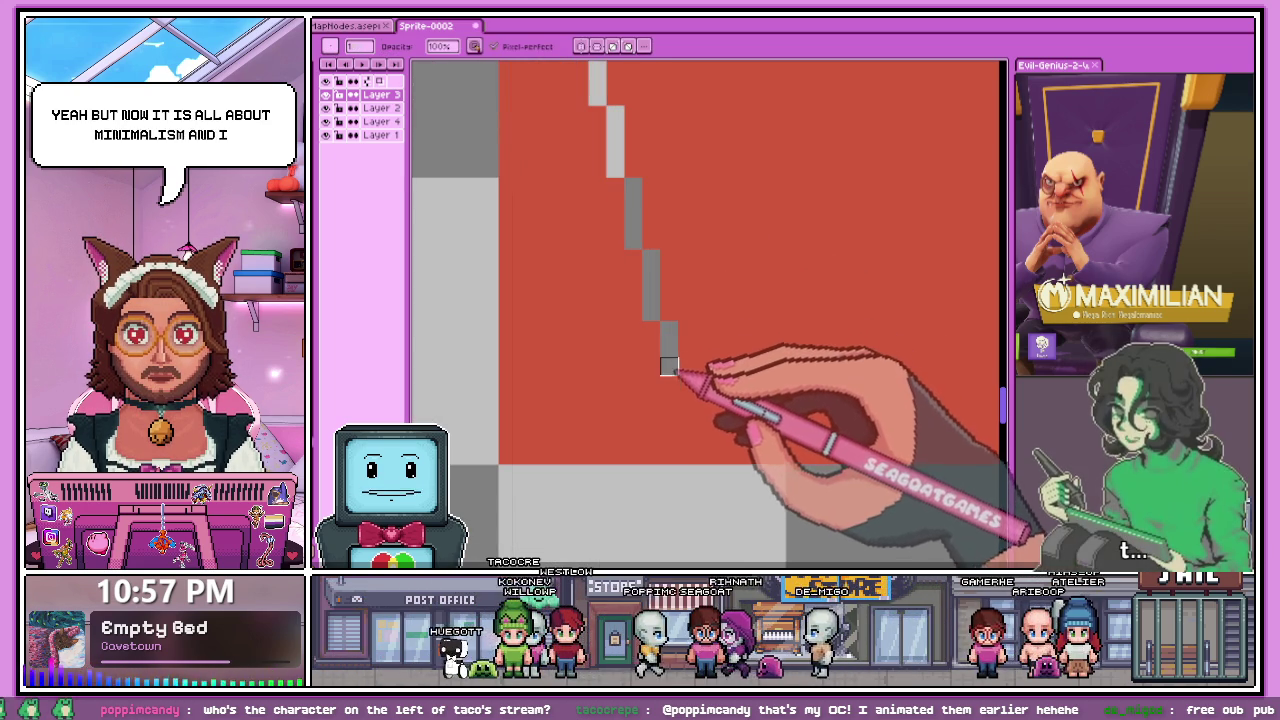
scroll(686, 456, down, 1)
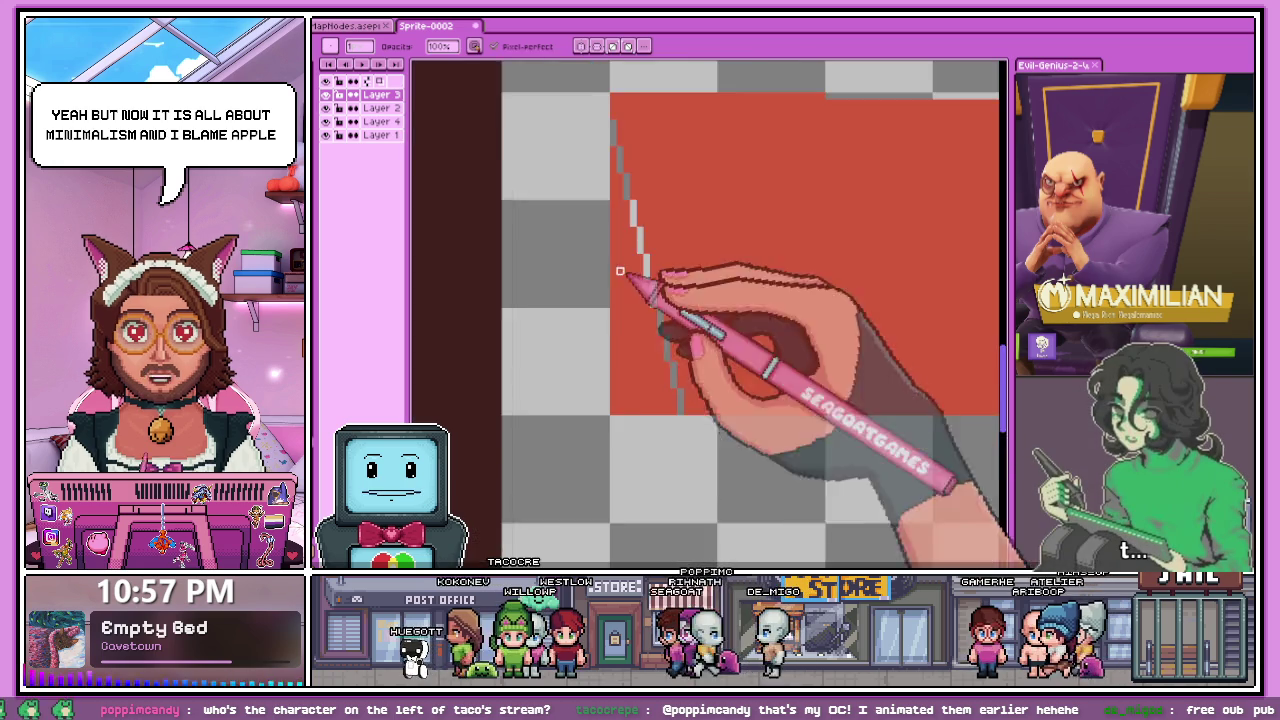
scroll(628, 228, up, 1)
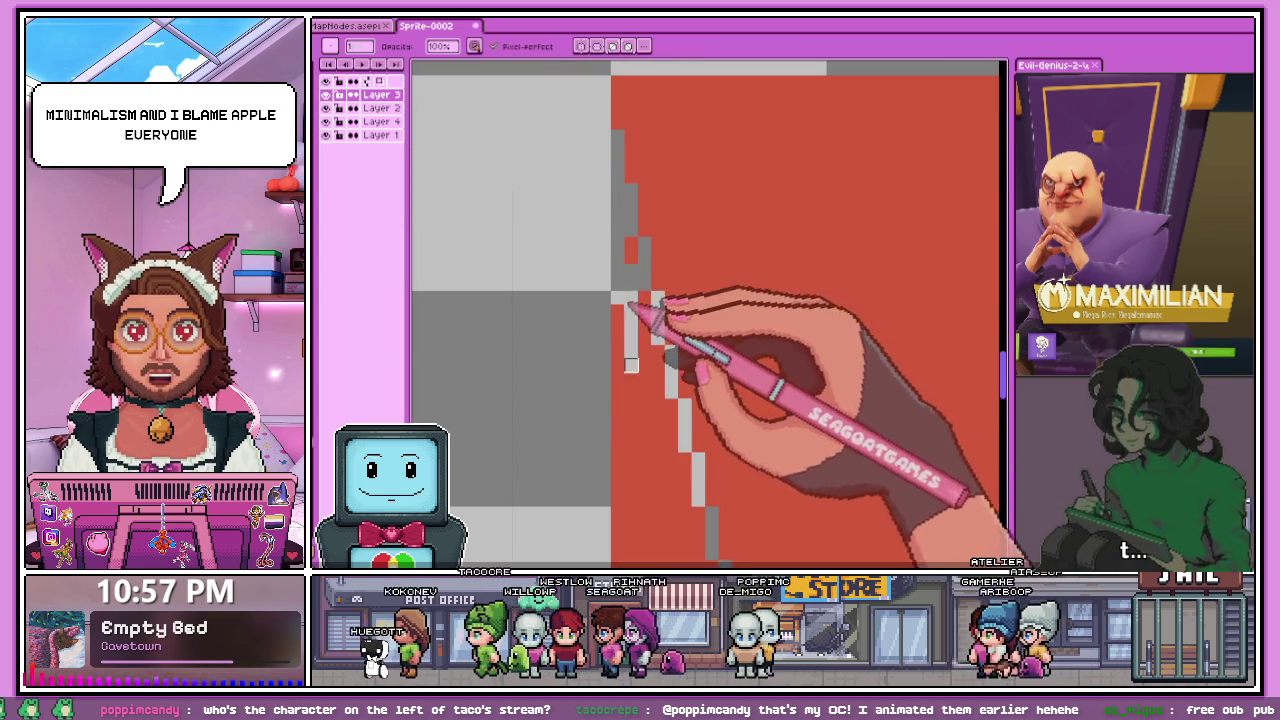
scroll(628, 263, down, 2)
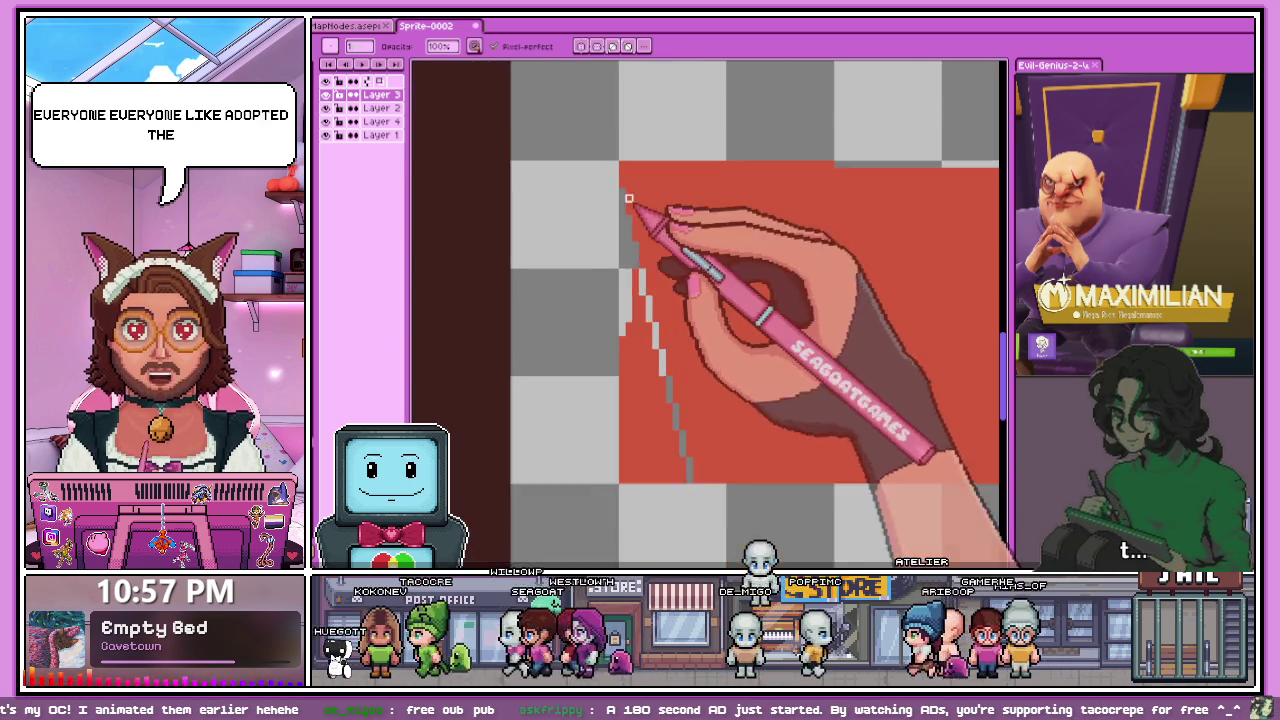
scroll(633, 414, down, 1)
scroll(633, 414, up, 2)
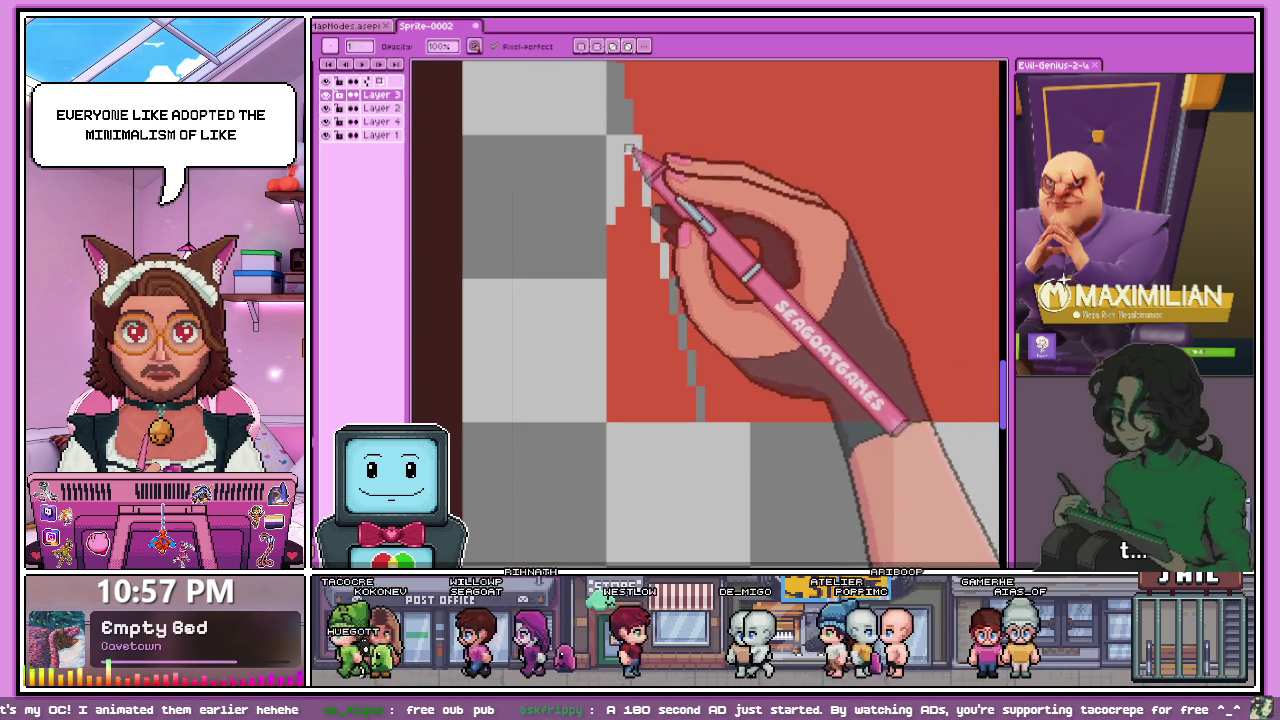
drag(637, 202, 629, 203)
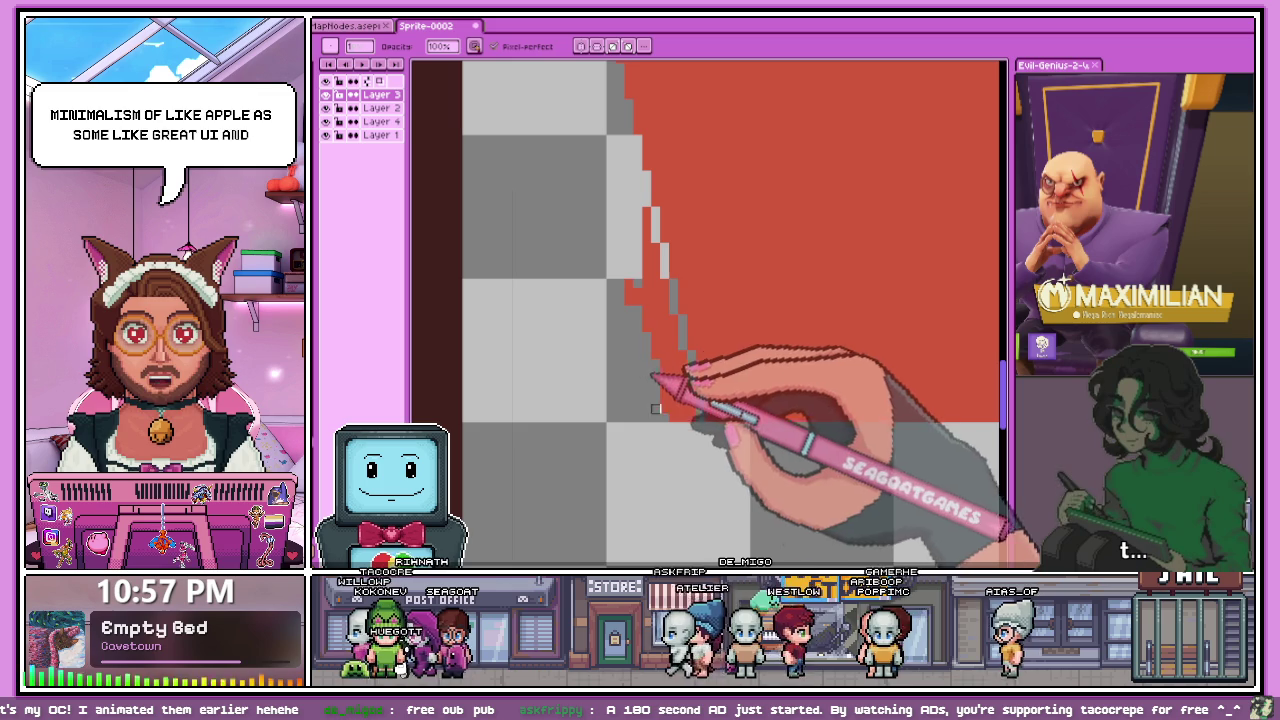
- Zoom back out to review the cleaned staircase edge
scroll(637, 311, up, 1)
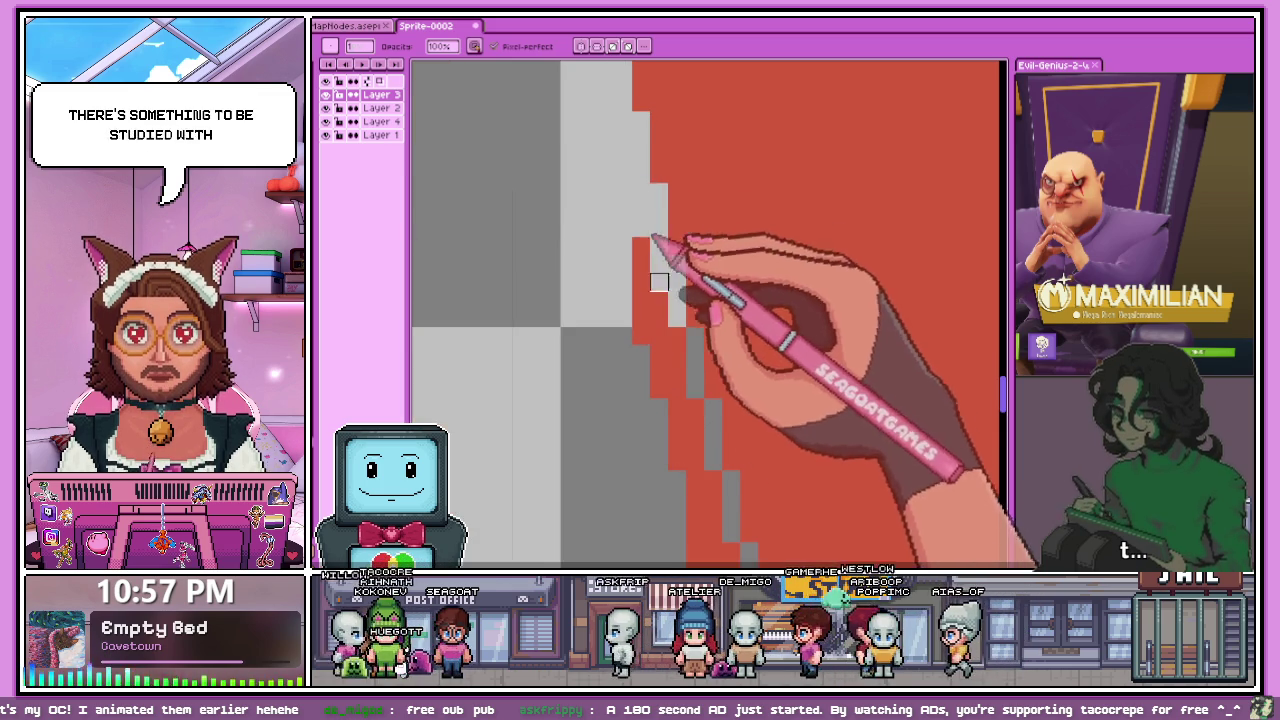
scroll(641, 264, up, 1)
scroll(677, 355, down, 1)
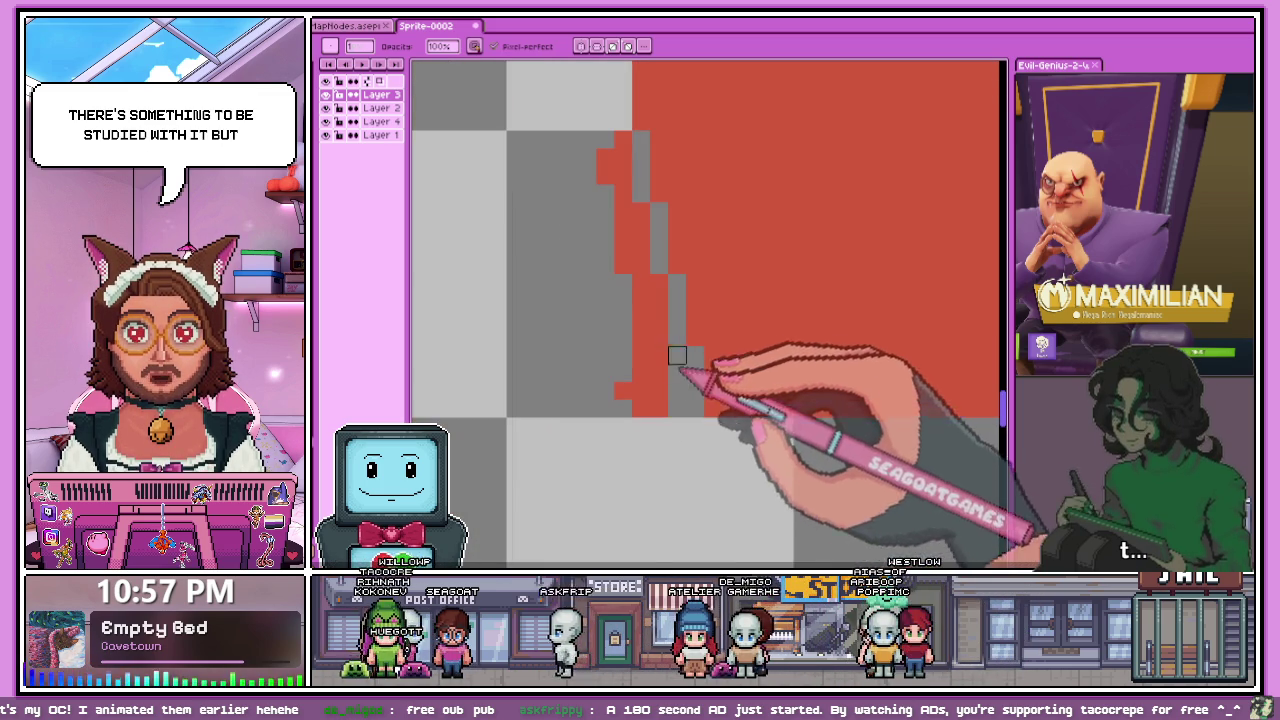
scroll(641, 373, down, 1)
scroll(595, 356, up, 1)
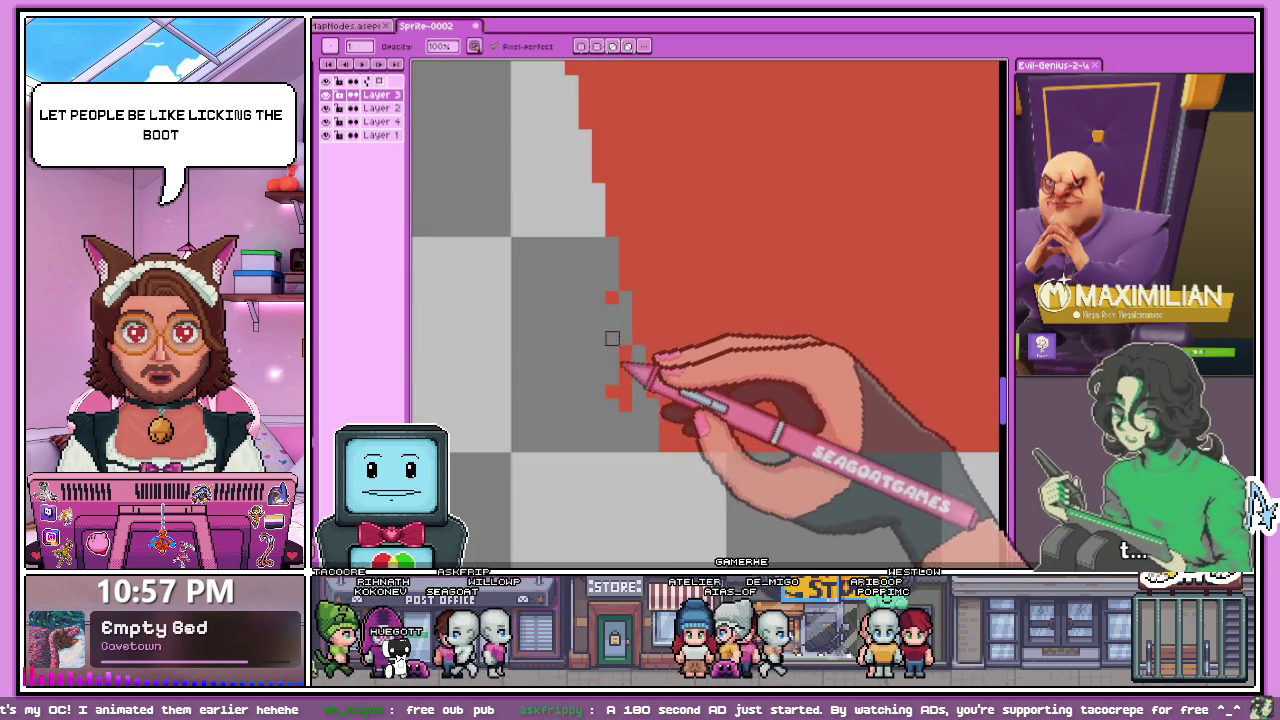
scroll(612, 298, down, 1)
scroll(630, 360, down, 1)
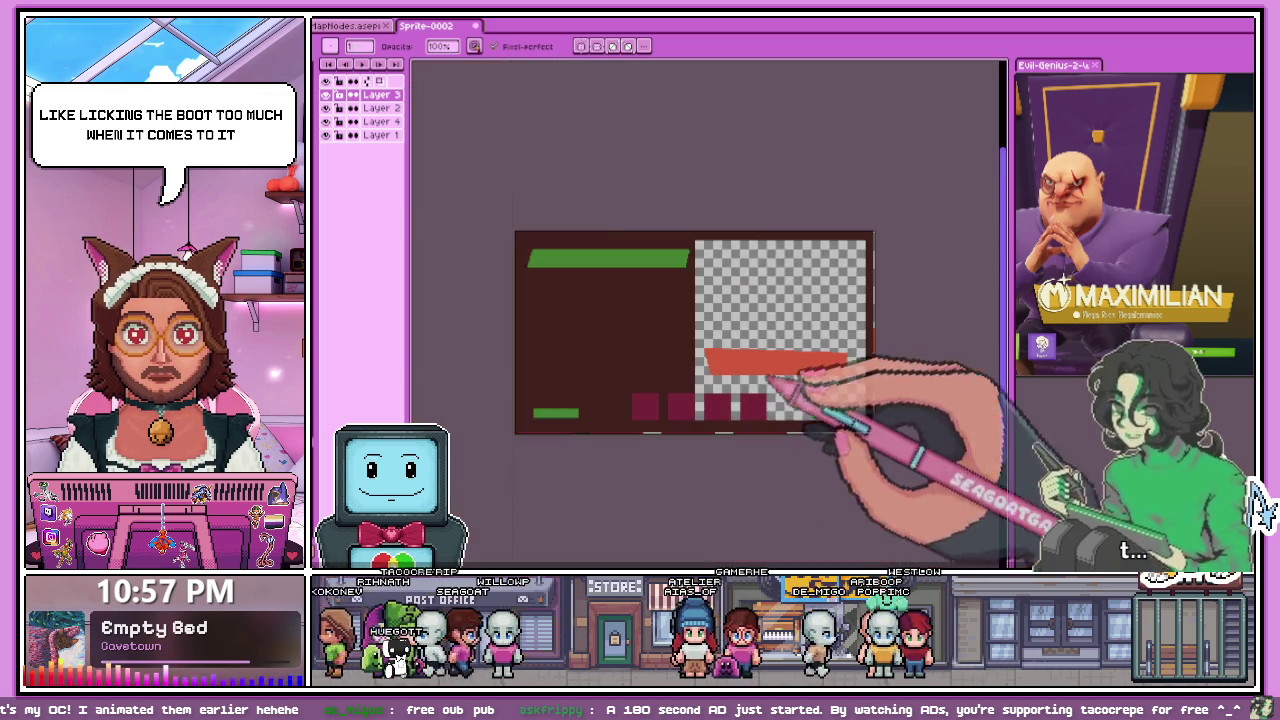
- Zoom in and pan to bring the banner's slanted top edge into view
scroll(600, 400, down, 1)
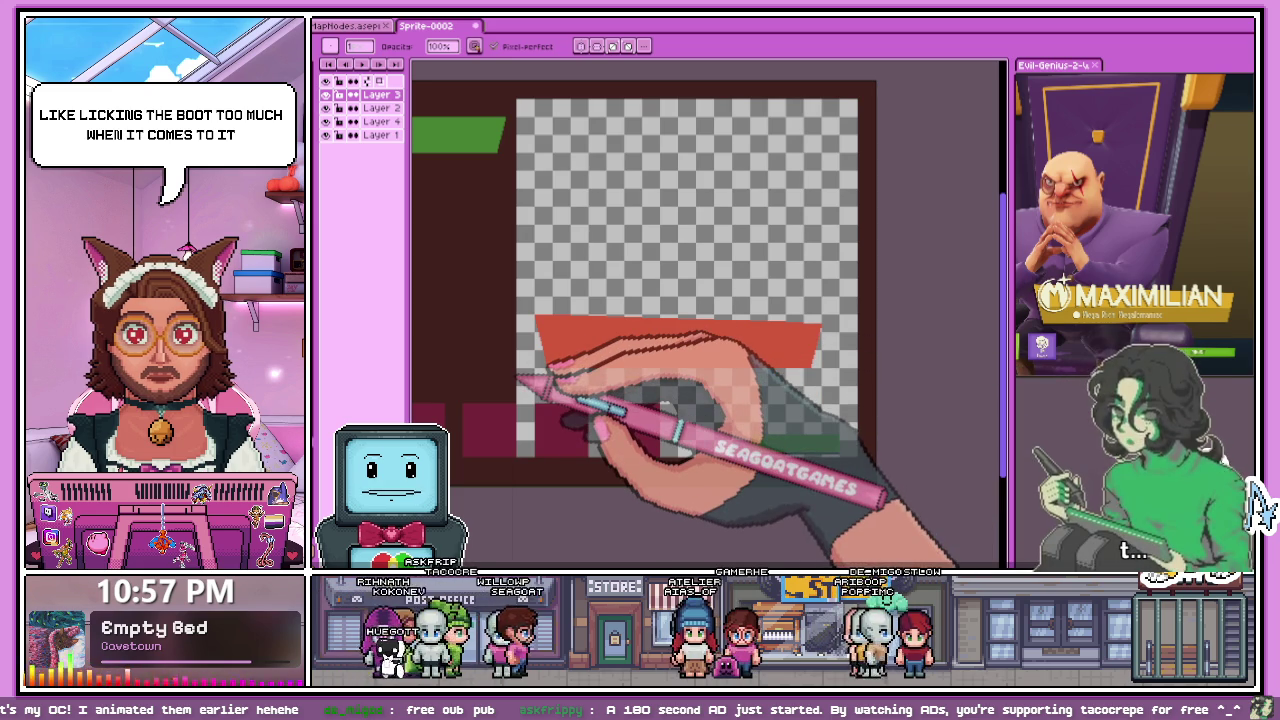
scroll(590, 375, up, 1)
scroll(660, 355, up, 1)
scroll(640, 325, up, 1)
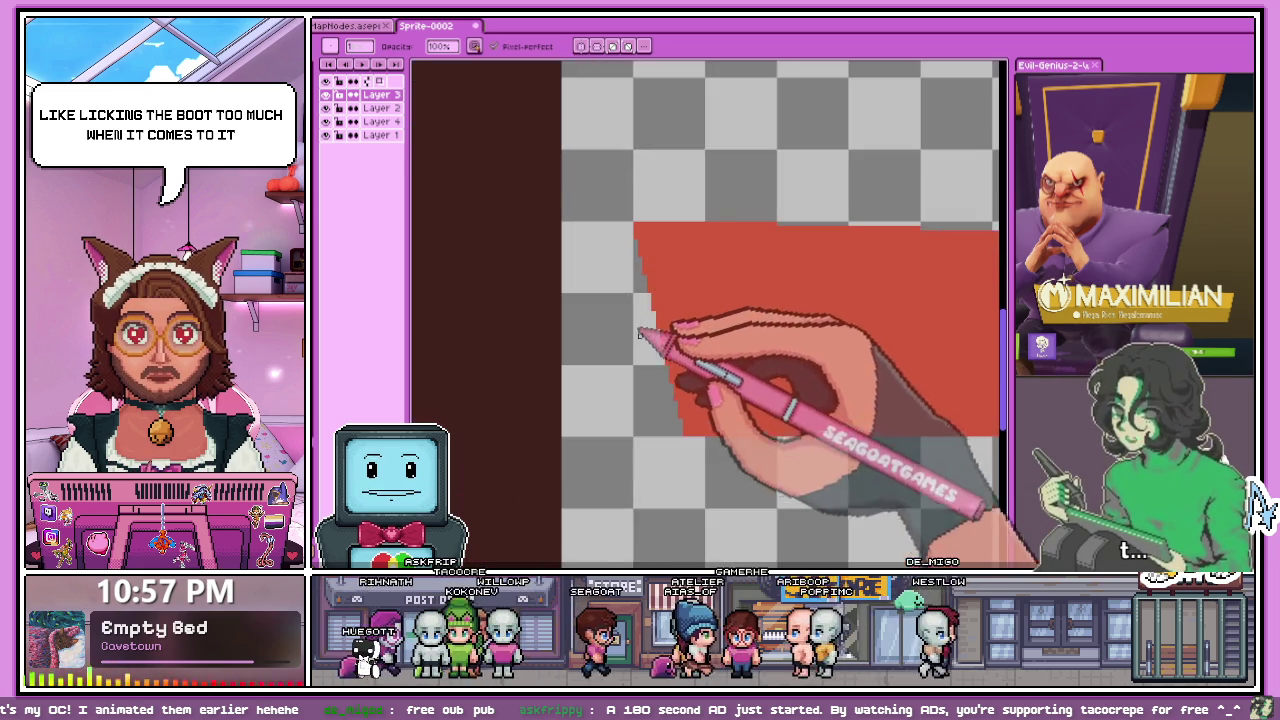
scroll(640, 305, up, 1)
scroll(630, 230, up, 1)
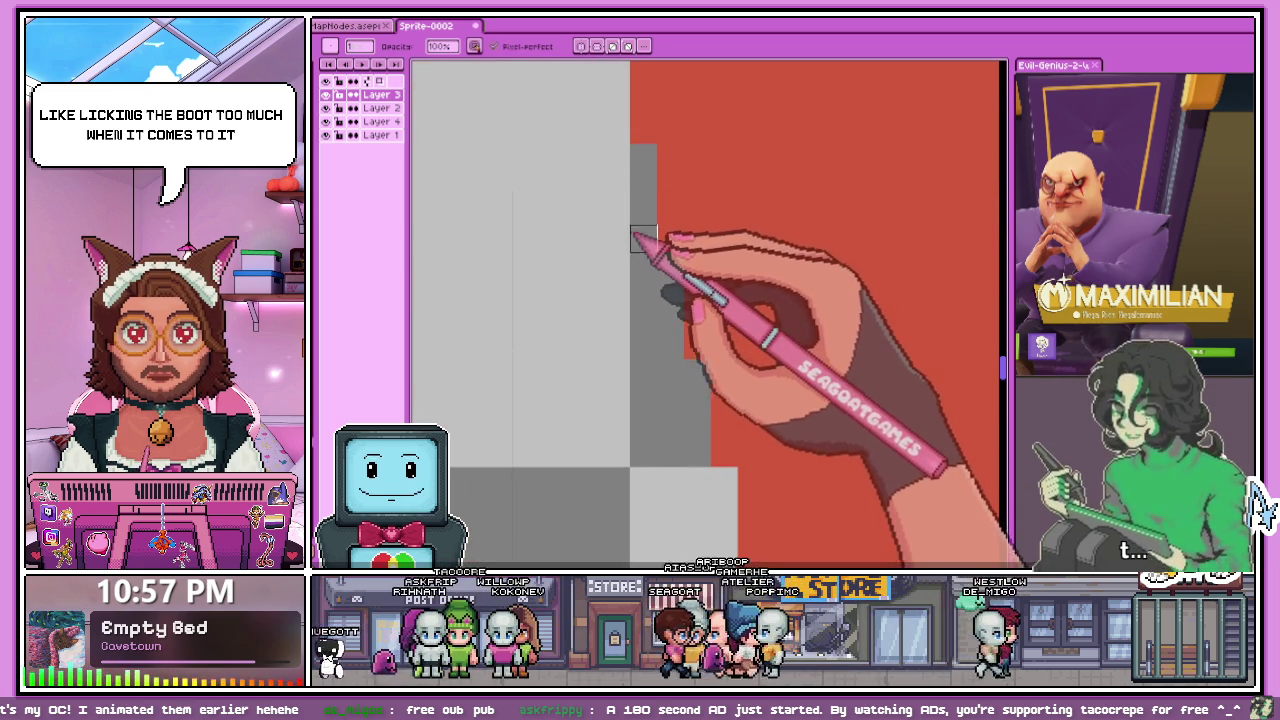
drag(616, 238, 626, 324)
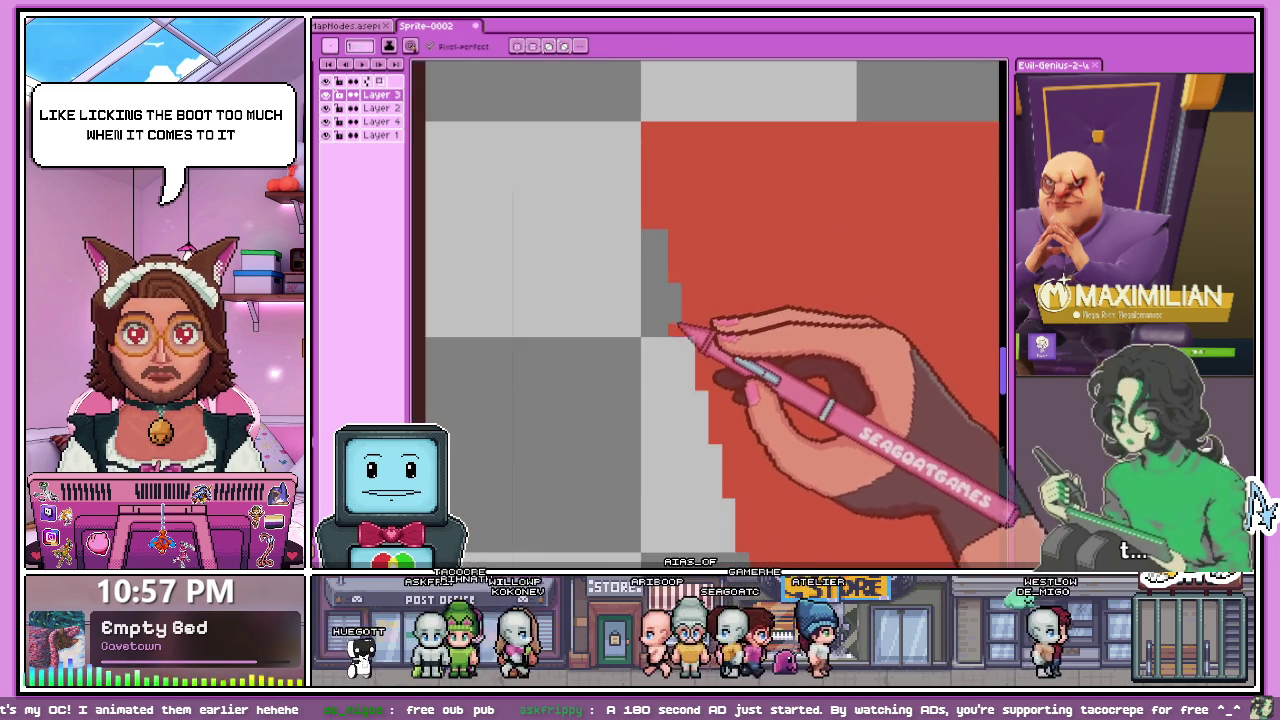
scroll(684, 306, up, 1)
scroll(692, 297, down, 1)
scroll(705, 340, down, 3)
scroll(700, 330, up, 4)
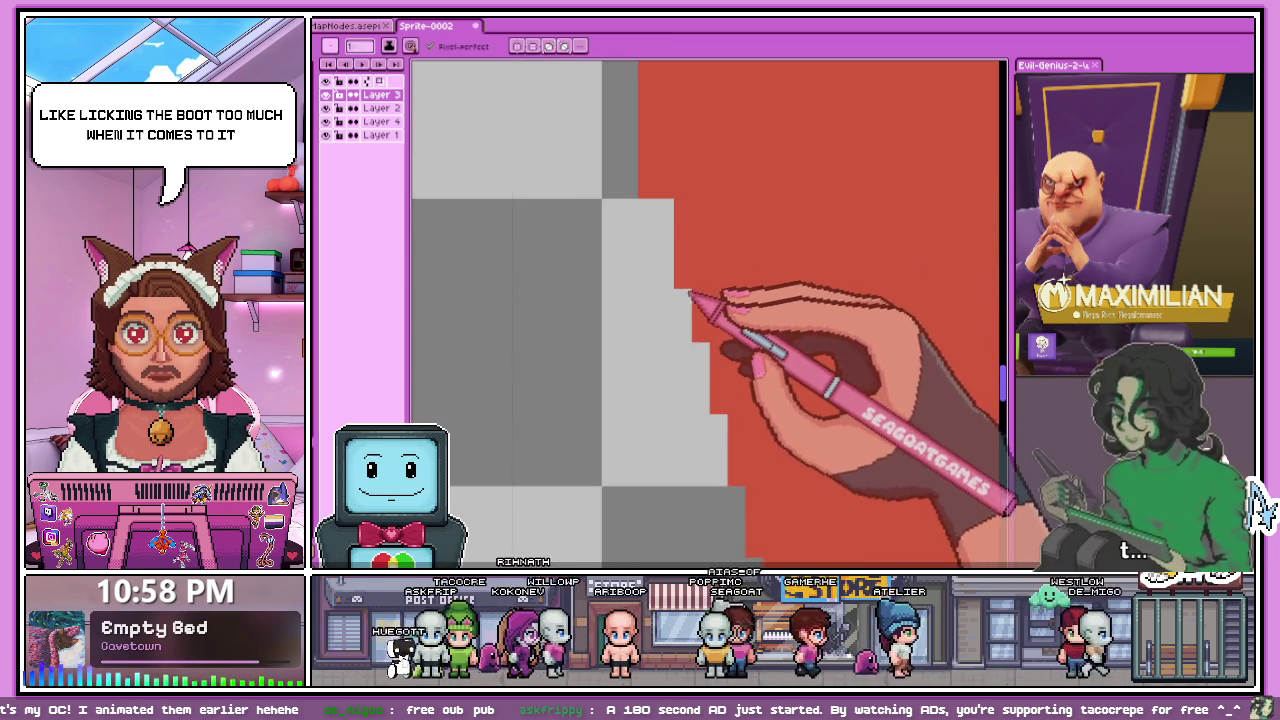
scroll(690, 328, down, 2)
scroll(705, 350, up, 2)
scroll(705, 385, down, 2)
scroll(700, 294, up, 1)
scroll(720, 329, up, 1)
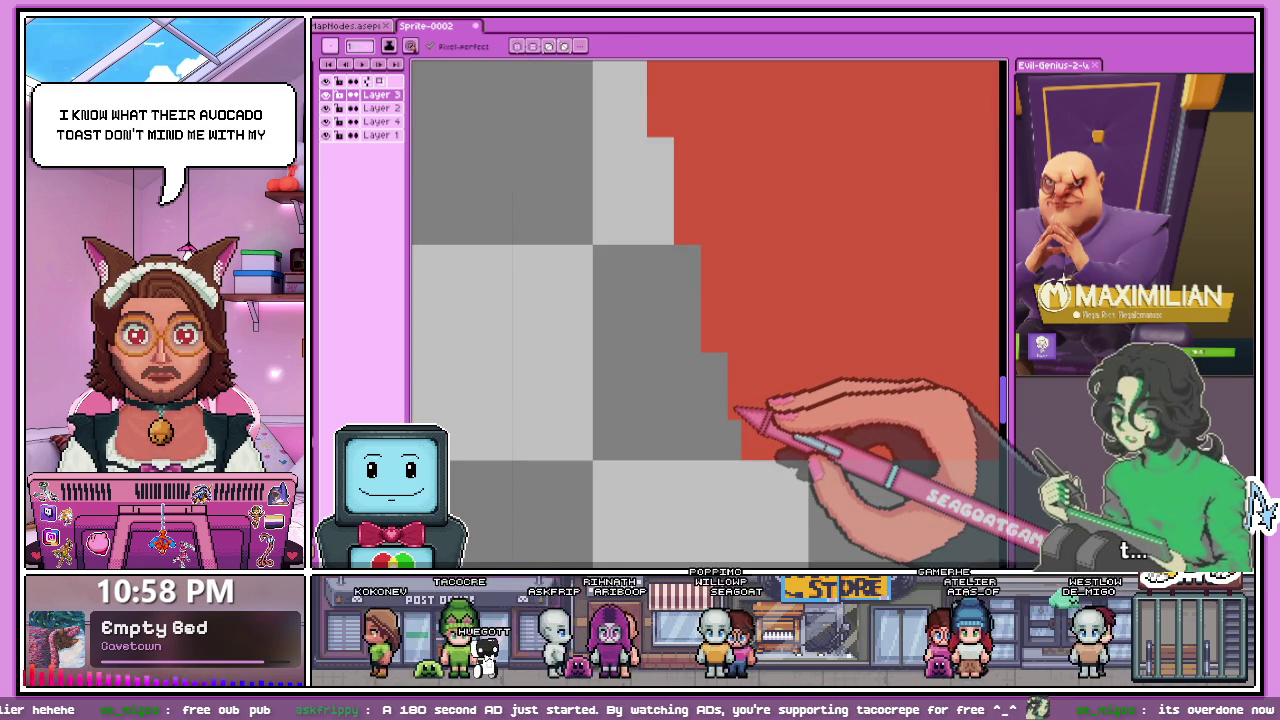
- Draw a vertical red pixel line along the edge and paint the leftover grey strips red
scroll(740, 460, down, 2)
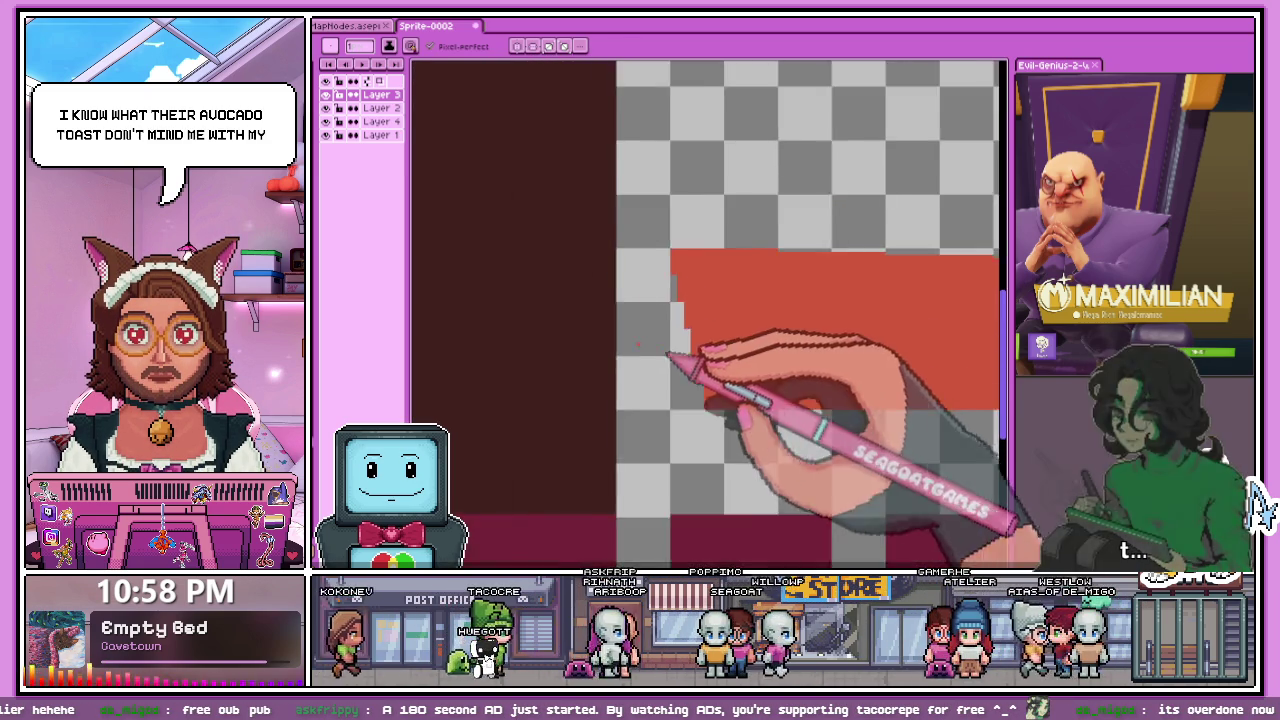
scroll(686, 371, down, 1)
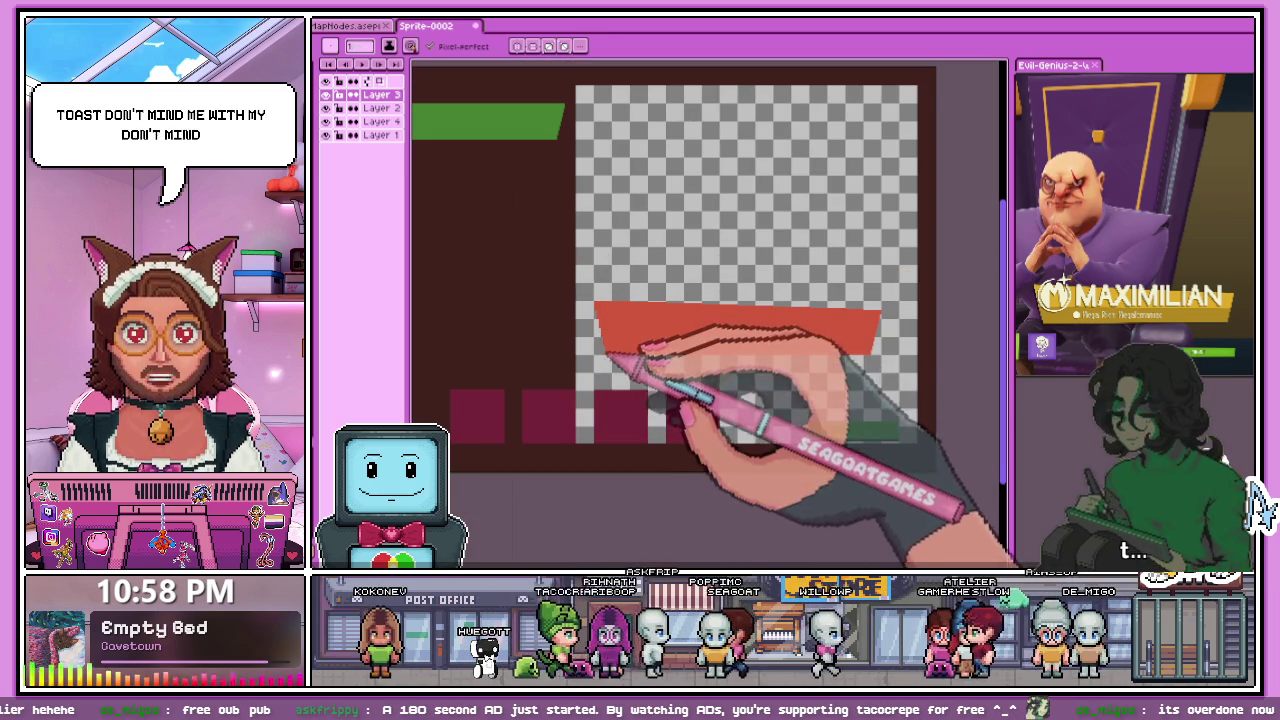
scroll(602, 338, up, 1)
scroll(590, 290, up, 1)
scroll(600, 230, up, 1)
scroll(590, 214, up, 1)
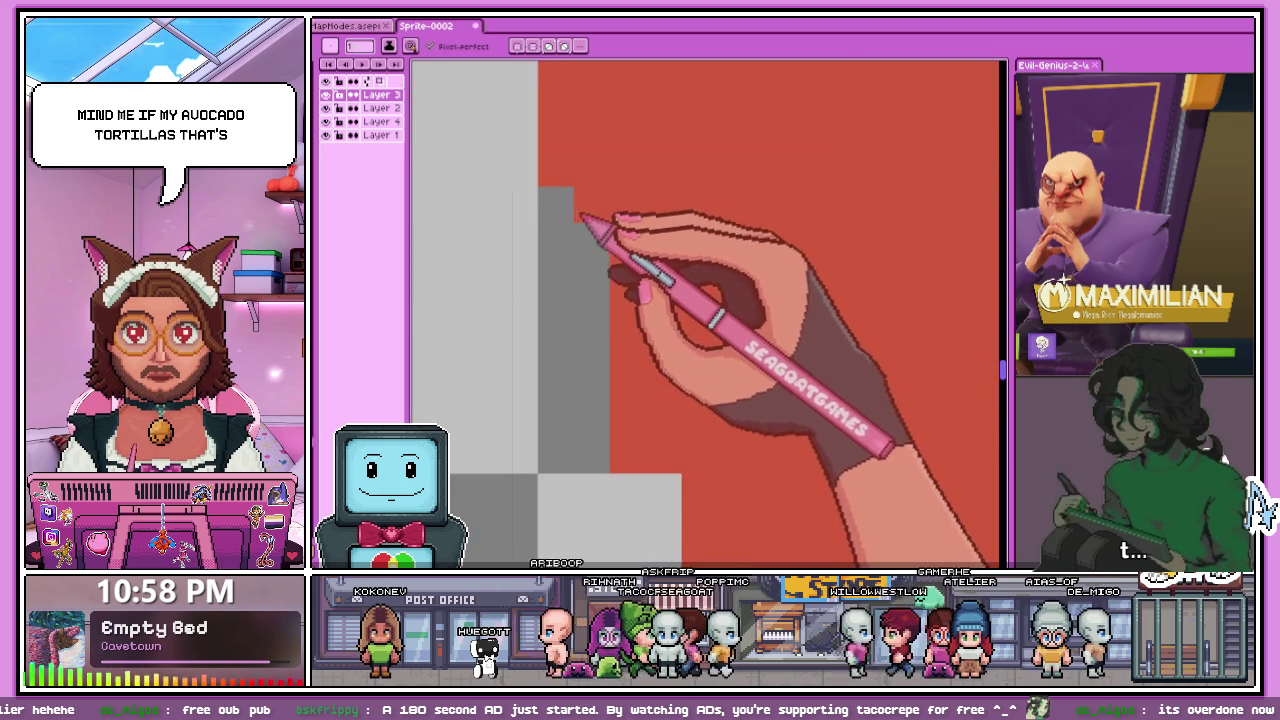
scroll(630, 330, up, 1)
scroll(645, 310, down, 1)
scroll(640, 320, up, 1)
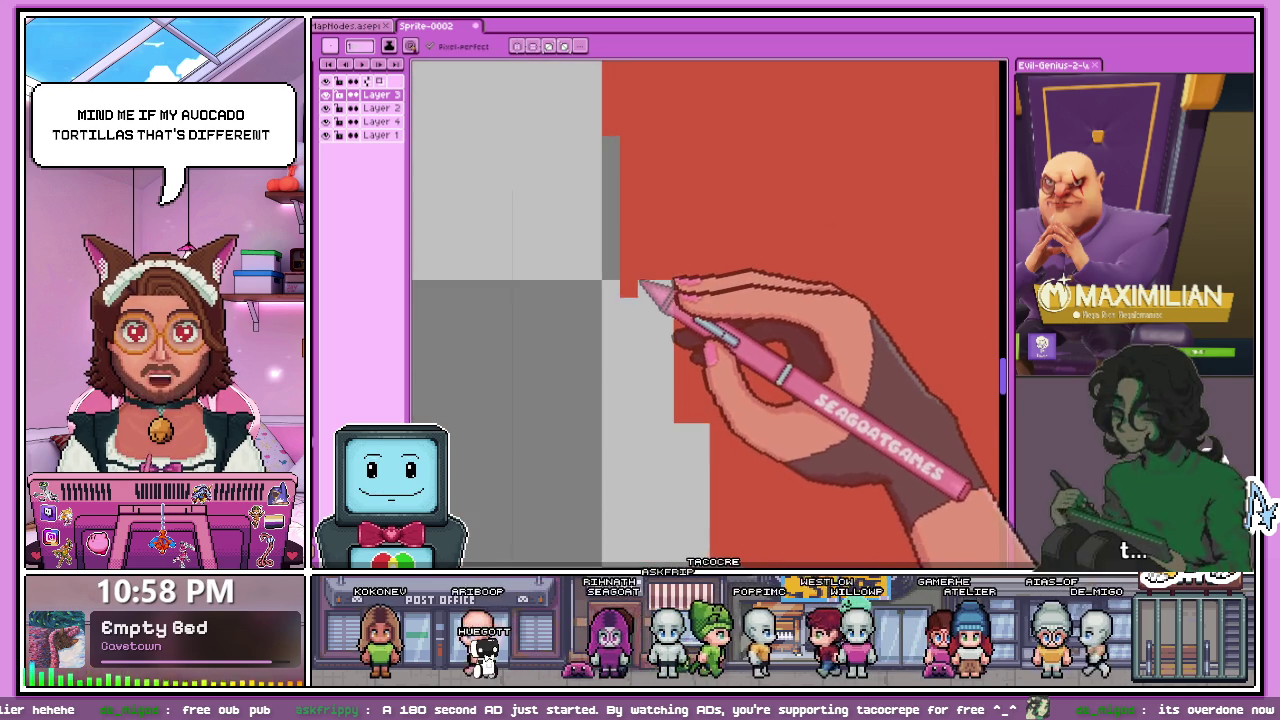
scroll(675, 295, down, 1)
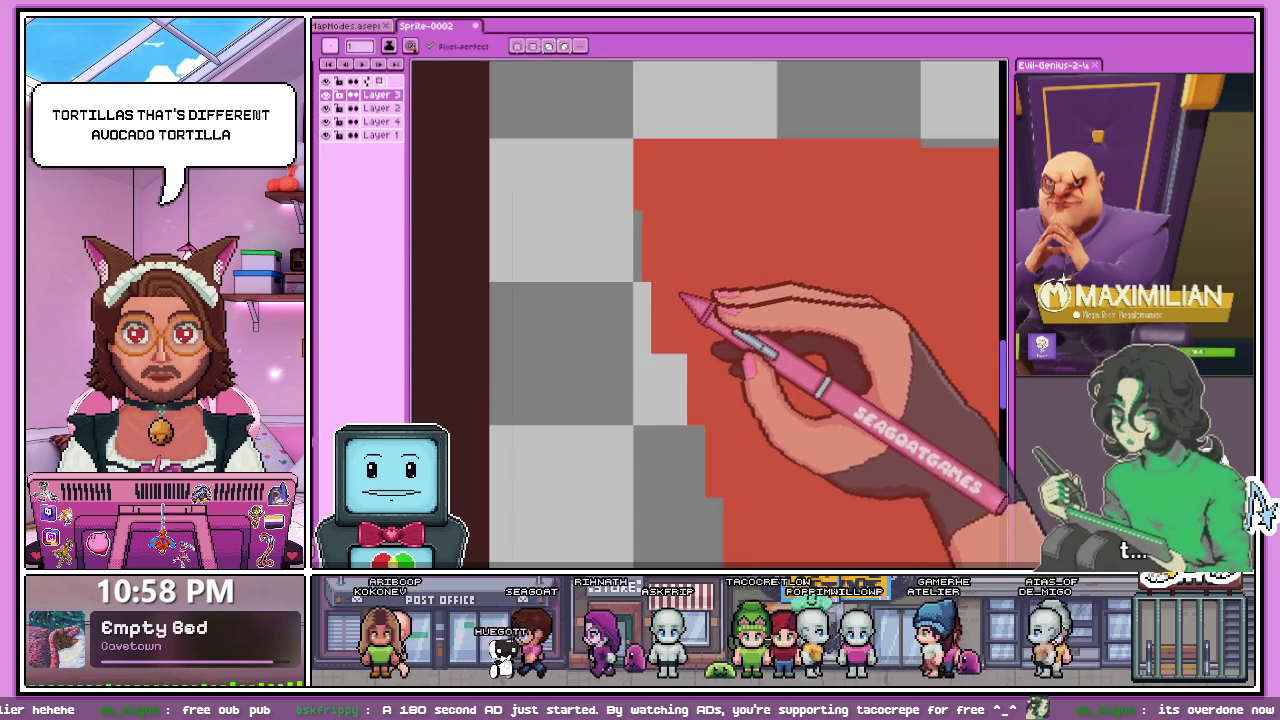
scroll(668, 370, up, 1)
drag(664, 230, 664, 366)
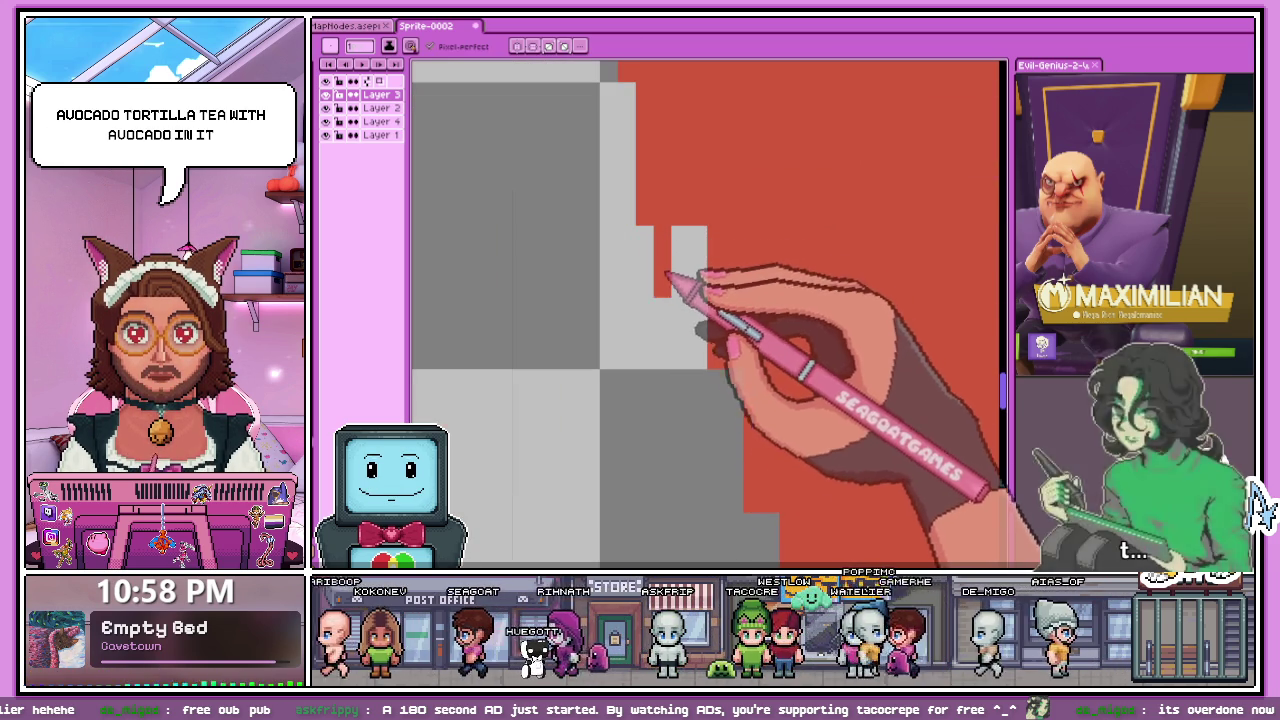
drag(697, 277, 706, 363)
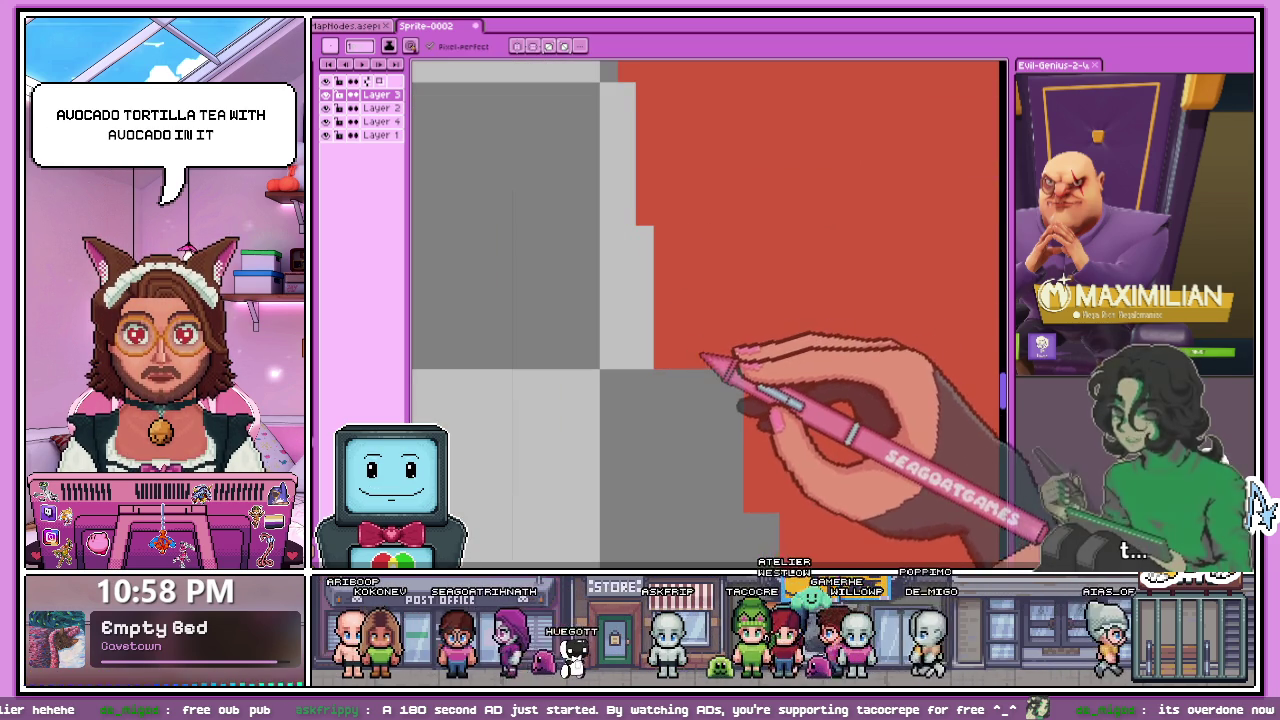
- Fill the remaining grey gaps in the staircase with red
scroll(706, 363, down, 1)
scroll(690, 420, up, 1)
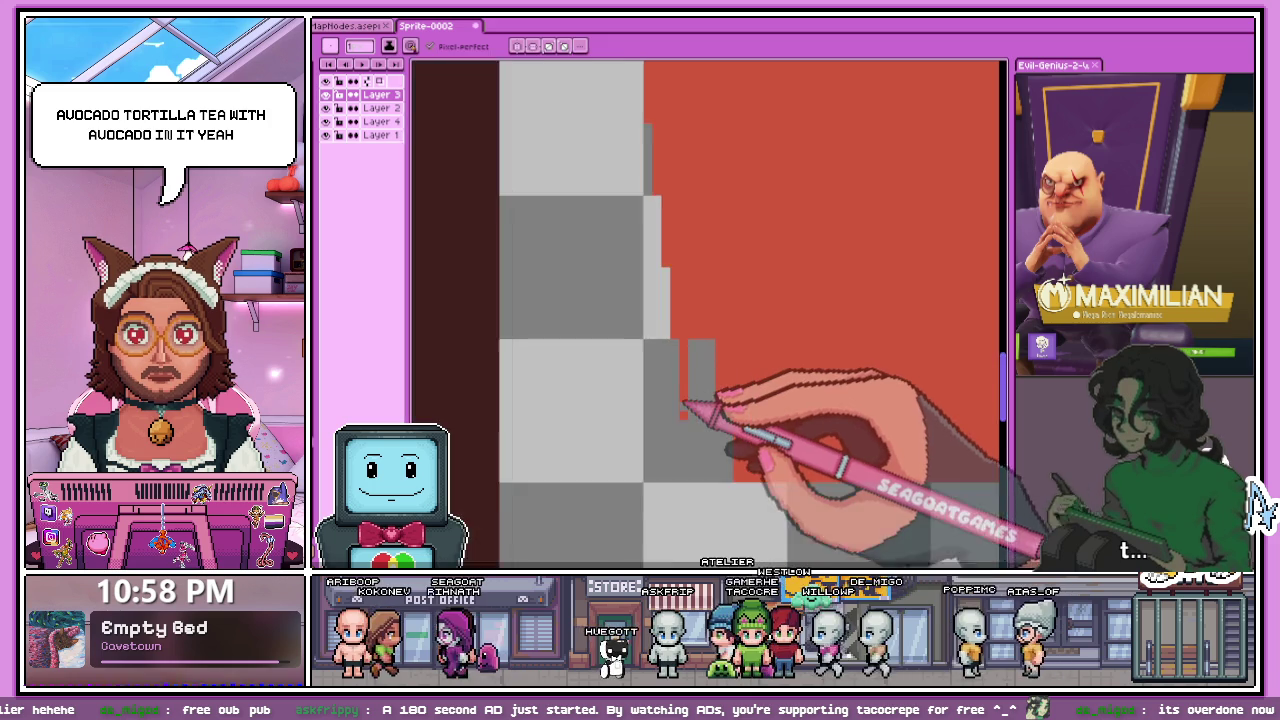
mouse_move(693, 388)
mouse_down()
mouse_move(720, 220)
mouse_move(737, 342)
mouse_up()
scroll(765, 378, down, 2)
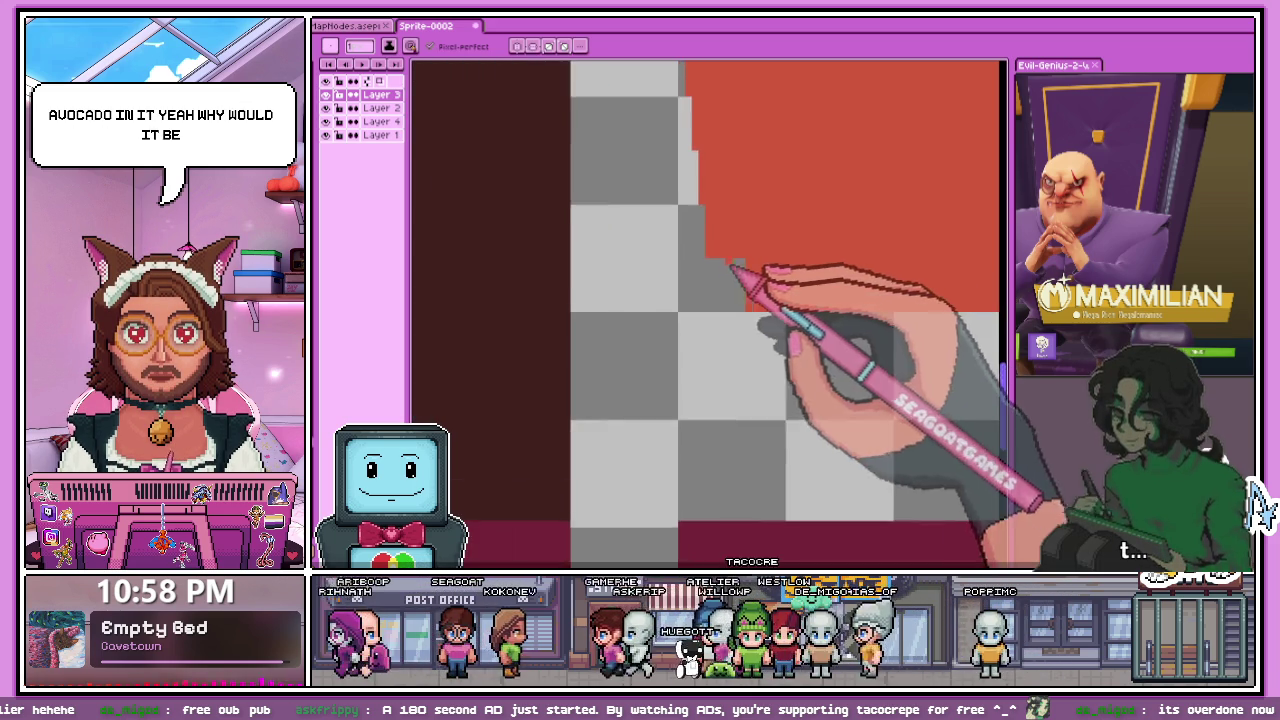
scroll(737, 271, up, 2)
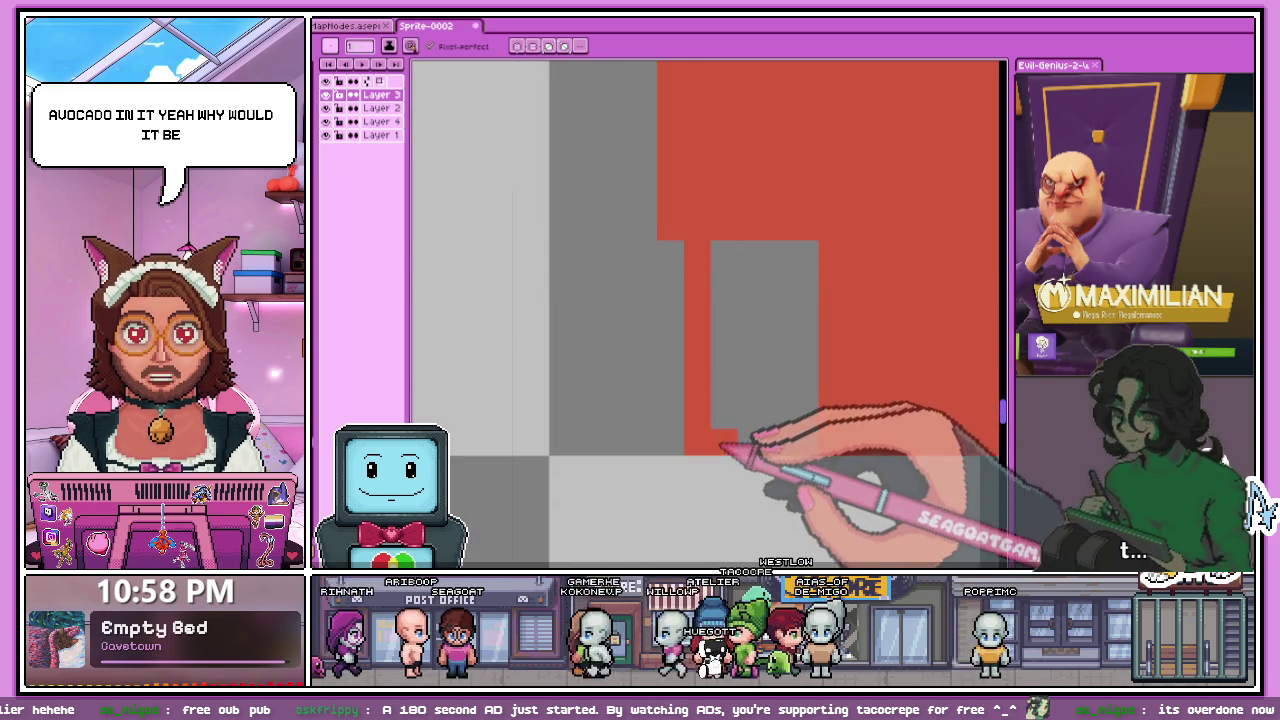
mouse_move(729, 419)
mouse_down()
mouse_move(737, 266)
mouse_move(752, 397)
mouse_up()
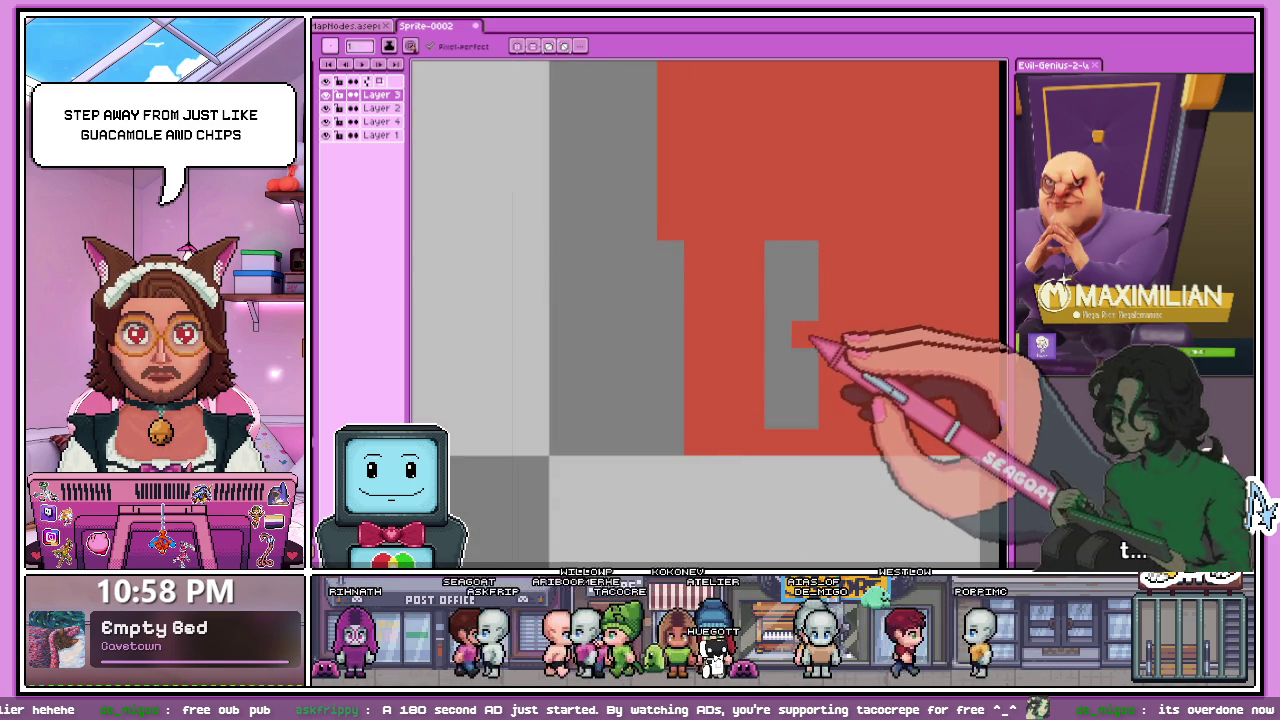
drag(771, 277, 785, 372)
- Zoom out to check the solid, evenly stepped red edge
scroll(810, 340, down, 3)
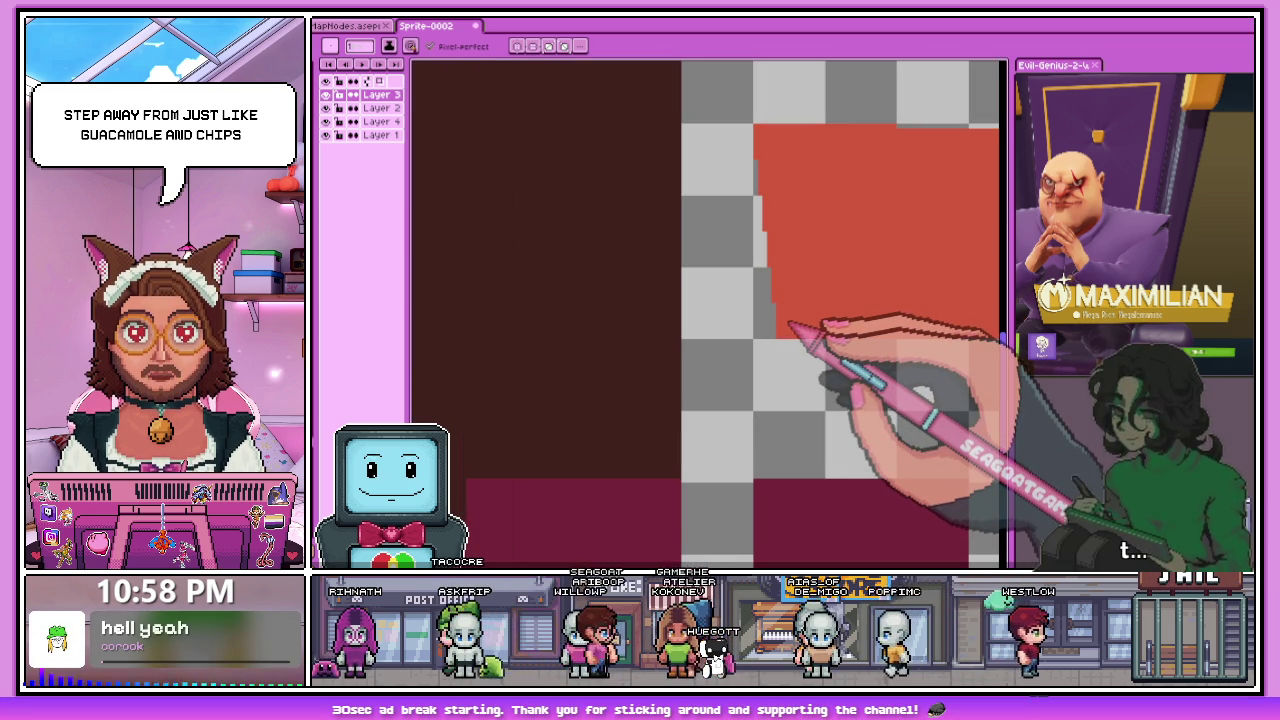
scroll(894, 277, down, 3)
scroll(701, 256, up, 4)
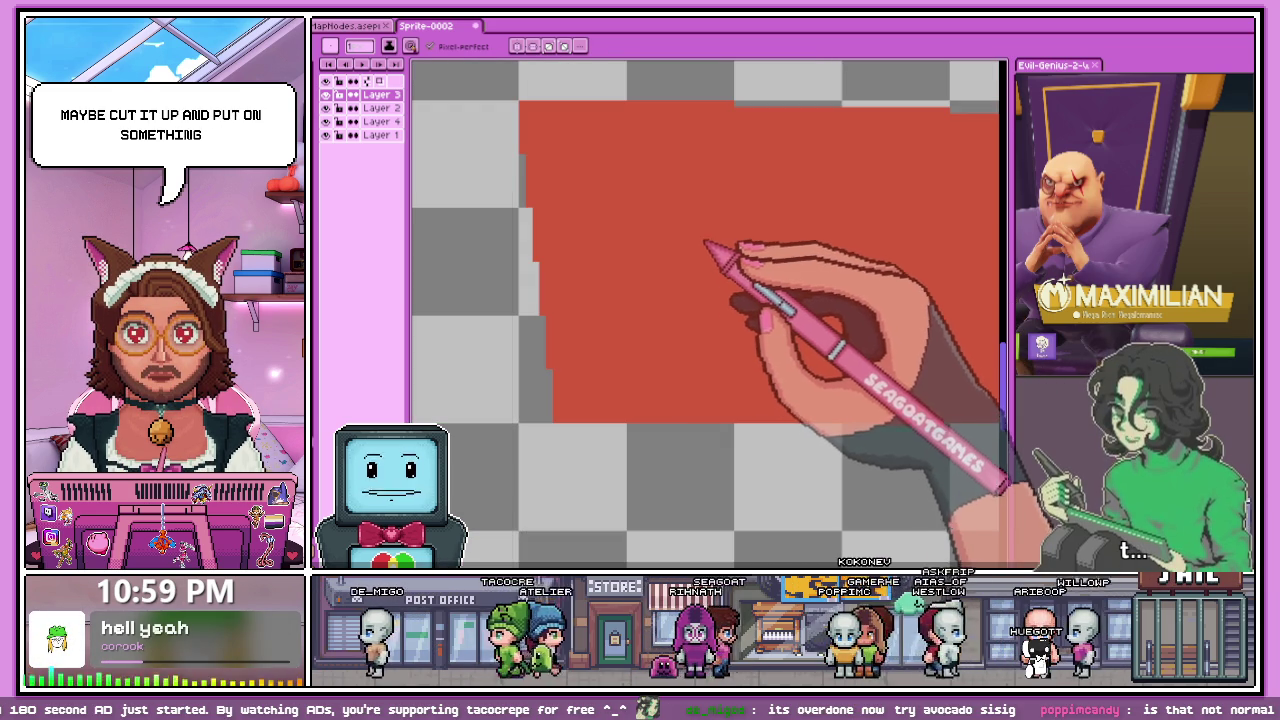
scroll(540, 305, down, 2)
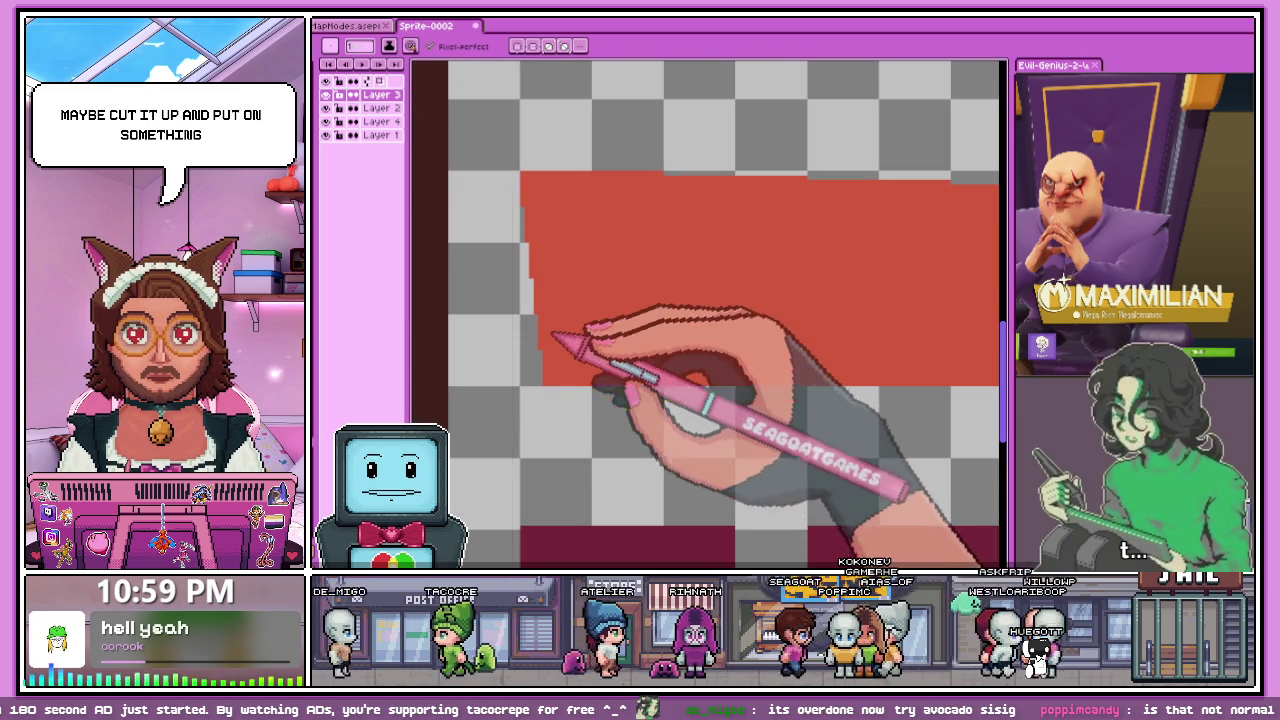
scroll(551, 289, down, 2)
scroll(566, 309, down, 1)
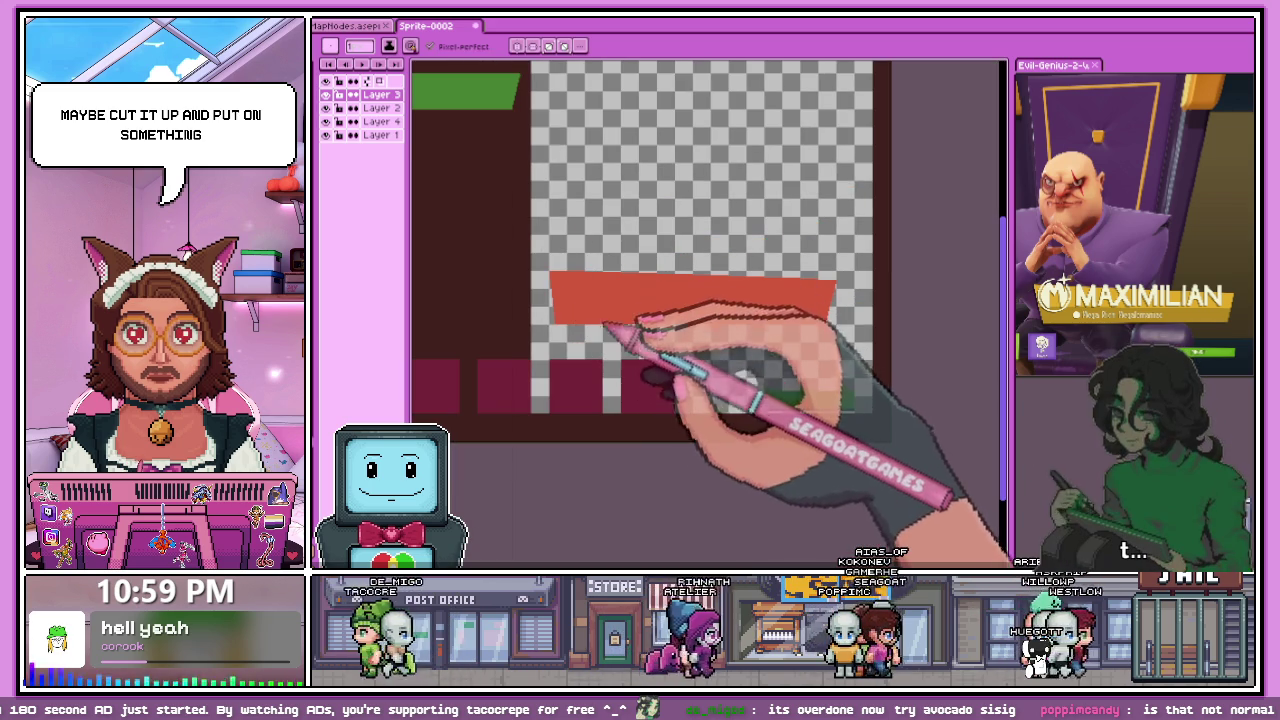
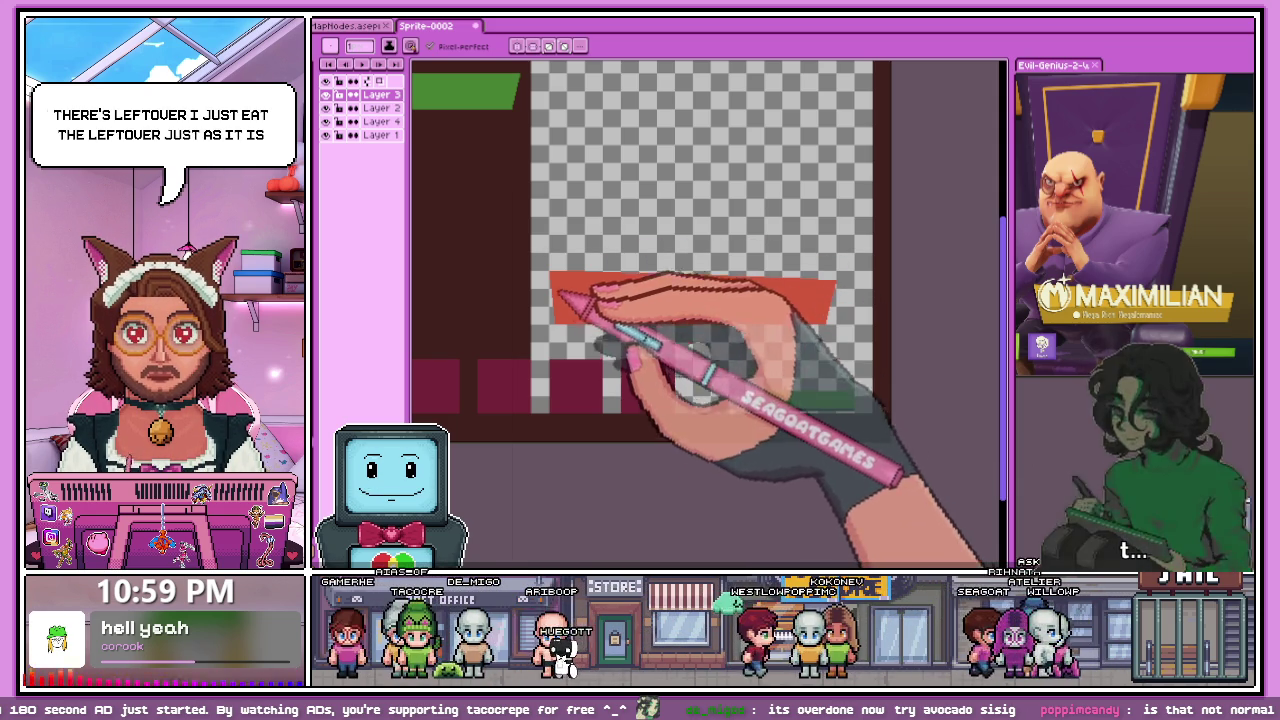
- Zoom in on the grass's left edge and undo a trial upward orange stroke
scroll(558, 288, up, 1)
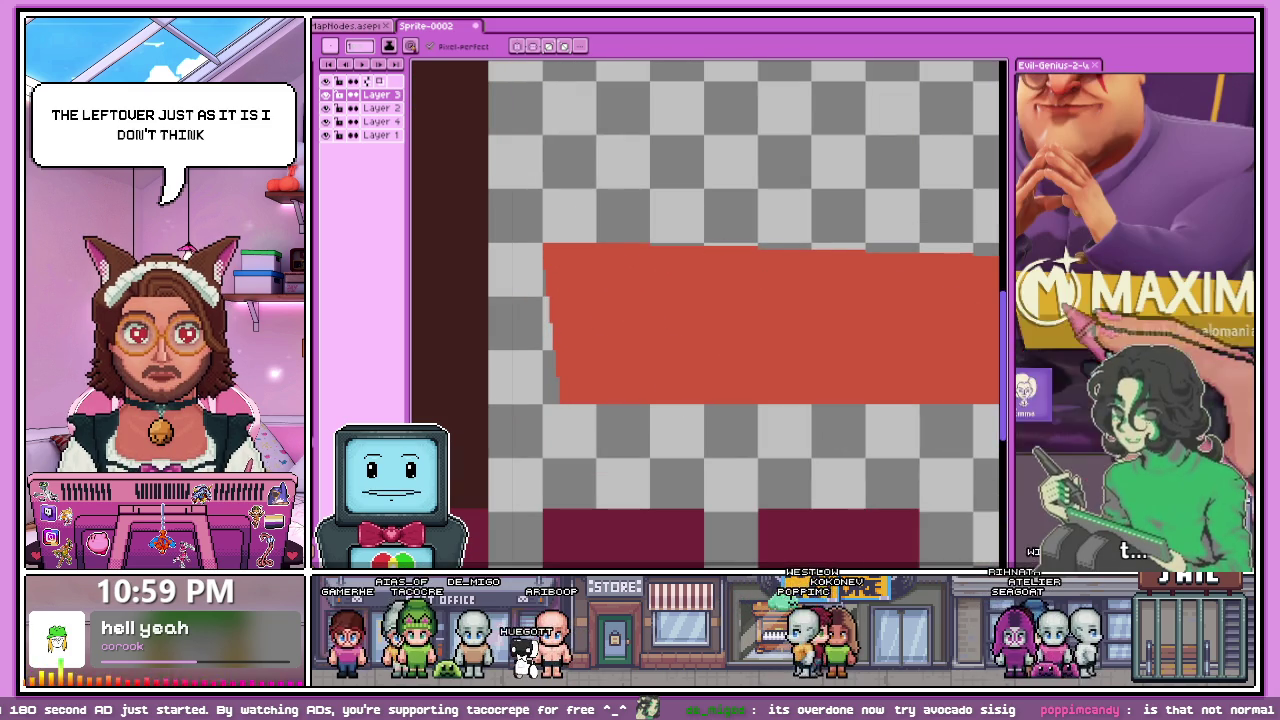
scroll(606, 309, down, 3)
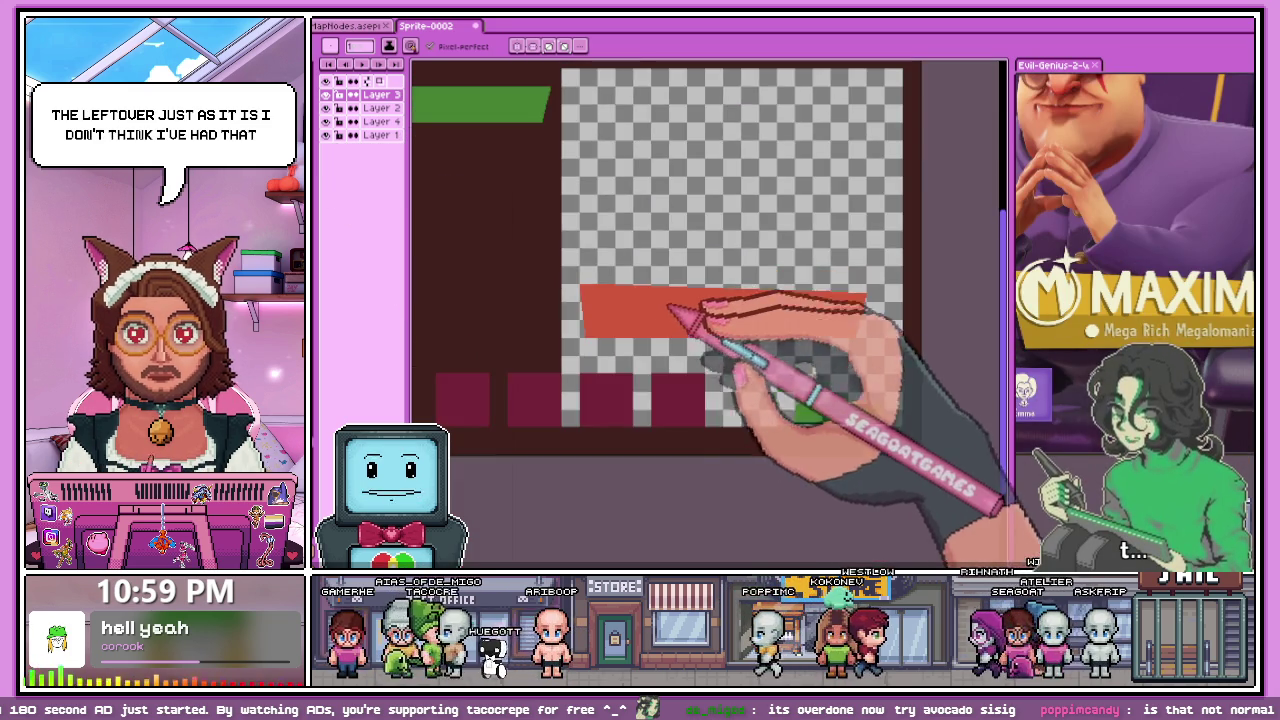
scroll(549, 291, down, 2)
scroll(503, 340, up, 2)
scroll(545, 341, up, 1)
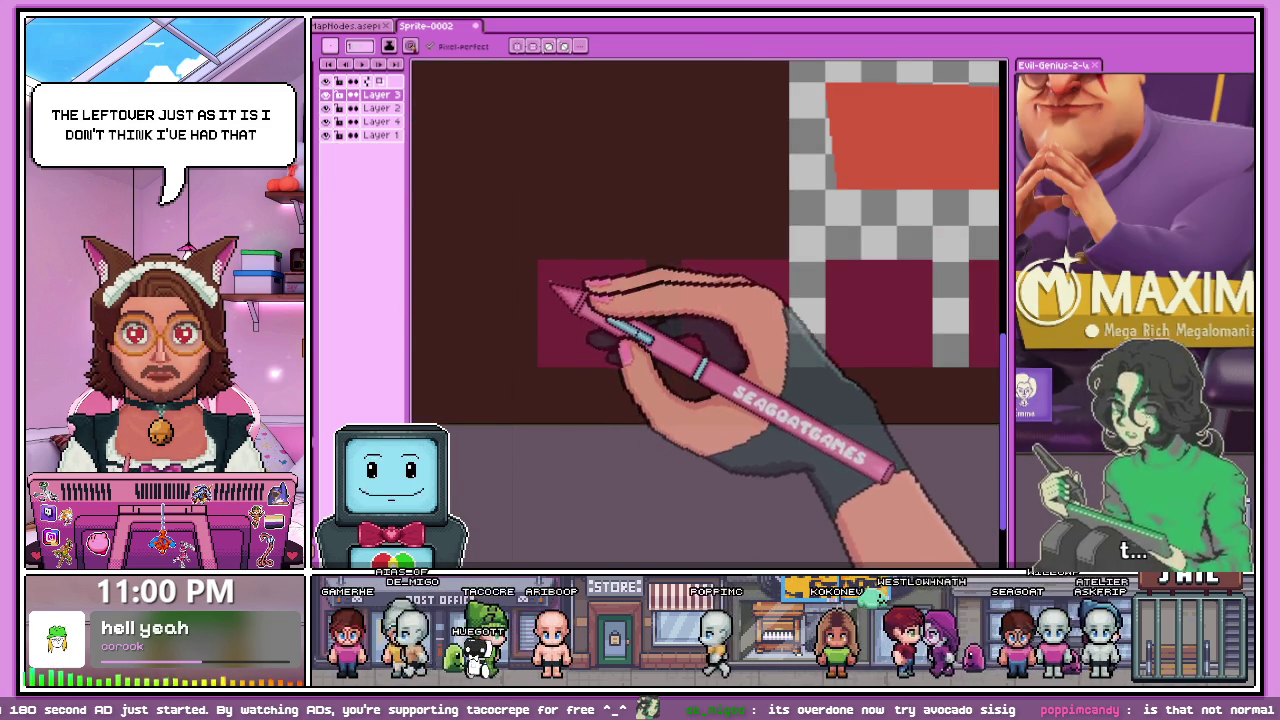
scroll(586, 335, down, 1)
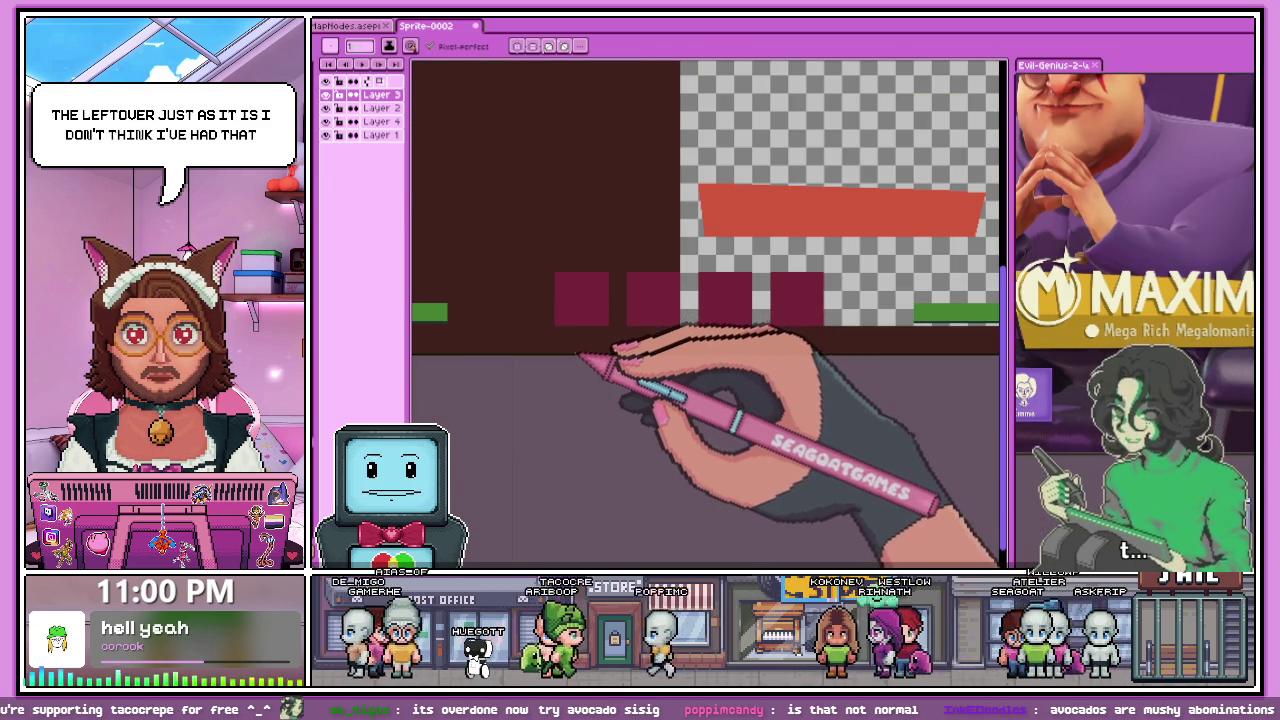
scroll(590, 340, up, 2)
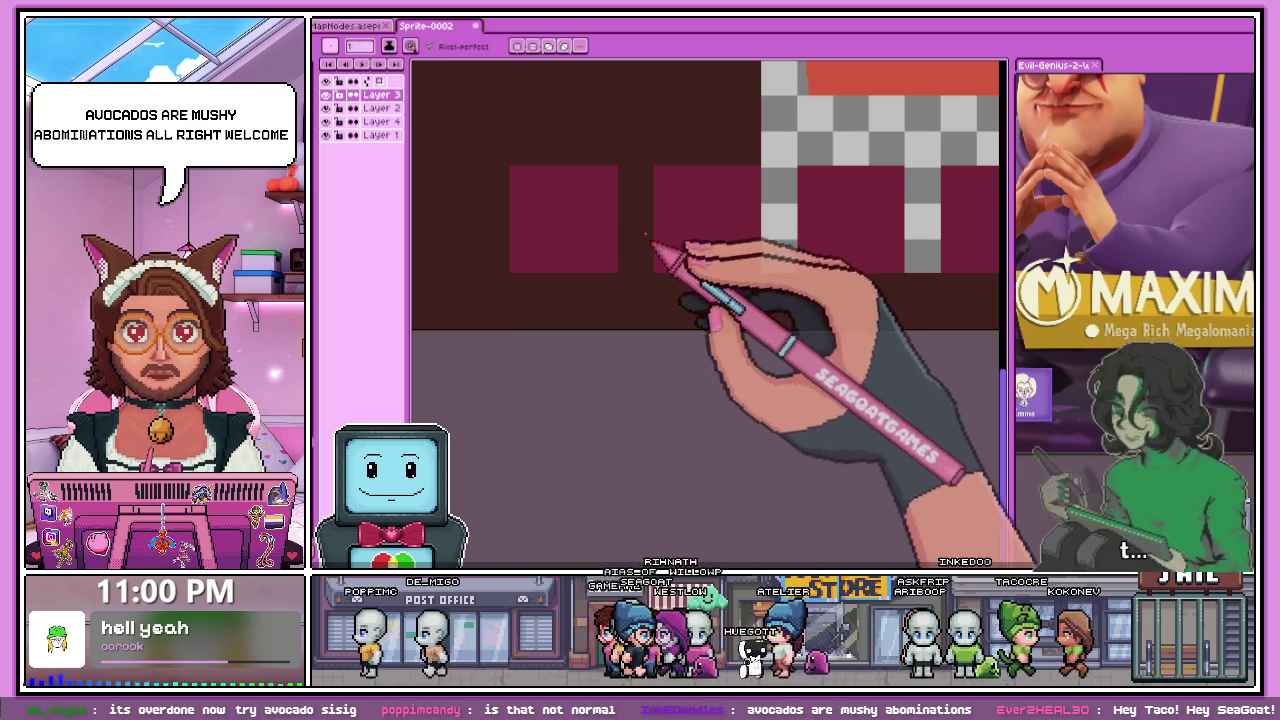
scroll(590, 308, down, 3)
scroll(640, 290, up, 1)
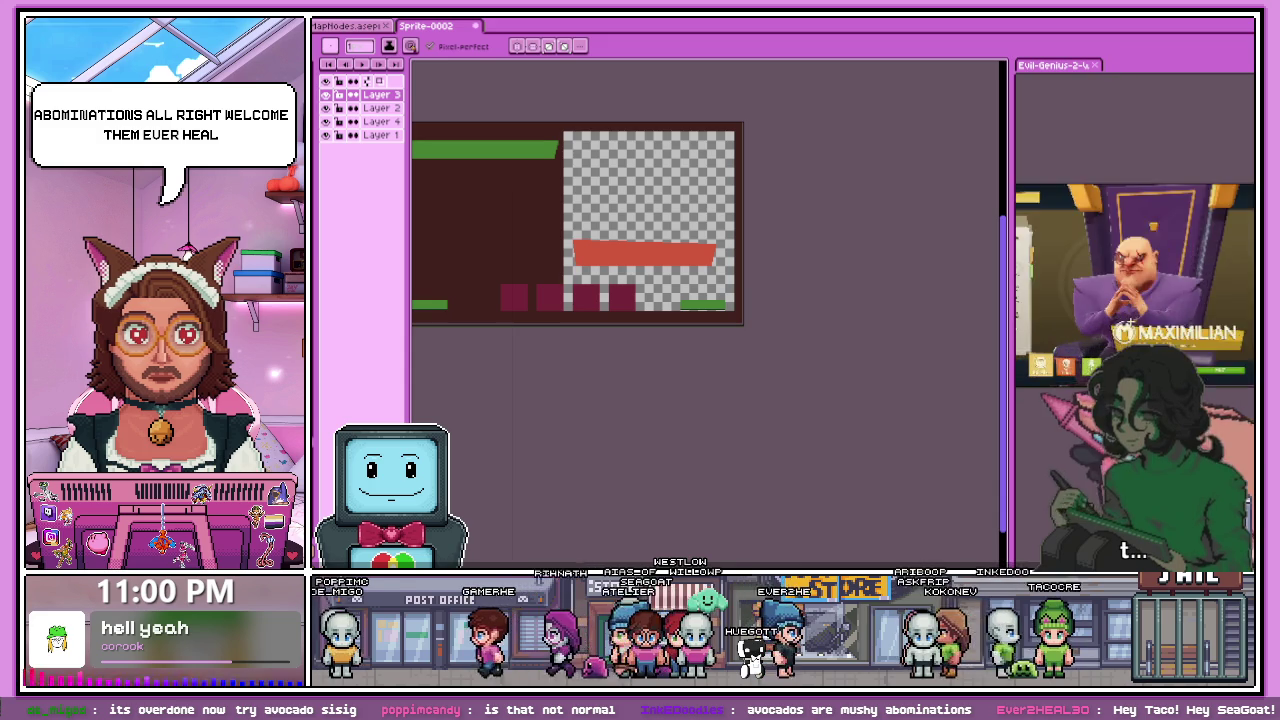
scroll(590, 245, up, 1)
scroll(540, 210, down, 1)
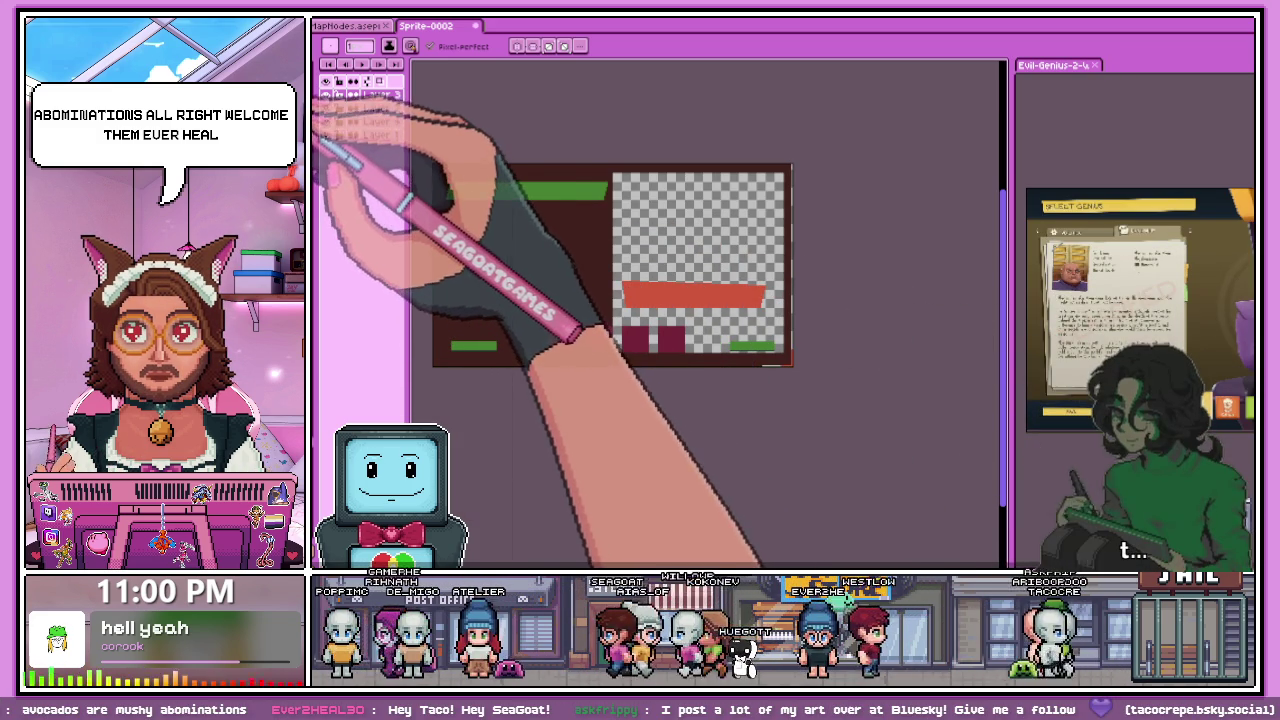
scroll(430, 180, up, 1)
scroll(471, 218, up, 2)
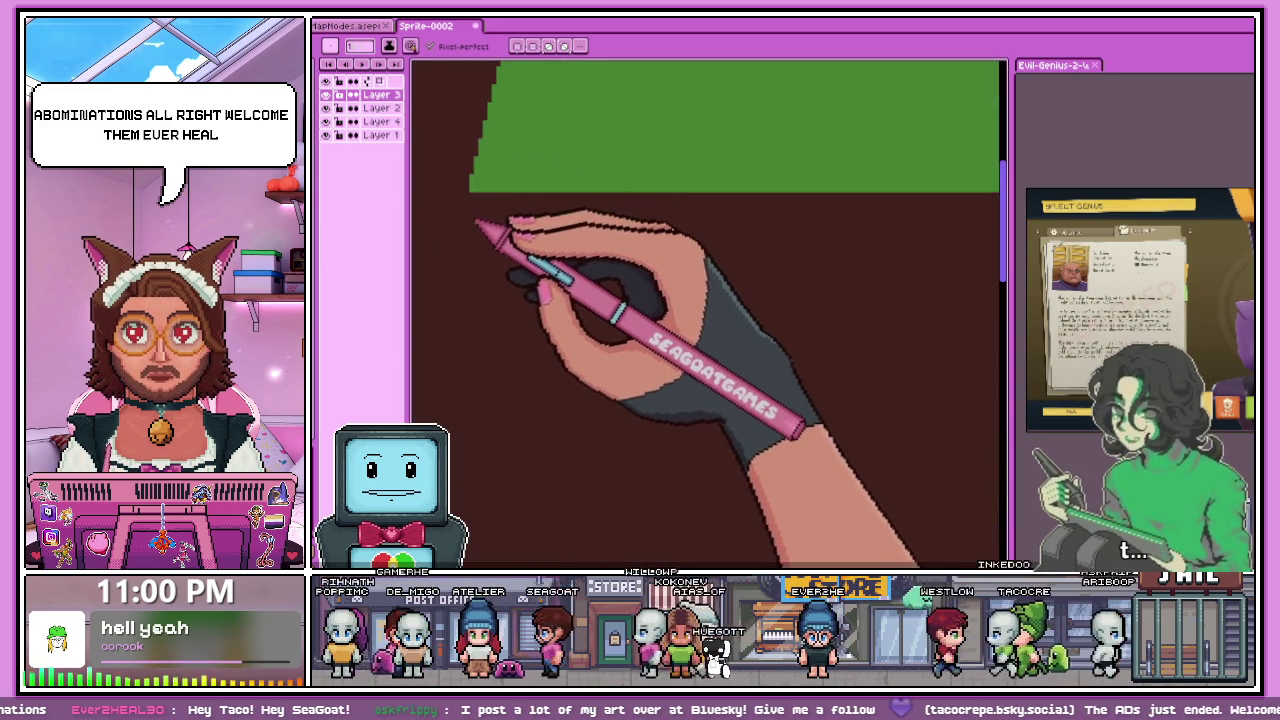
scroll(468, 216, up, 2)
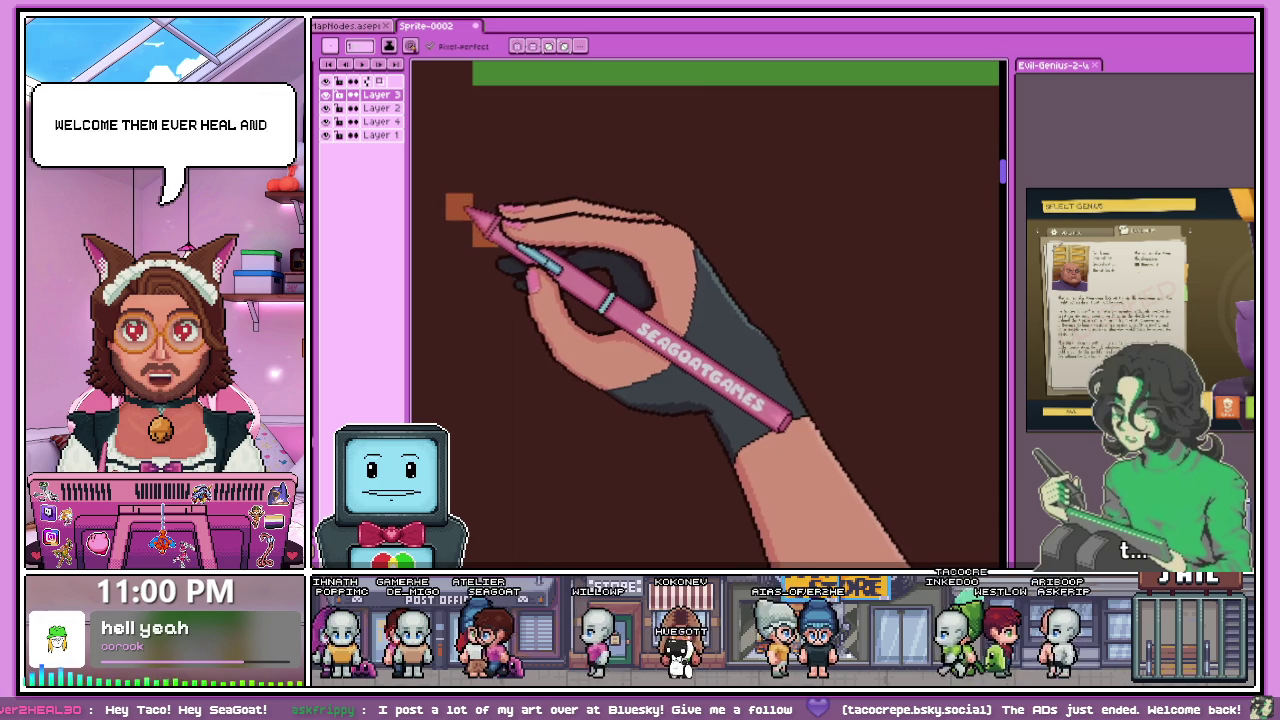
drag(467, 197, 487, 167)
key(ctrl+z)
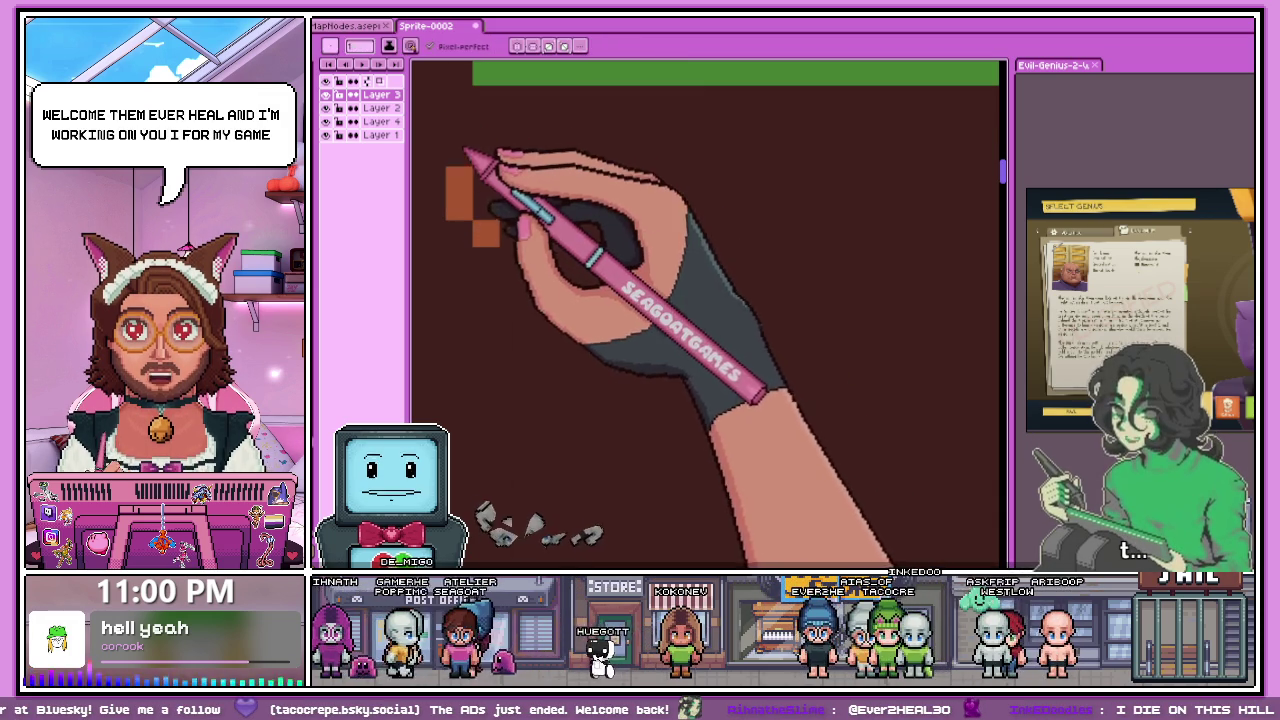
- Draw the orange vertical line beneath the grass's left edge, undoing the stray final stroke
scroll(480, 168, down, 2)
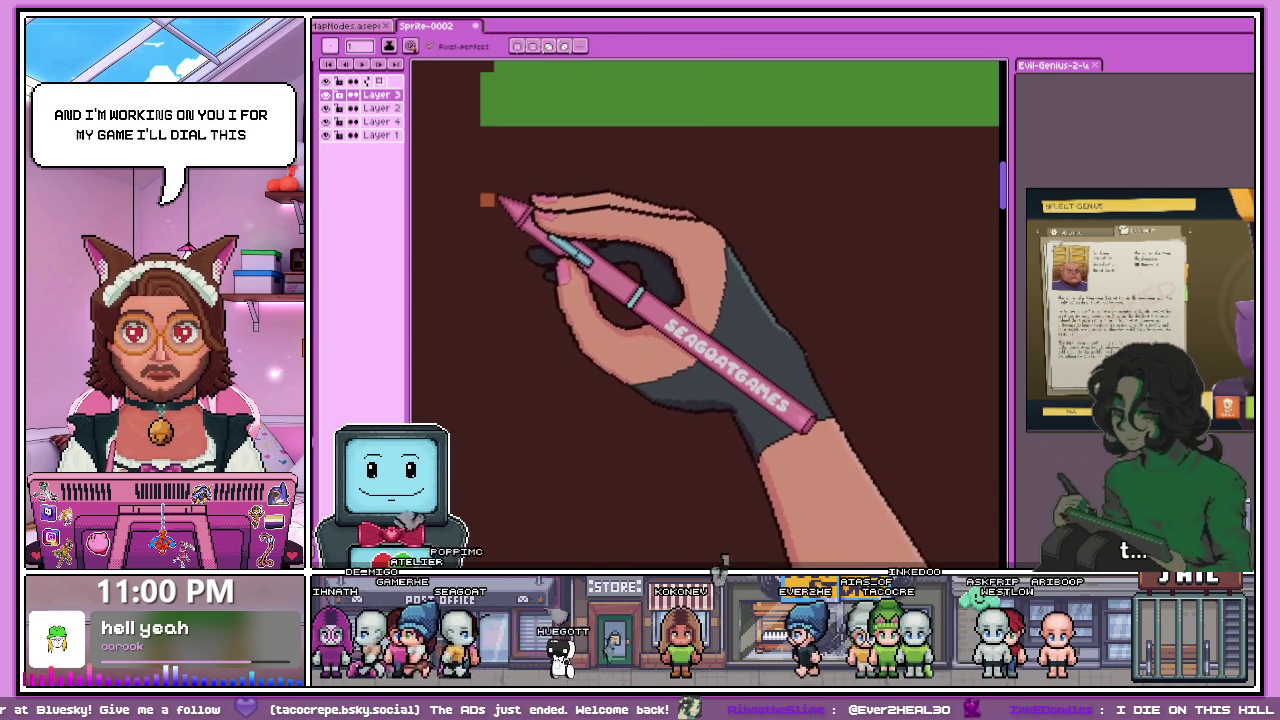
key(b)
scroll(498, 198, up, 1)
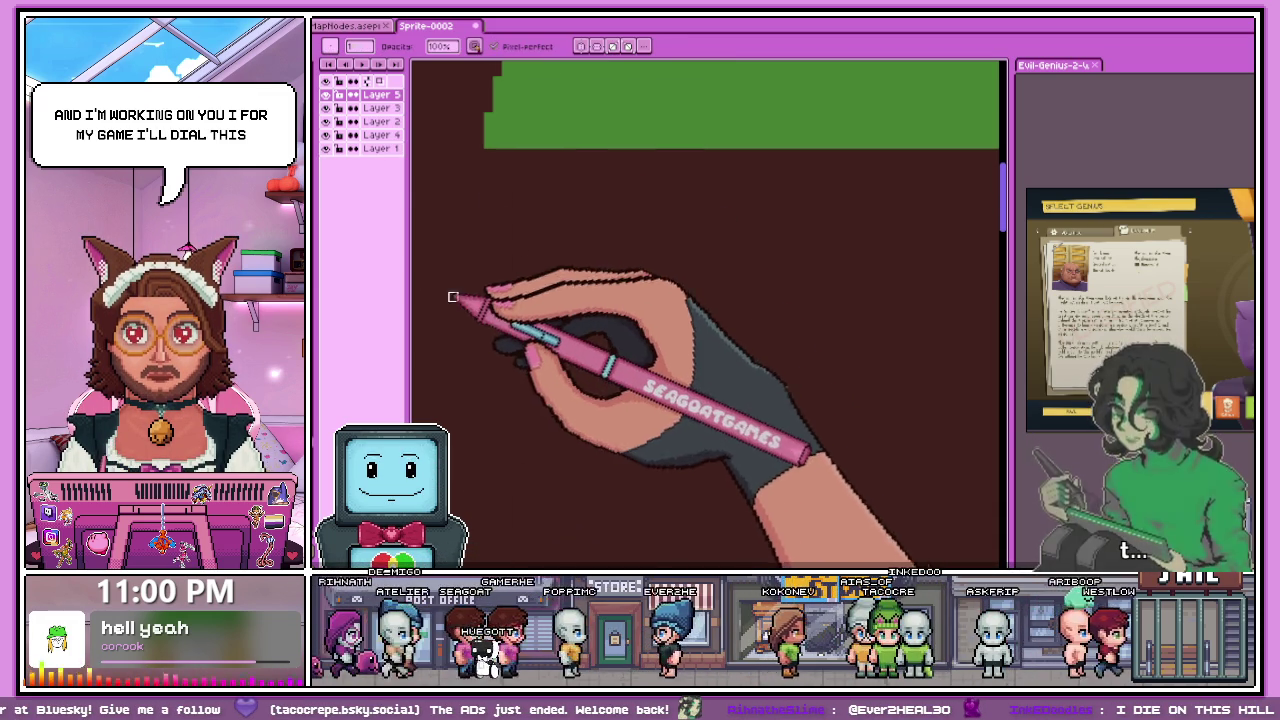
key(e)
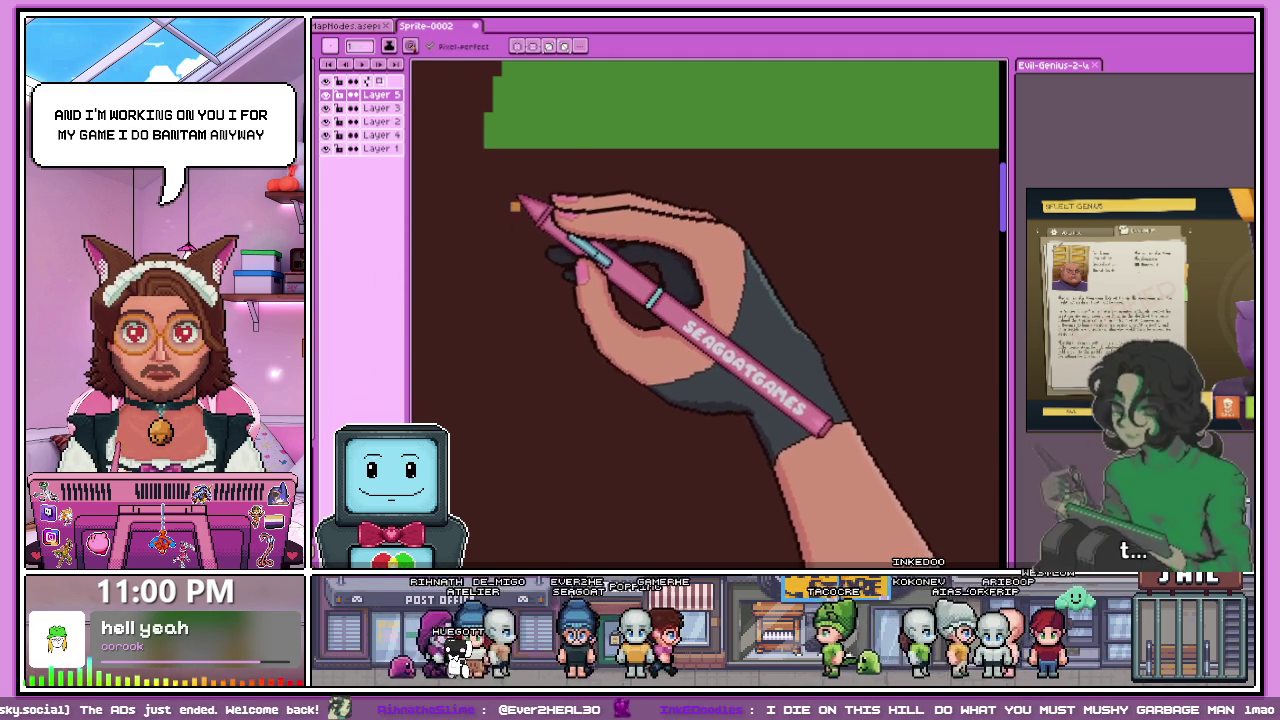
drag(481, 214, 525, 238)
scroll(526, 232, down, 2)
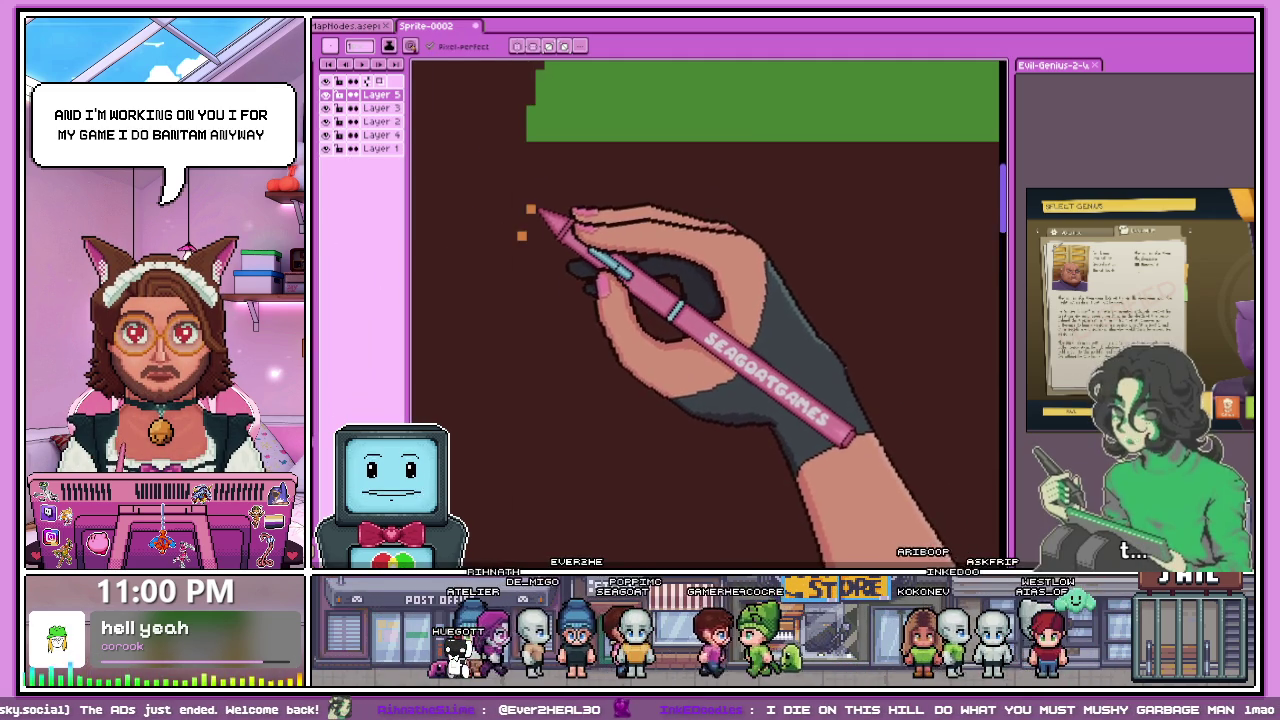
drag(530, 225, 530, 125)
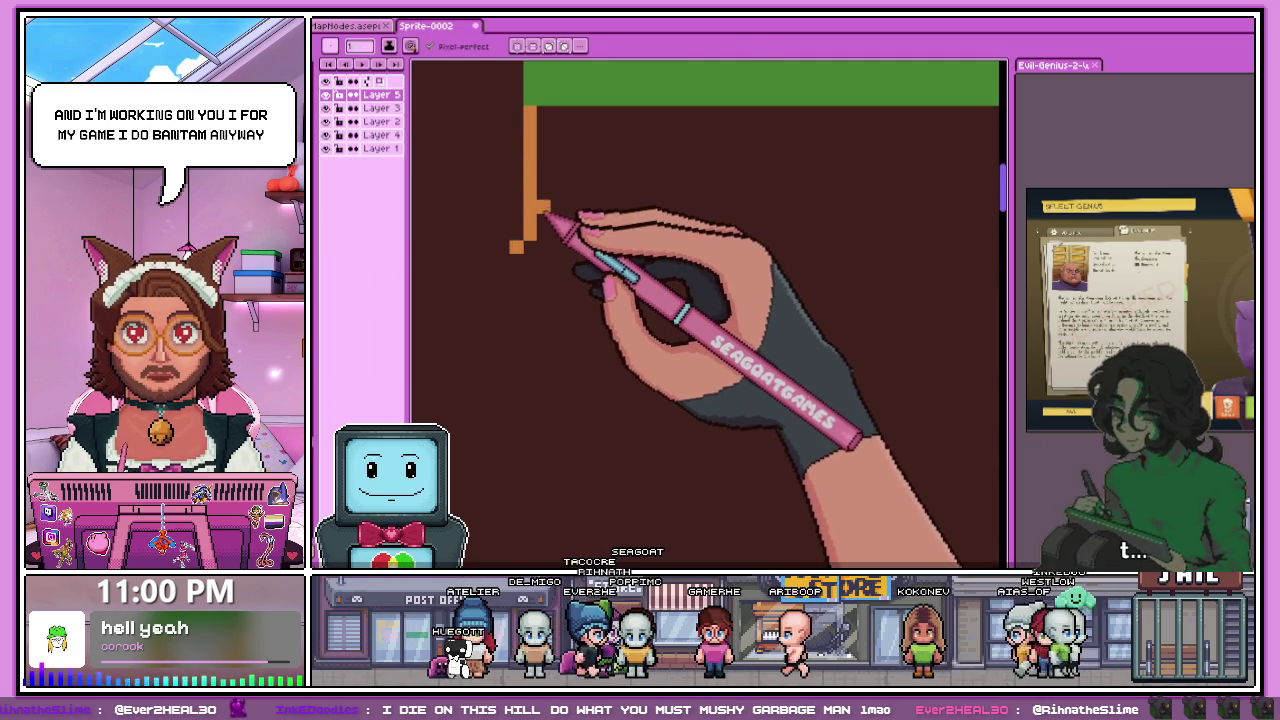
mouse_move(529, 226)
mouse_down()
mouse_move(529, 106)
mouse_move(548, 243)
mouse_up()
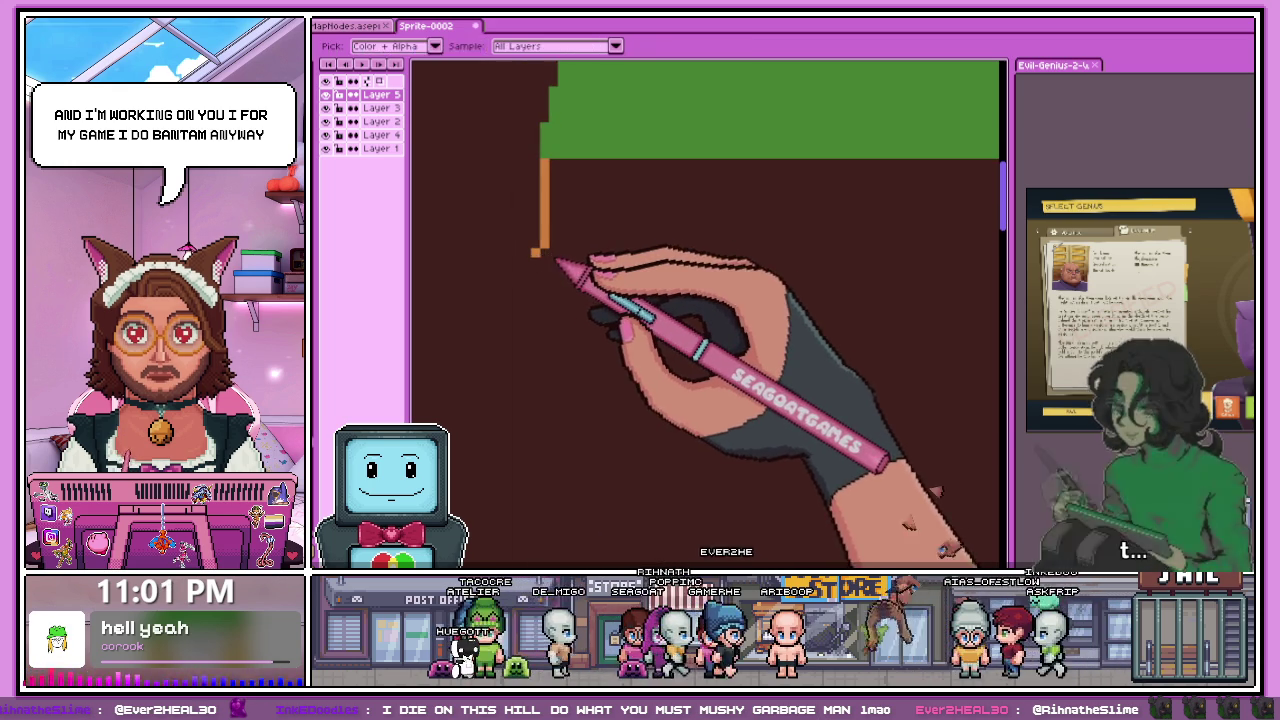
mouse_move(549, 263)
mouse_down()
mouse_move(516, 242)
mouse_move(543, 266)
mouse_up()
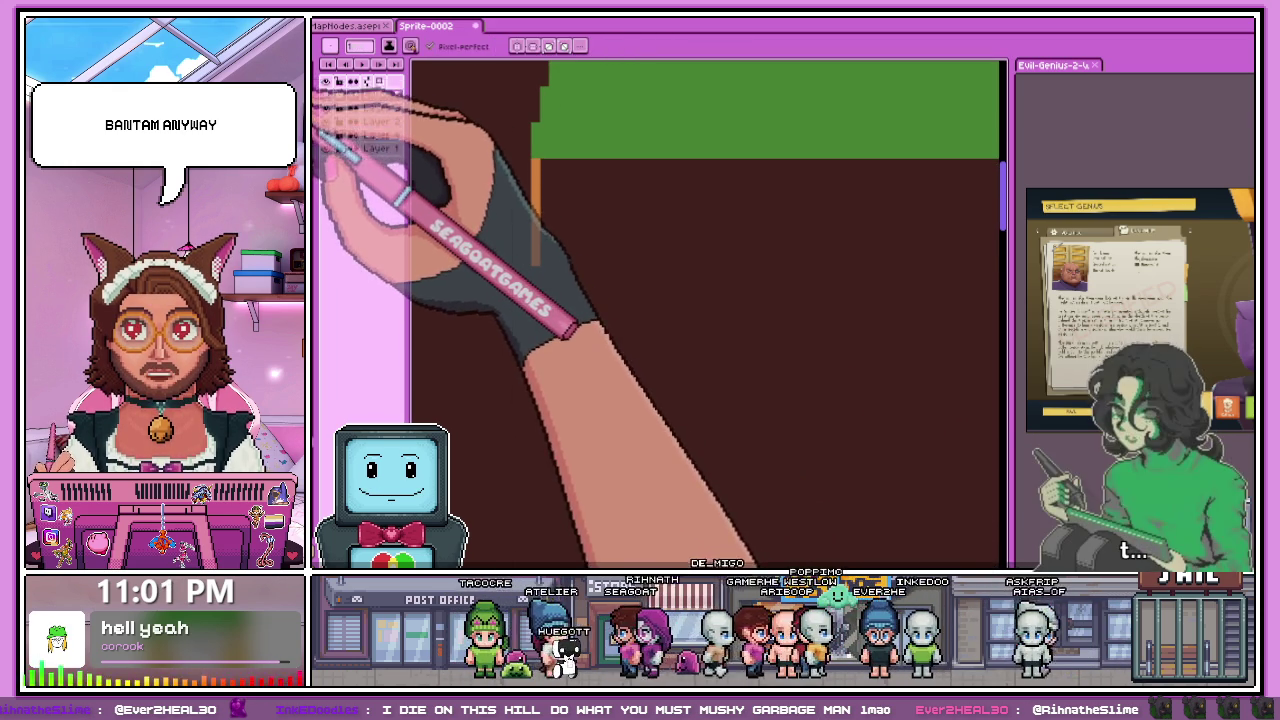
key(ctrl+z)
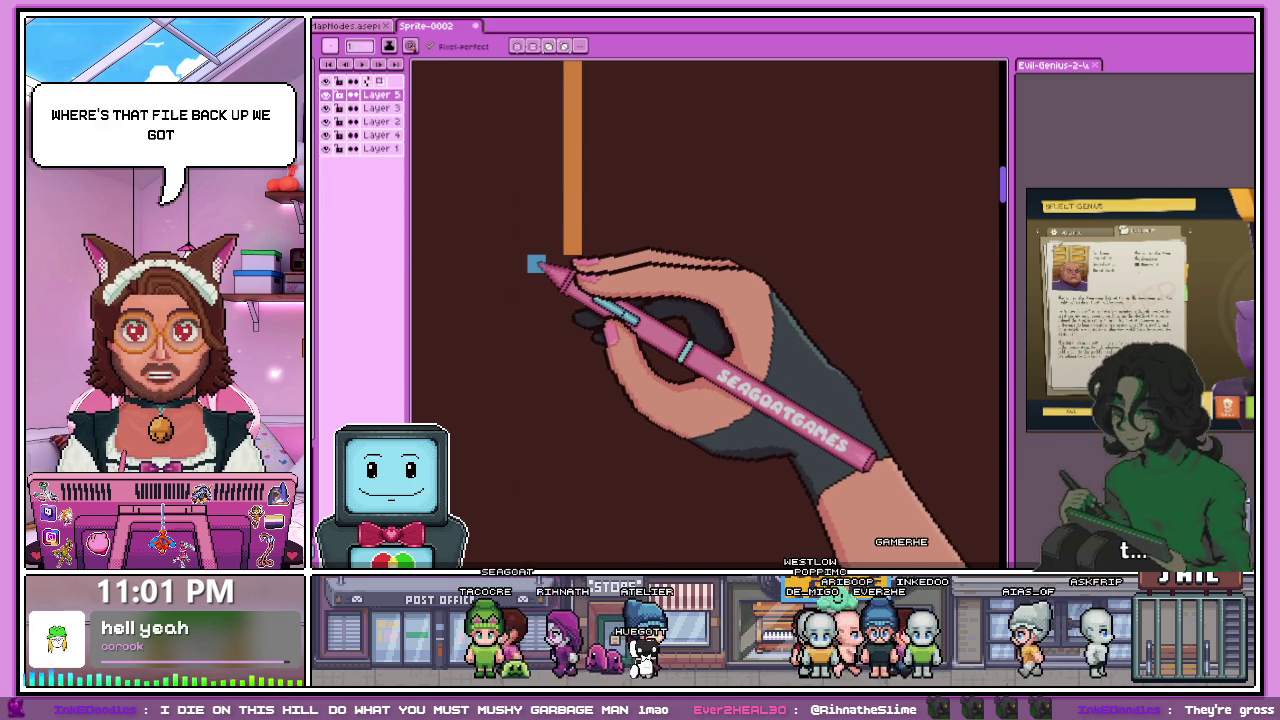
- Draw a long horizontal blue line under the grass, then undo it
key(ctrl+y)
scroll(585, 300, down, 3)
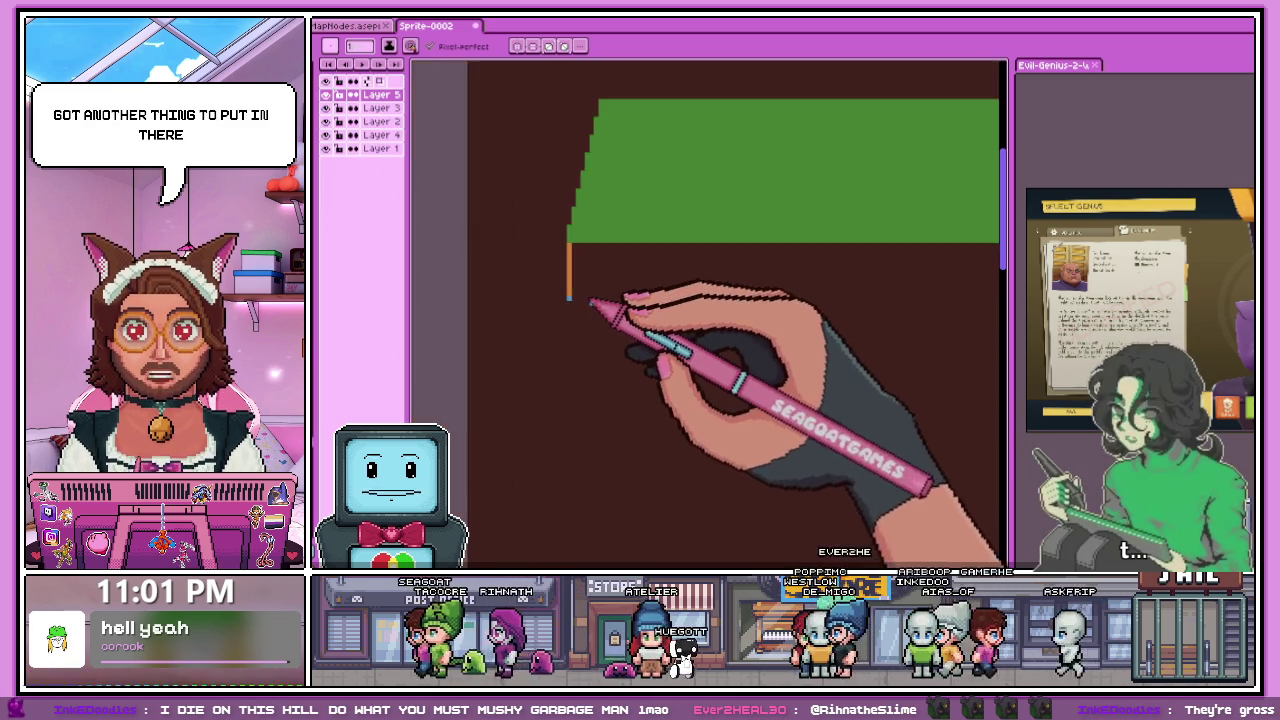
scroll(600, 300, down, 2)
scroll(700, 320, down, 2)
scroll(760, 265, up, 3)
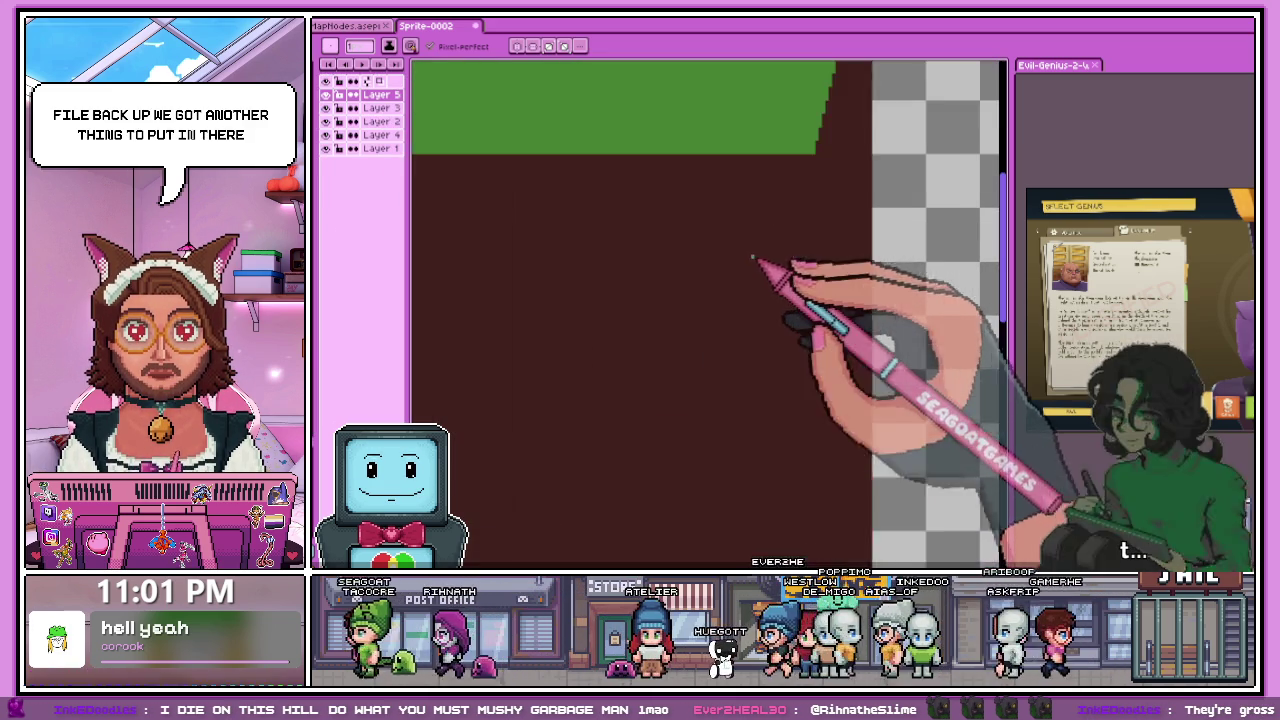
scroll(650, 240, down, 2)
scroll(480, 195, up, 3)
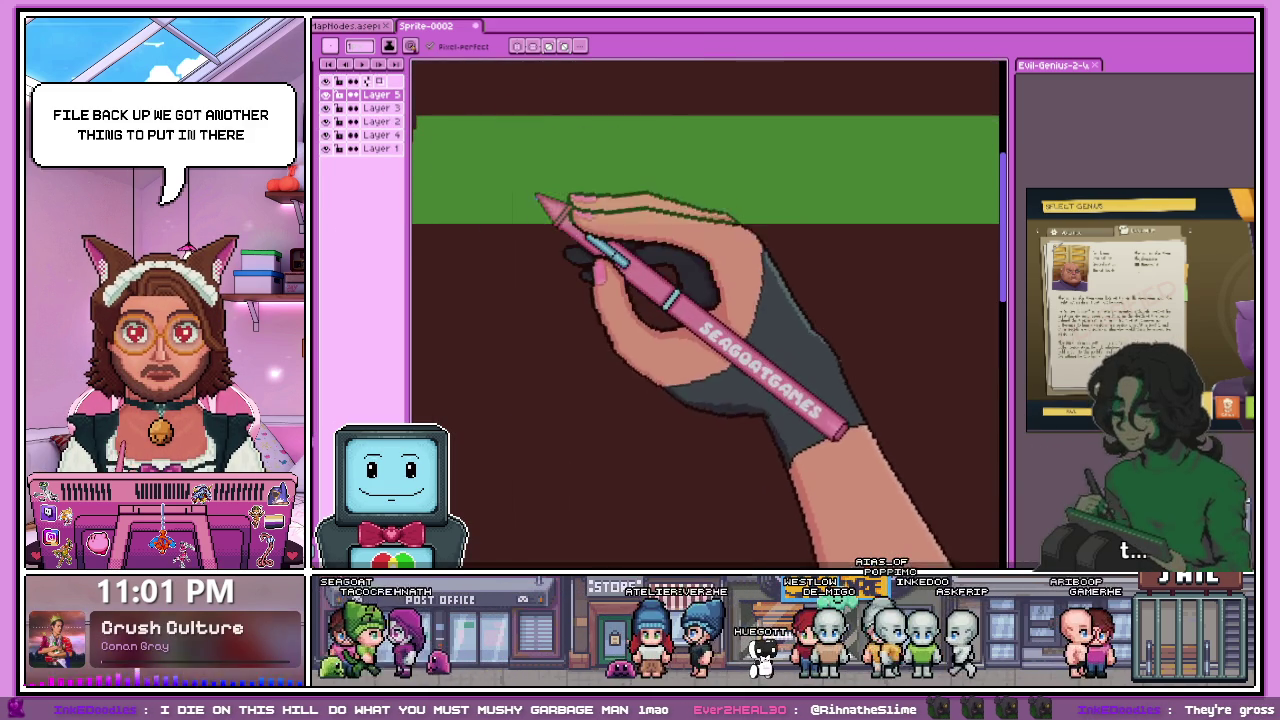
scroll(530, 185, down, 2)
scroll(462, 208, up, 1)
scroll(462, 208, up, 2)
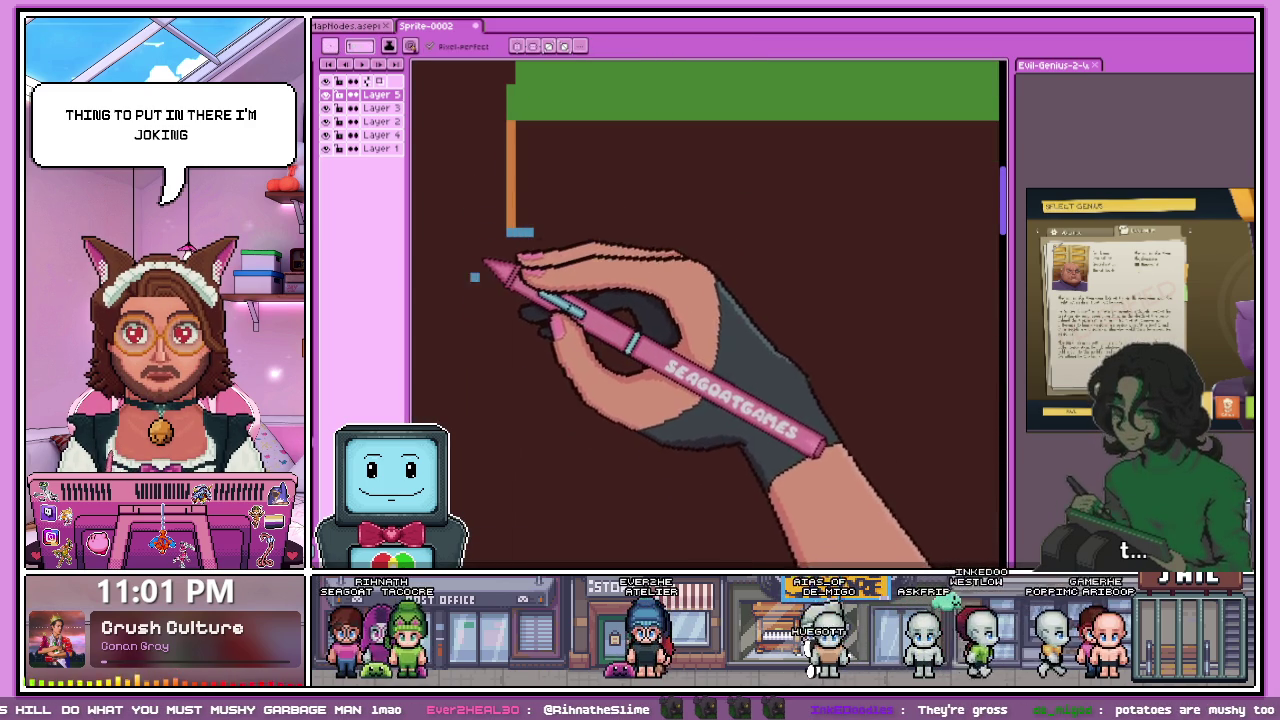
scroll(488, 320, down, 2)
scroll(505, 277, up, 1)
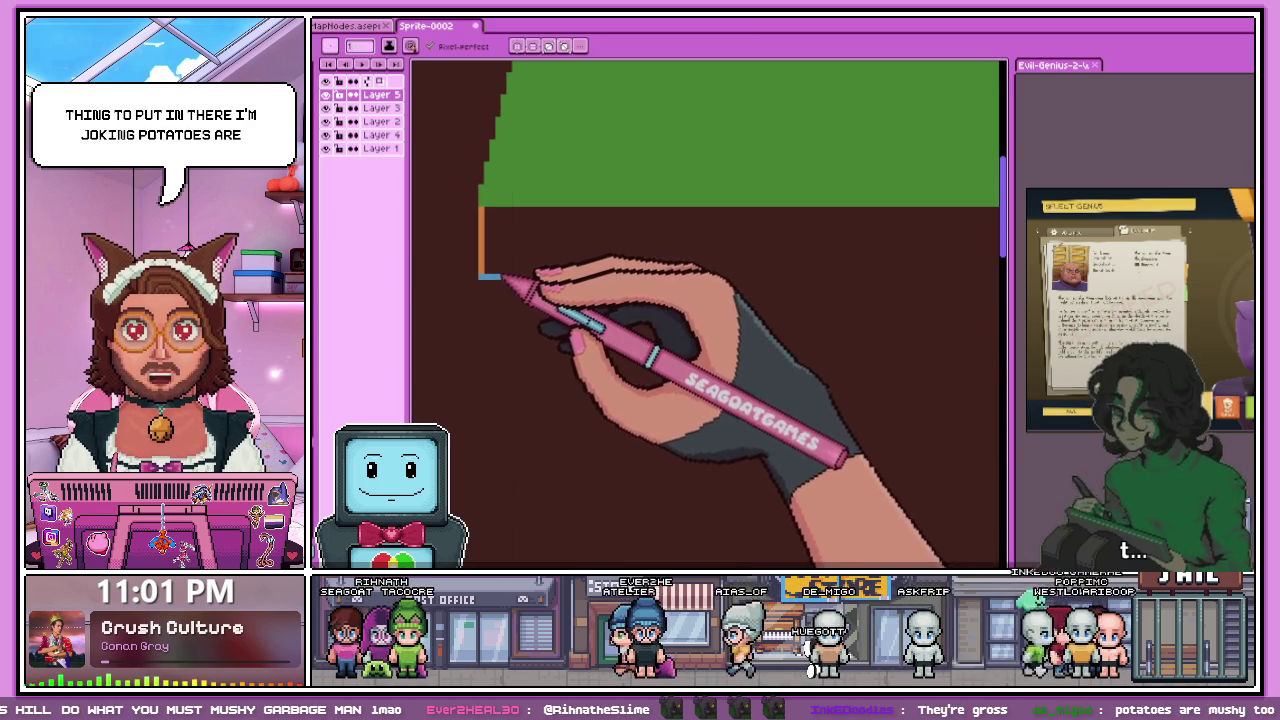
drag(503, 277, 966, 277)
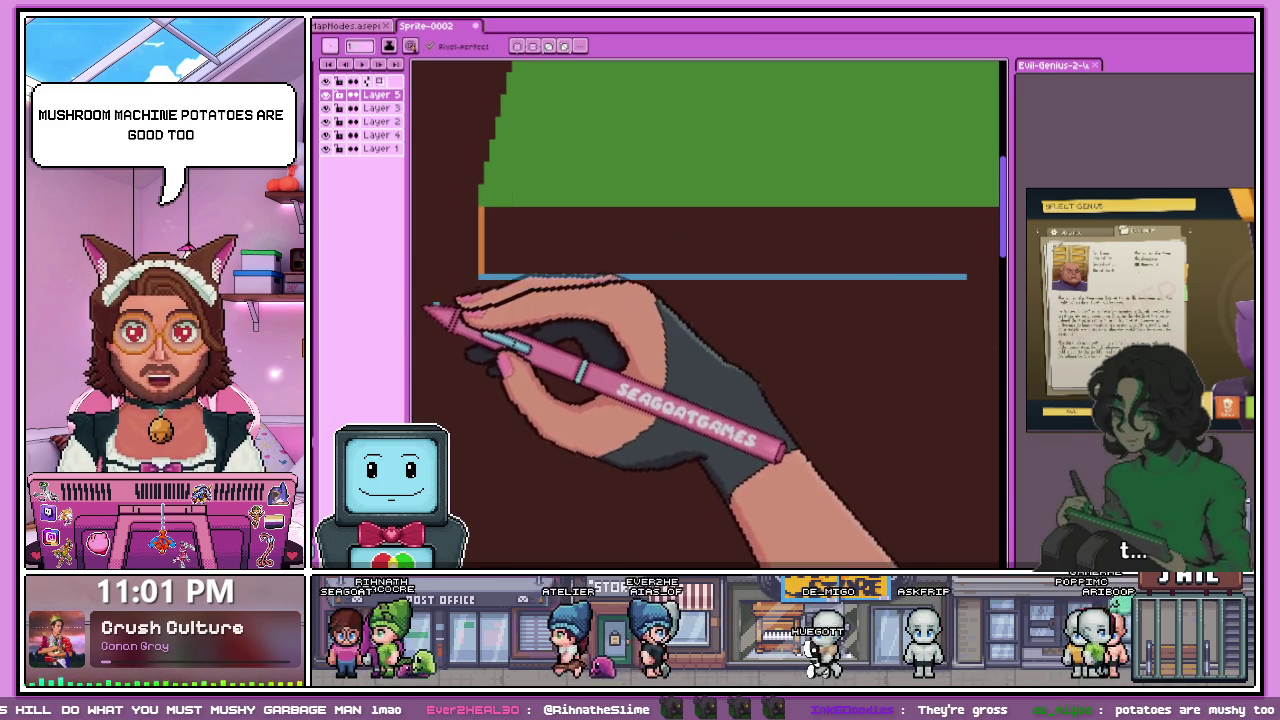
key(ctrl+z)
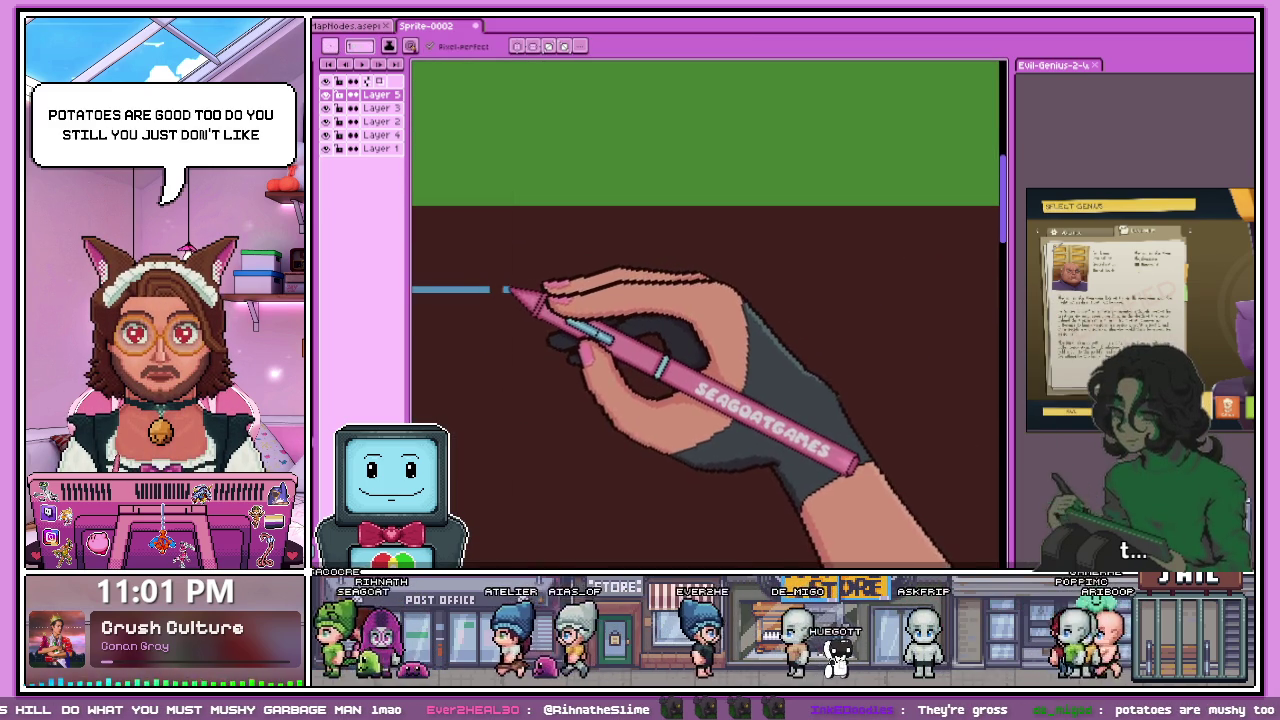
- Erase the middle and right parts of the blue line, leaving only the left stub
scroll(650, 290, up, 2)
scroll(493, 285, down, 1)
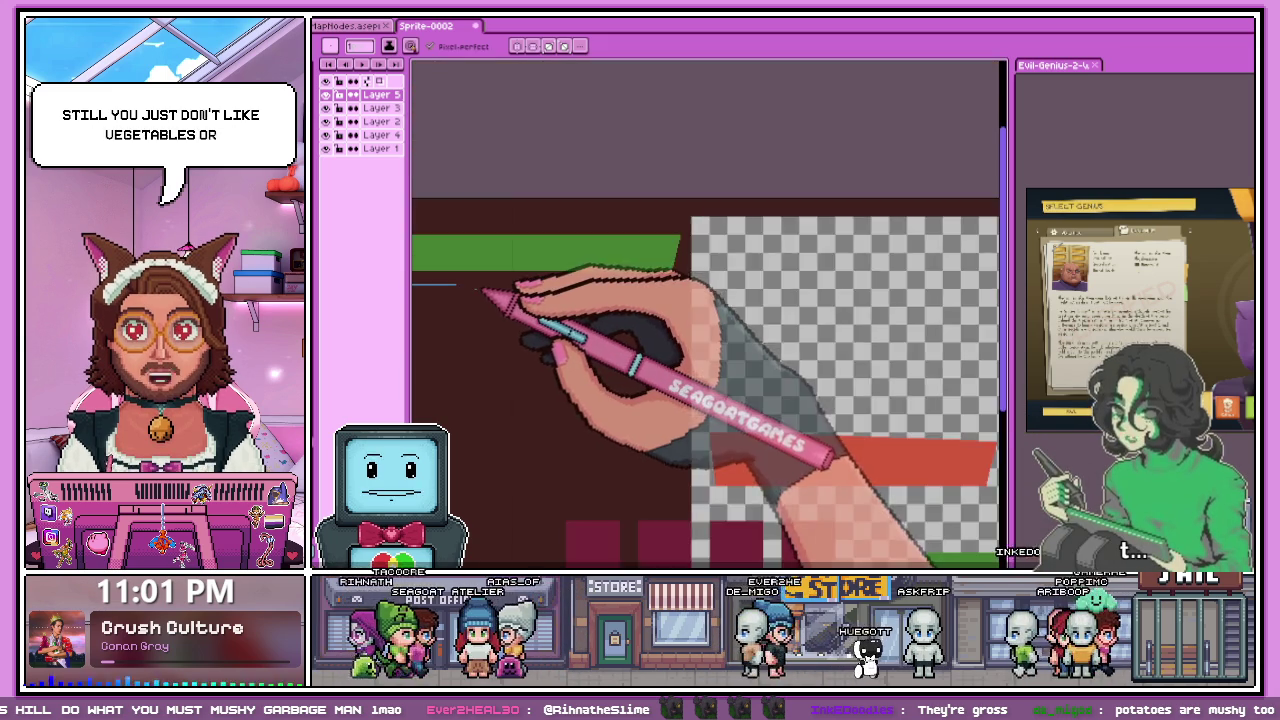
scroll(749, 329, down, 4)
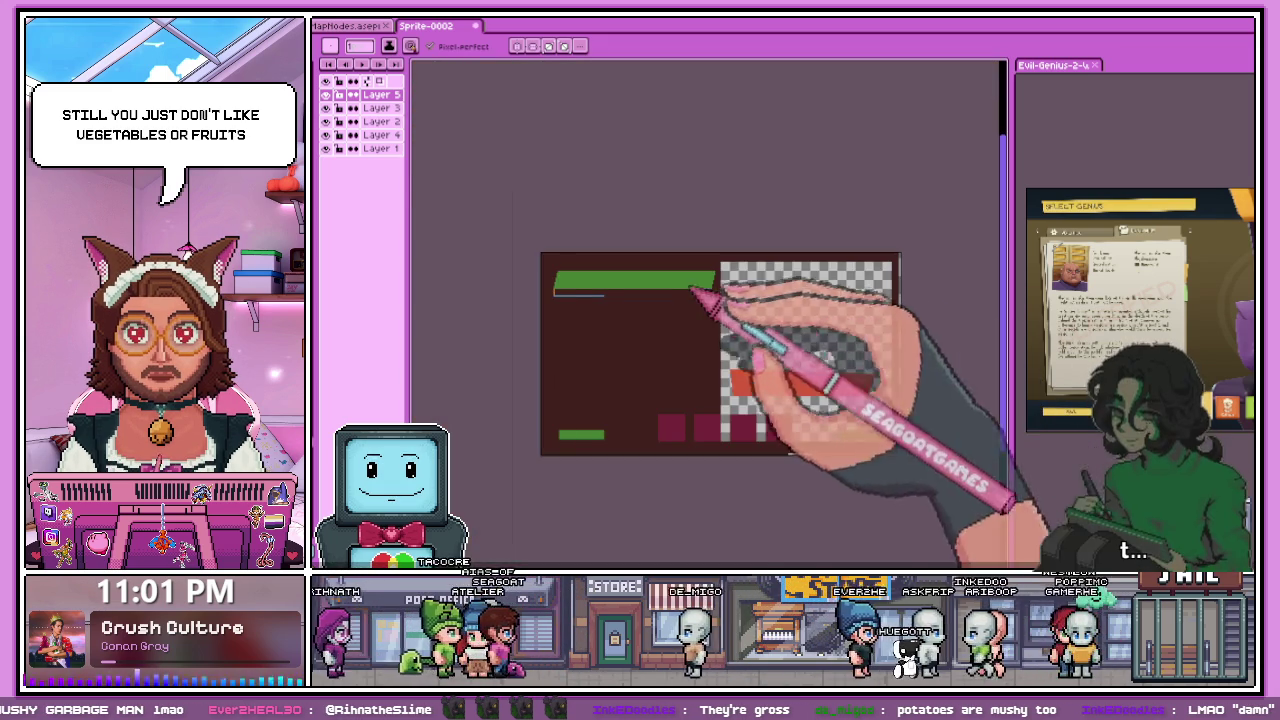
scroll(720, 300, up, 3)
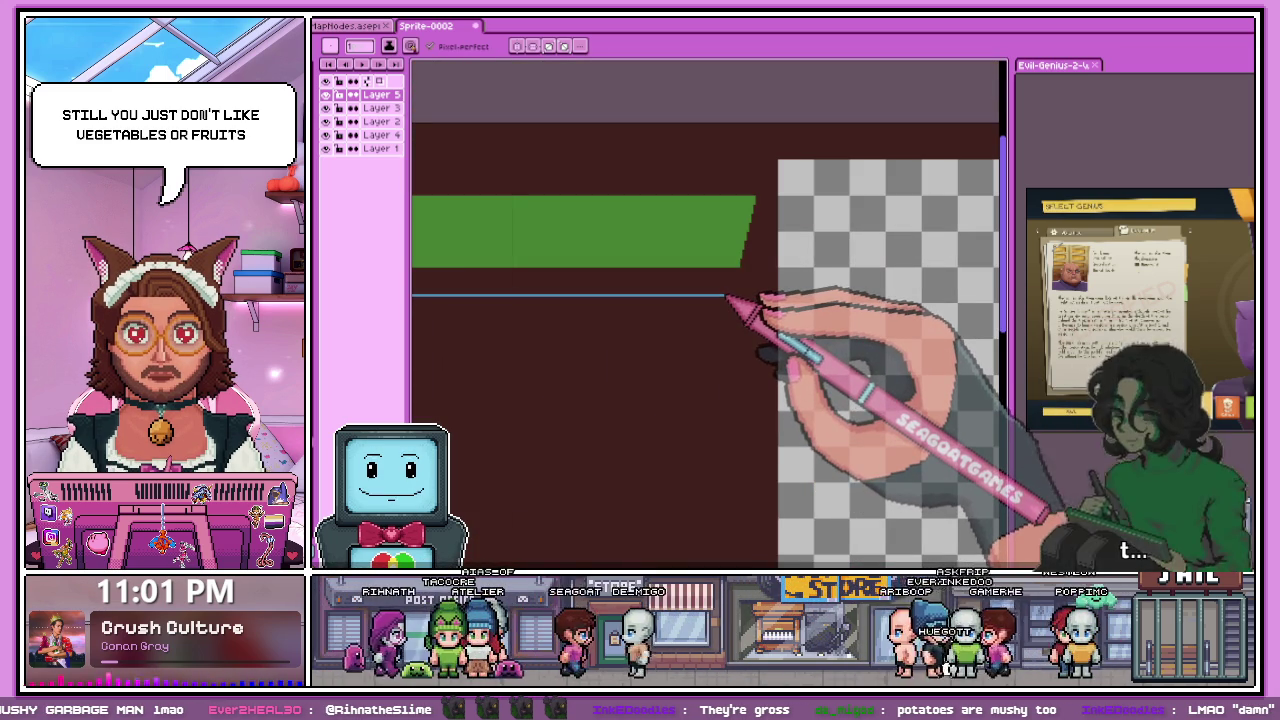
scroll(588, 290, up, 1)
key(b)
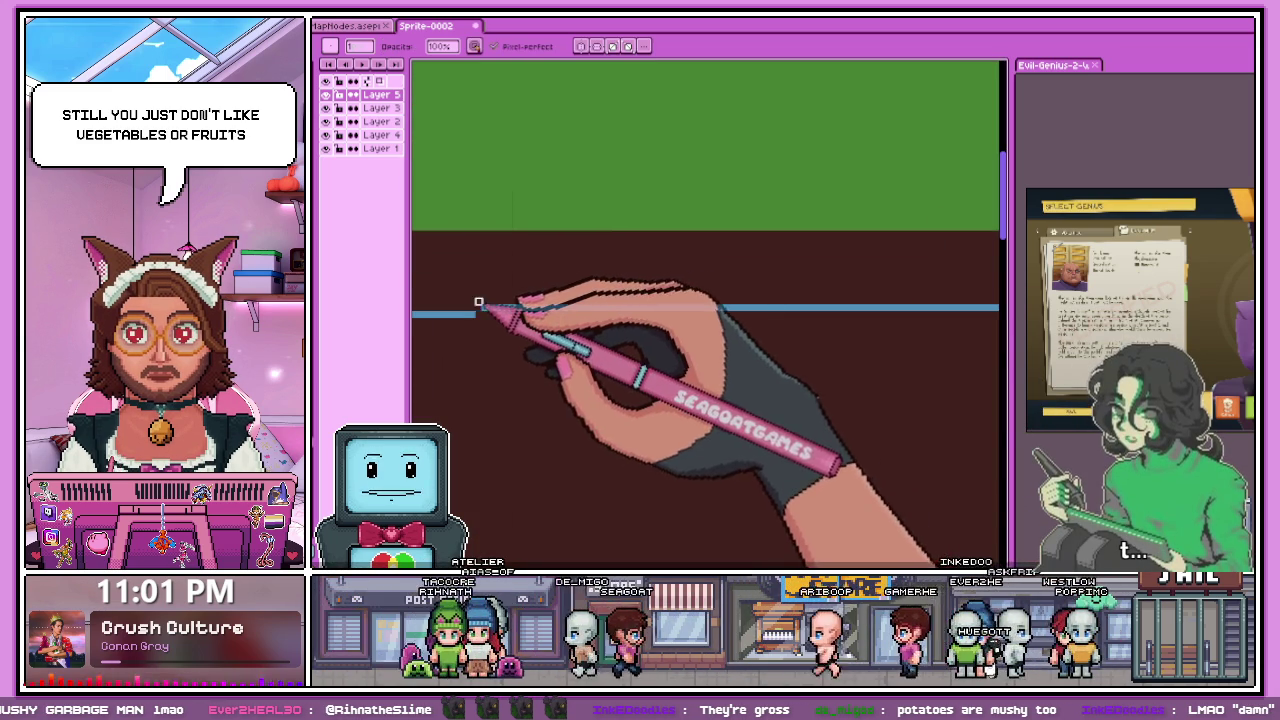
scroll(533, 268, down, 1)
drag(533, 280, 695, 282)
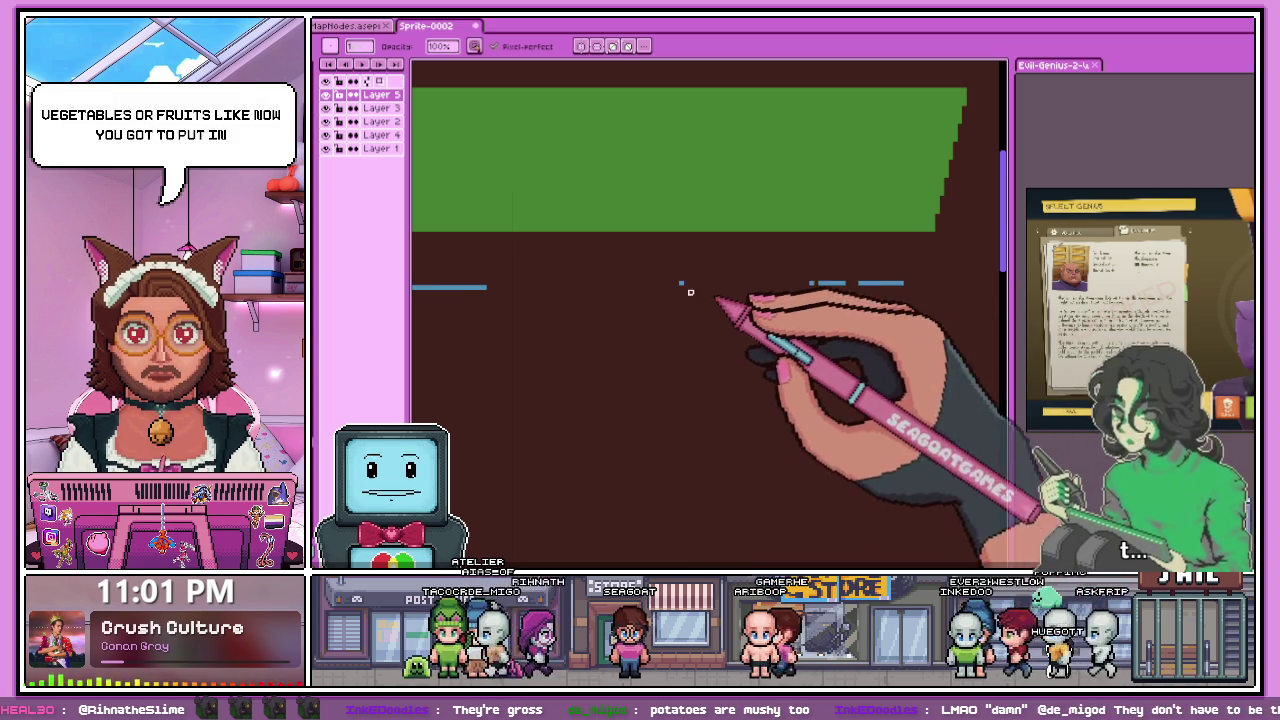
drag(905, 284, 880, 285)
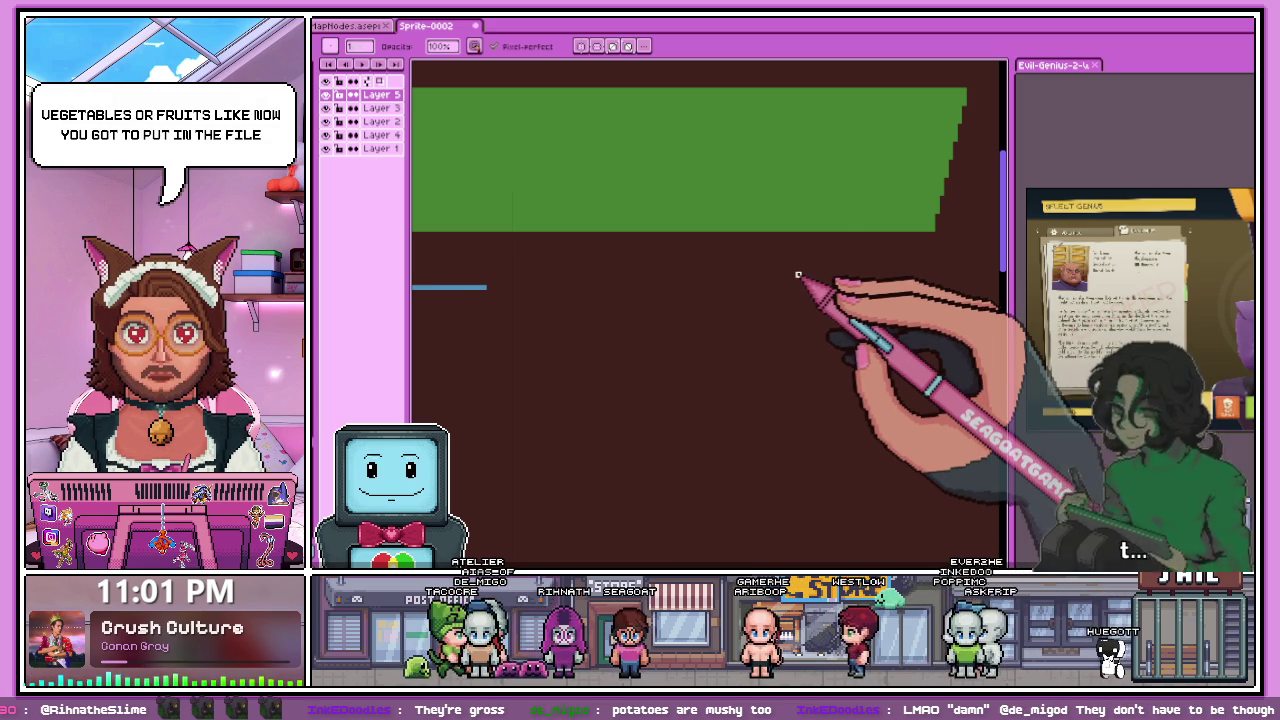
scroll(643, 291, down, 2)
scroll(634, 286, up, 2)
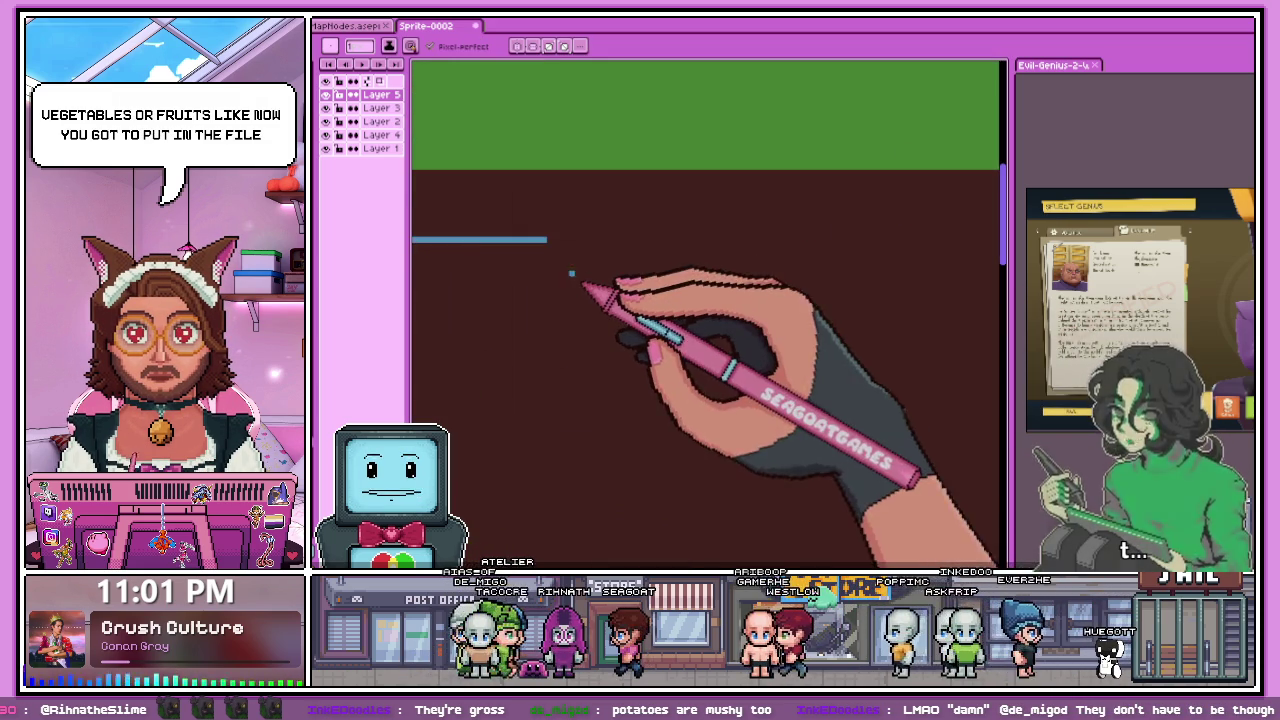
- Draw an orange vertical line down from the grass band's right end
scroll(570, 270, down, 3)
scroll(527, 234, up, 2)
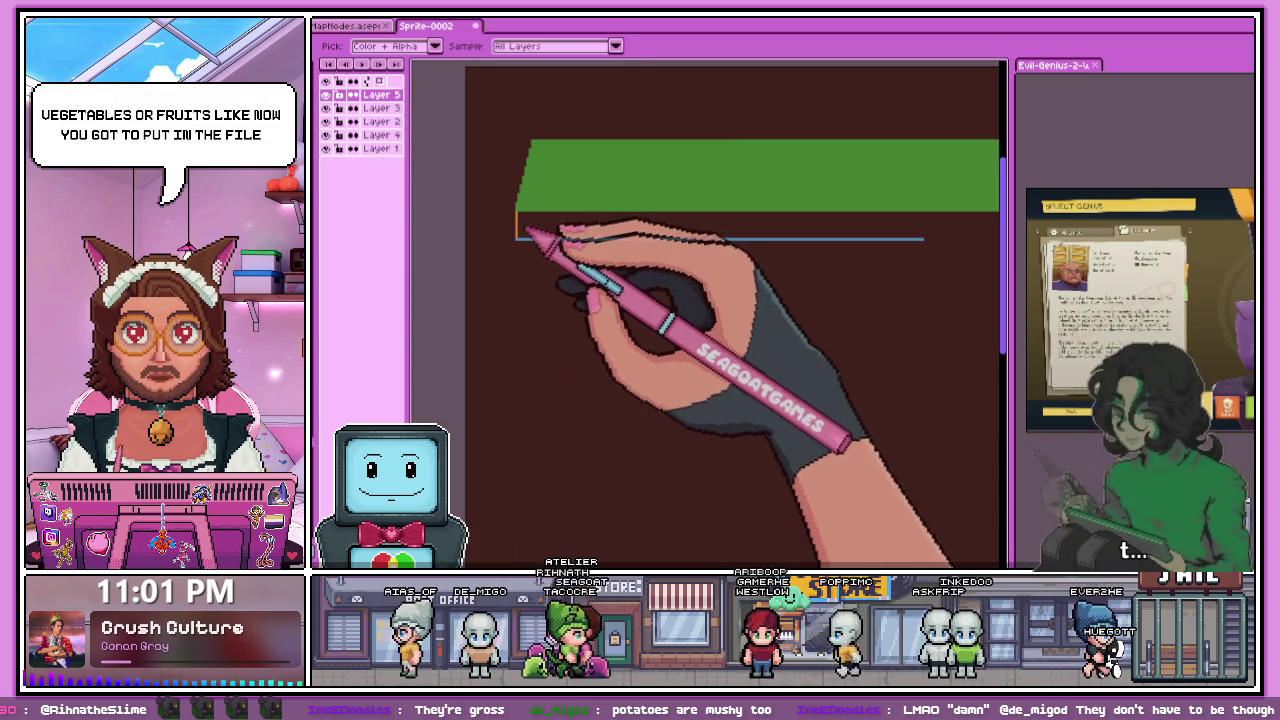
key(b)
scroll(527, 234, down, 2)
scroll(530, 110, up, 2)
scroll(530, 102, up, 2)
key(e)
scroll(571, 194, down, 1)
scroll(663, 246, down, 2)
scroll(505, 222, up, 2)
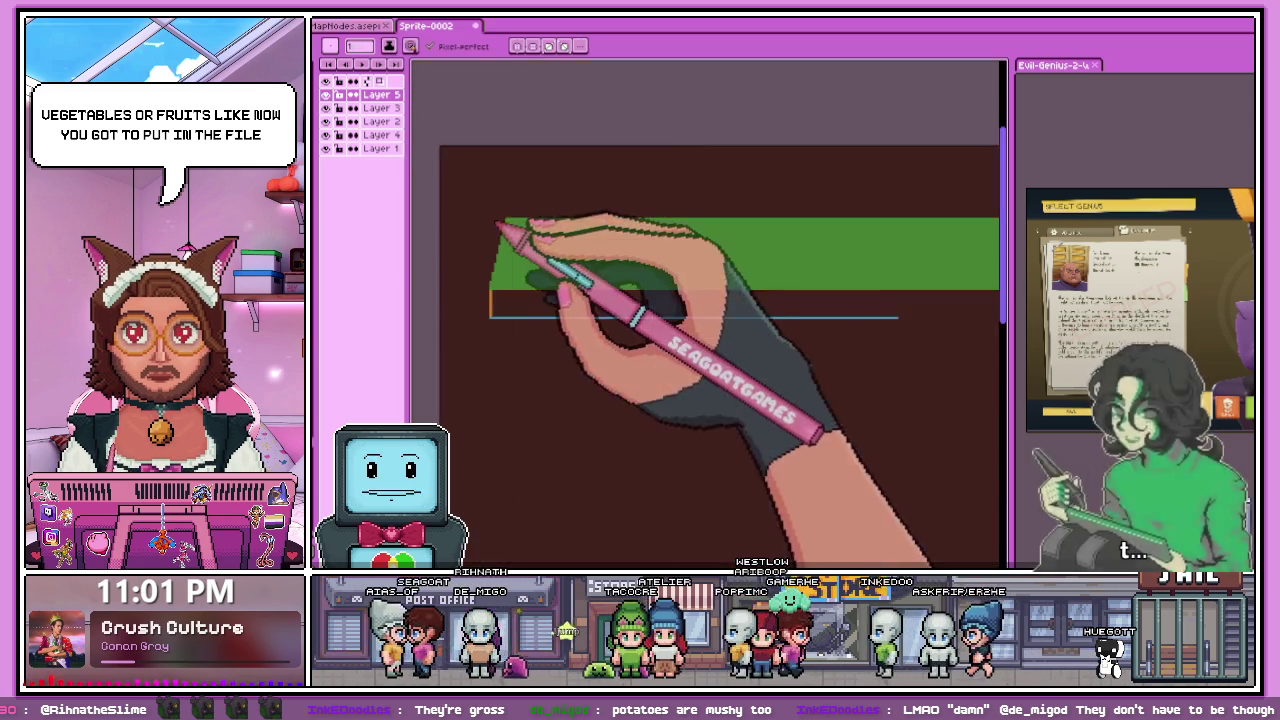
scroll(575, 258, down, 3)
scroll(577, 258, up, 2)
scroll(586, 251, up, 1)
scroll(571, 223, up, 1)
drag(584, 222, 586, 280)
- Rectangle-select the new orange vertical line
scroll(588, 282, down, 1)
scroll(590, 285, up, 1)
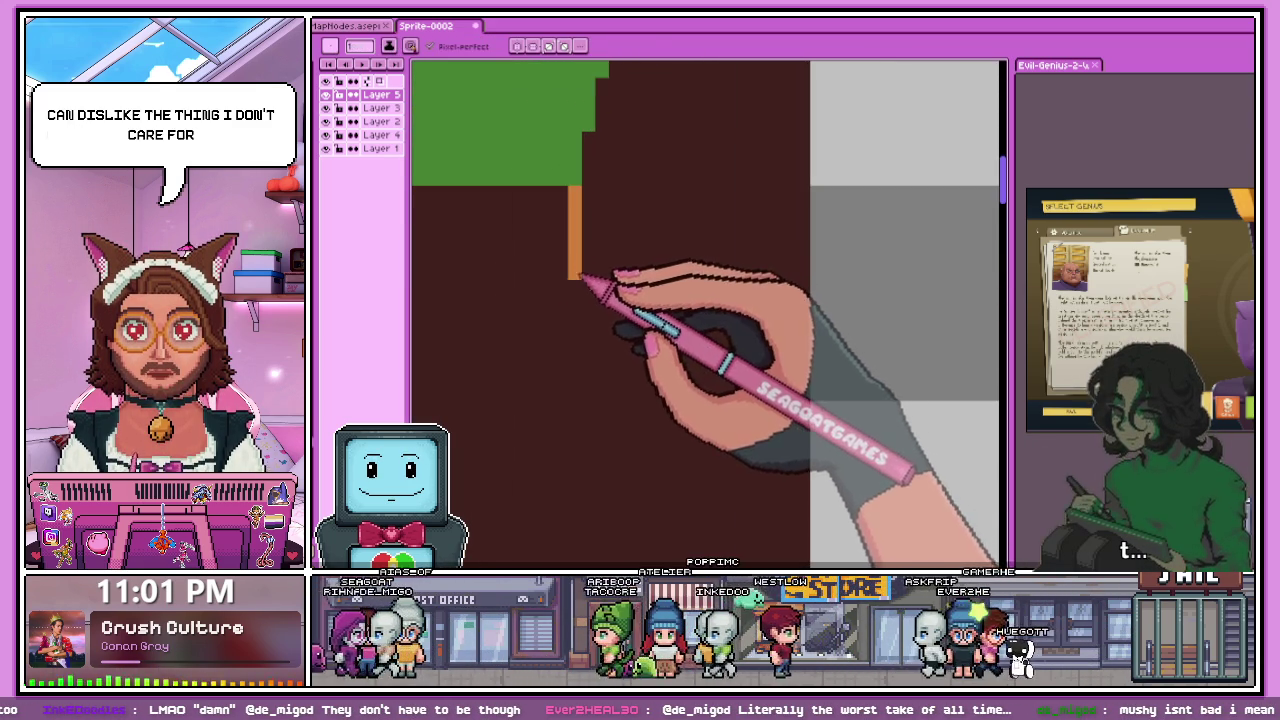
scroll(600, 300, down, 1)
scroll(609, 337, down, 1)
scroll(623, 277, up, 2)
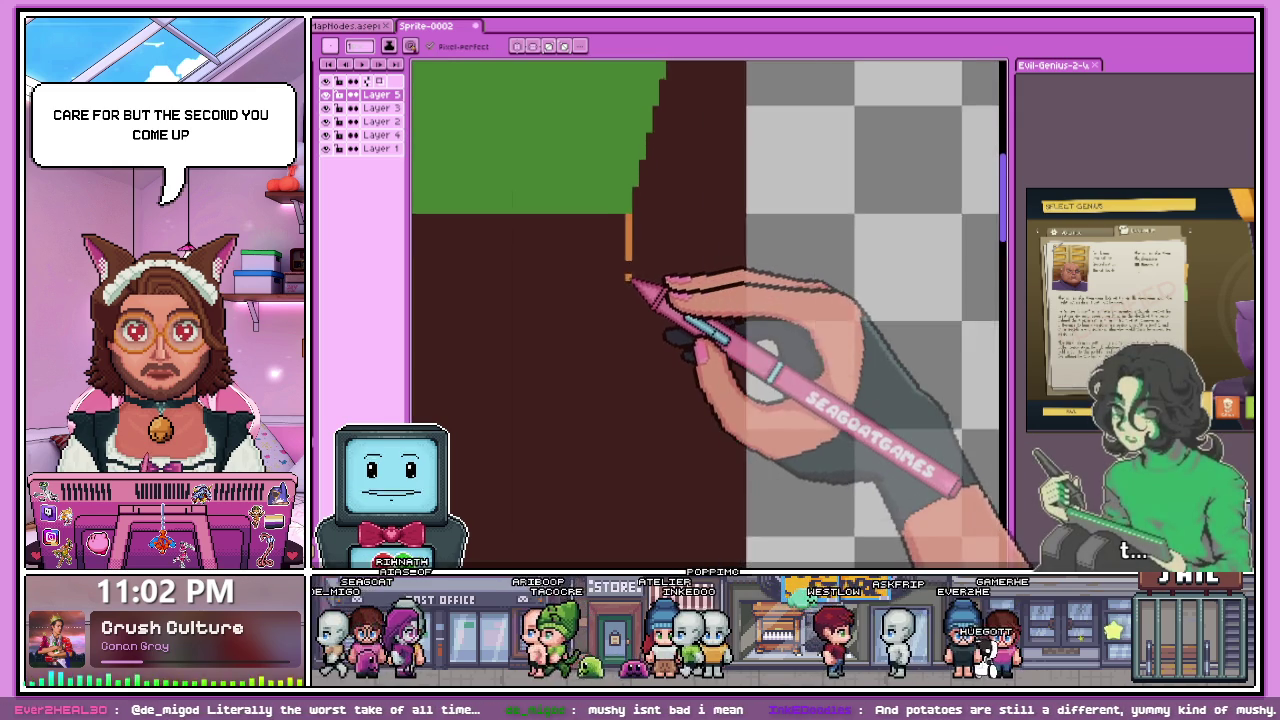
scroll(628, 279, up, 1)
key(m)
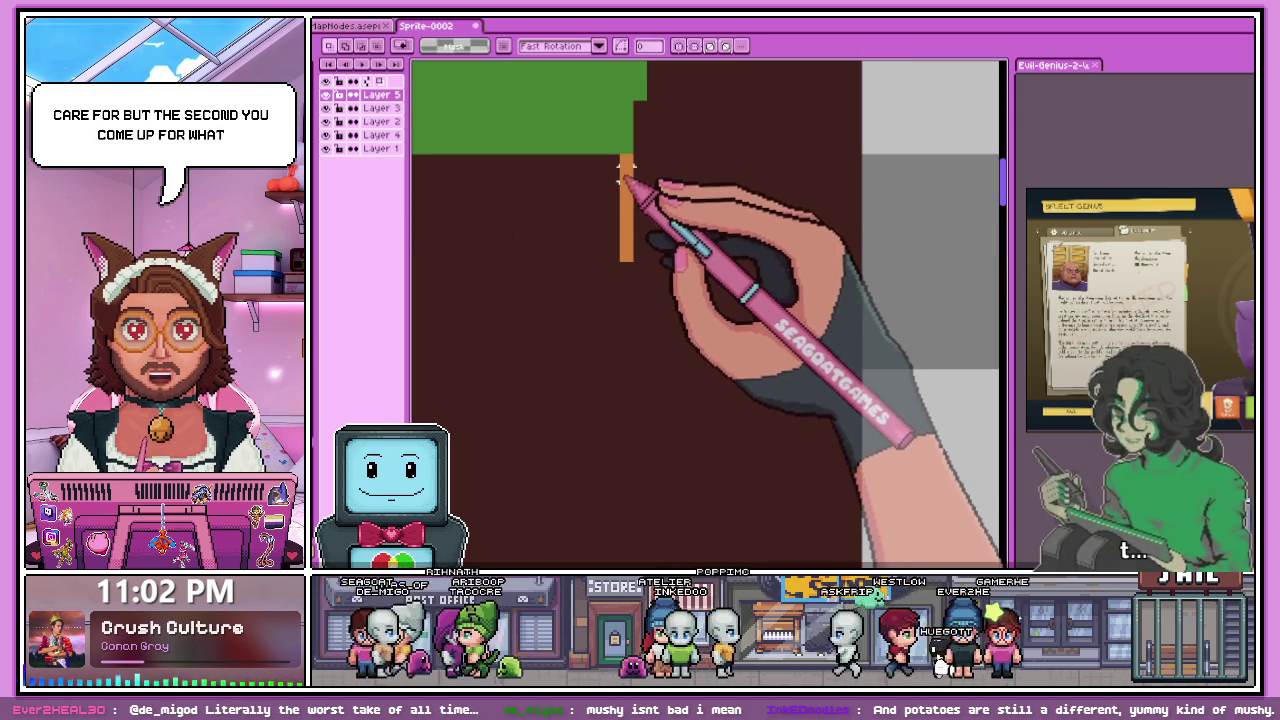
drag(625, 180, 625, 266)
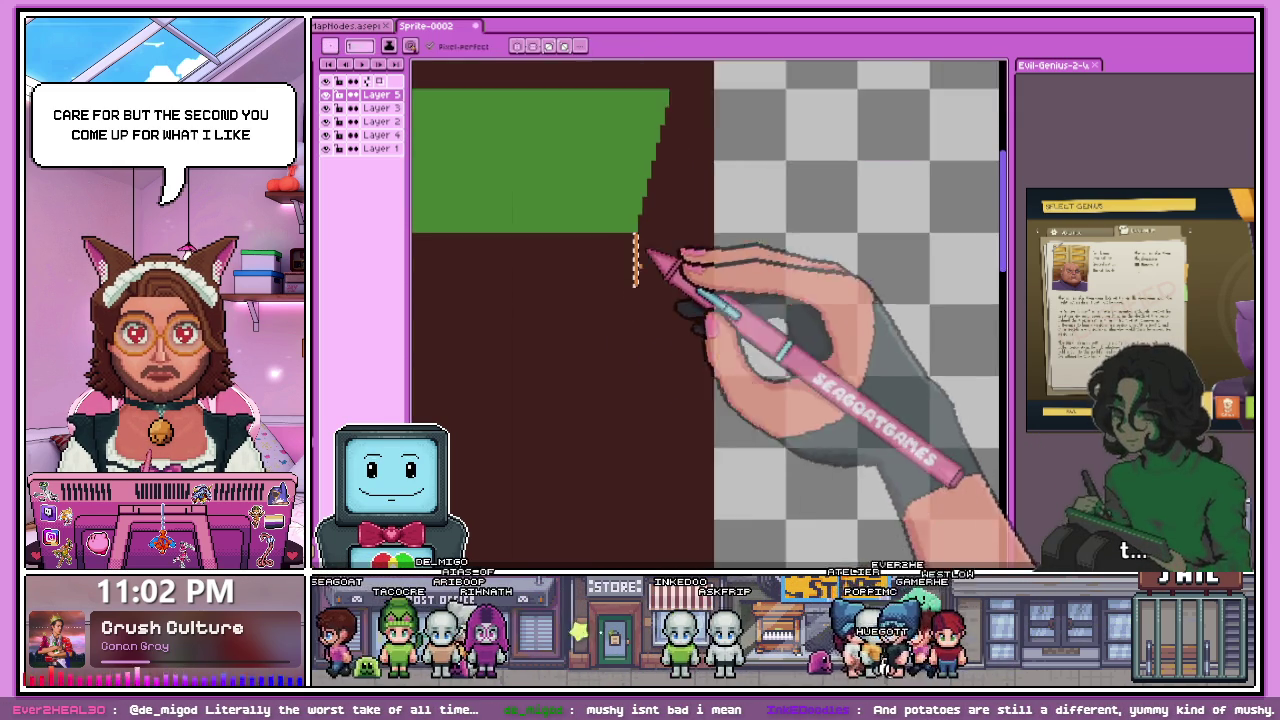
scroll(651, 293, down, 2)
key(b)
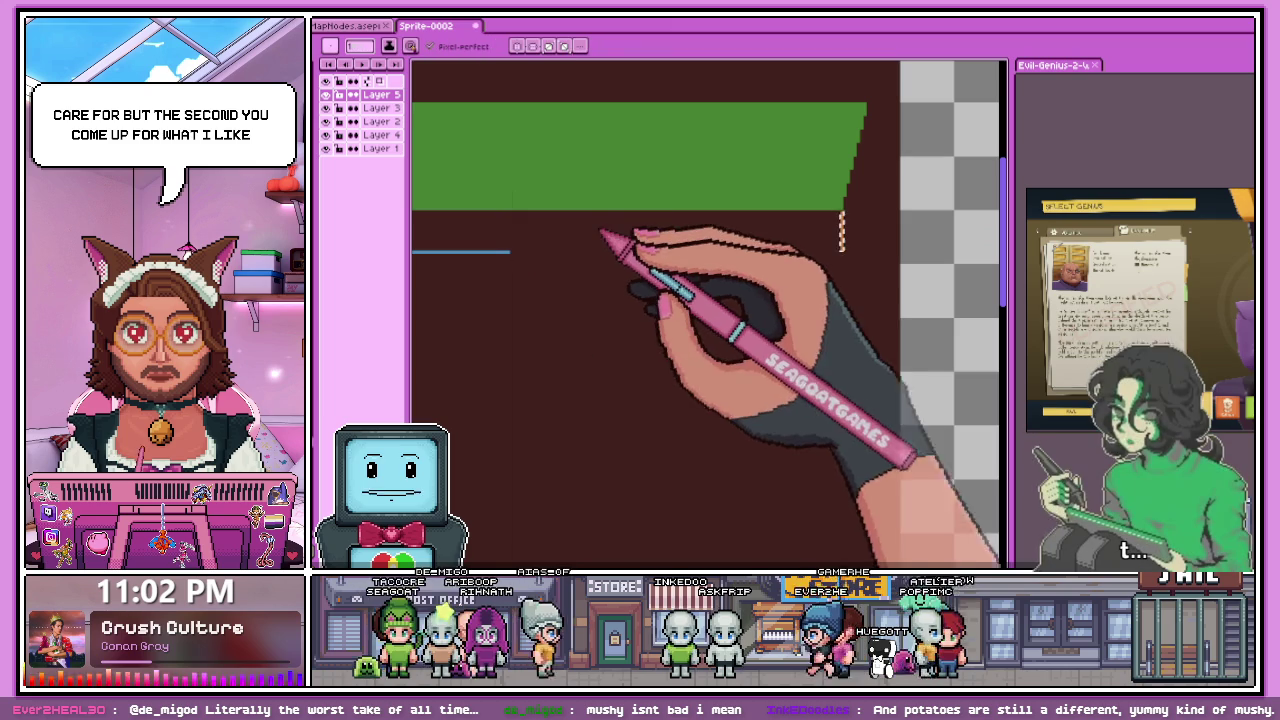
scroll(580, 280, up, 1)
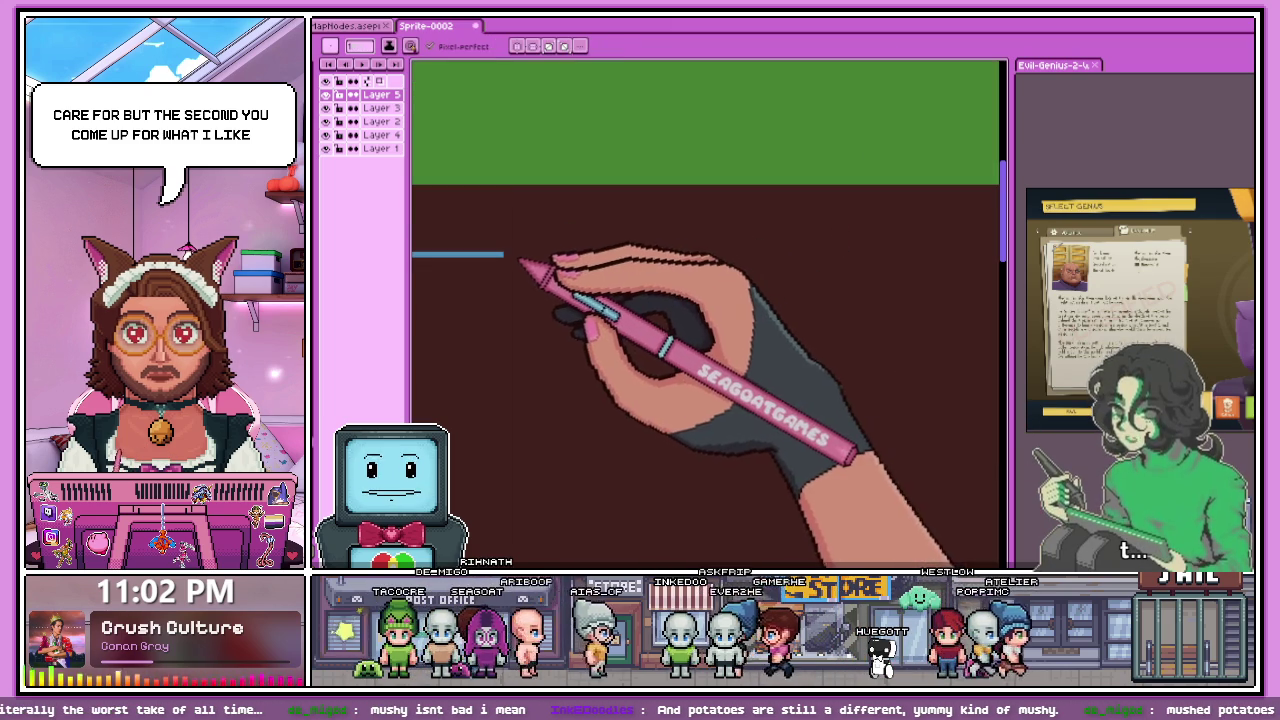
- Extend the blue horizontal line to the orange marker's bottom
scroll(560, 270, down, 2)
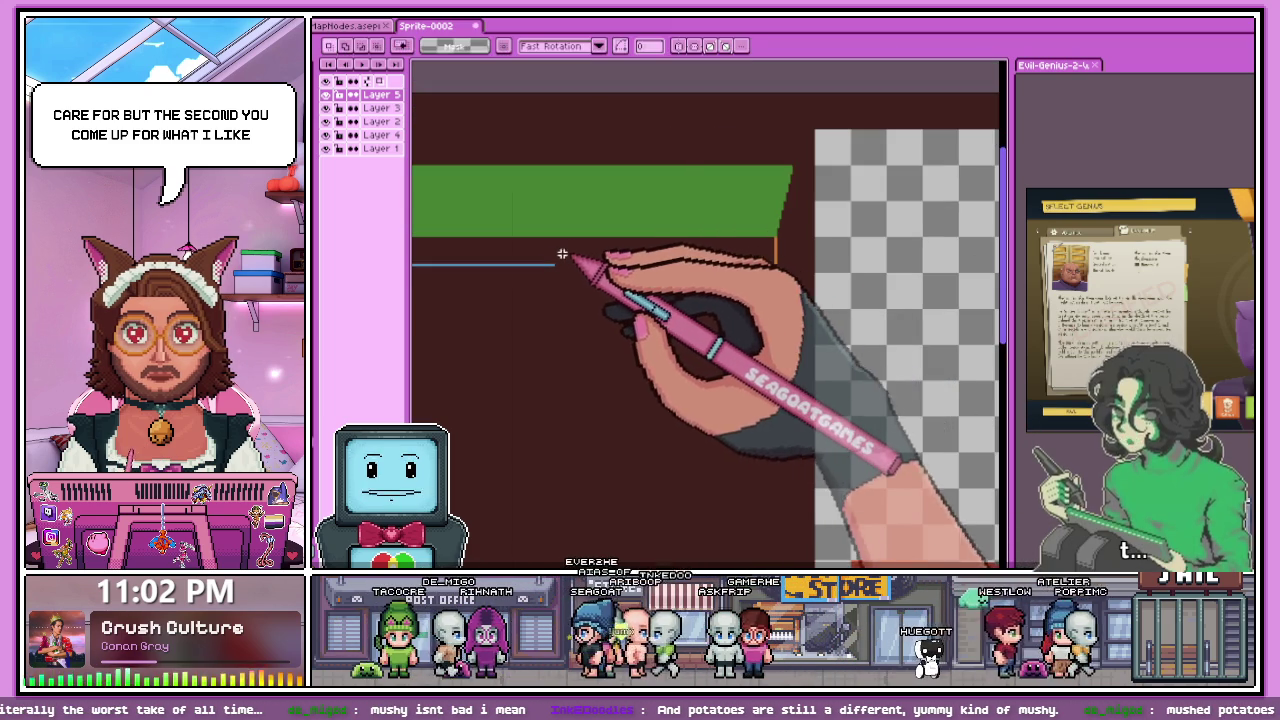
scroll(612, 283, up, 2)
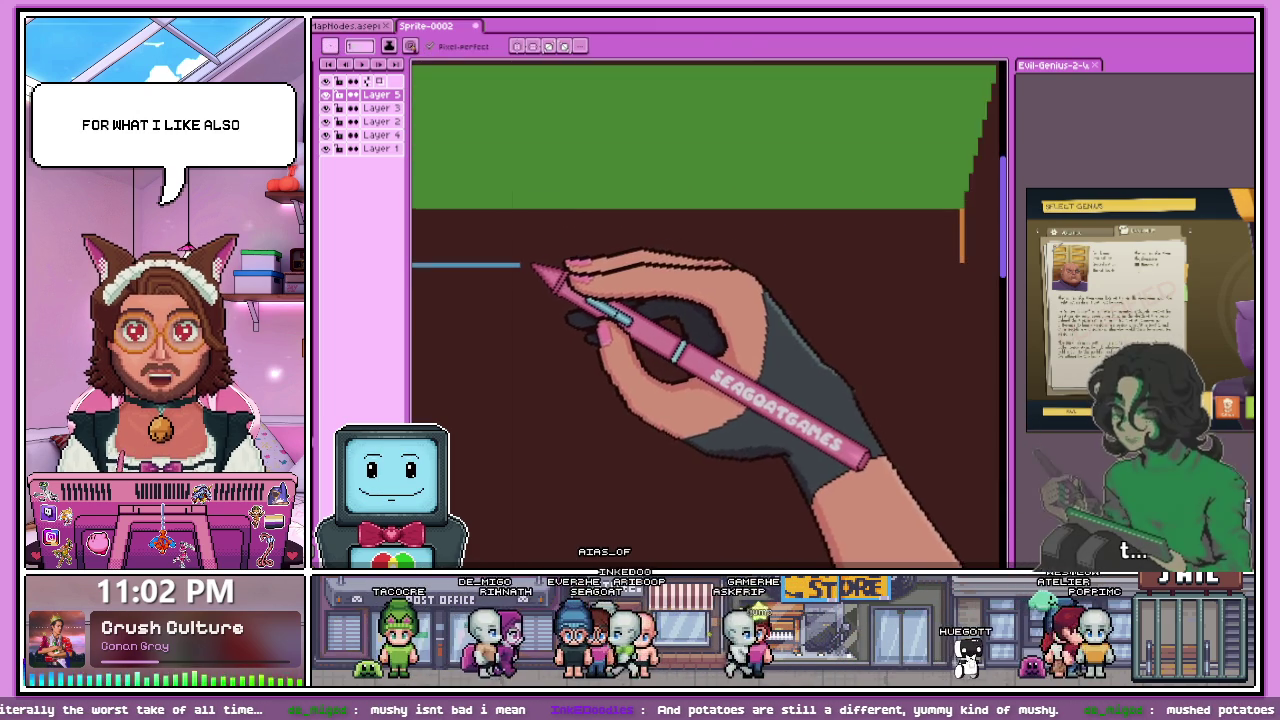
drag(530, 302, 780, 293)
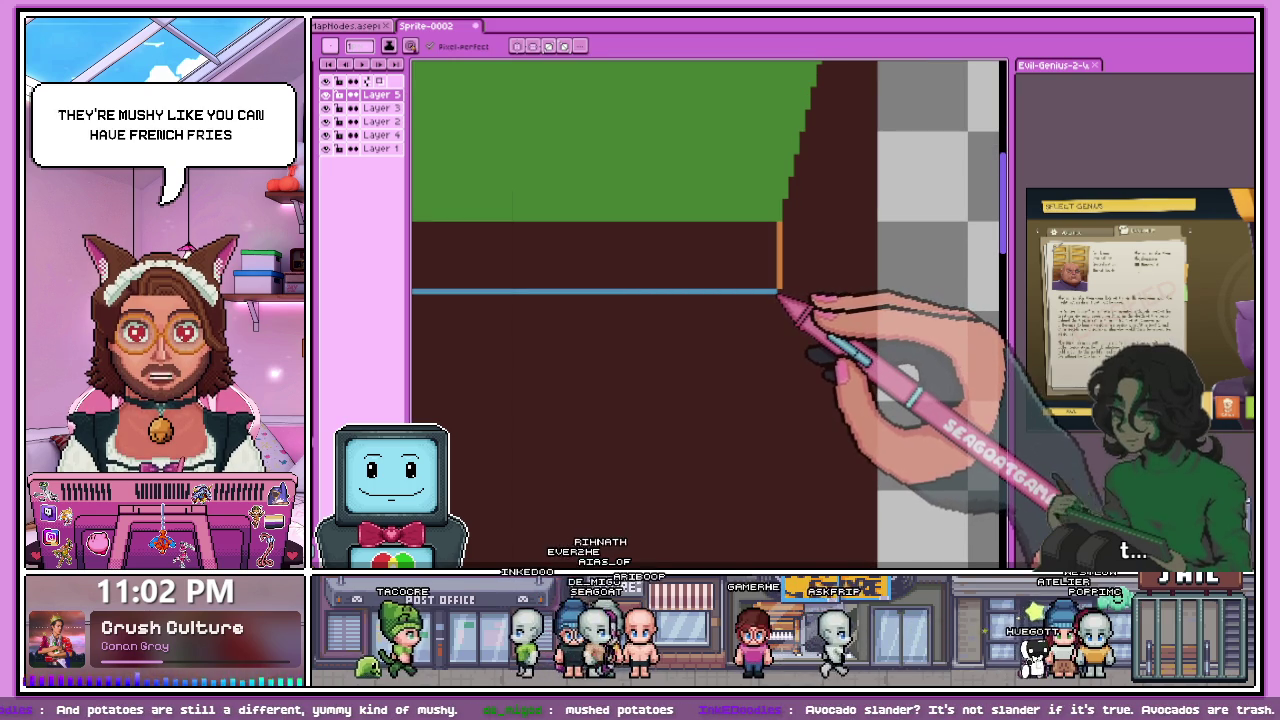
- Draw a blue vertical line down from the blue line's left corner
scroll(805, 283, down, 2)
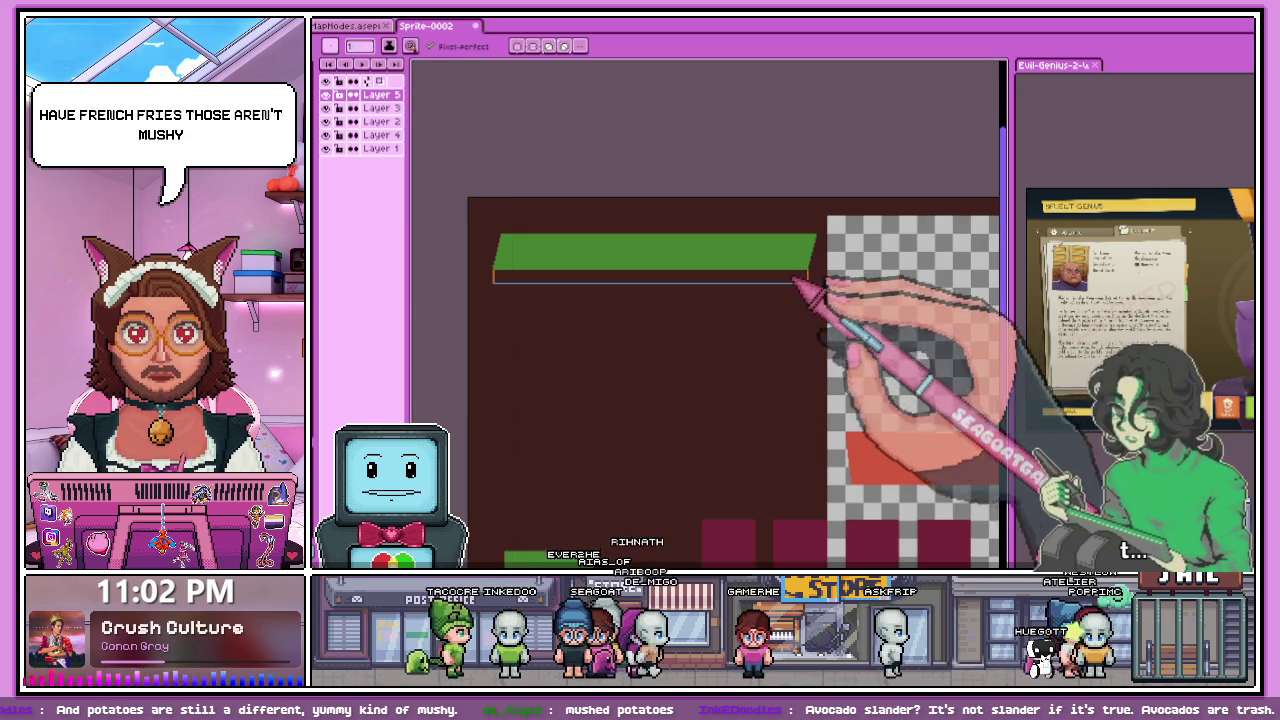
scroll(797, 283, down, 2)
scroll(743, 271, up, 2)
scroll(651, 300, up, 1)
scroll(571, 206, up, 2)
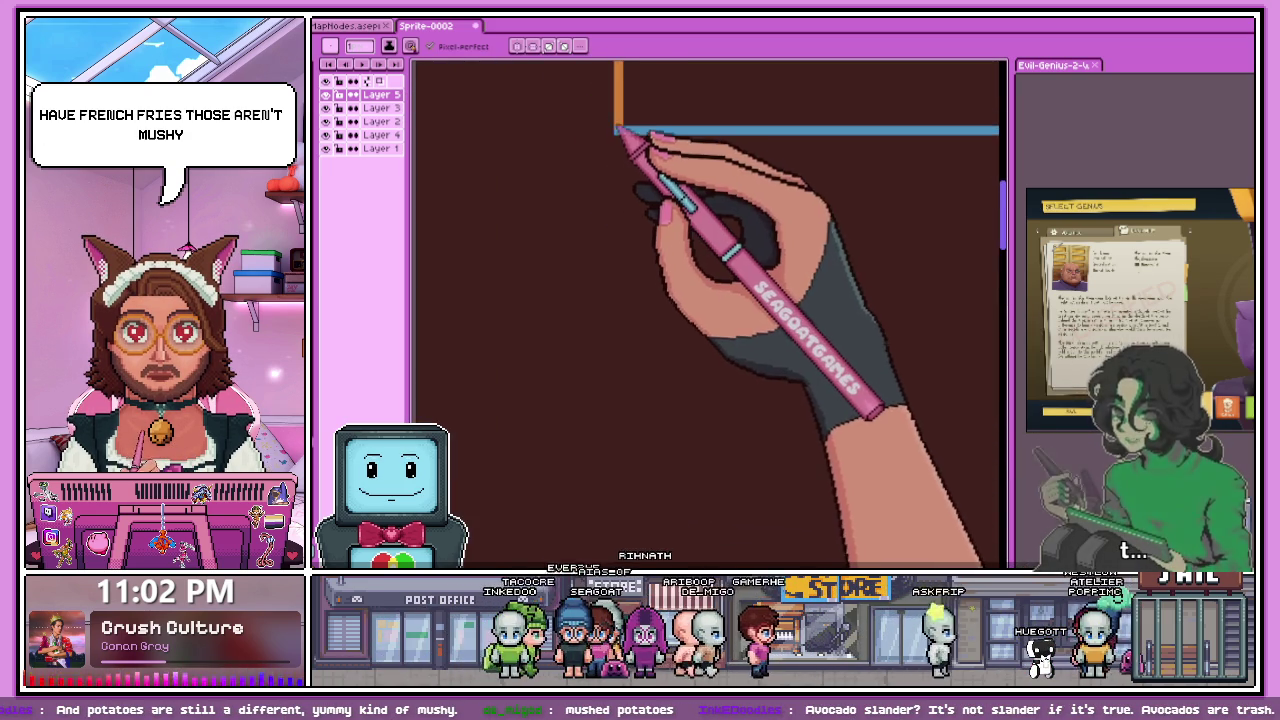
scroll(620, 233, down, 1)
scroll(616, 160, up, 1)
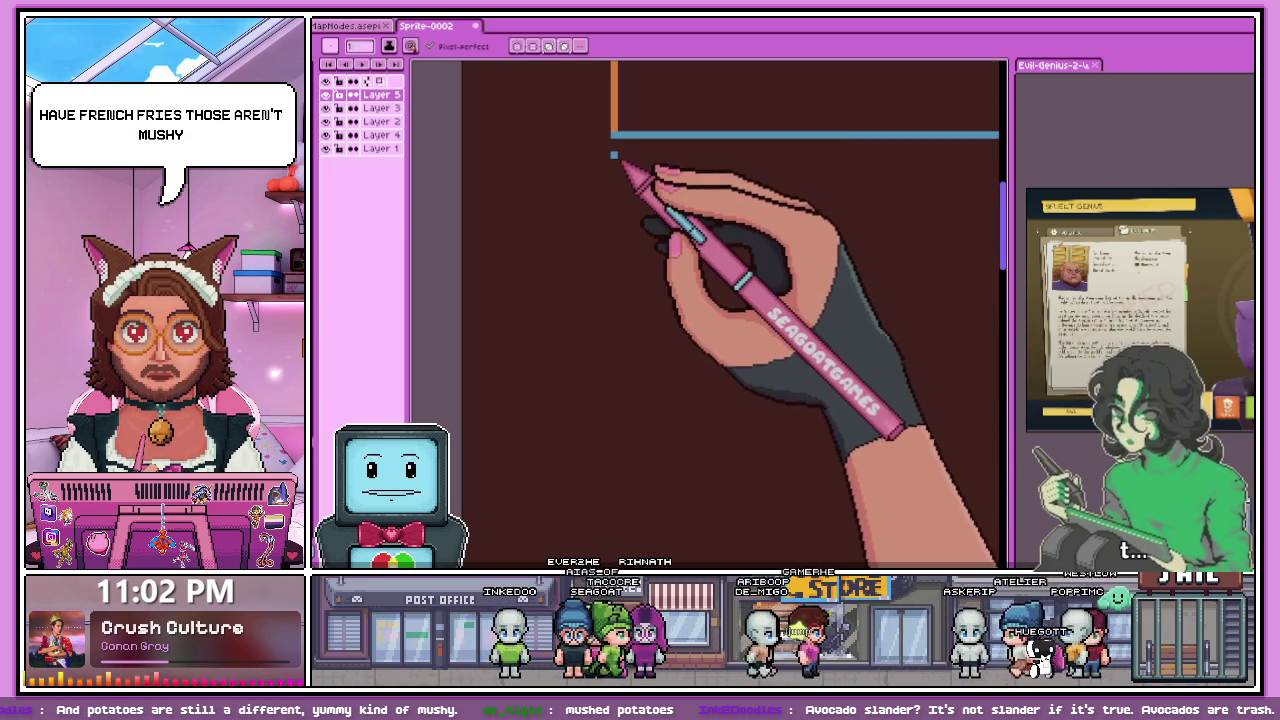
scroll(616, 160, down, 1)
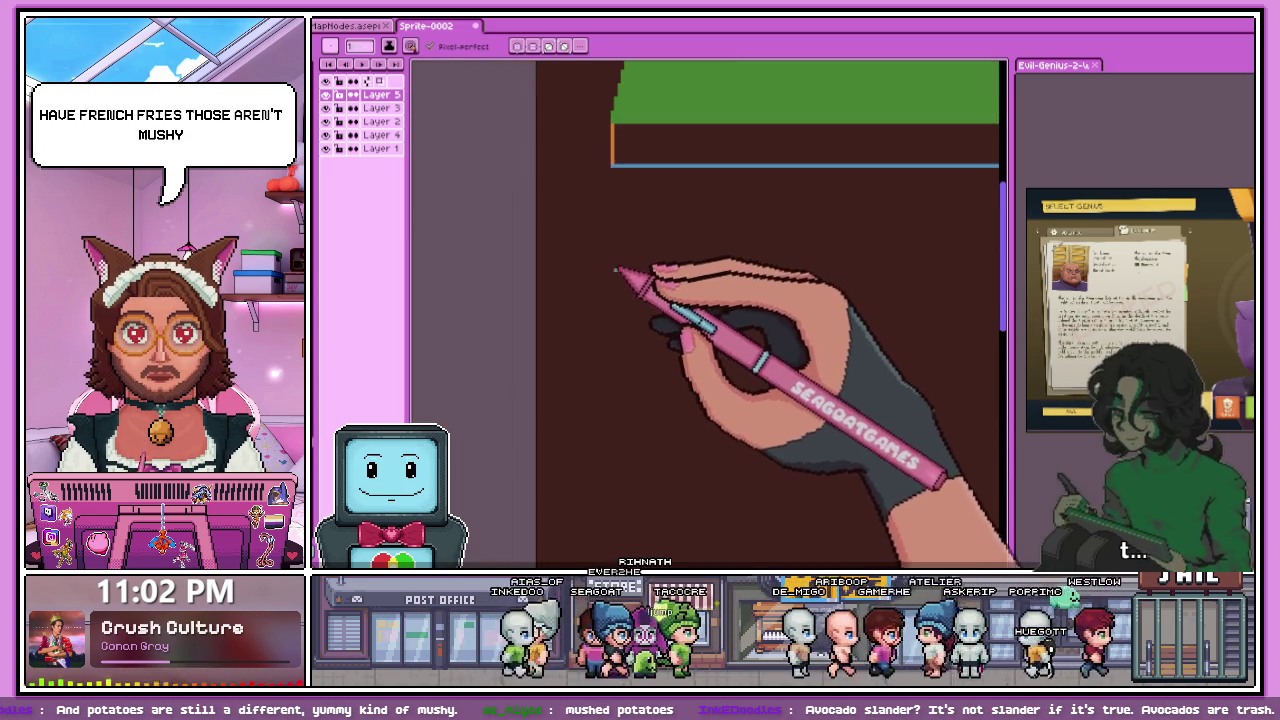
scroll(620, 230, down, 1)
scroll(615, 250, up, 1)
scroll(610, 200, down, 1)
scroll(607, 192, up, 1)
drag(606, 170, 606, 322)
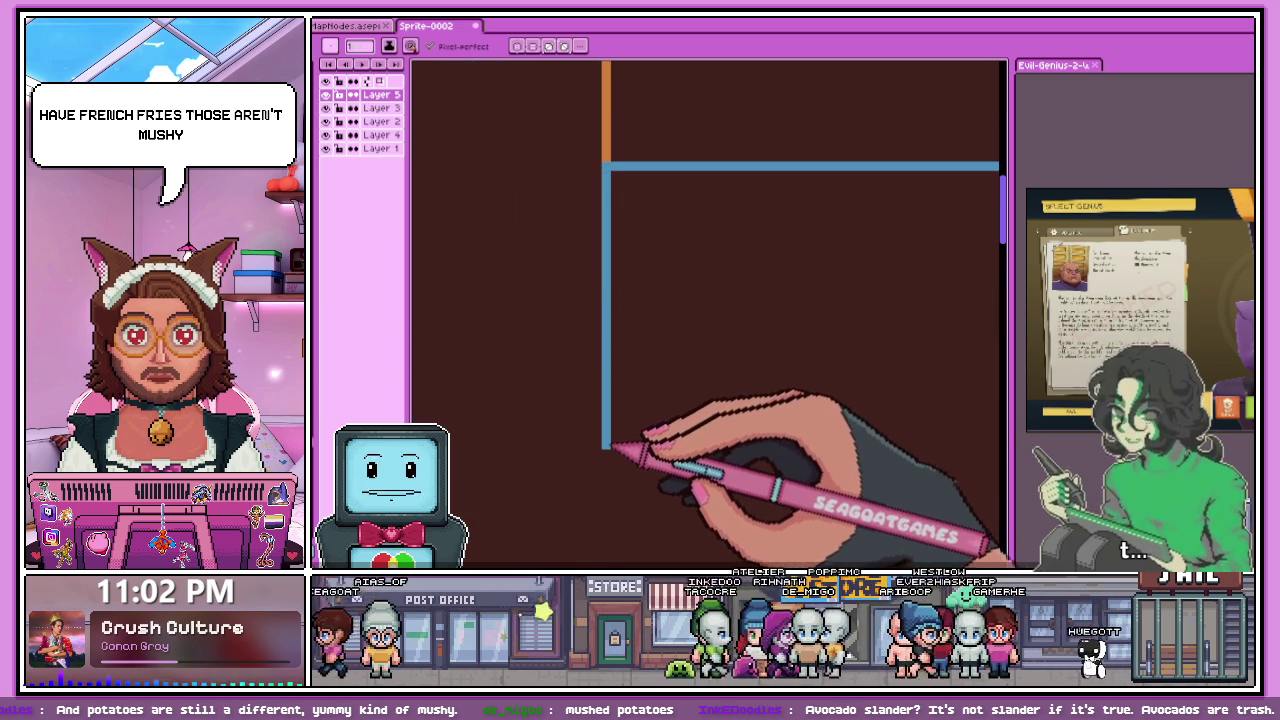
- Lengthen the blue vertical line by a few pixels and inspect it
drag(606, 443, 606, 458)
scroll(620, 410, down, 2)
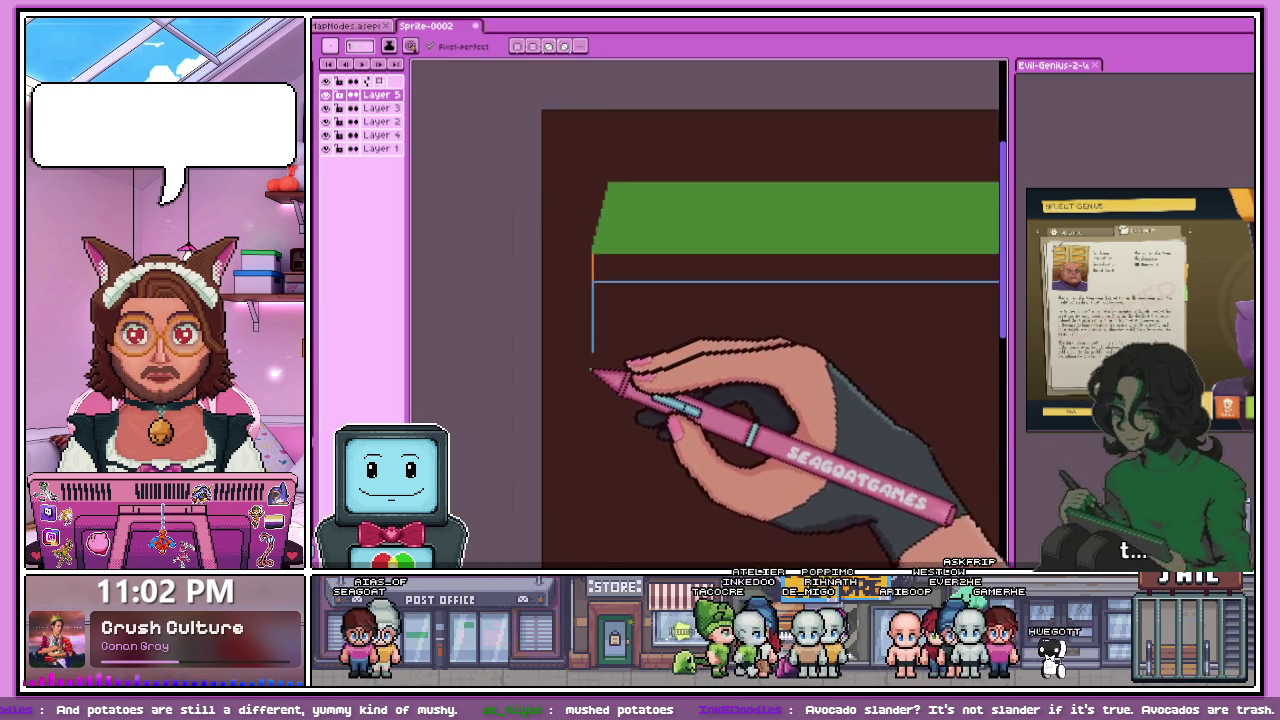
scroll(657, 410, down, 2)
scroll(595, 372, up, 2)
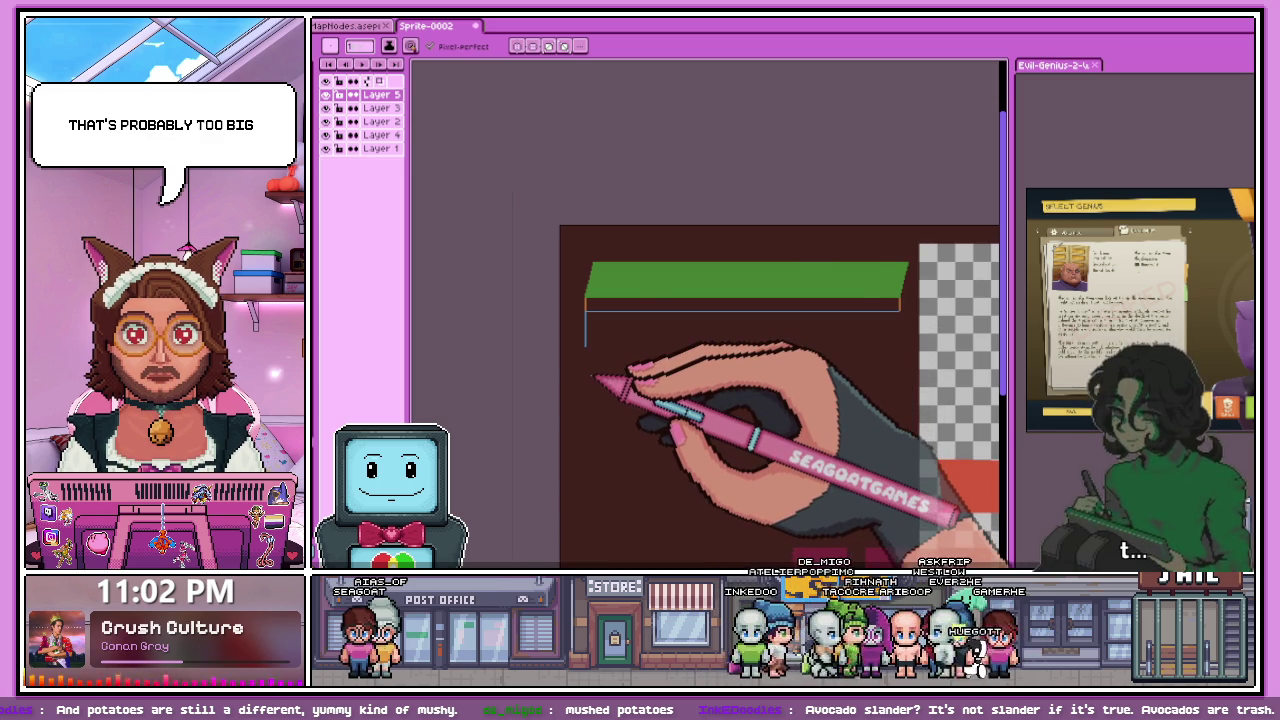
scroll(625, 345, down, 2)
scroll(615, 338, up, 2)
scroll(606, 327, up, 2)
scroll(605, 328, down, 3)
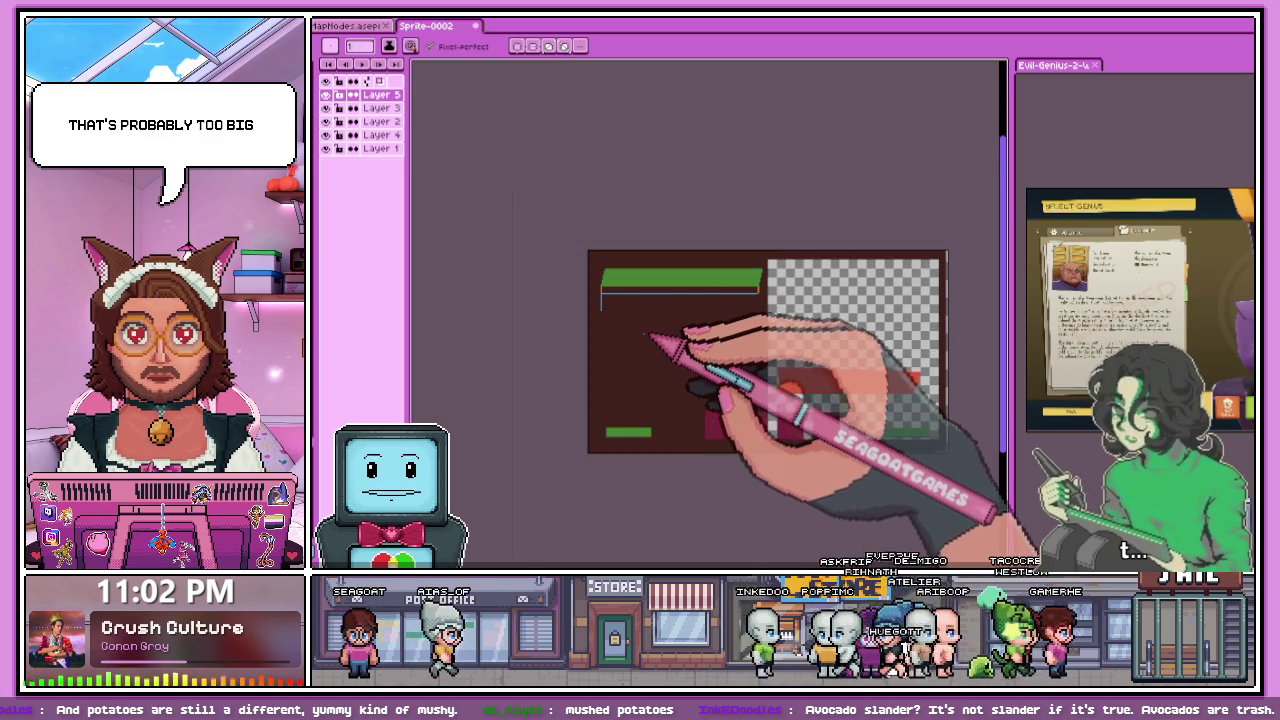
scroll(605, 345, up, 2)
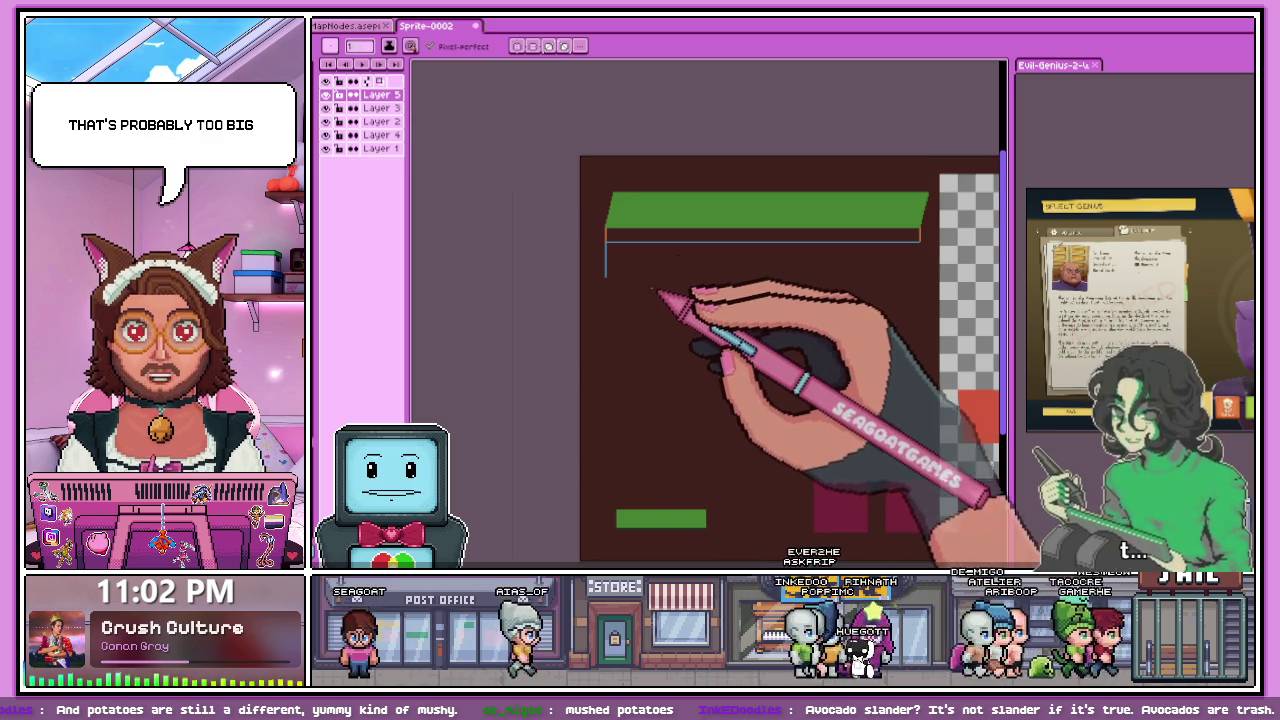
scroll(608, 280, up, 1)
scroll(612, 278, up, 1)
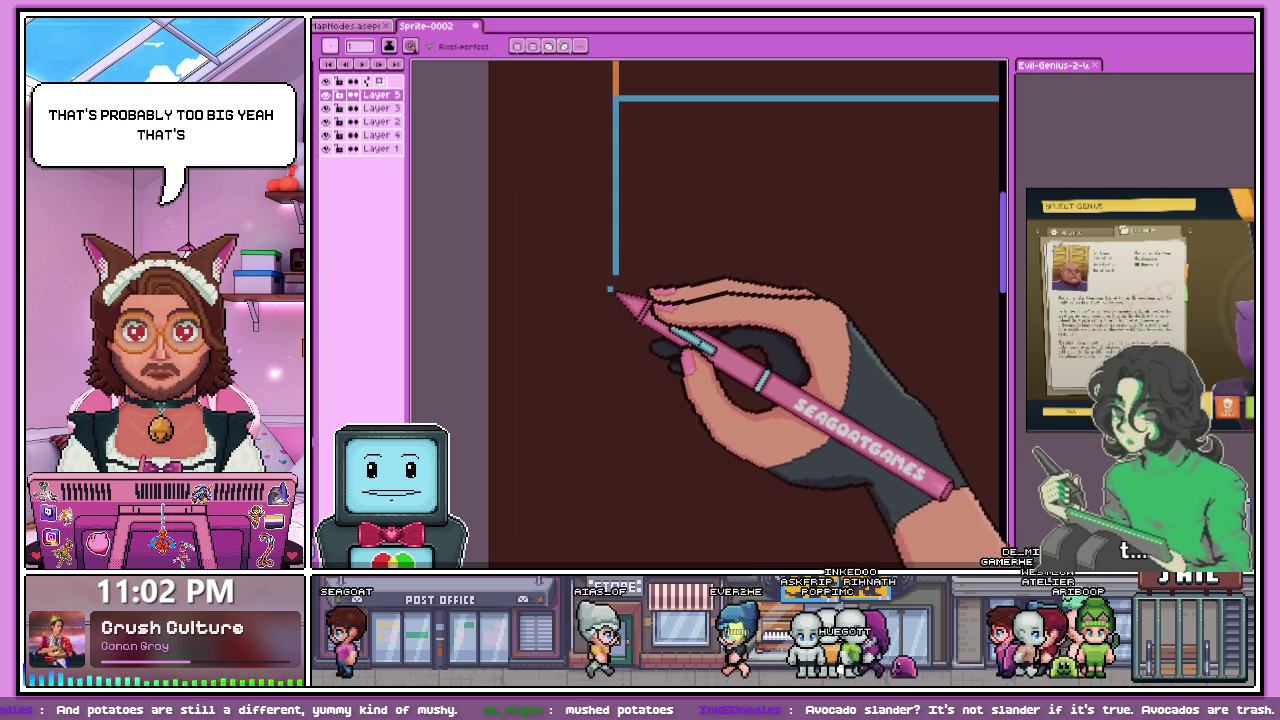
scroll(614, 295, down, 1)
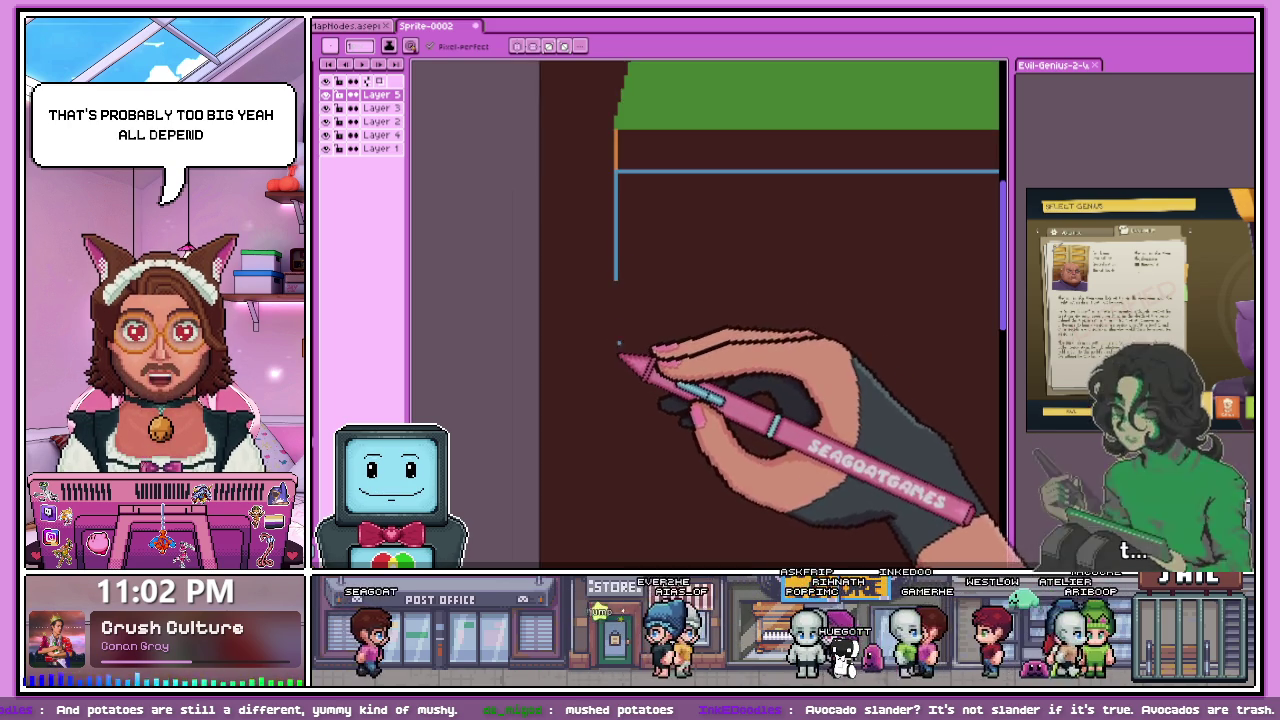
scroll(630, 380, down, 2)
scroll(630, 460, up, 2)
scroll(635, 440, down, 2)
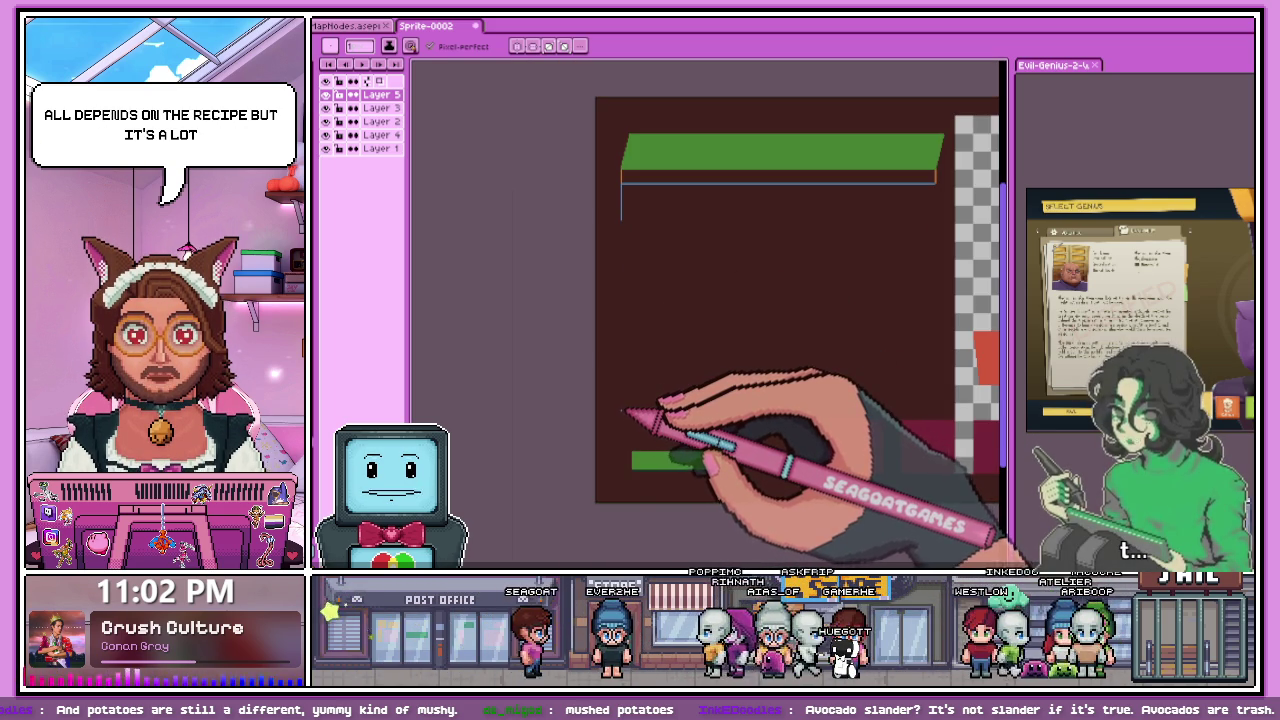
scroll(622, 410, up, 1)
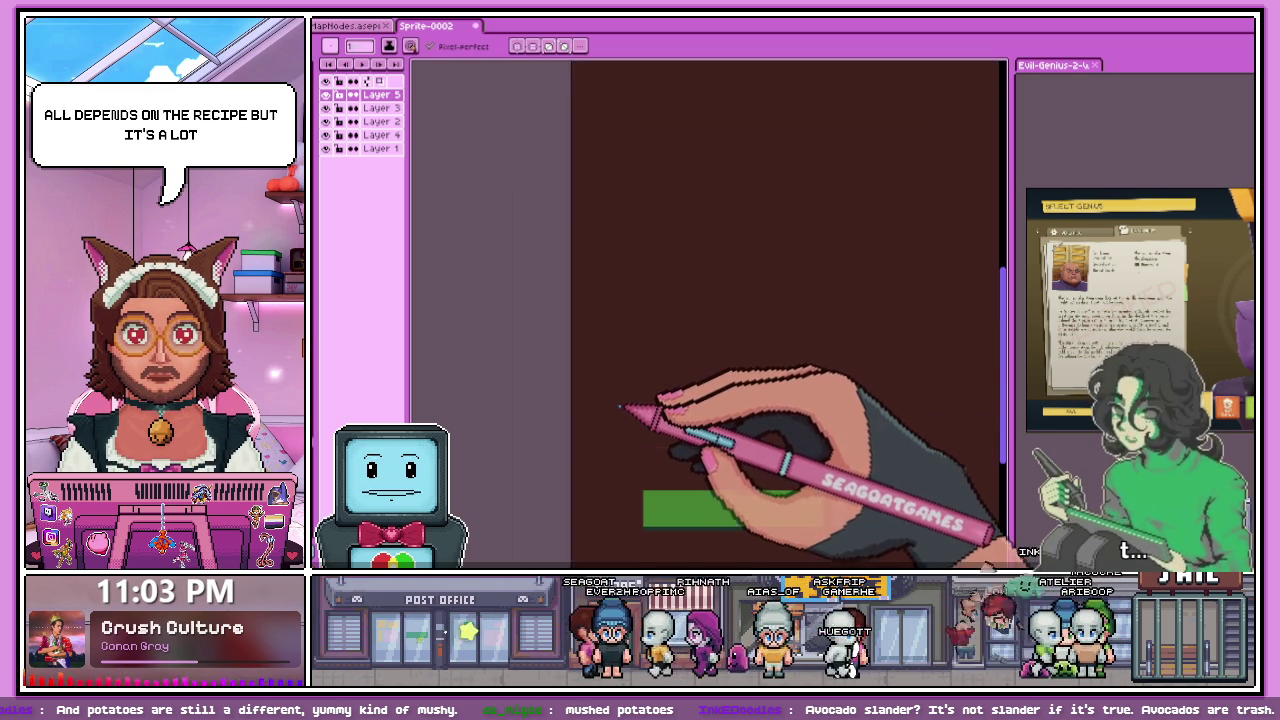
scroll(622, 408, down, 1)
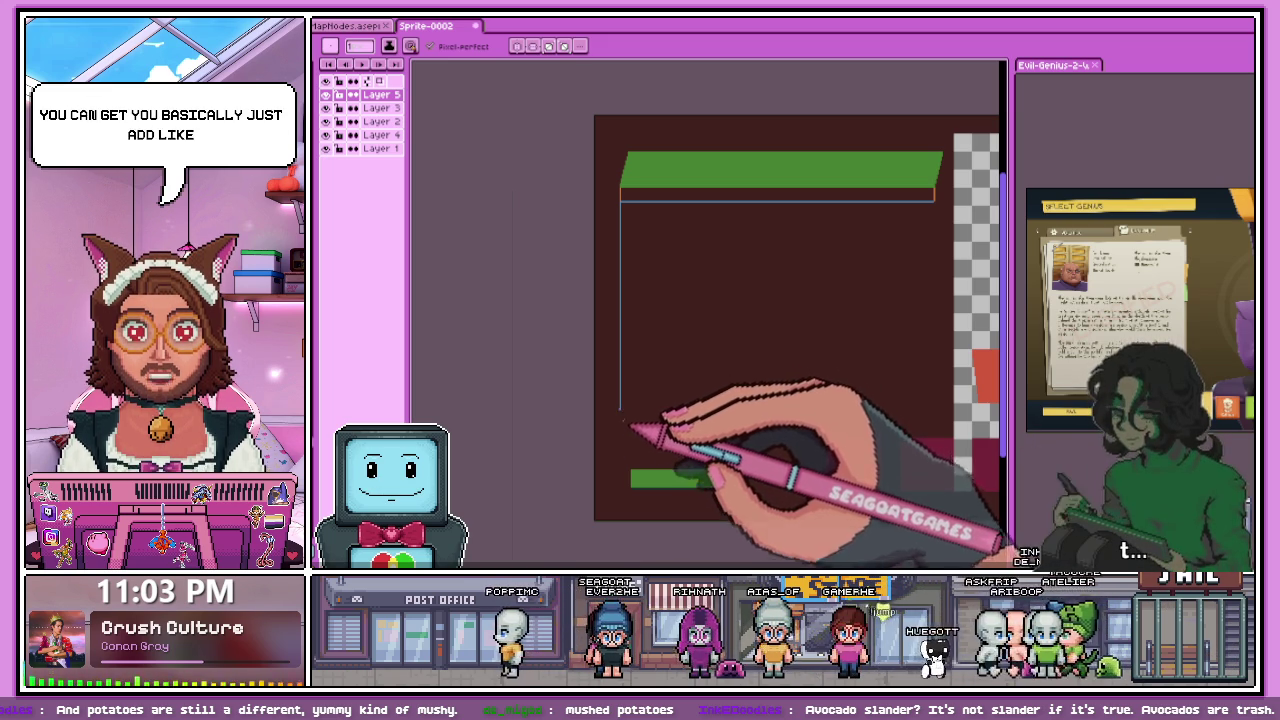
scroll(624, 422, up, 2)
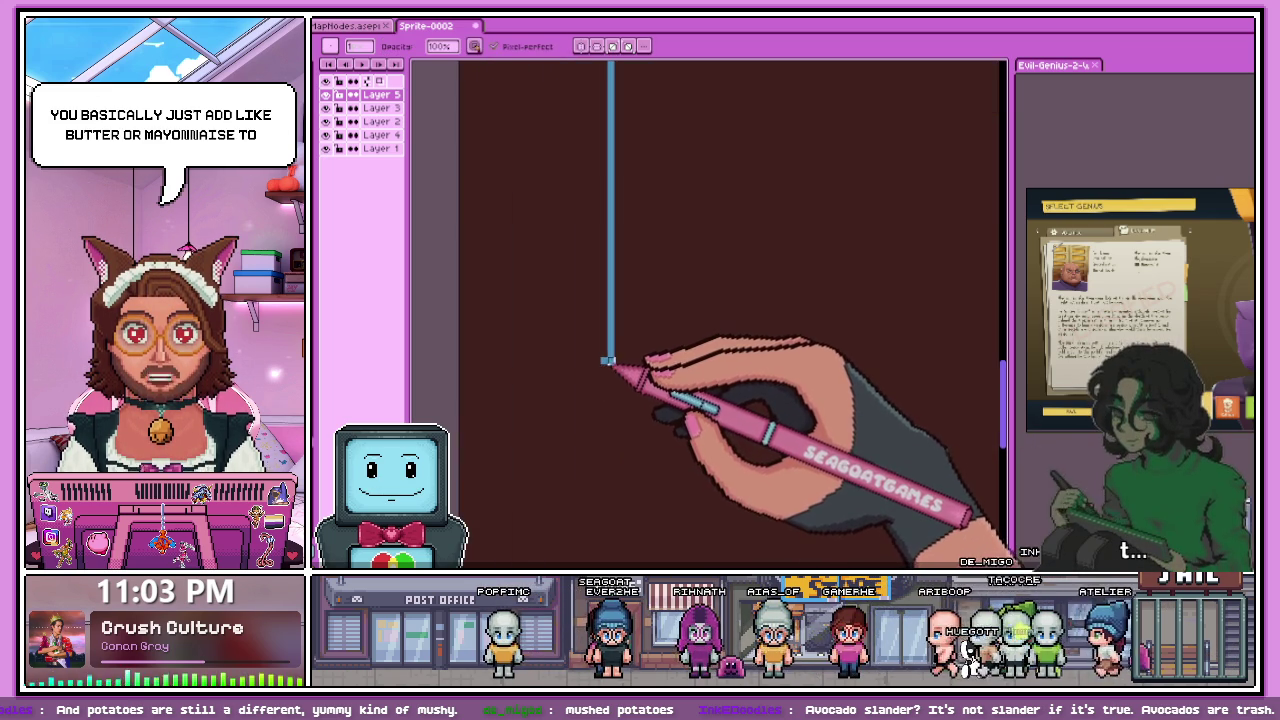
- Undo the overly long stroke and redraw the left blue line shorter
key(ctrl+z)
click(614, 378)
scroll(624, 349, down, 1)
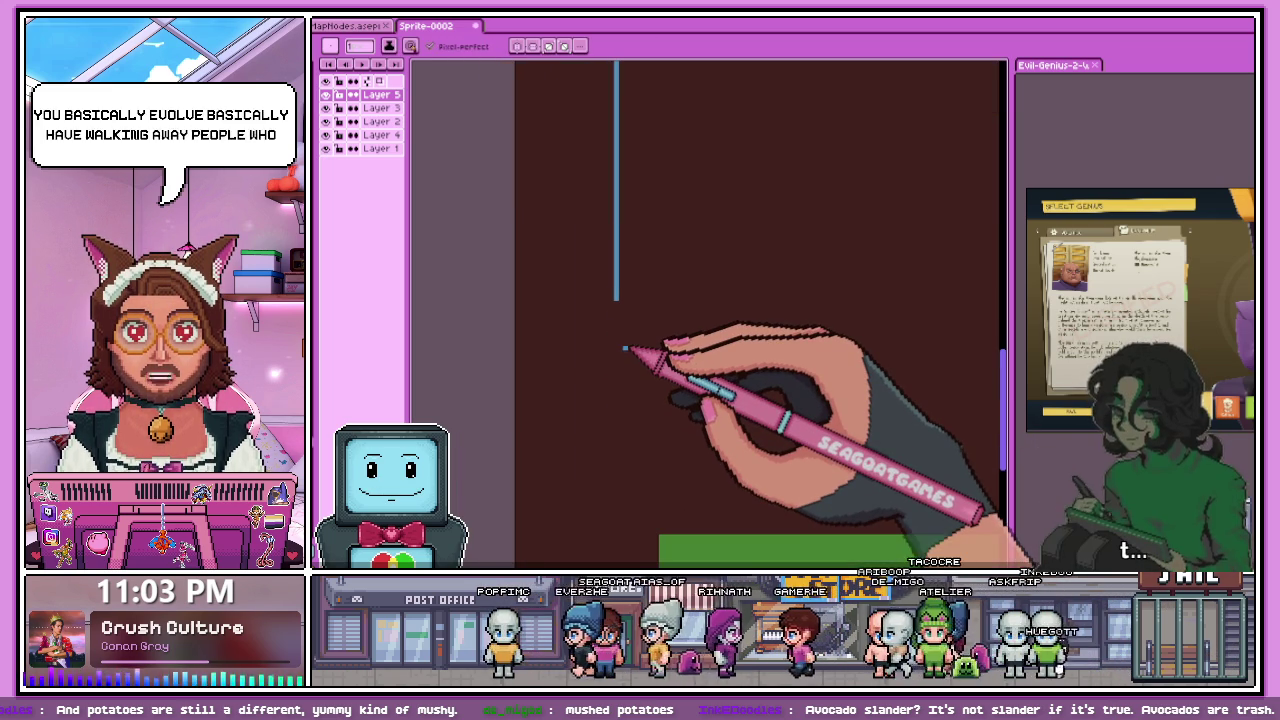
scroll(616, 340, up, 2)
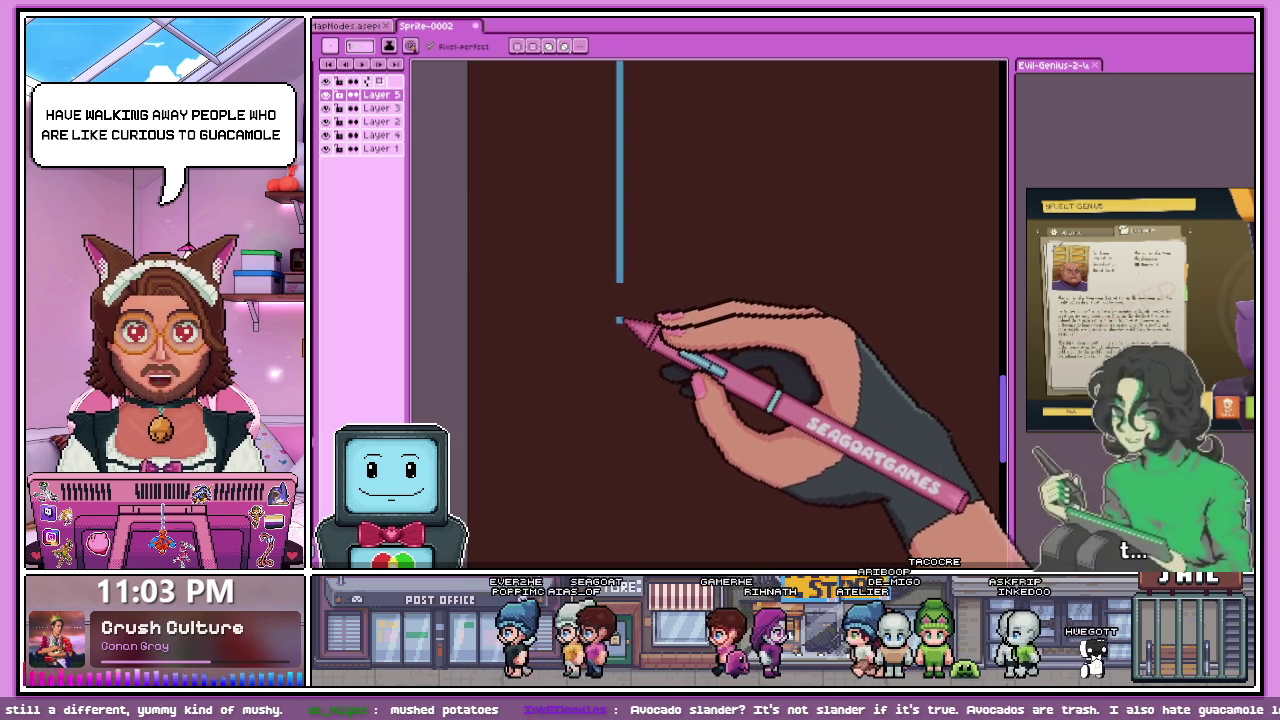
scroll(618, 322, down, 1)
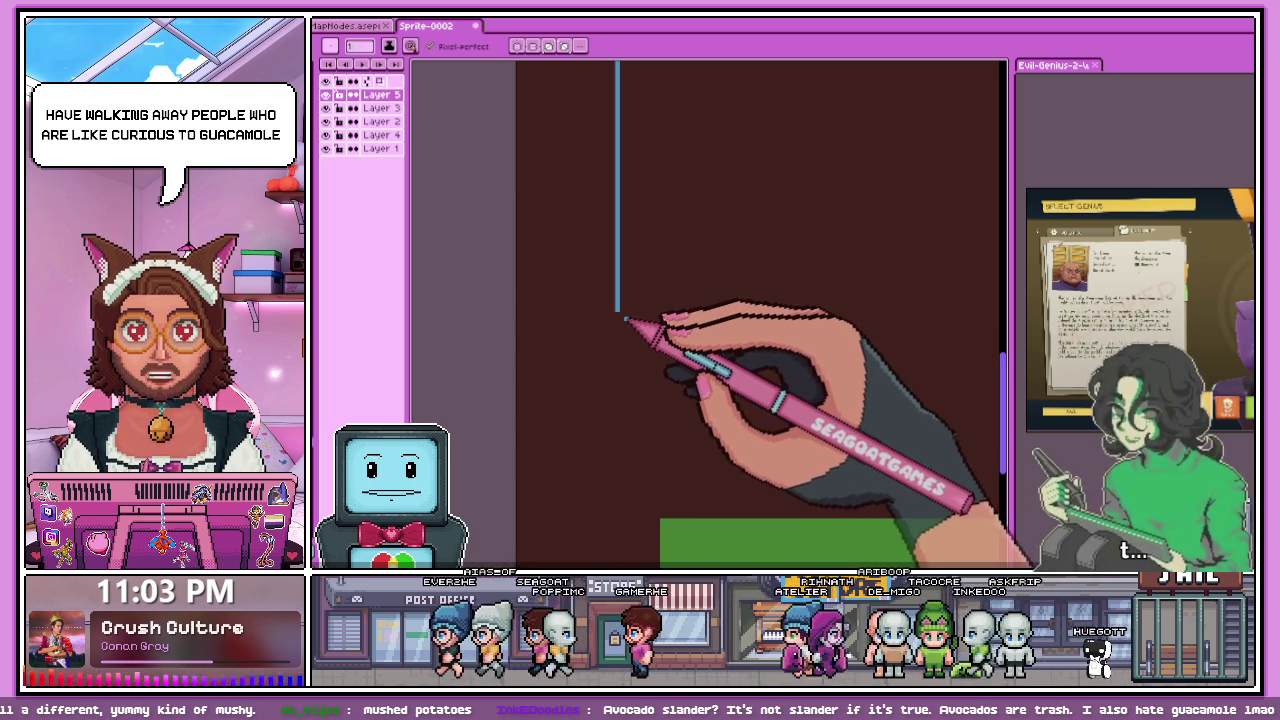
drag(617, 312, 617, 336)
scroll(626, 342, down, 2)
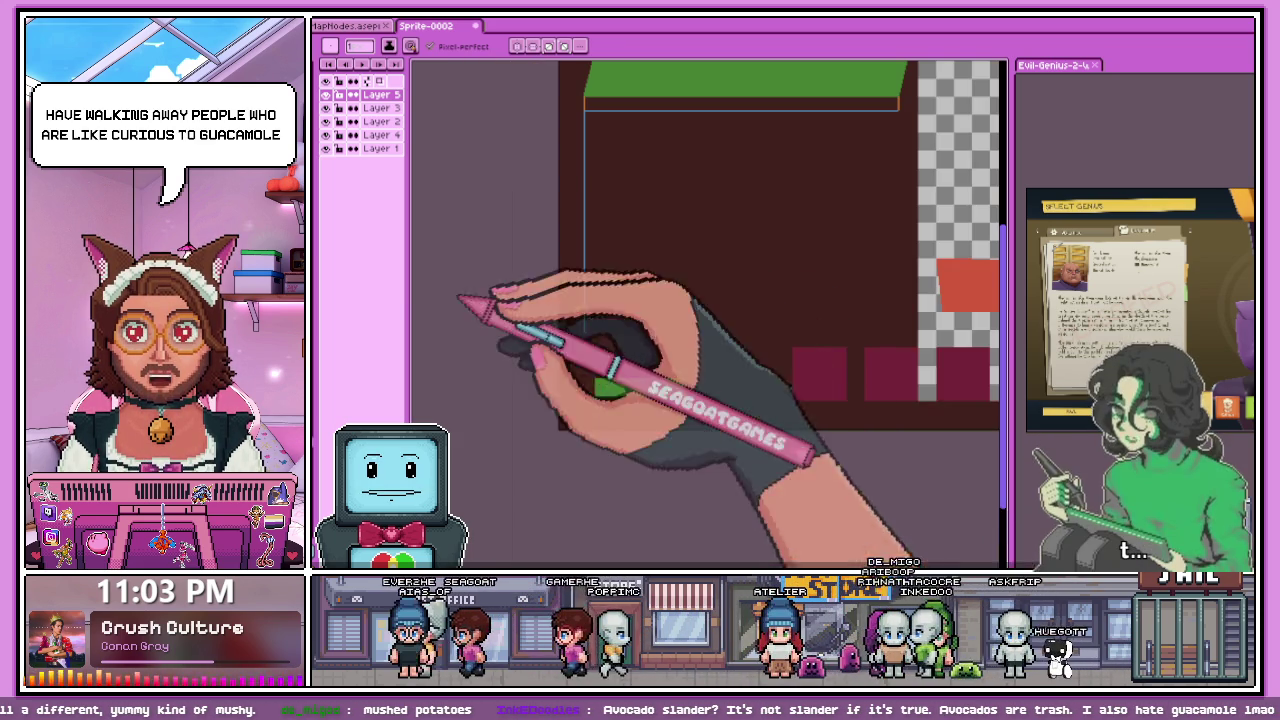
scroll(868, 335, up, 2)
scroll(868, 335, down, 2)
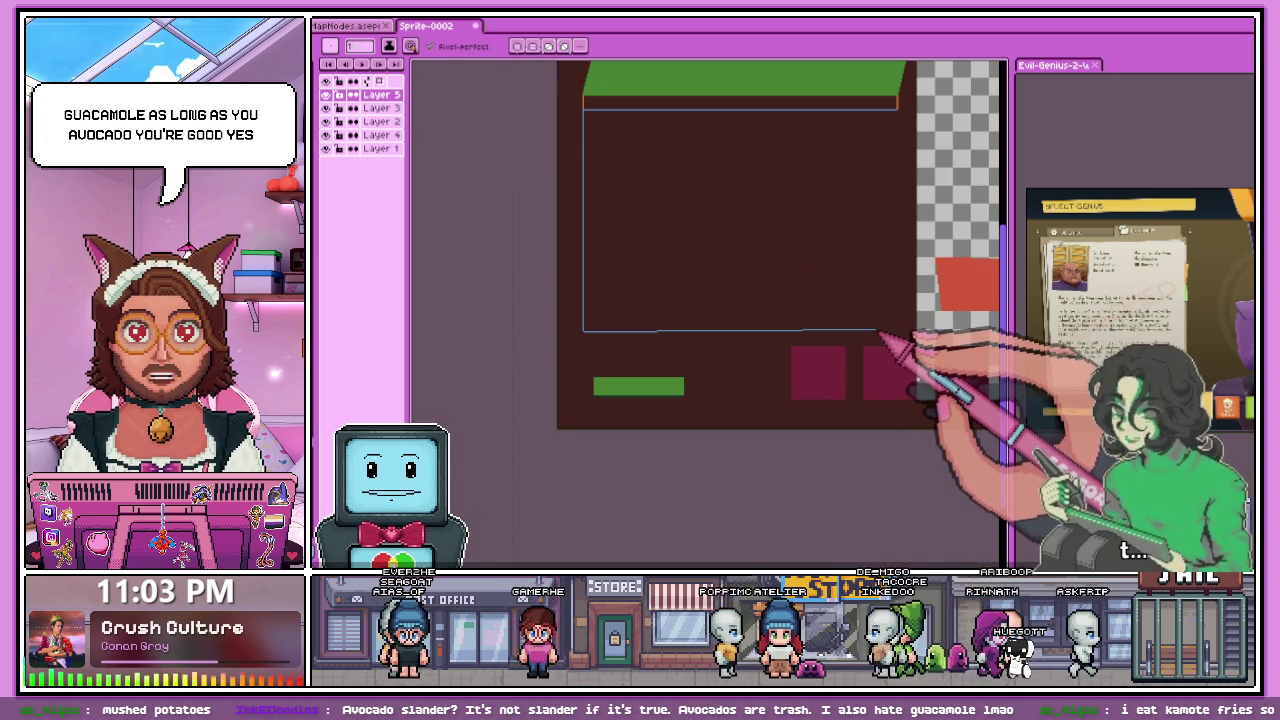
scroll(862, 336, up, 3)
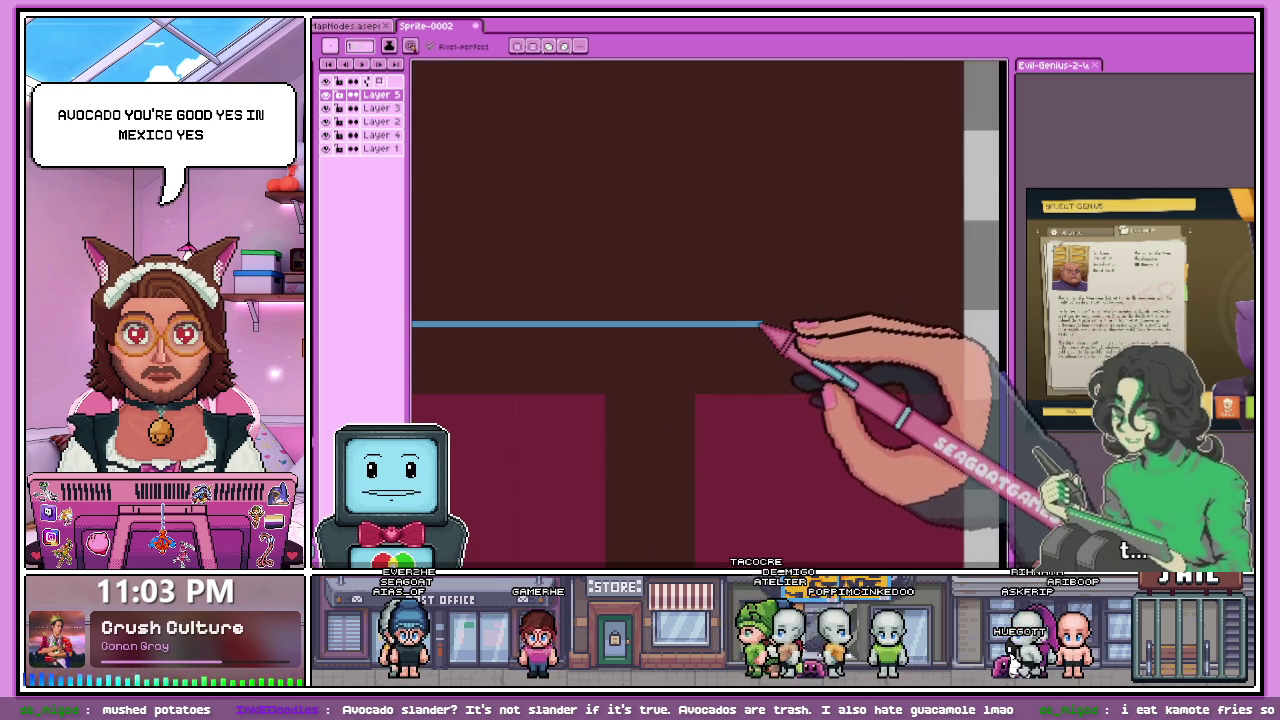
scroll(790, 330, right, 3)
scroll(790, 360, down, 1)
scroll(800, 290, down, 2)
scroll(757, 237, up, 3)
scroll(651, 143, down, 1)
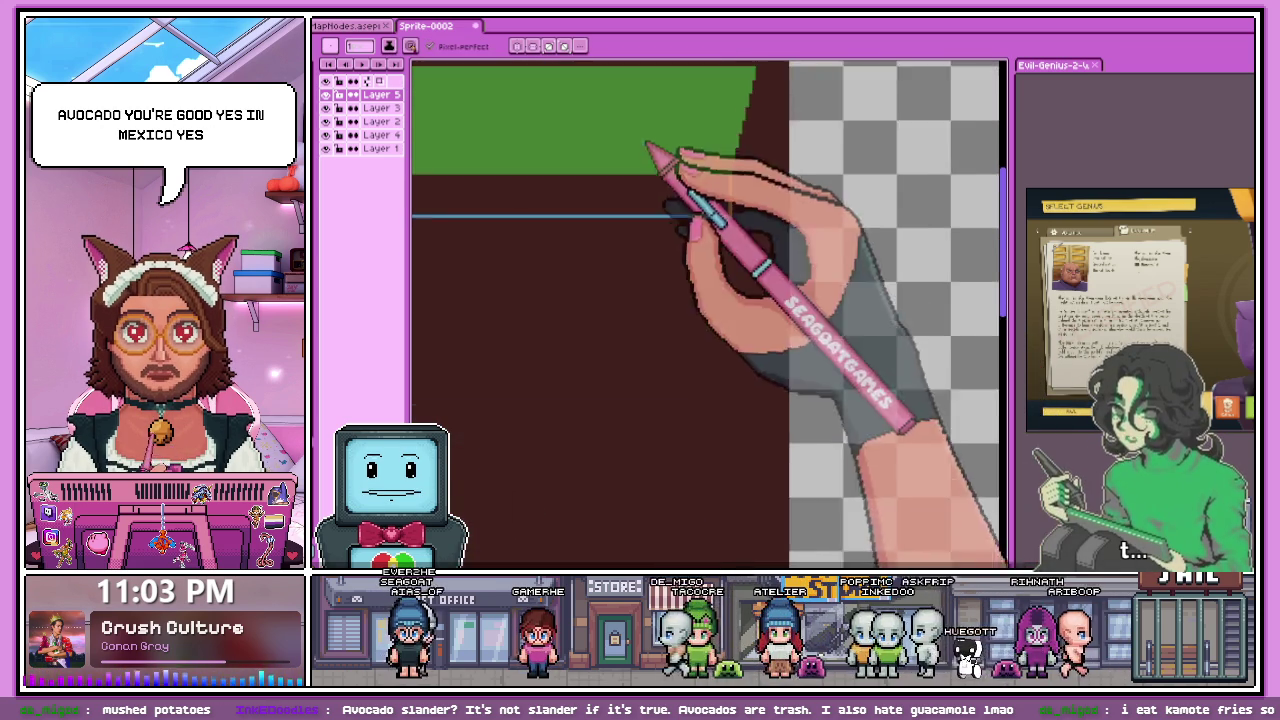
scroll(771, 337, down, 1)
scroll(703, 232, down, 2)
scroll(703, 230, up, 2)
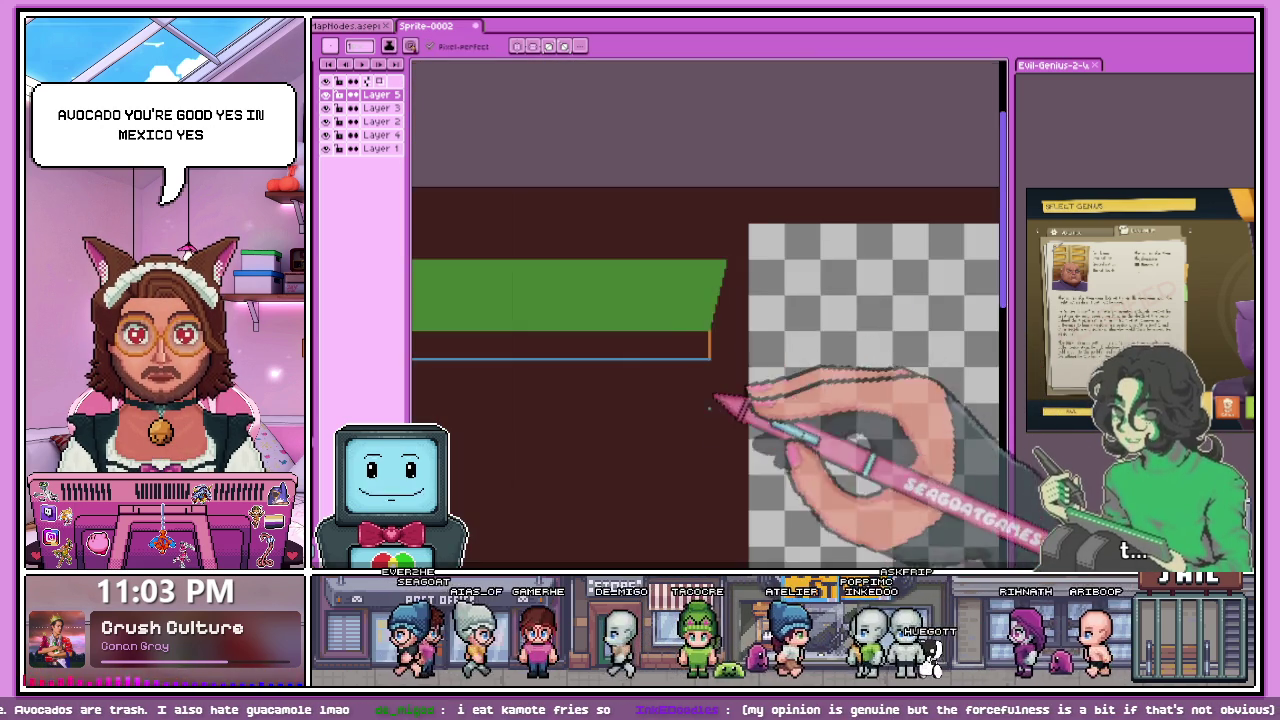
scroll(714, 380, up, 1)
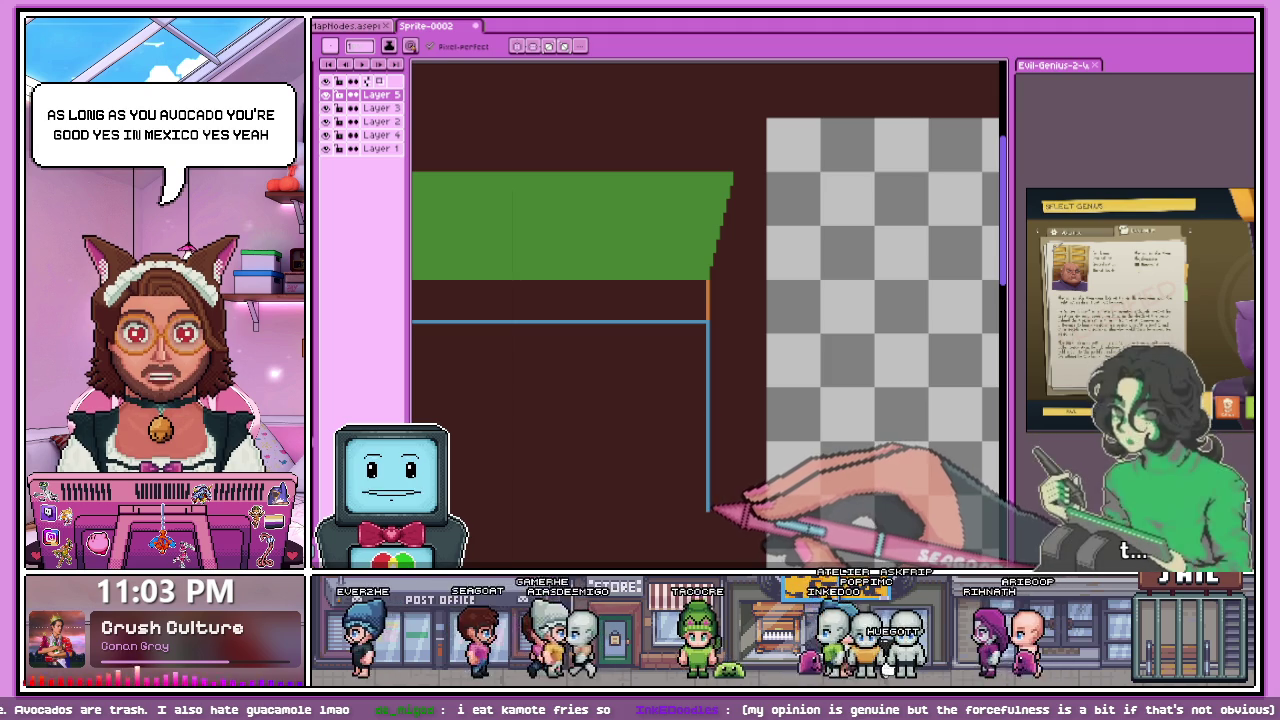
scroll(728, 414, down, 2)
scroll(700, 300, up, 3)
scroll(672, 204, down, 1)
scroll(657, 200, up, 3)
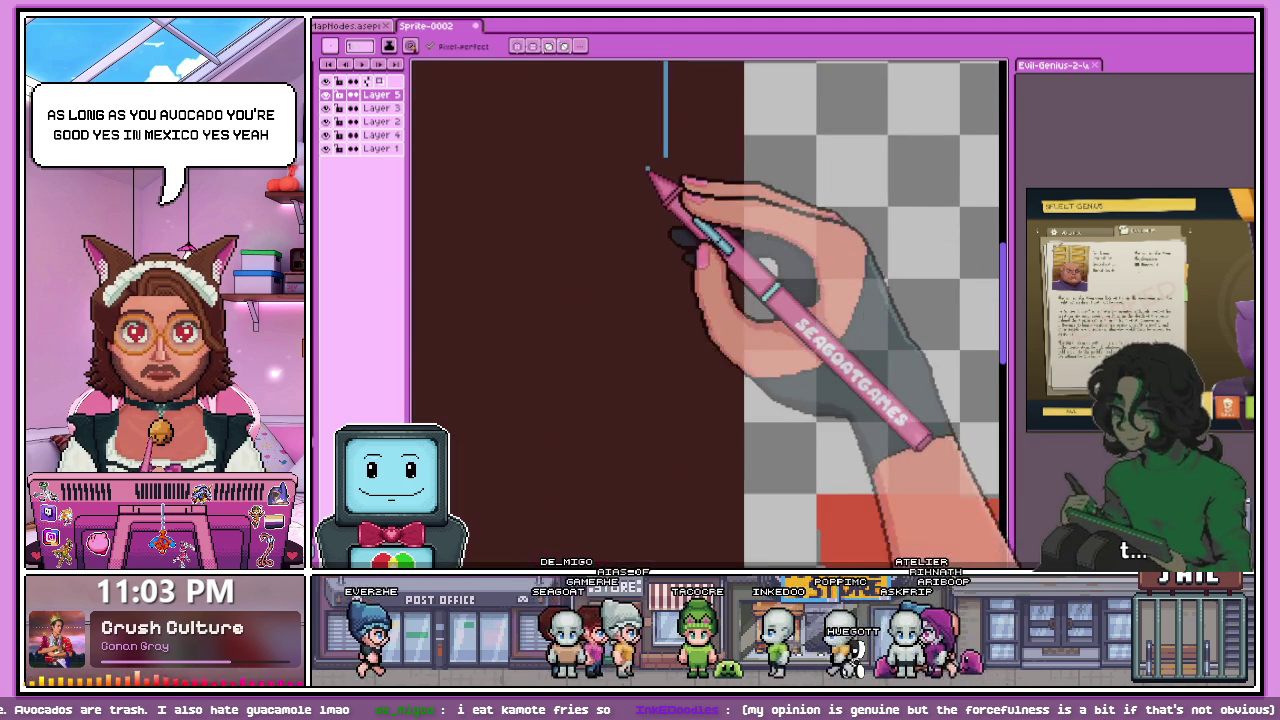
scroll(660, 185, up, 1)
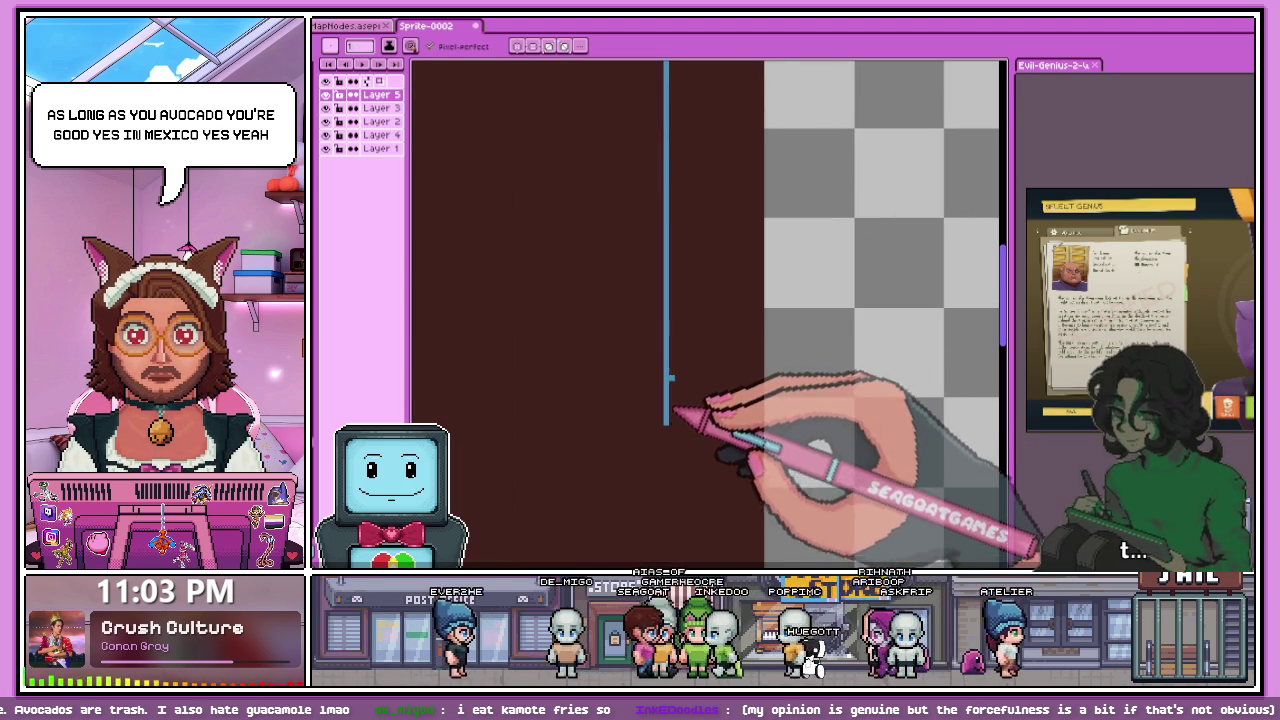
scroll(670, 390, down, 3)
scroll(651, 194, up, 1)
scroll(646, 171, up, 1)
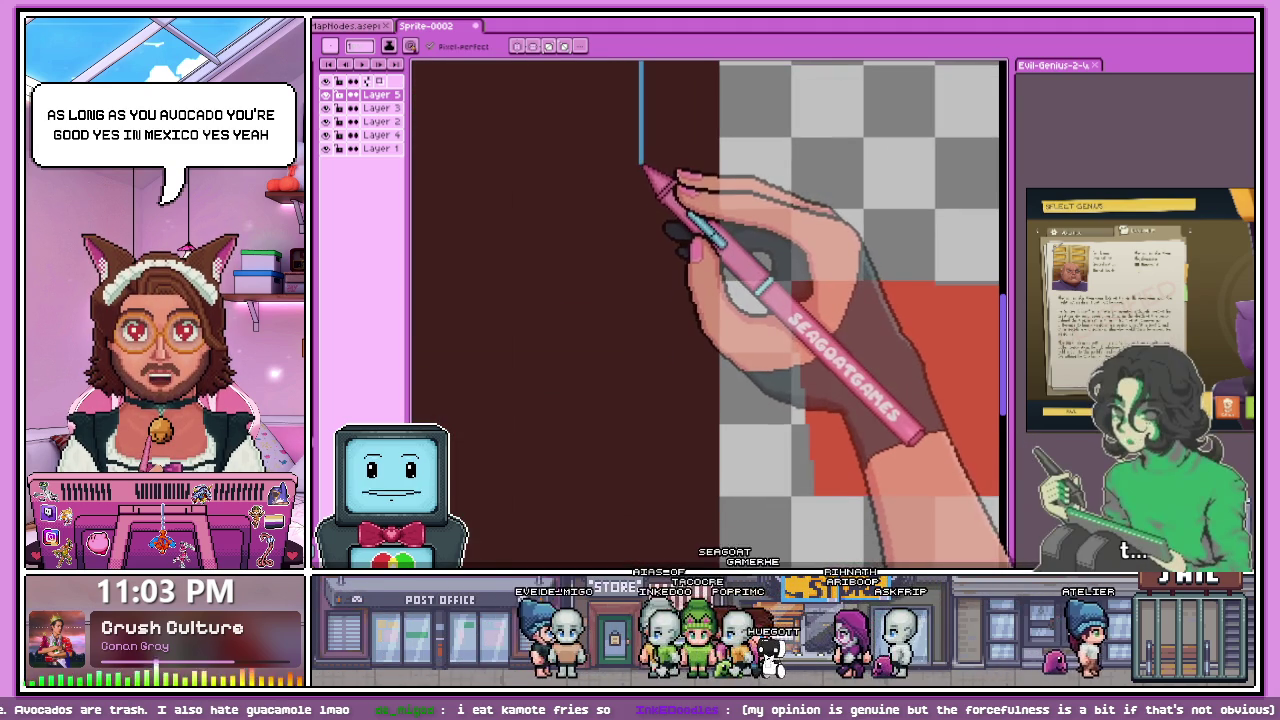
scroll(645, 185, down, 2)
scroll(652, 225, up, 1)
scroll(652, 220, down, 1)
scroll(640, 216, up, 1)
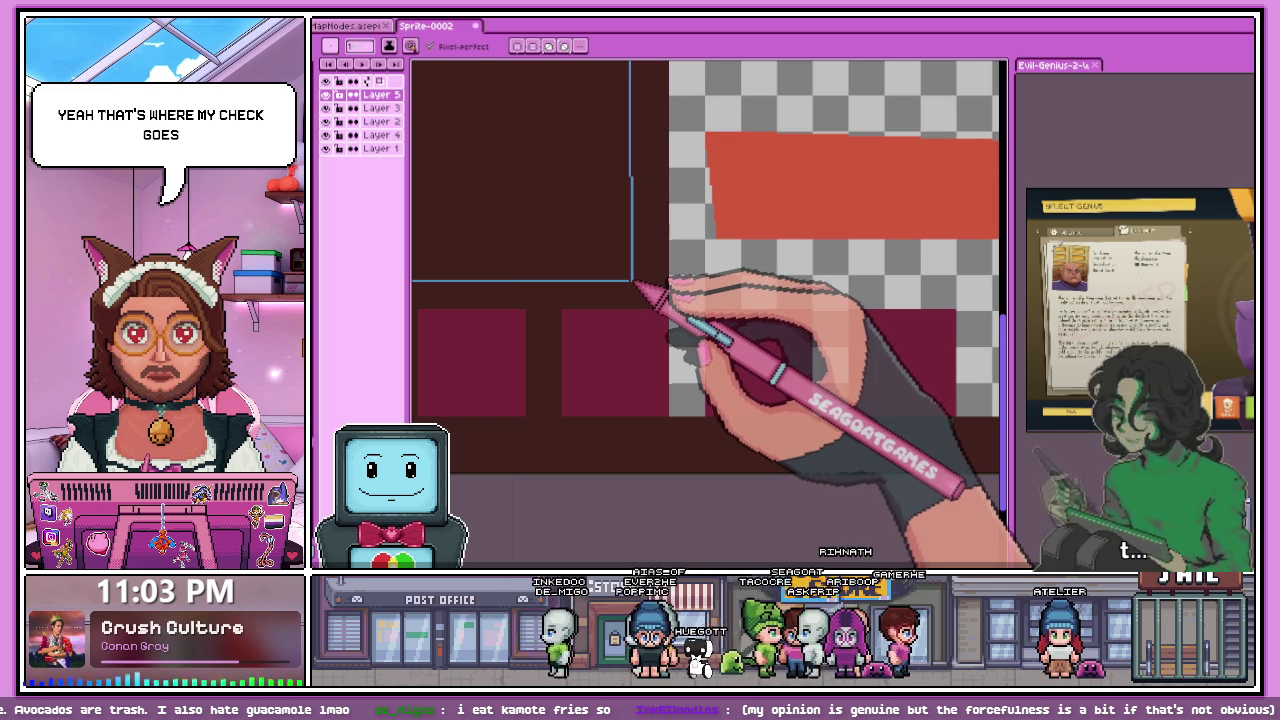
scroll(688, 292, down, 2)
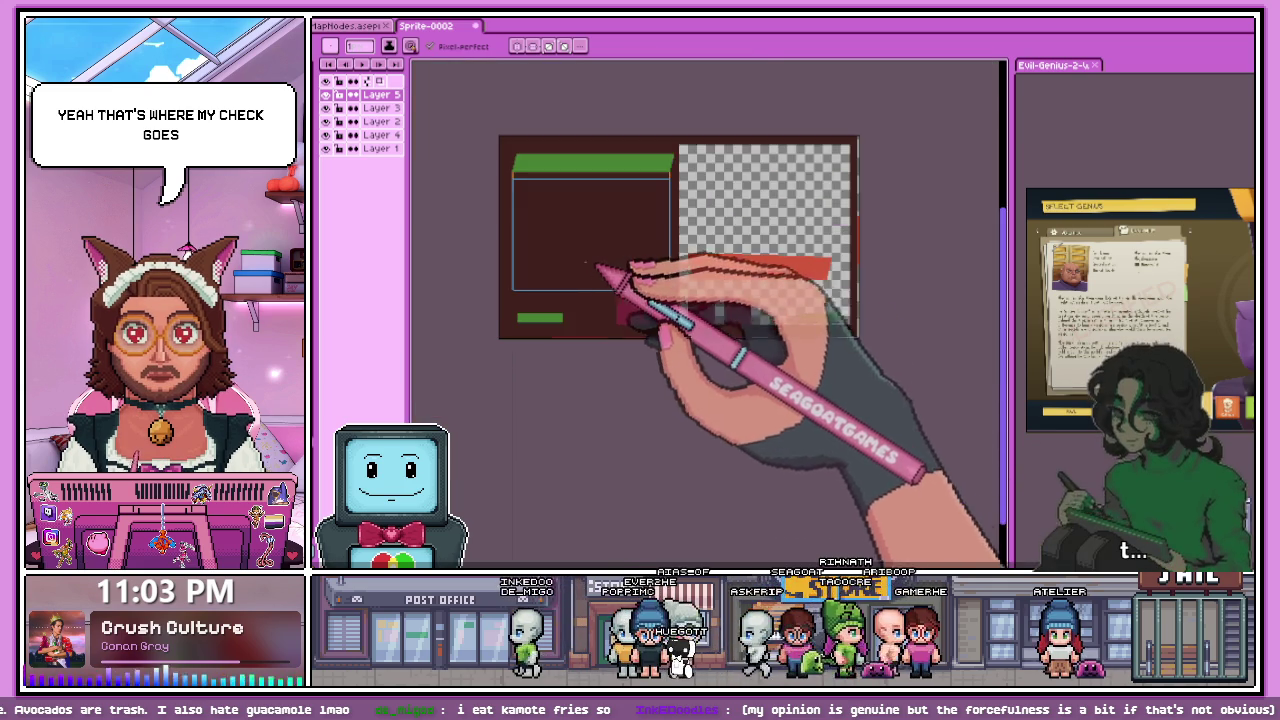
scroll(628, 246, up, 1)
- Bucket-fill the outlined rectangle solid blue, undoing a stray blue fill on the dark ground
click(620, 262)
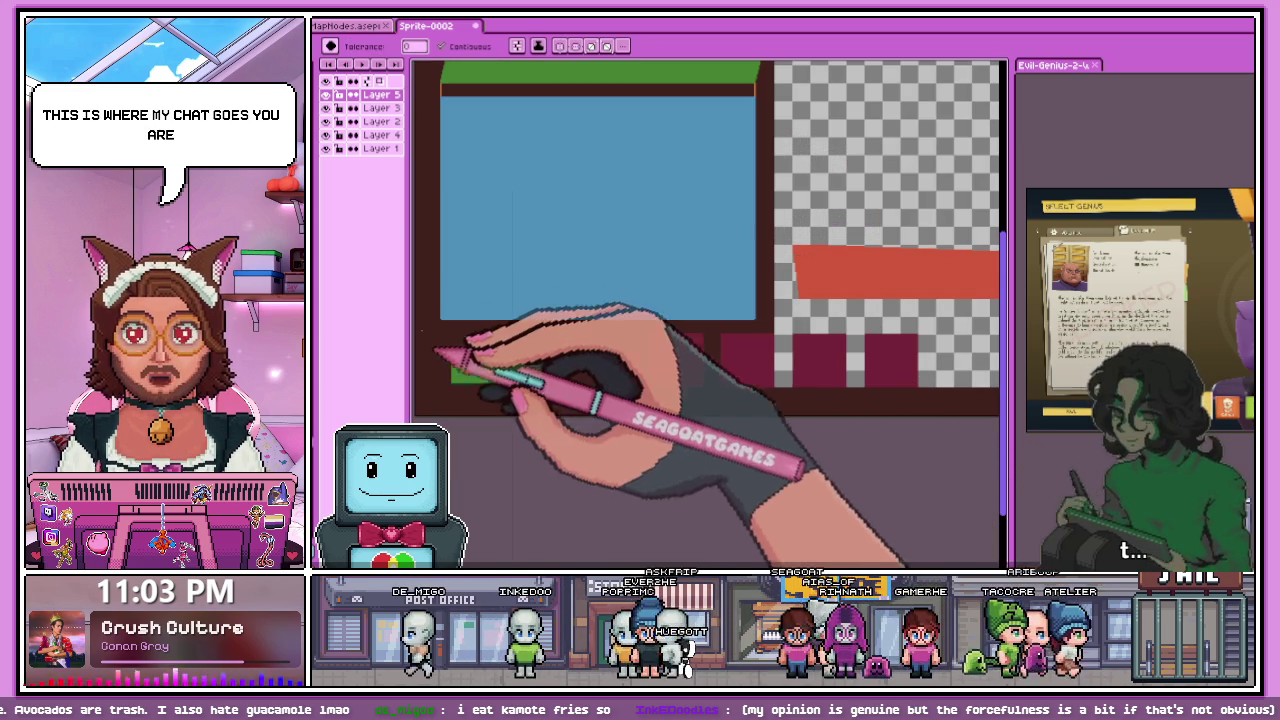
scroll(498, 361, down, 2)
scroll(515, 300, up, 1)
scroll(518, 300, up, 2)
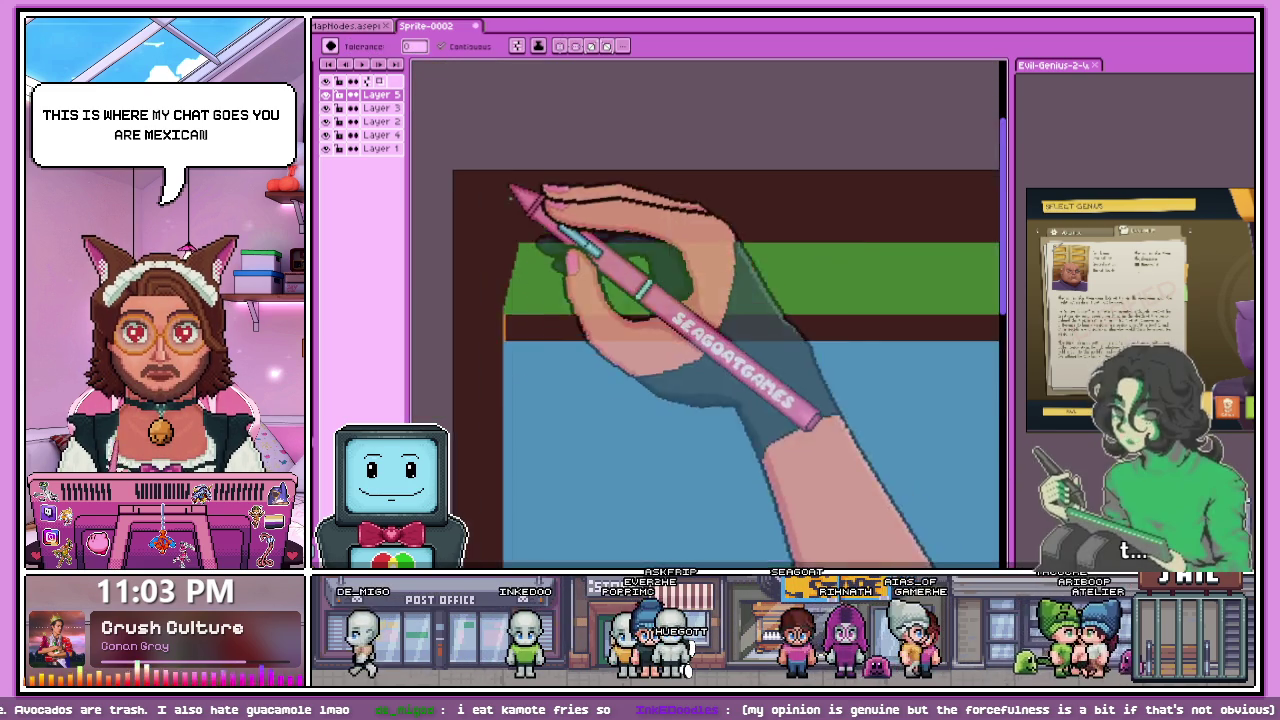
scroll(514, 194, down, 2)
scroll(545, 303, up, 3)
scroll(529, 220, up, 1)
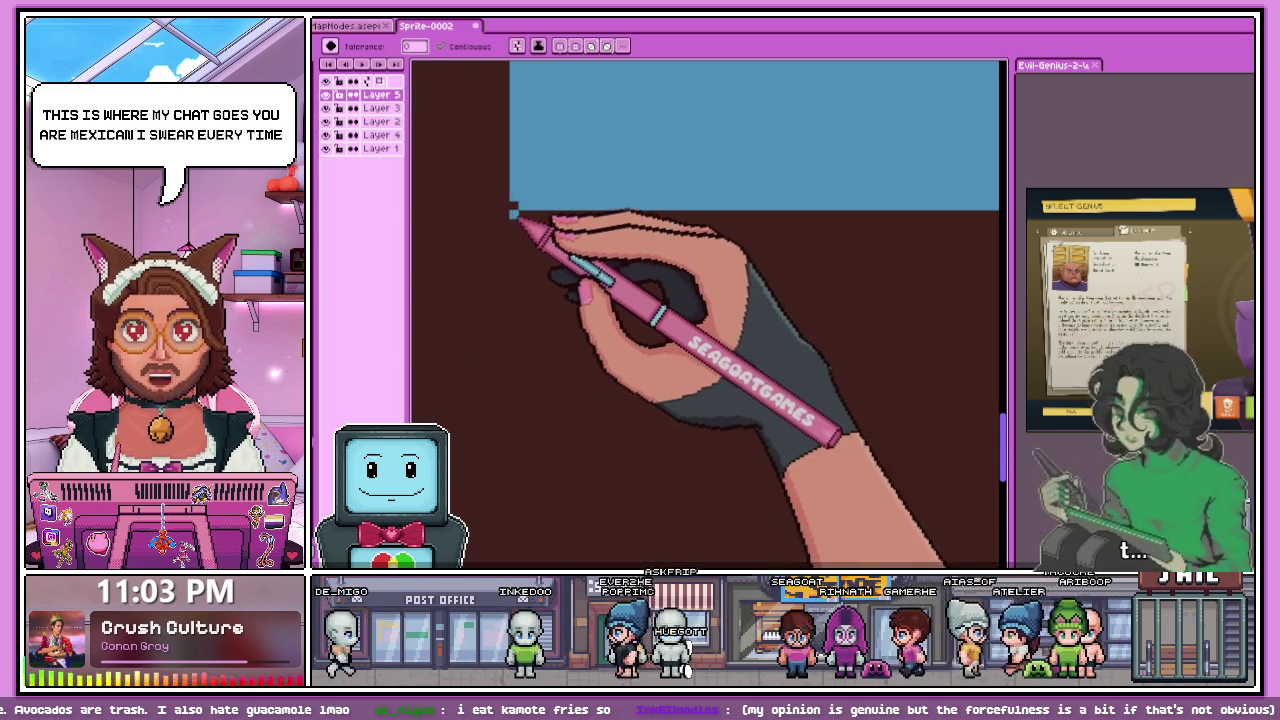
click(520, 214)
key(ctrl+z)
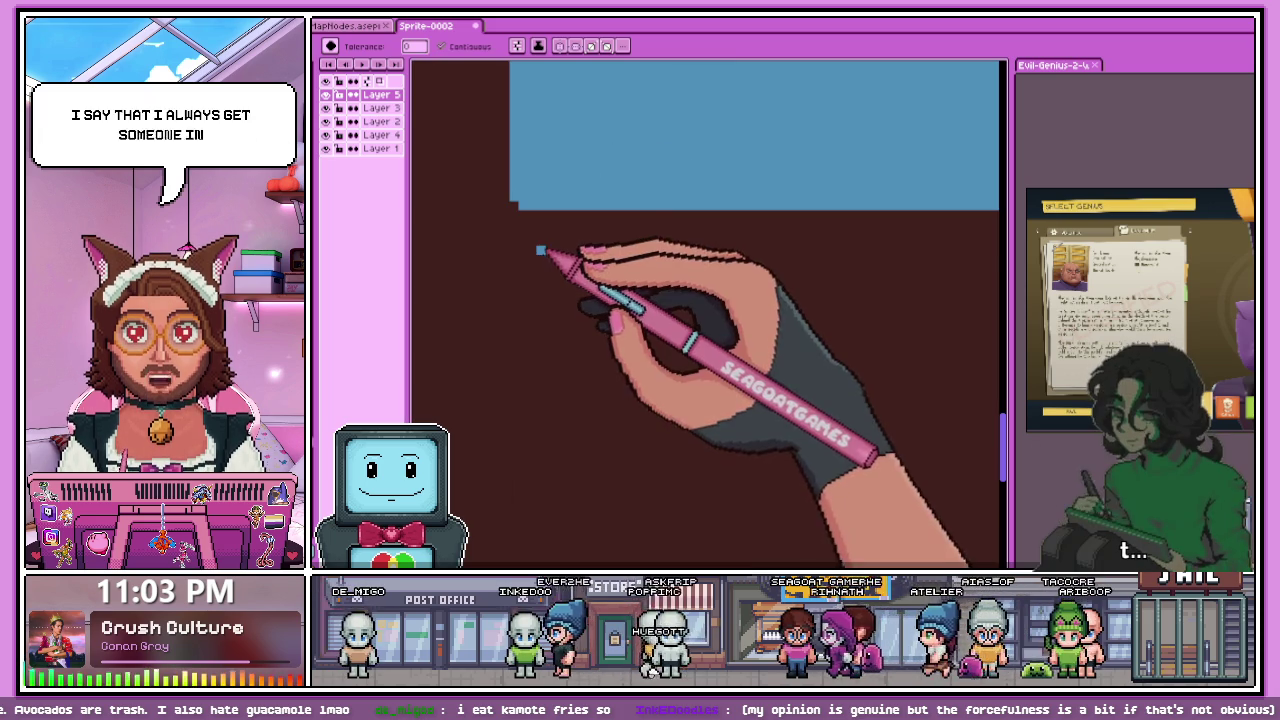
- With the Pencil, draw a blue vertical line down the left side and start the bottom edge
key(b)
click(513, 241)
drag(514, 210, 516, 365)
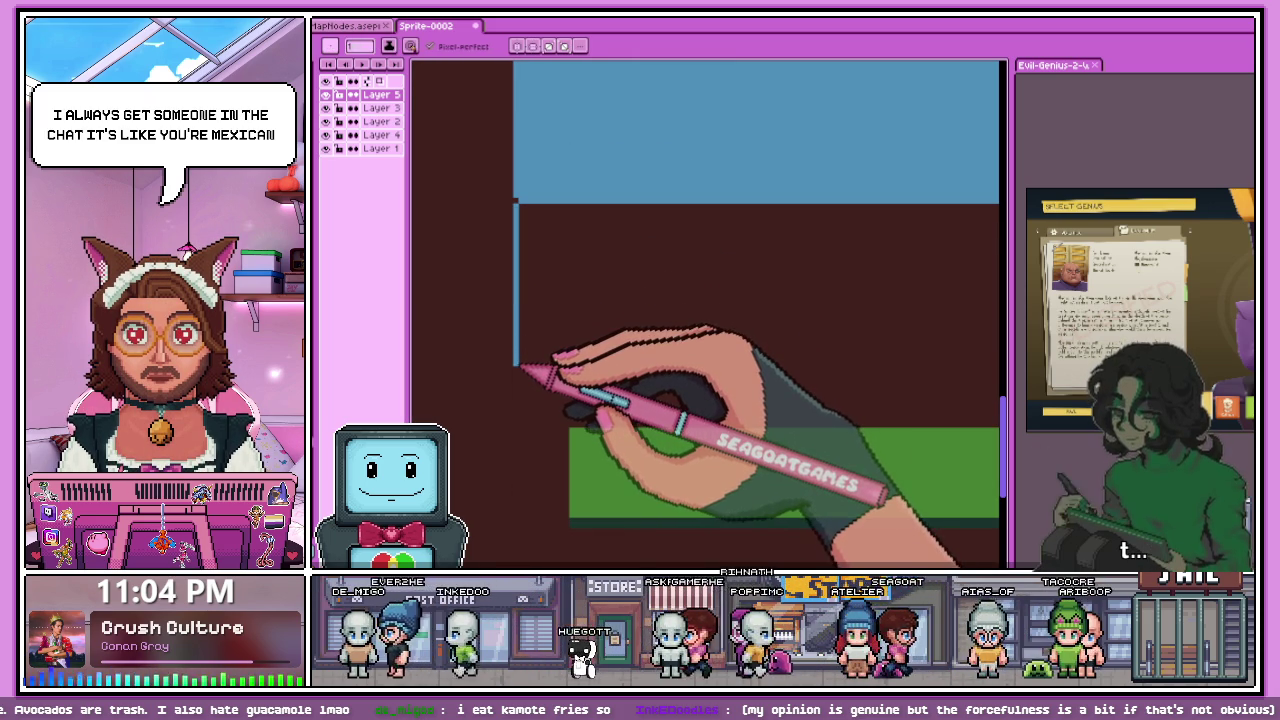
drag(512, 380, 516, 380)
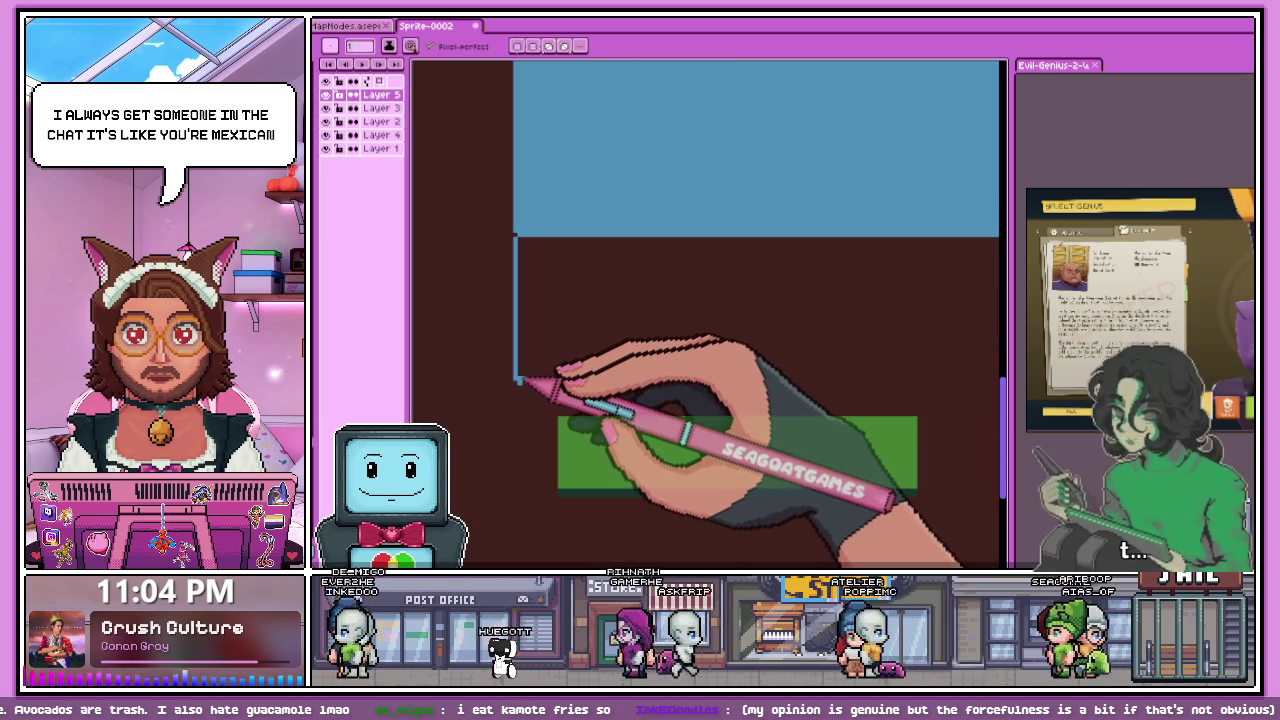
drag(516, 380, 536, 380)
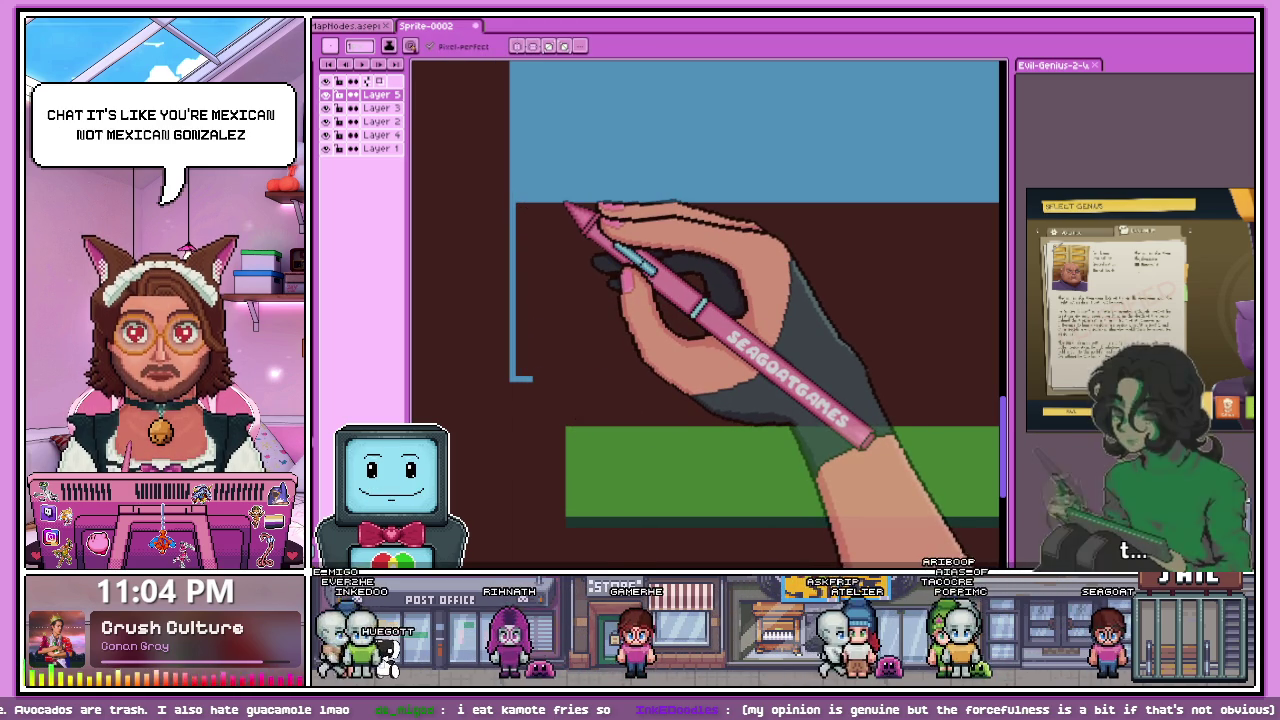
scroll(540, 380, down, 3)
scroll(552, 320, up, 3)
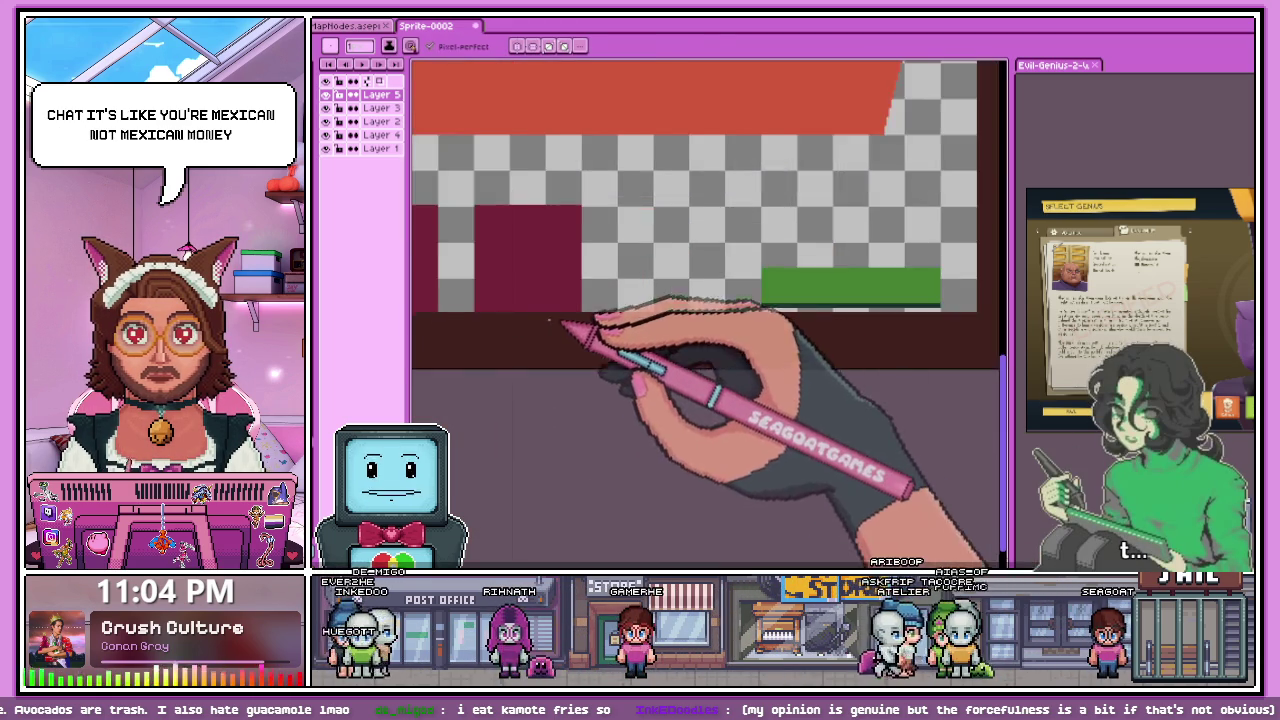
scroll(560, 320, down, 3)
scroll(585, 336, up, 1)
scroll(563, 343, up, 1)
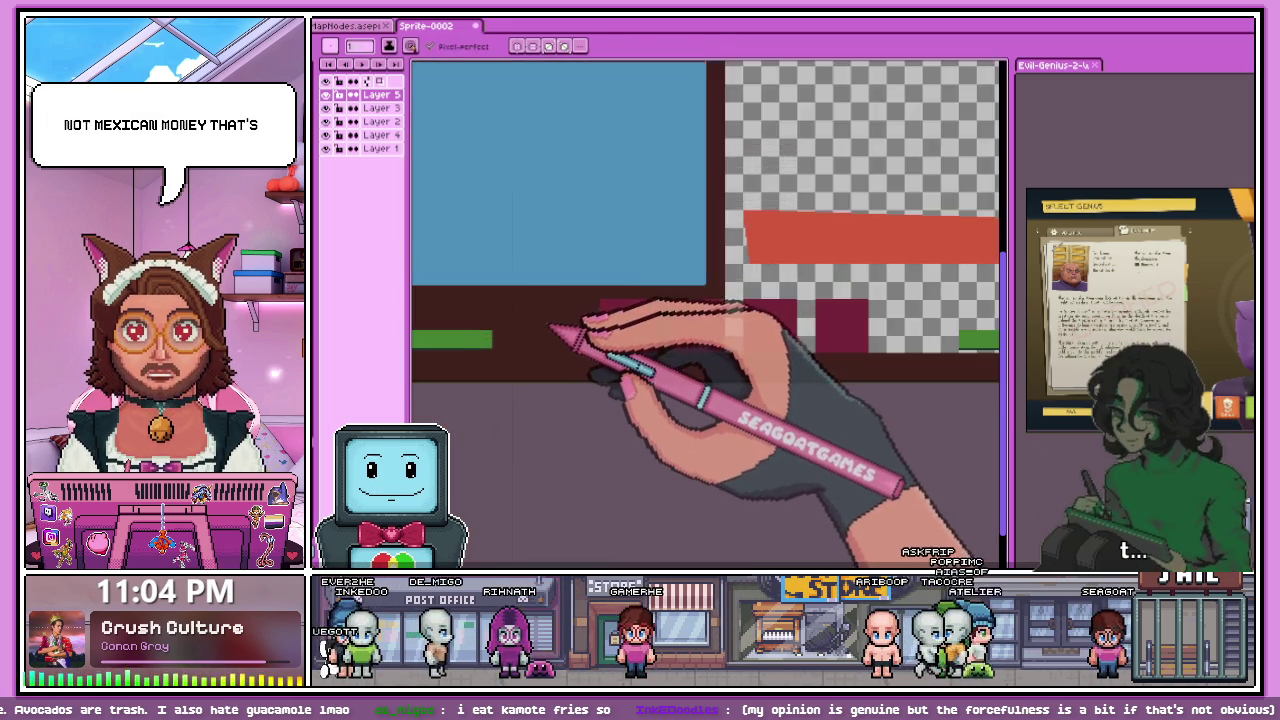
scroll(551, 343, up, 1)
scroll(509, 331, up, 1)
scroll(600, 320, down, 2)
scroll(510, 330, up, 2)
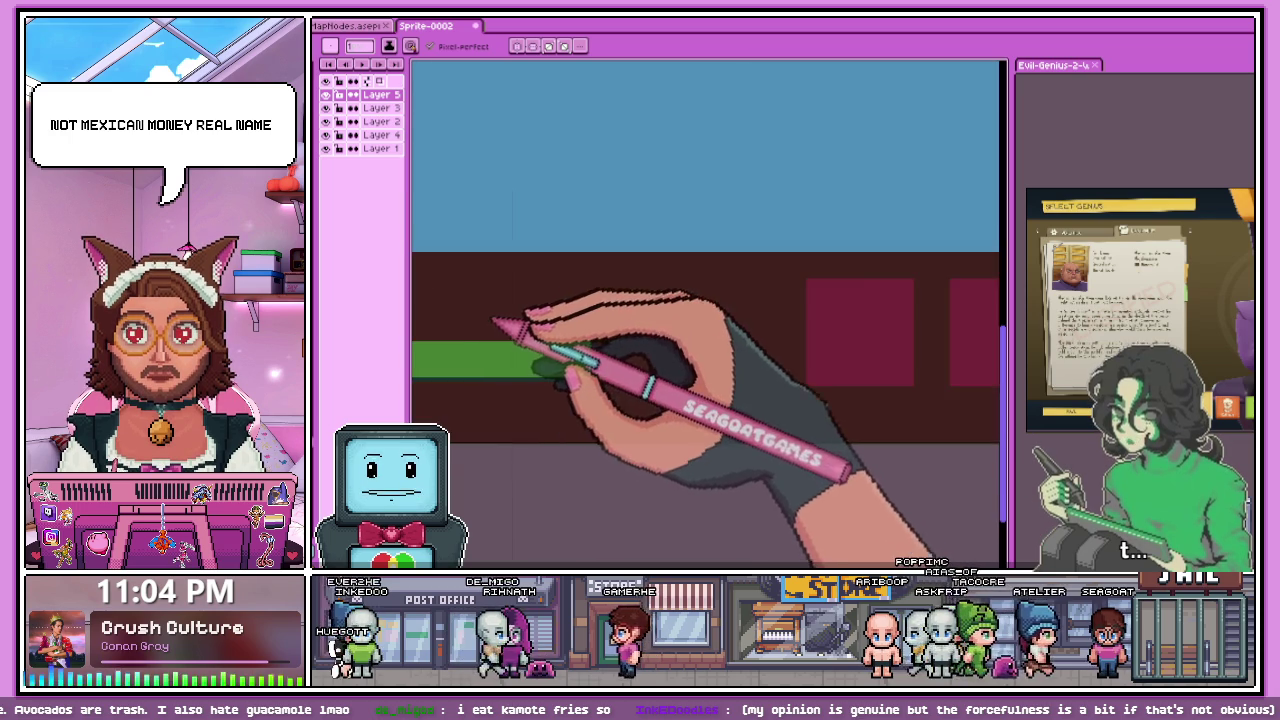
scroll(480, 335, down, 1)
scroll(600, 320, up, 1)
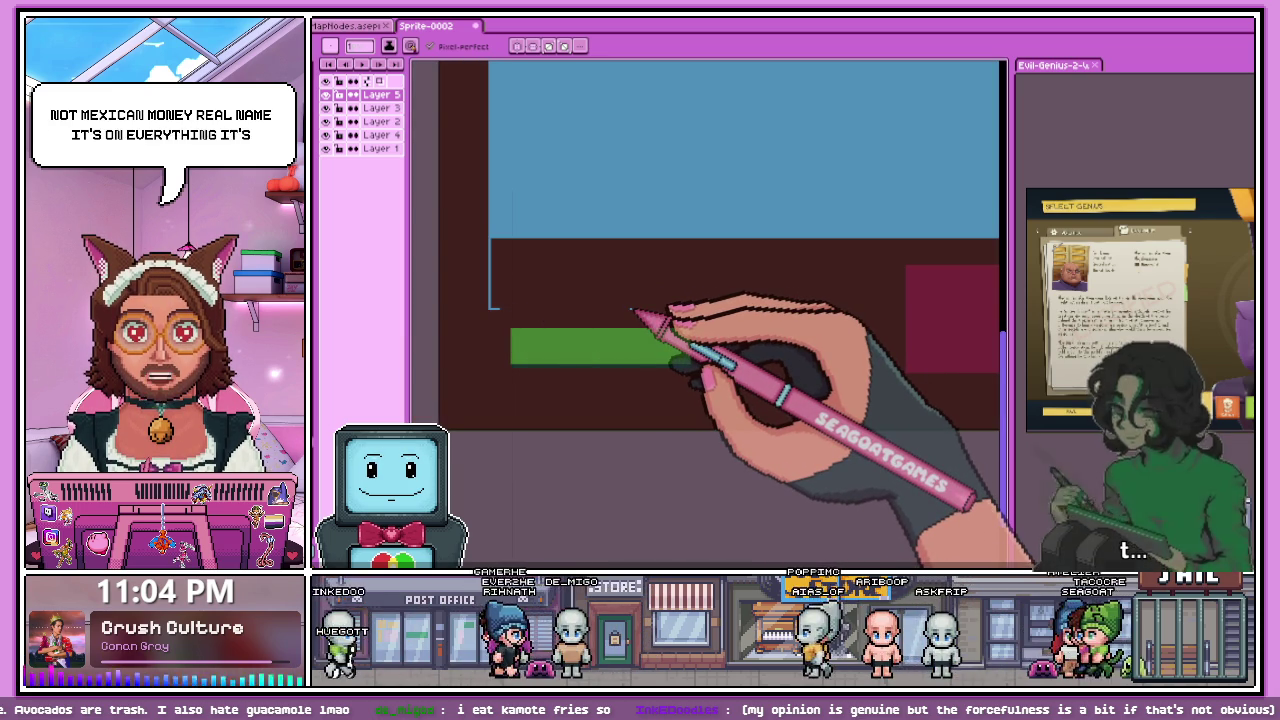
scroll(525, 305, up, 1)
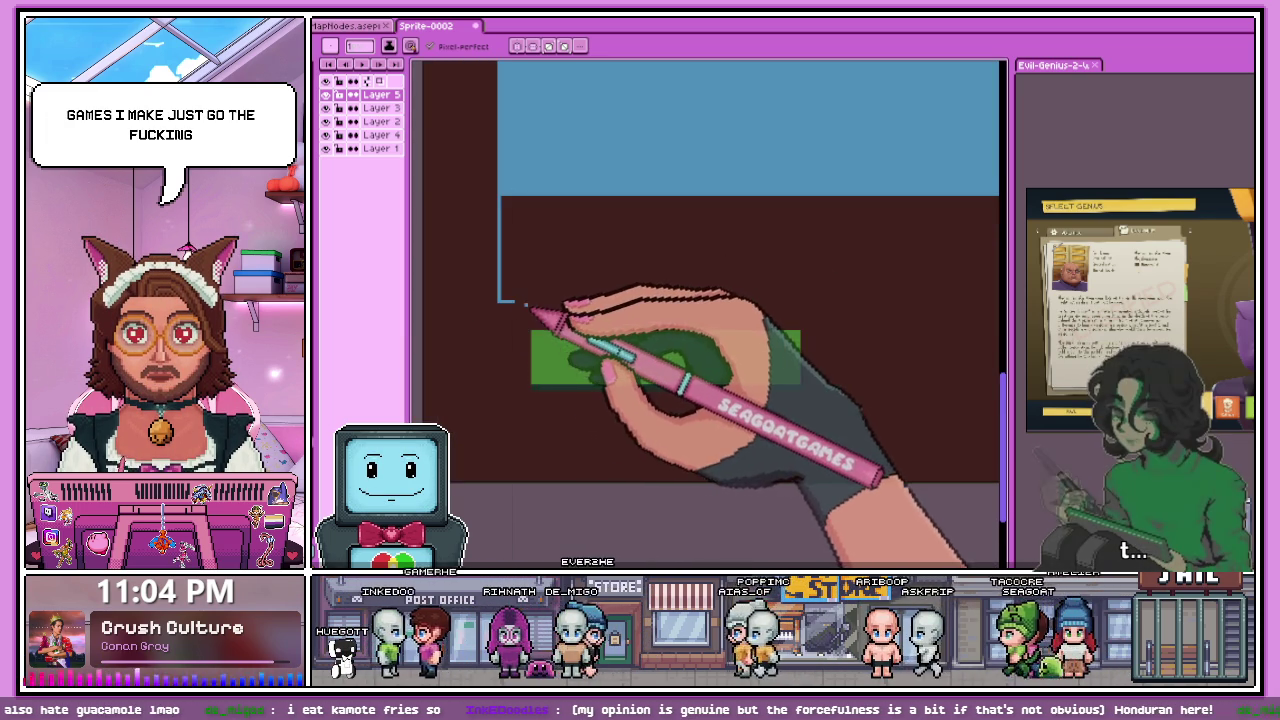
- Extend the blue bottom edge to the right and raise the outline's right side
drag(527, 305, 858, 300)
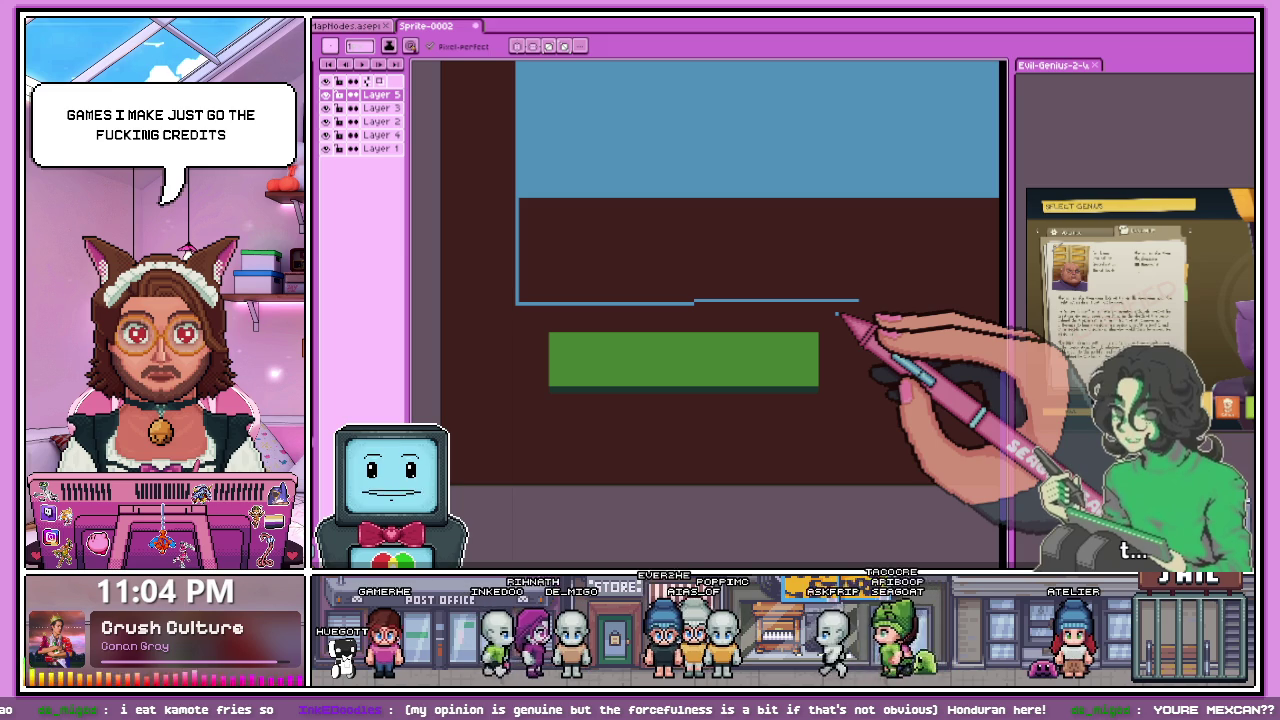
scroll(760, 290, down, 2)
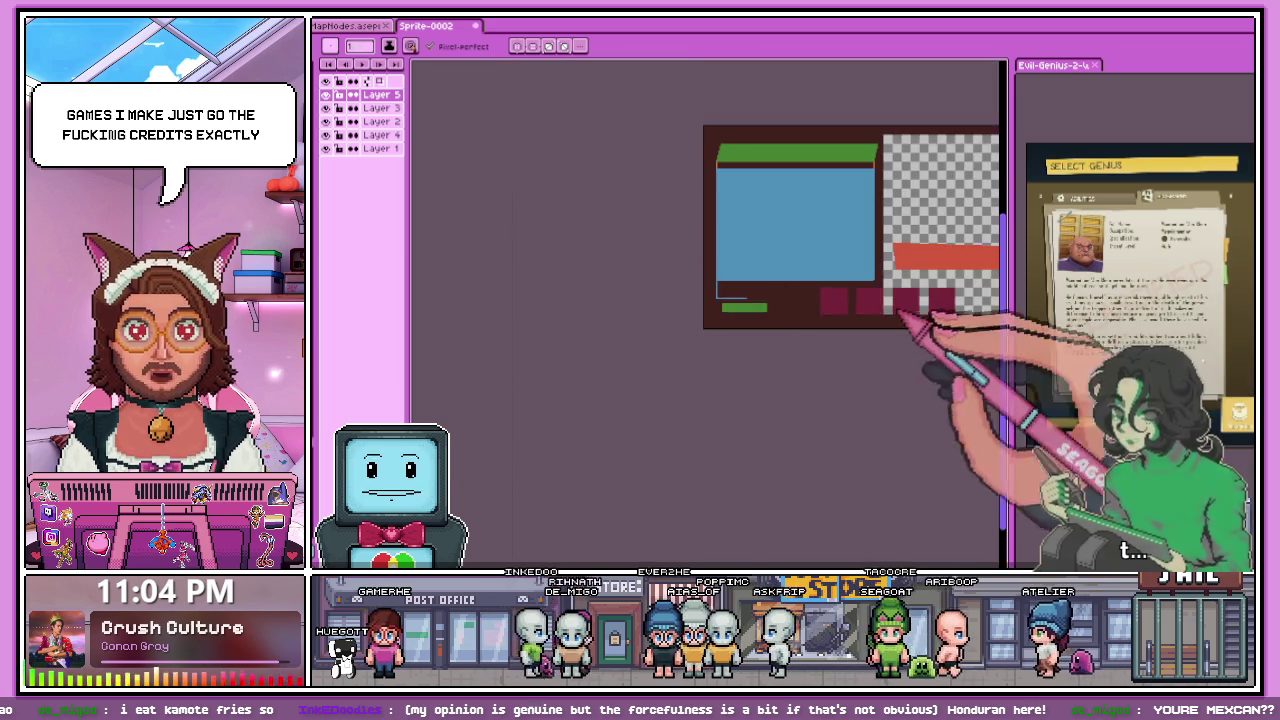
scroll(775, 290, up, 2)
scroll(634, 280, up, 1)
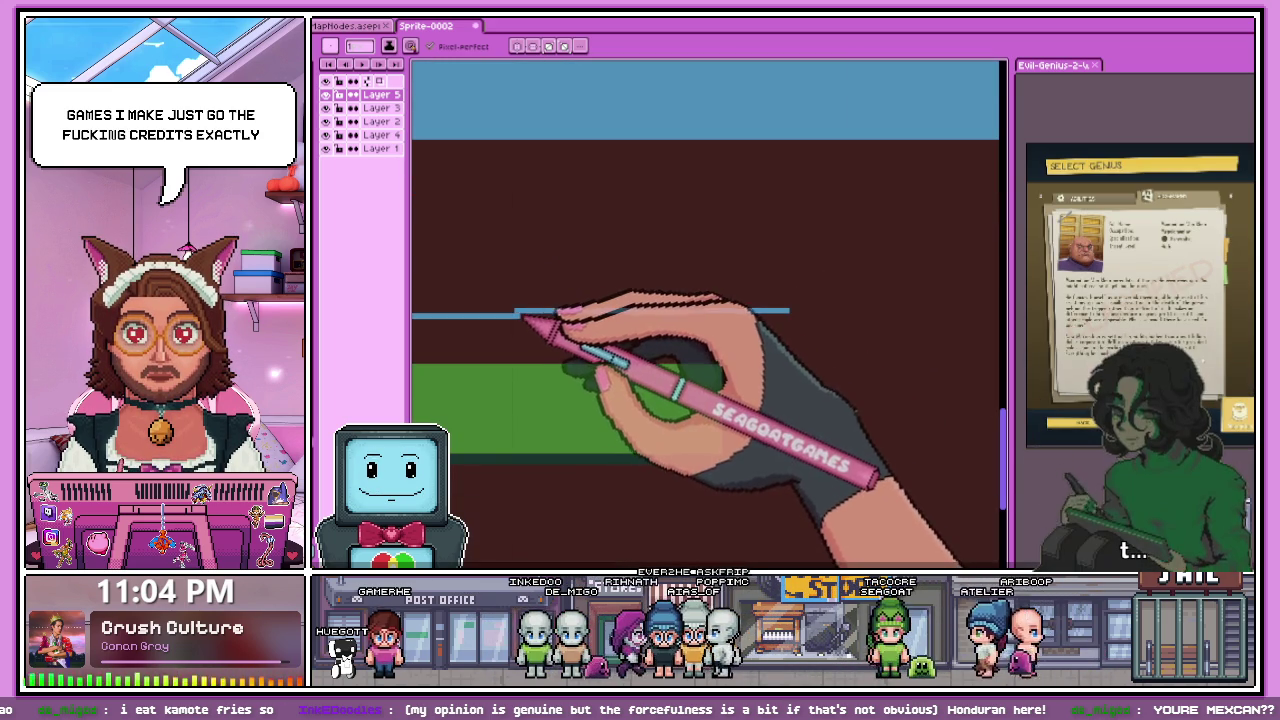
drag(722, 321, 930, 321)
scroll(944, 318, down, 1)
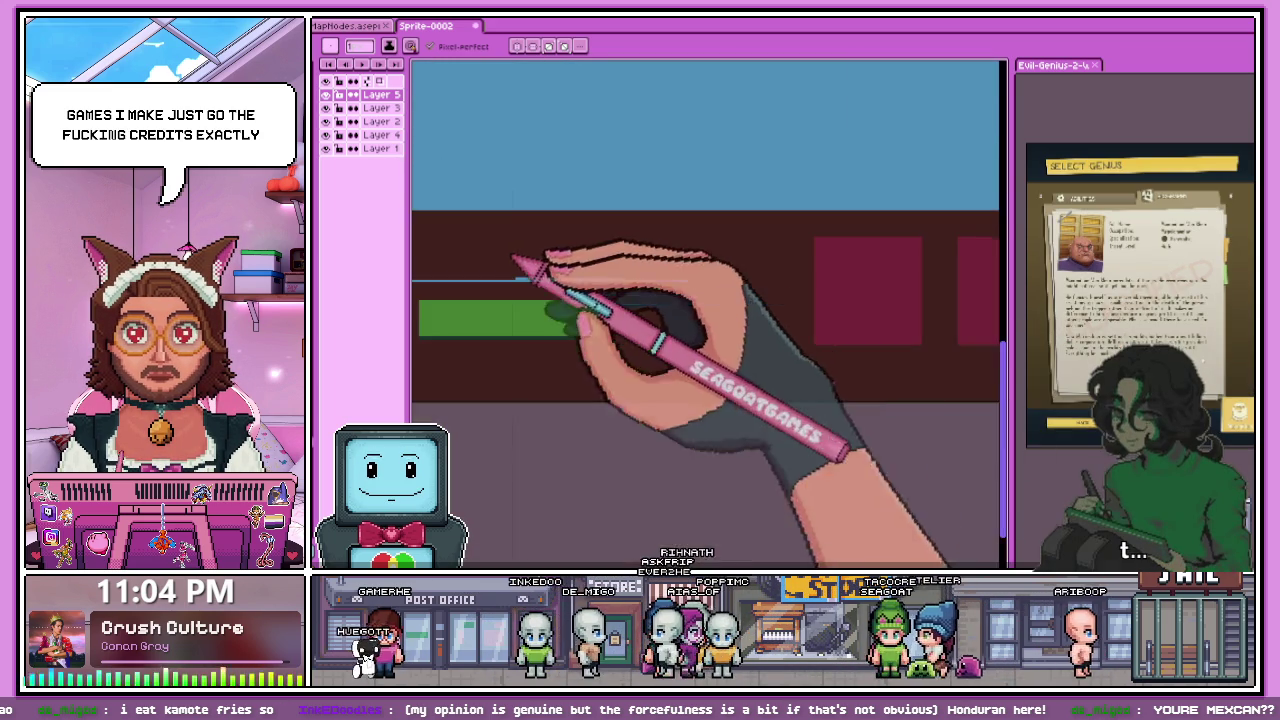
scroll(523, 257, up, 1)
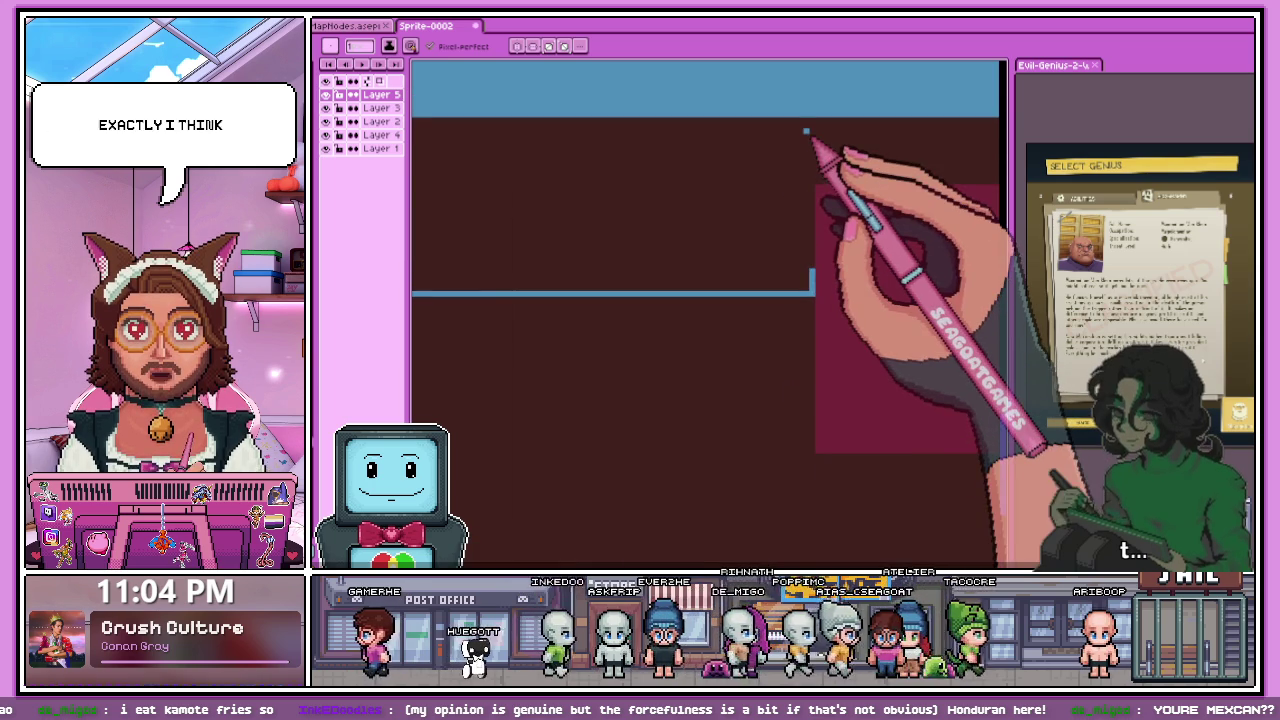
mouse_move(700, 323)
mouse_down()
mouse_move(806, 295)
mouse_move(817, 118)
mouse_up()
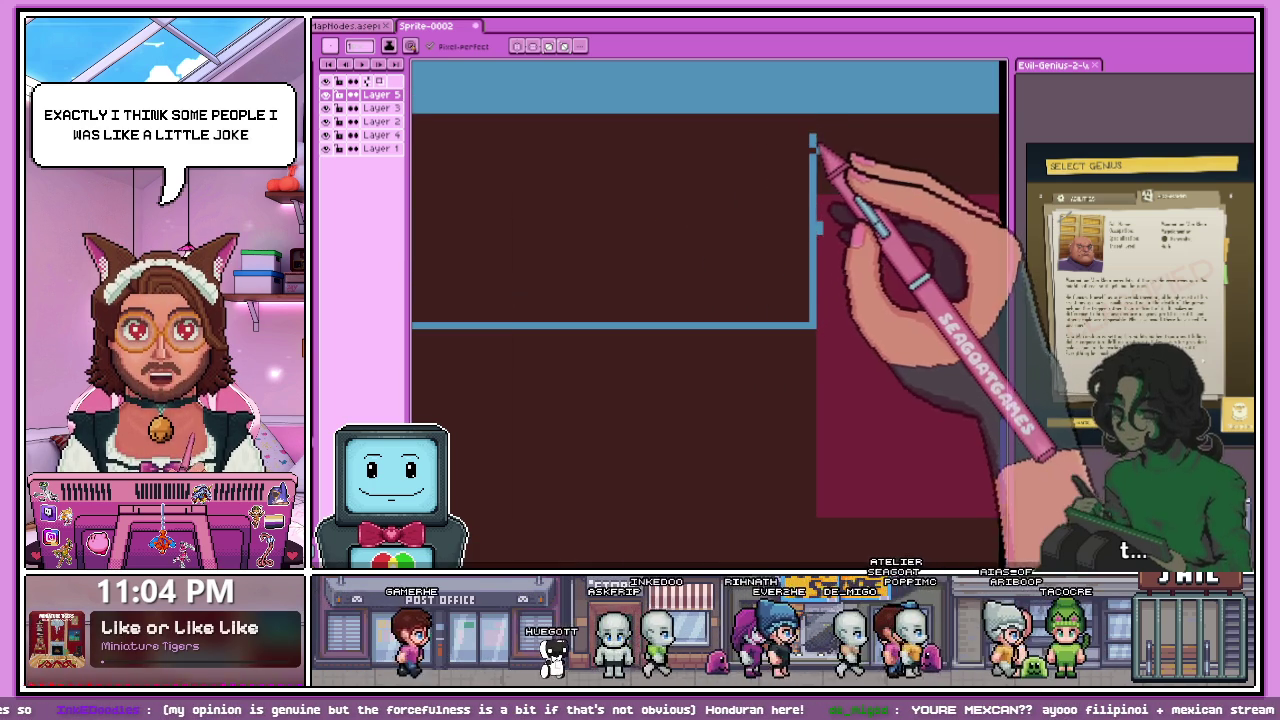
scroll(825, 245, down, 2)
scroll(700, 274, down, 1)
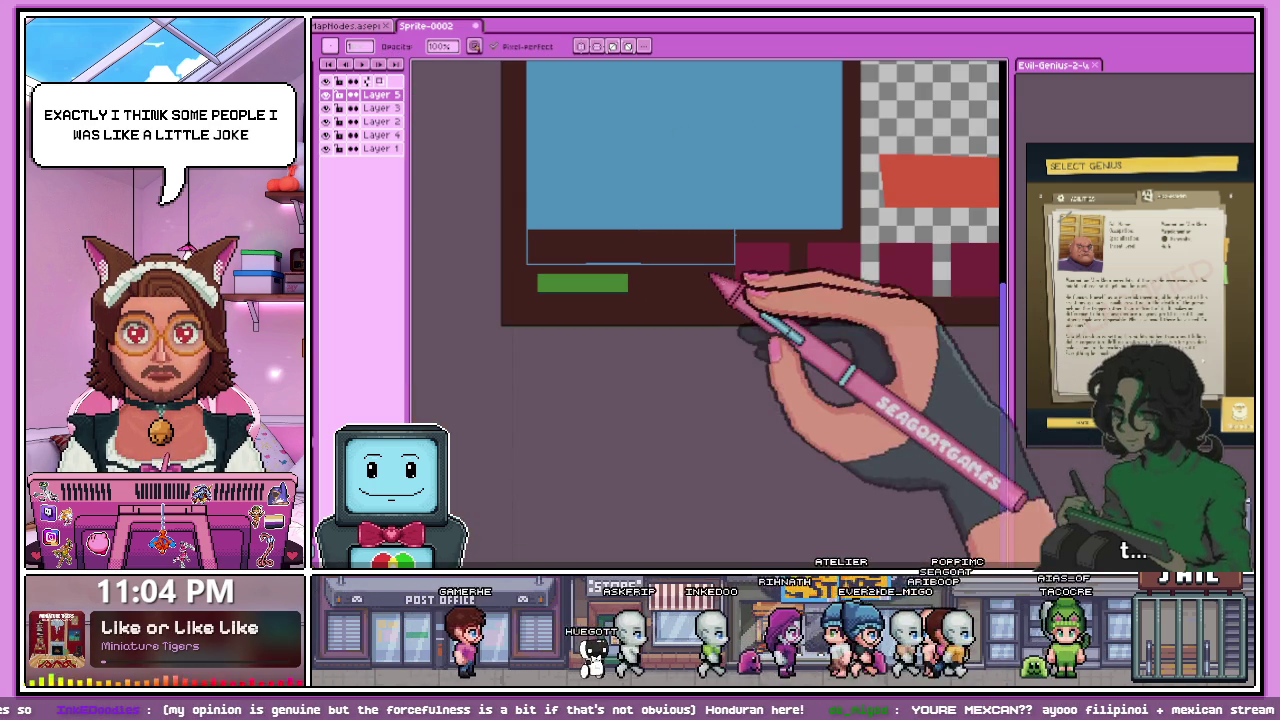
key(g)
scroll(705, 245, down, 1)
scroll(710, 248, up, 1)
click(712, 250)
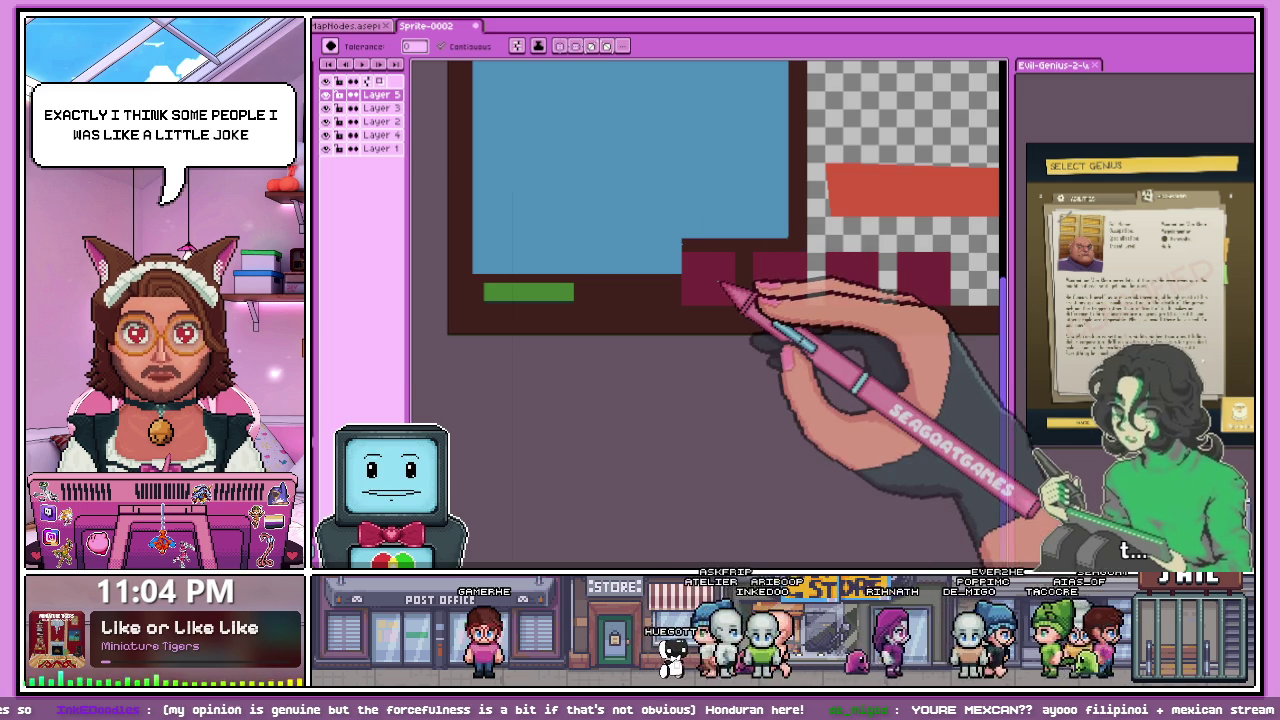
scroll(651, 251, up, 1)
scroll(667, 223, up, 2)
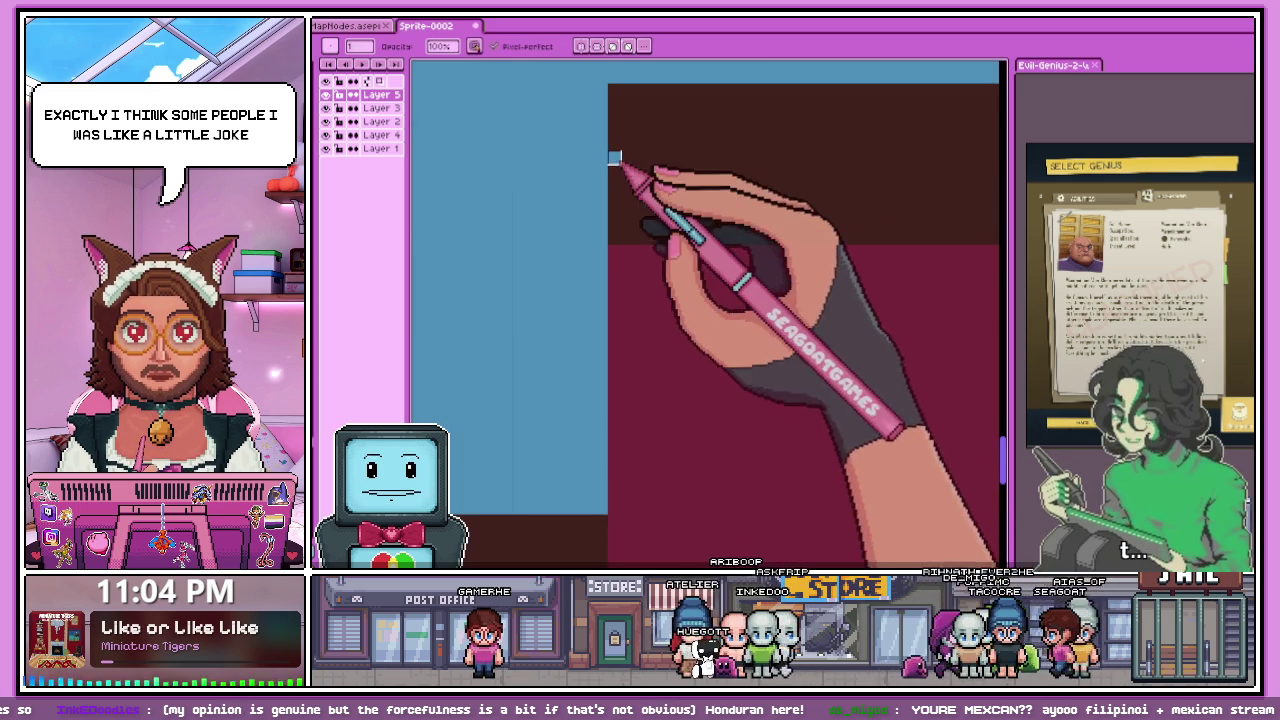
scroll(630, 200, down, 1)
scroll(814, 329, up, 2)
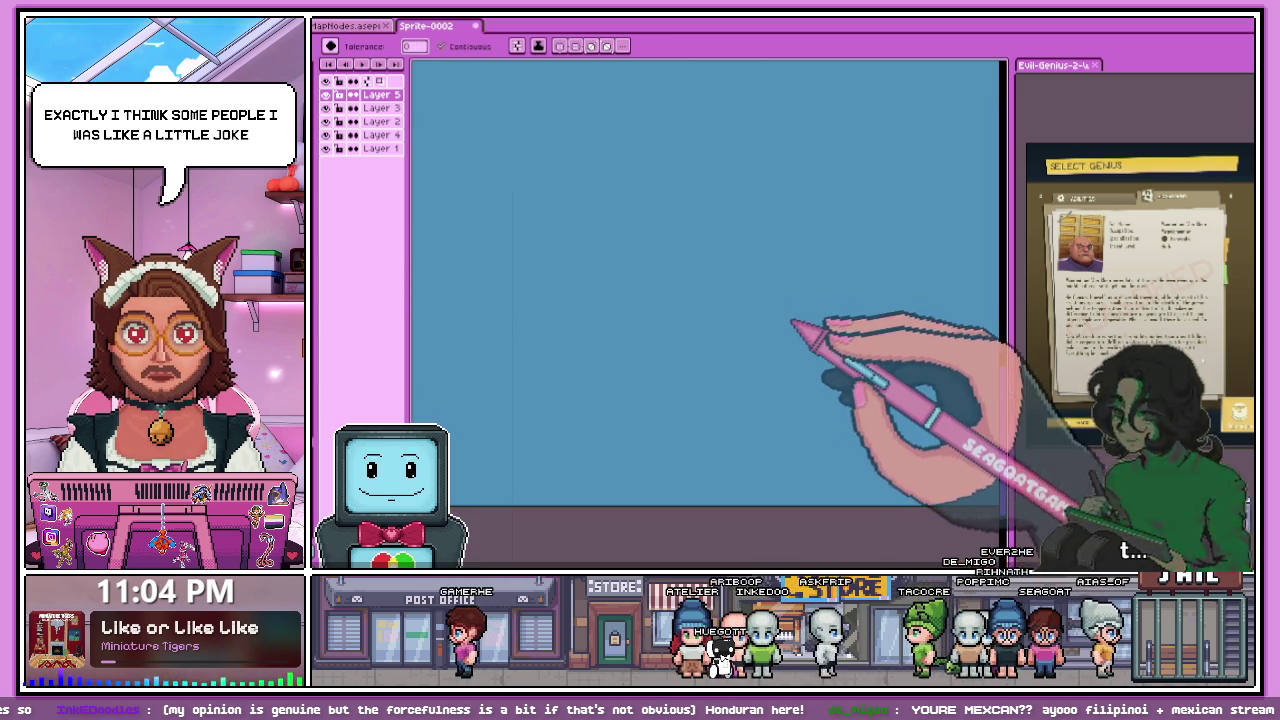
scroll(723, 300, down, 3)
scroll(943, 214, up, 2)
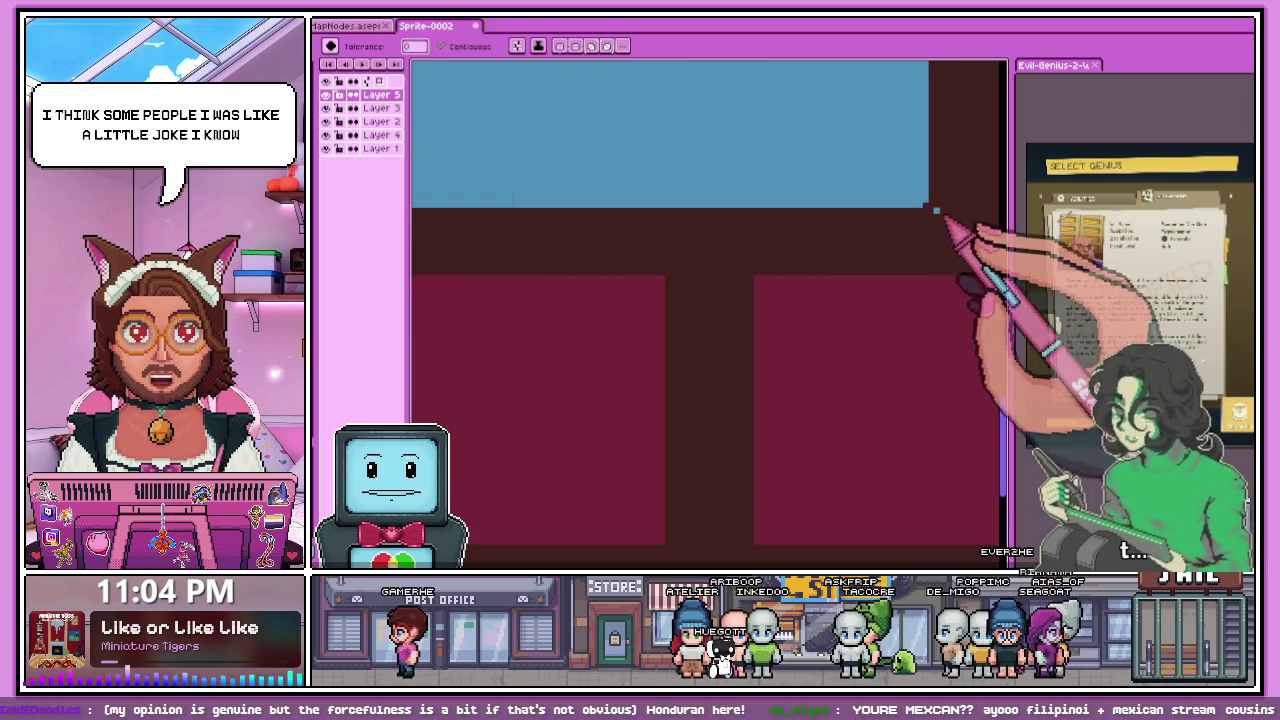
scroll(937, 214, up, 1)
scroll(850, 225, down, 2)
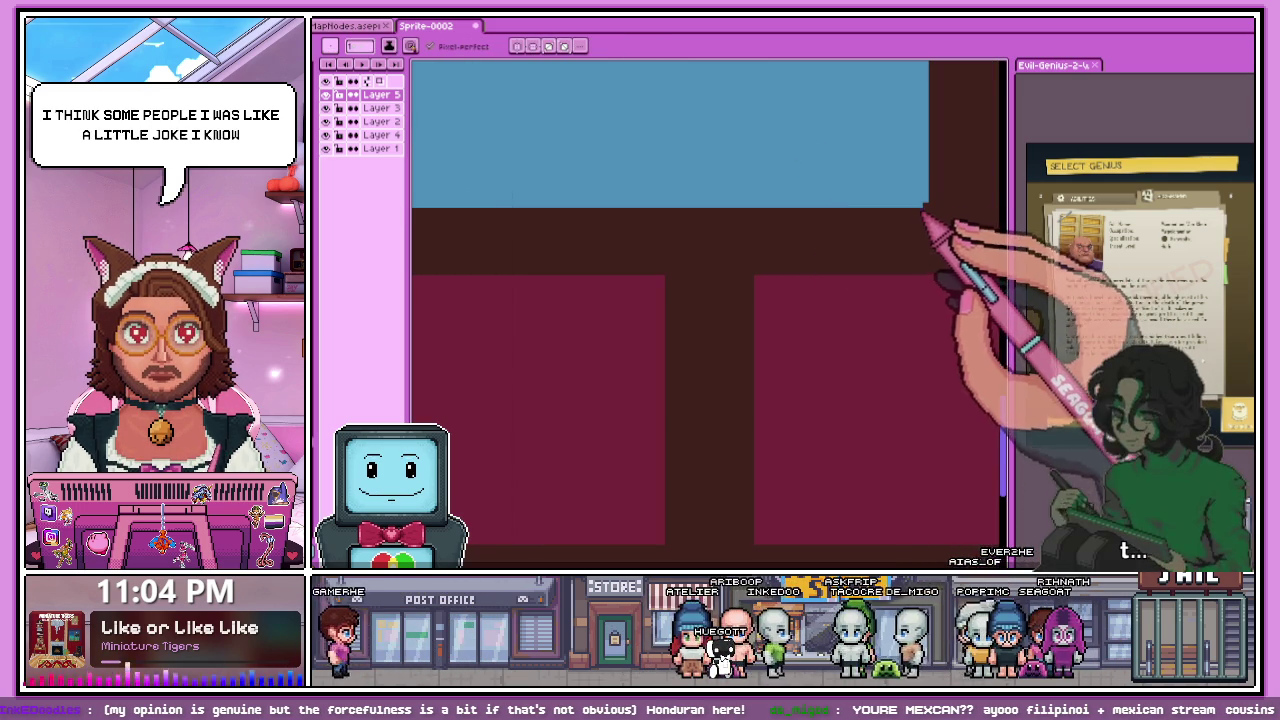
scroll(930, 215, down, 1)
- Switch to the Pixel-perfect Pencil (B) and zoom in on the scene
key(b)
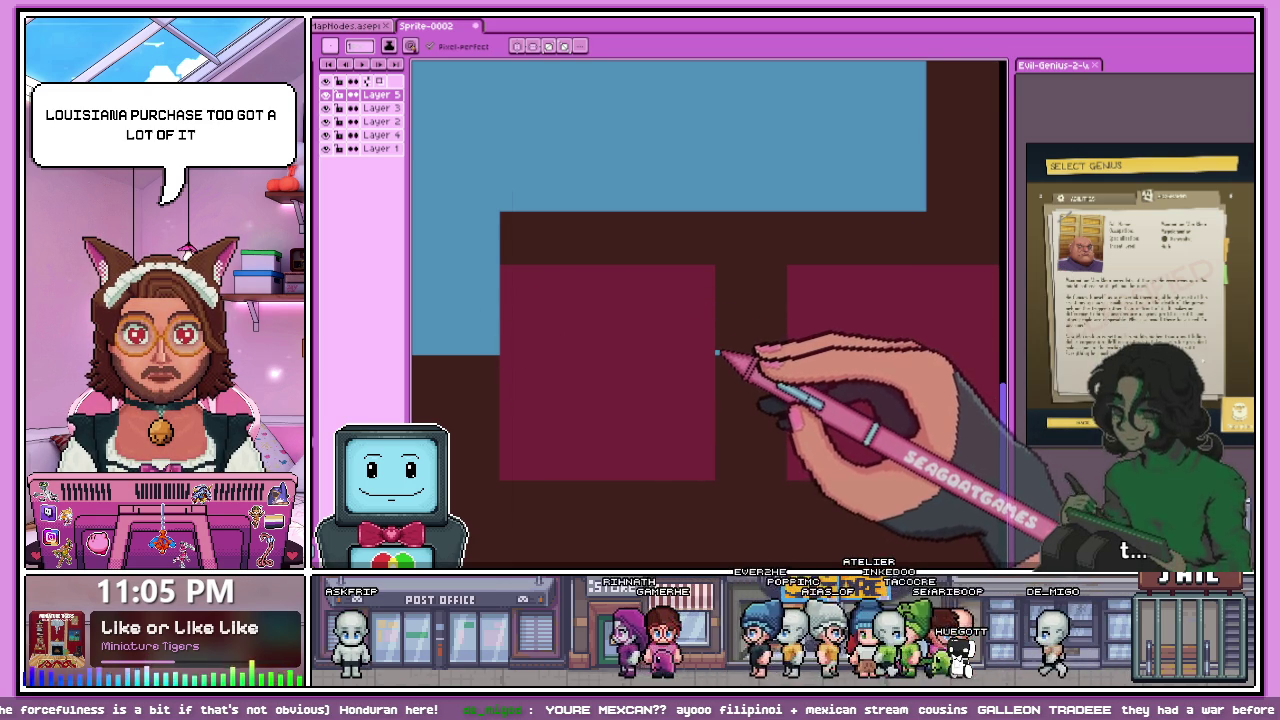
scroll(512, 374, up, 1)
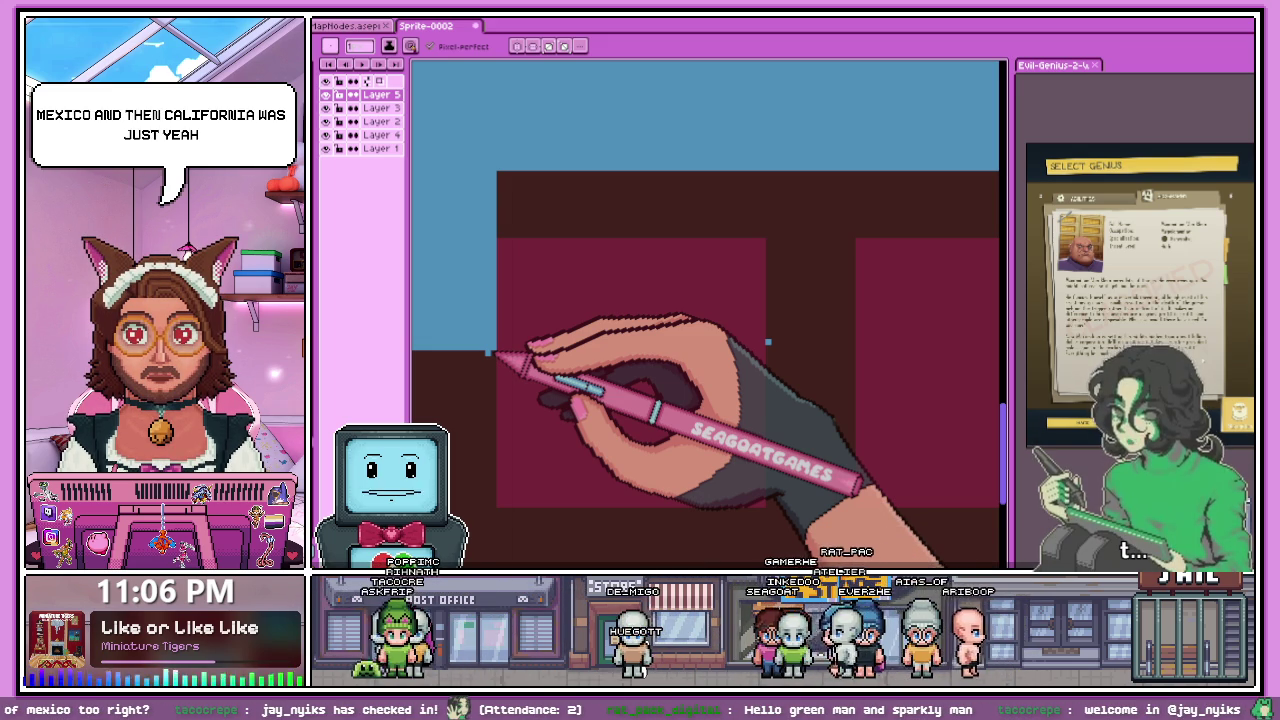
- Draw a short blue line beside the maroon block and a blue vertical from the blue area's corner, toggling a layer's visibility to check
scroll(770, 342, up, 1)
drag(770, 342, 882, 342)
scroll(700, 250, down, 2)
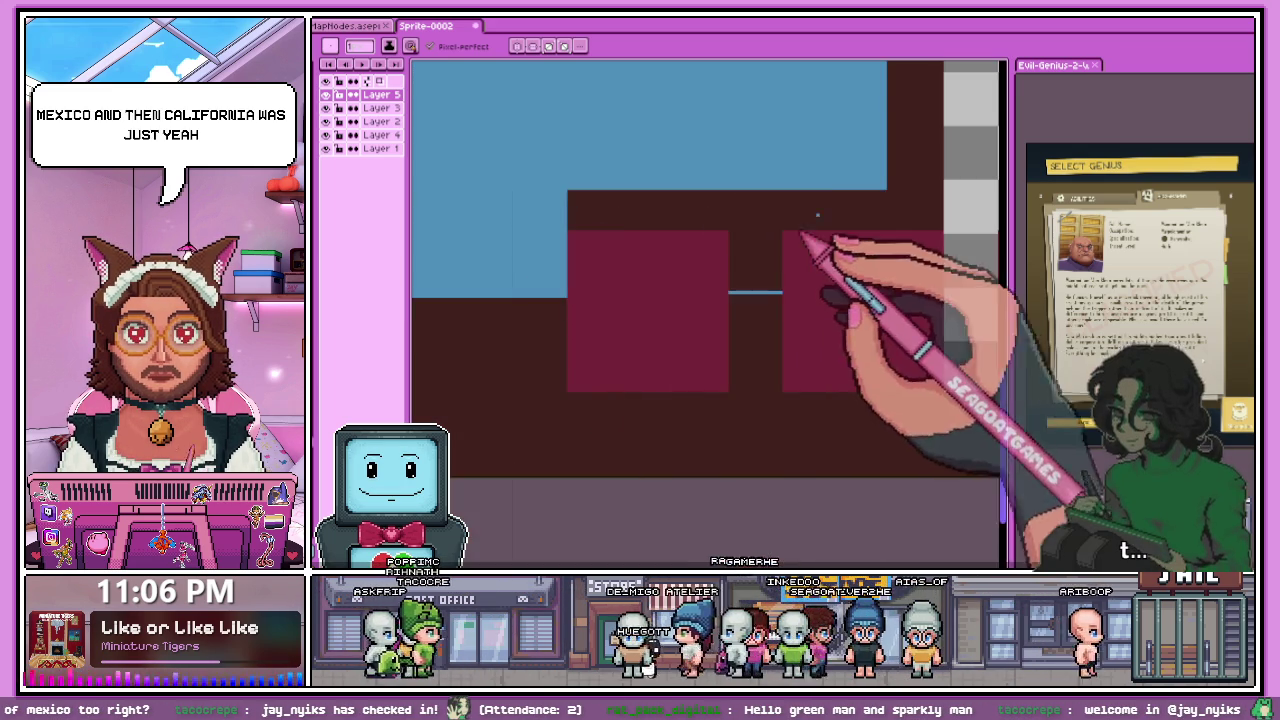
scroll(850, 225, up, 1)
scroll(886, 200, up, 1)
drag(876, 190, 878, 250)
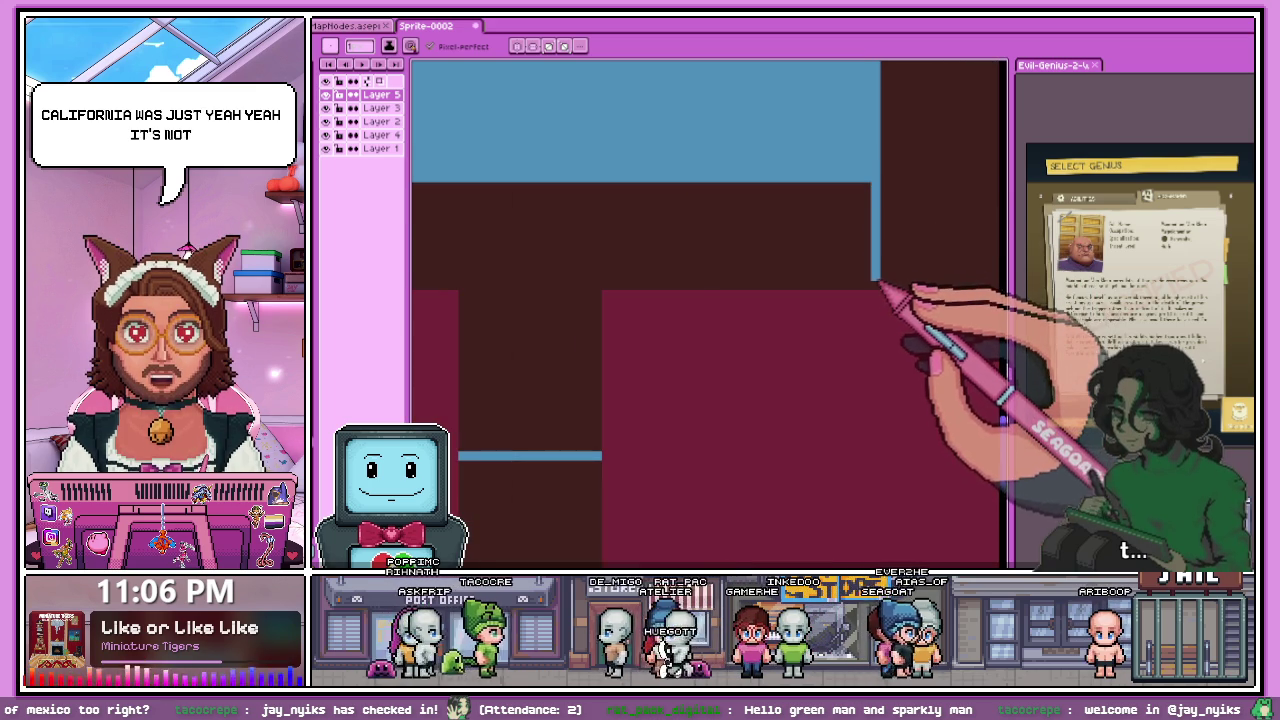
scroll(886, 286, down, 1)
scroll(886, 286, down, 1)
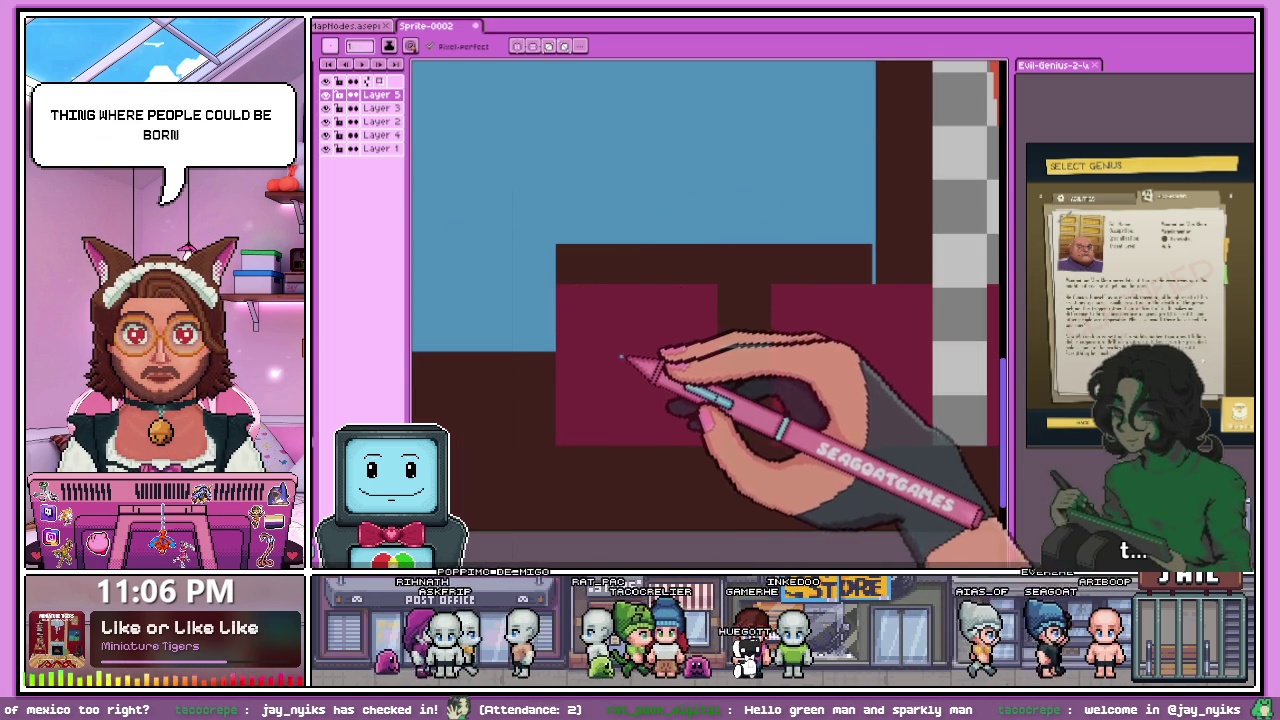
click(328, 104)
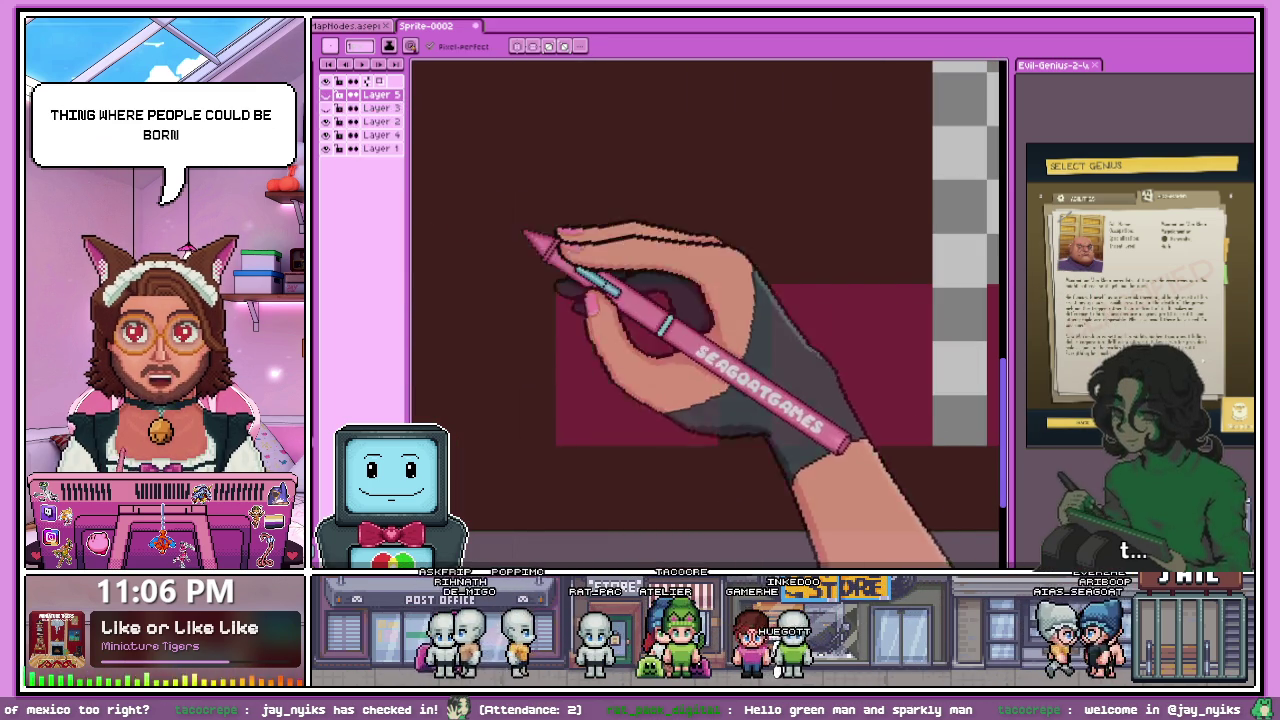
click(325, 107)
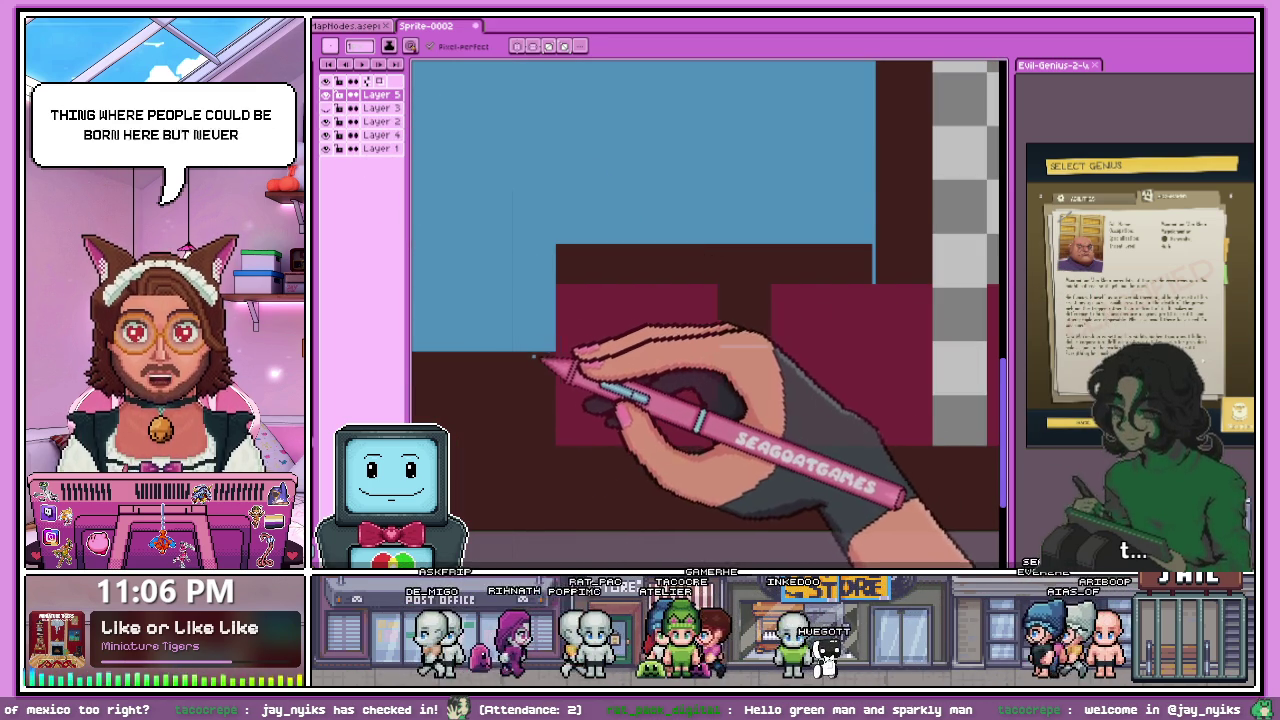
- Draw blue horizontal lines across the maroon block, meeting the vertical line
scroll(567, 348, up, 2)
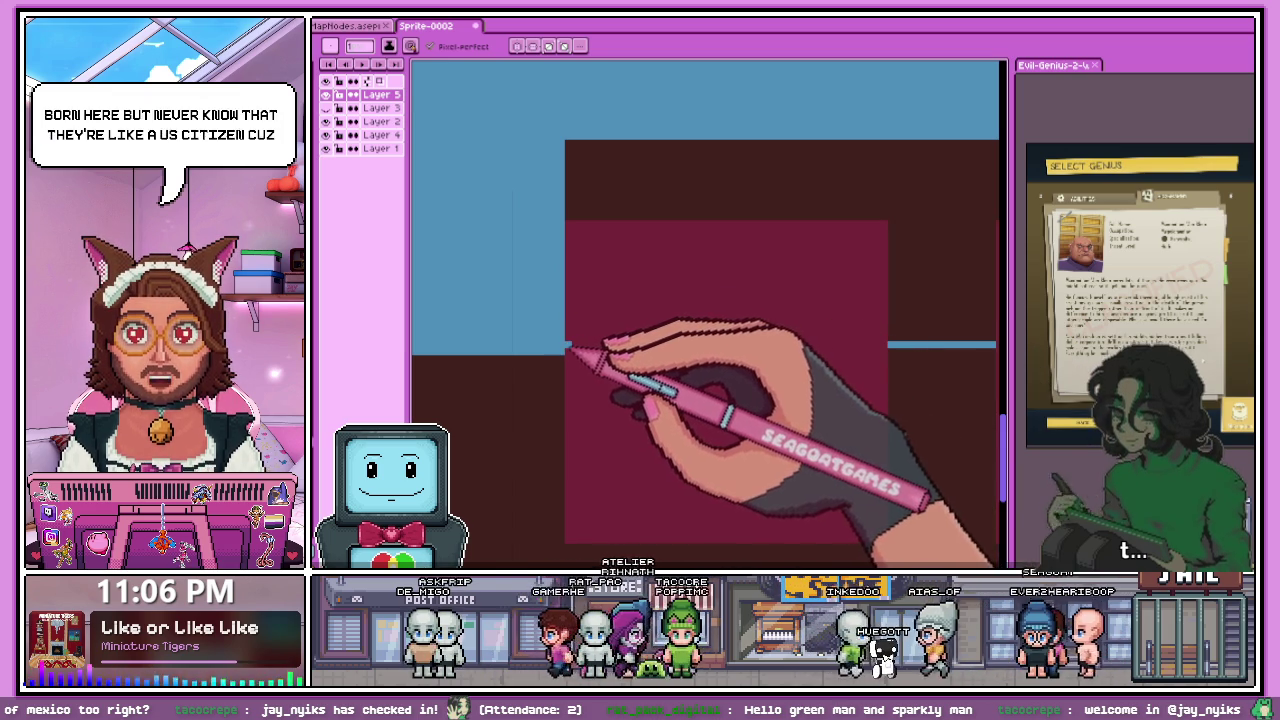
drag(578, 346, 866, 346)
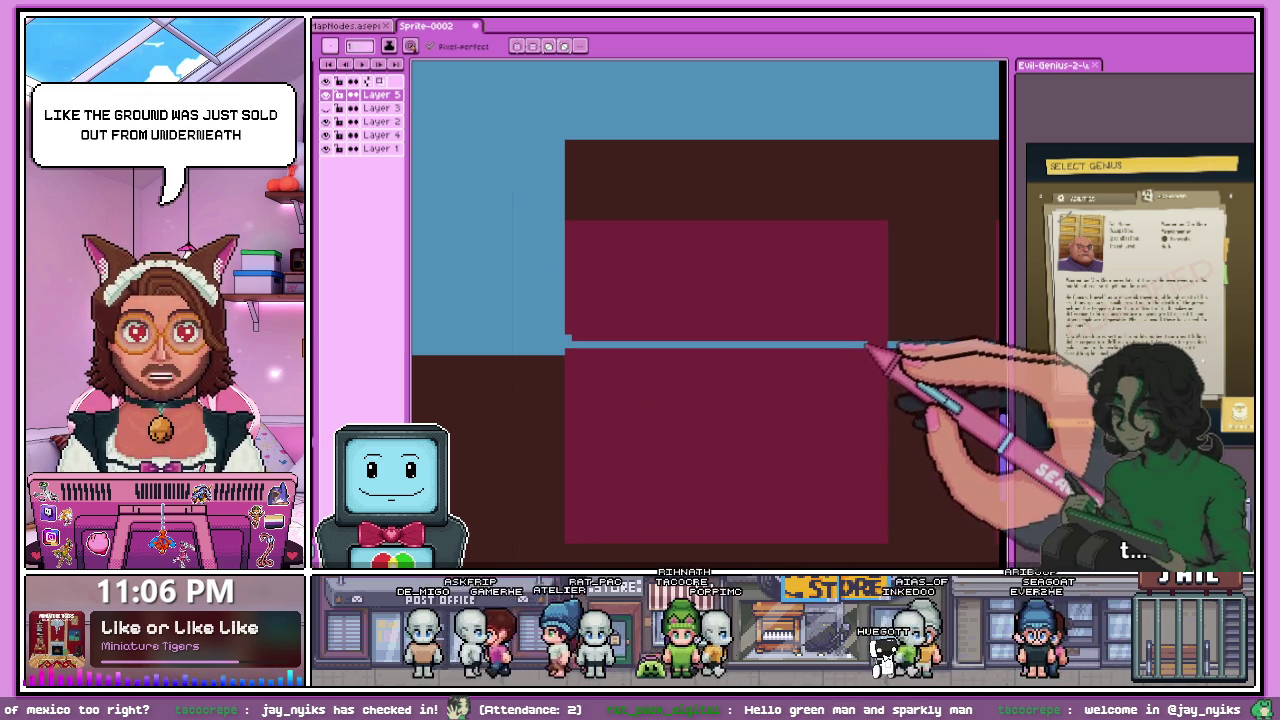
scroll(690, 315, down, 3)
scroll(690, 335, up, 3)
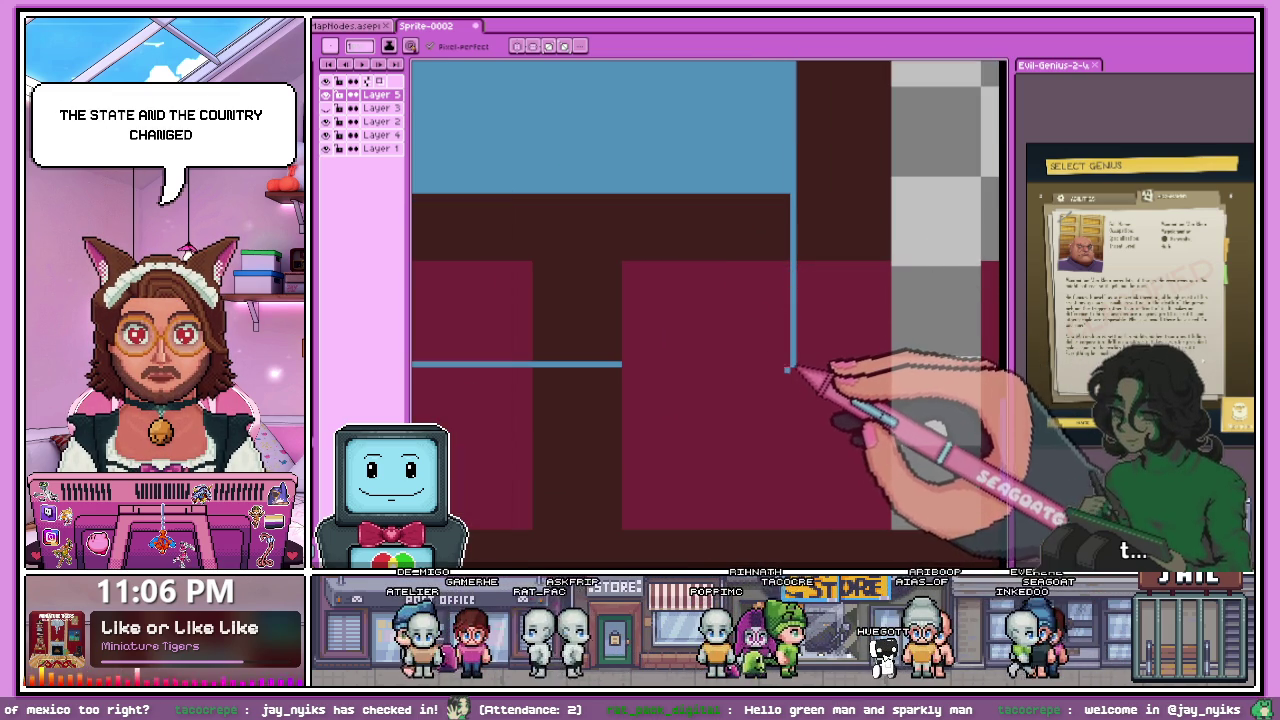
scroll(628, 363, up, 1)
drag(628, 363, 825, 363)
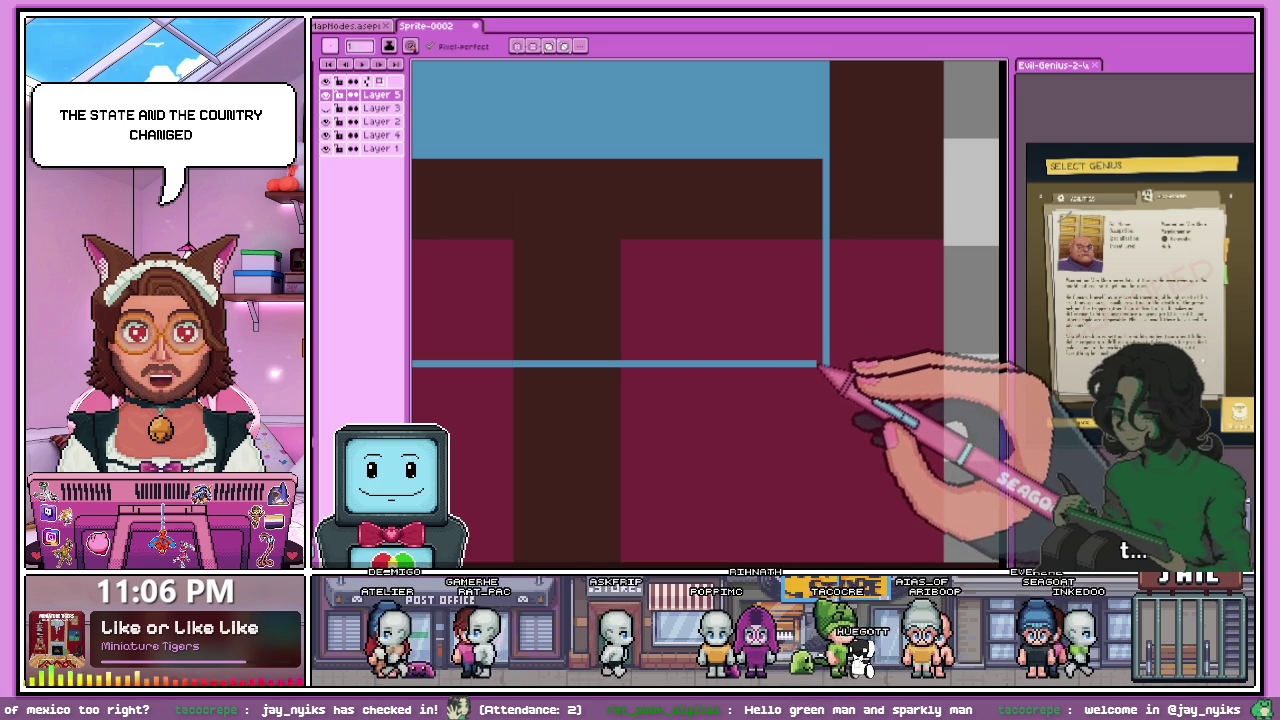
scroll(798, 303, down, 2)
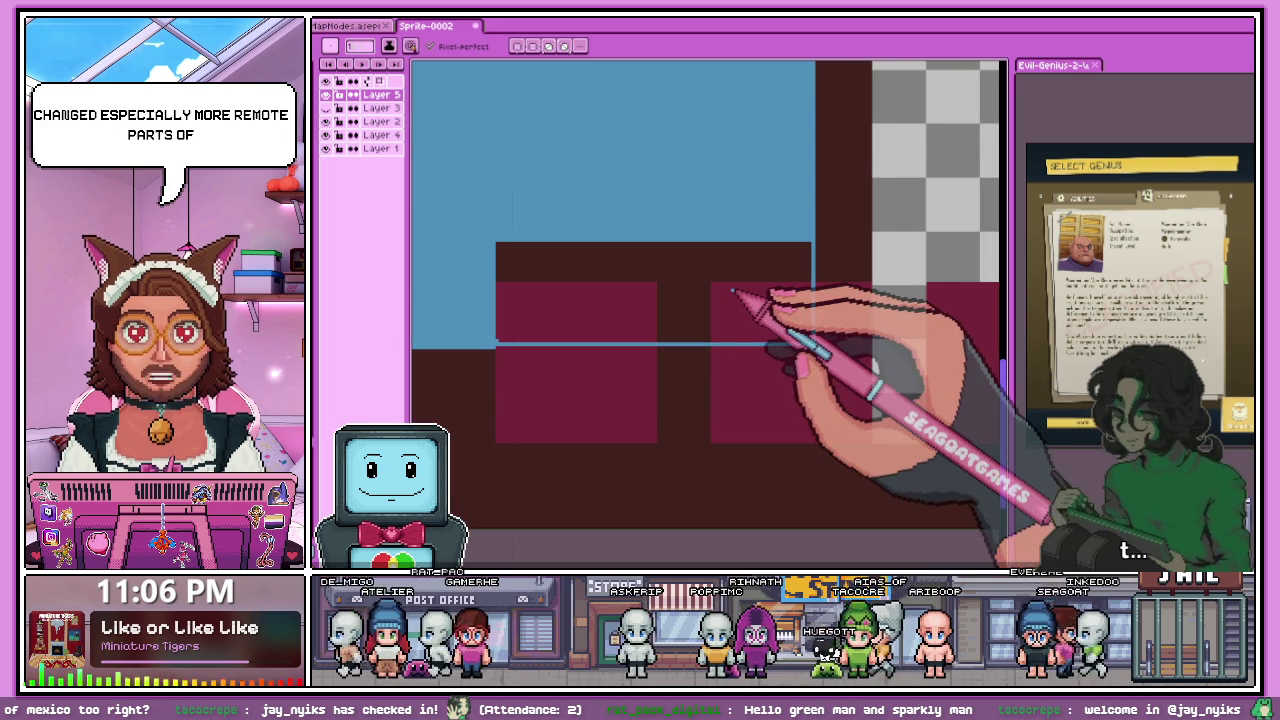
scroll(630, 330, down, 3)
scroll(630, 330, up, 1)
scroll(610, 328, up, 3)
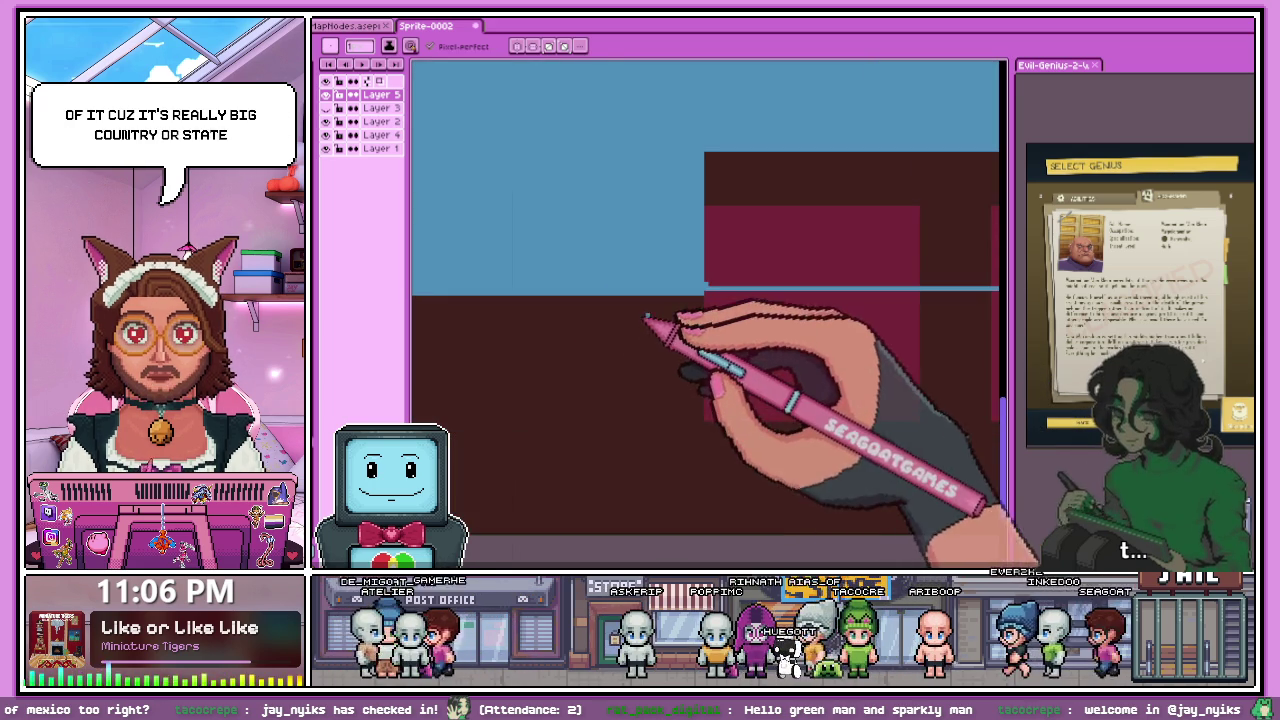
scroll(594, 326, up, 1)
scroll(594, 326, down, 2)
scroll(644, 300, up, 1)
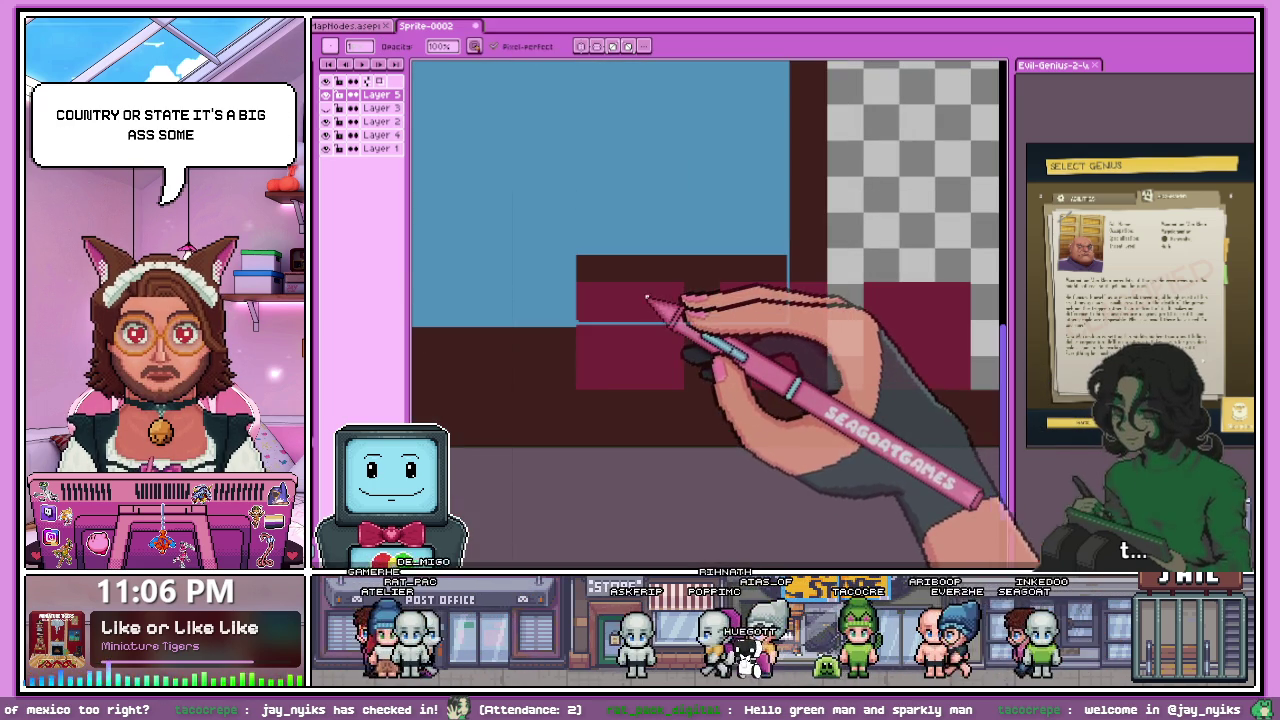
- Bucket-fill the pink strip with green
key(g)
click(651, 305)
scroll(671, 300, up, 2)
scroll(657, 300, down, 2)
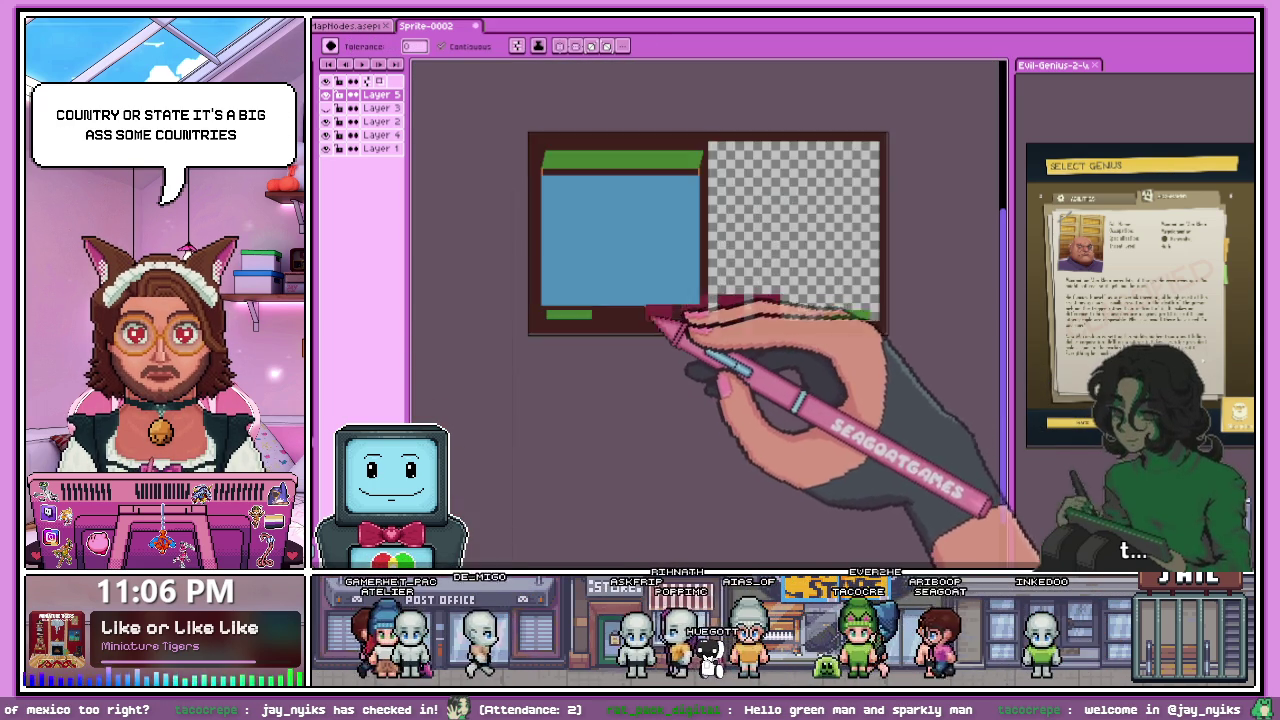
scroll(614, 323, up, 1)
scroll(676, 328, up, 1)
key(b)
scroll(888, 276, up, 1)
scroll(876, 264, up, 1)
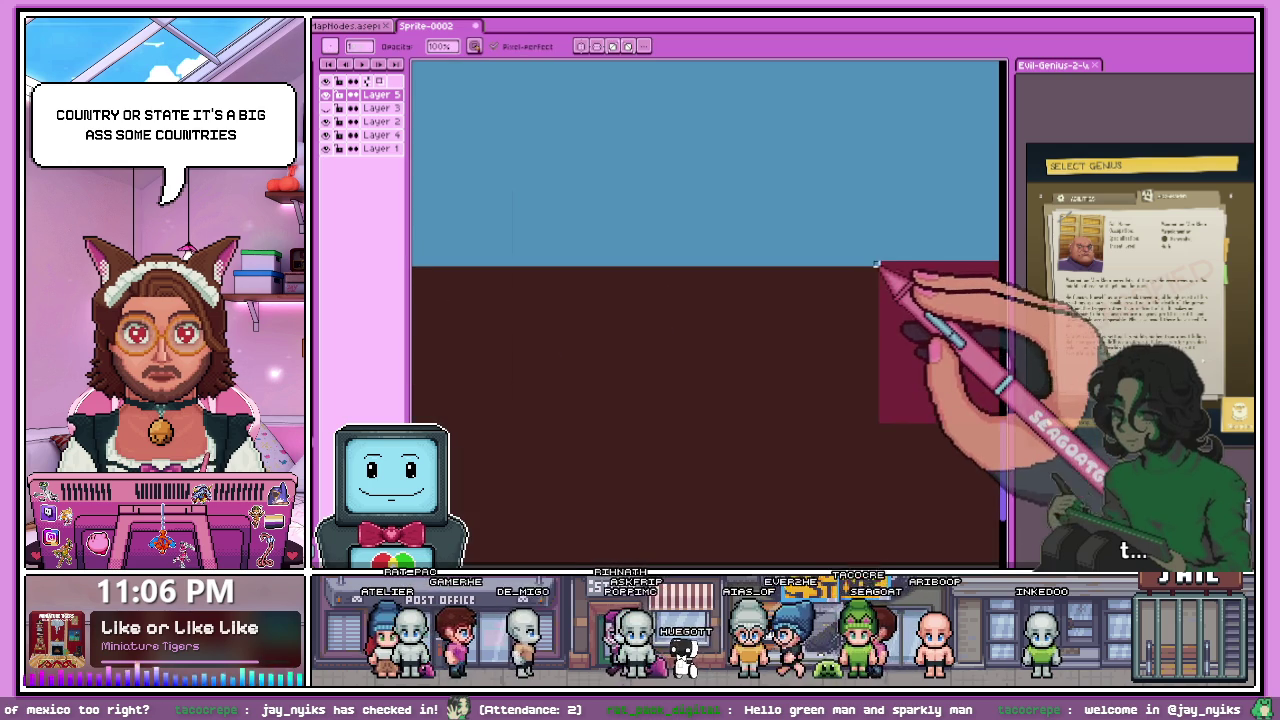
- Undo two edits and raise the brown ground's top edge, undoing a stray blue fill
key(ctrl+z)
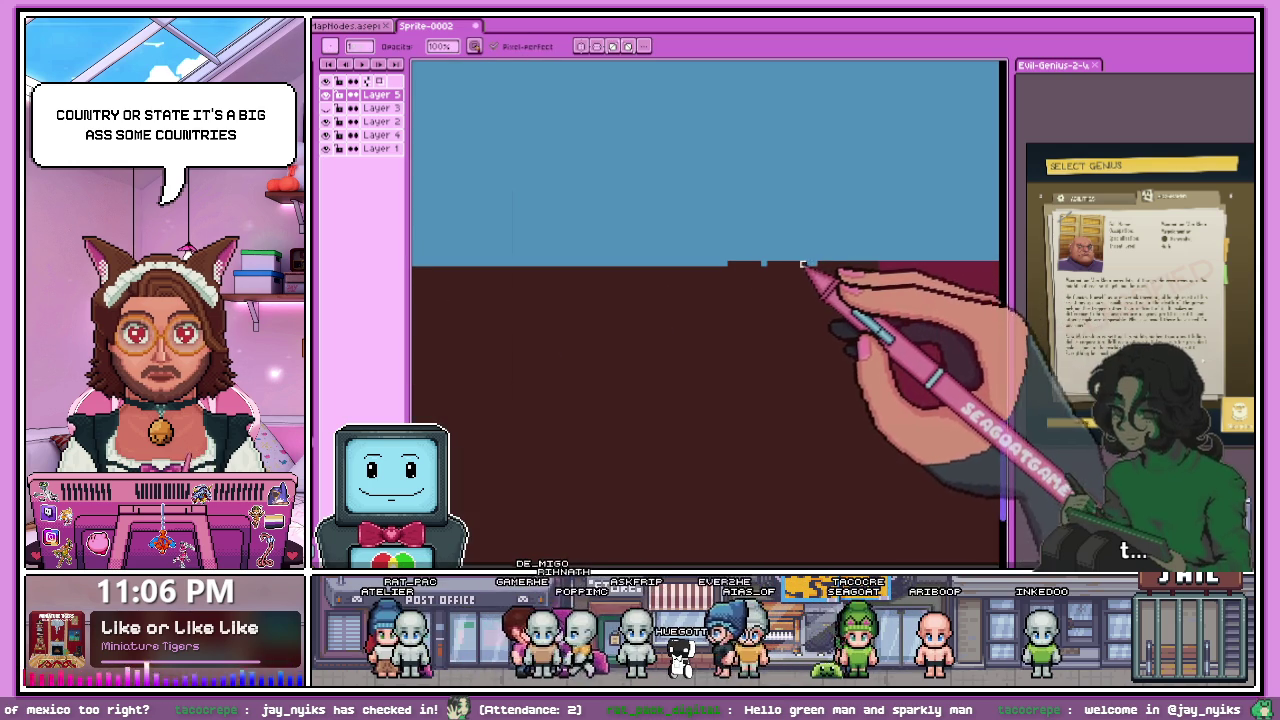
key(ctrl+z)
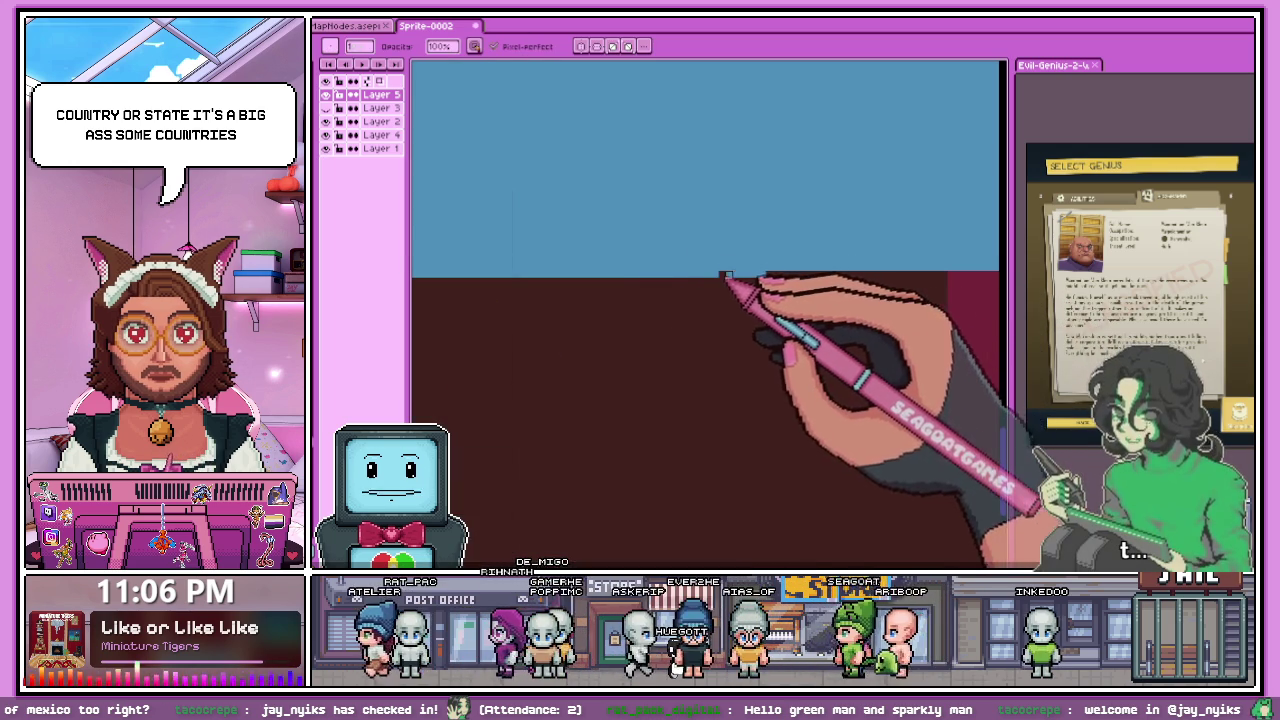
drag(598, 273, 678, 273)
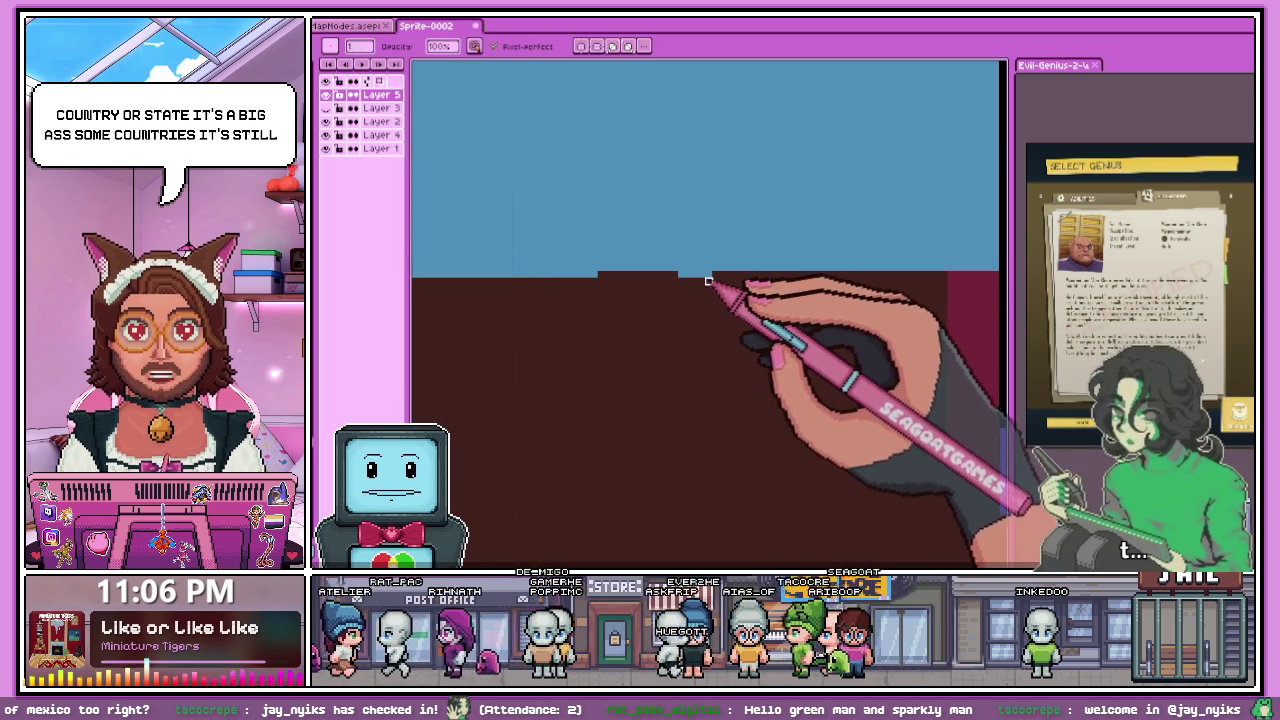
key(g)
click(630, 285)
key(ctrl+z)
key(b)
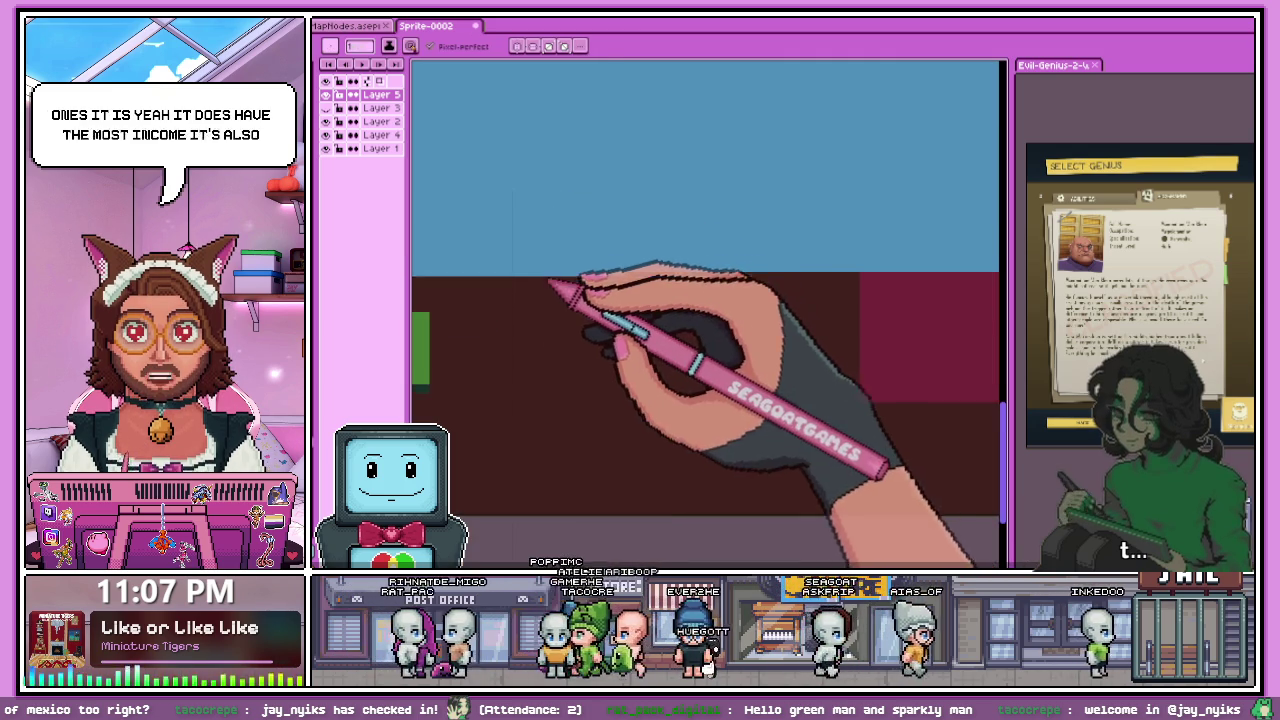
- Thicken the brown ground's top edge and extend it further left
key(shift+b)
drag(530, 279, 577, 279)
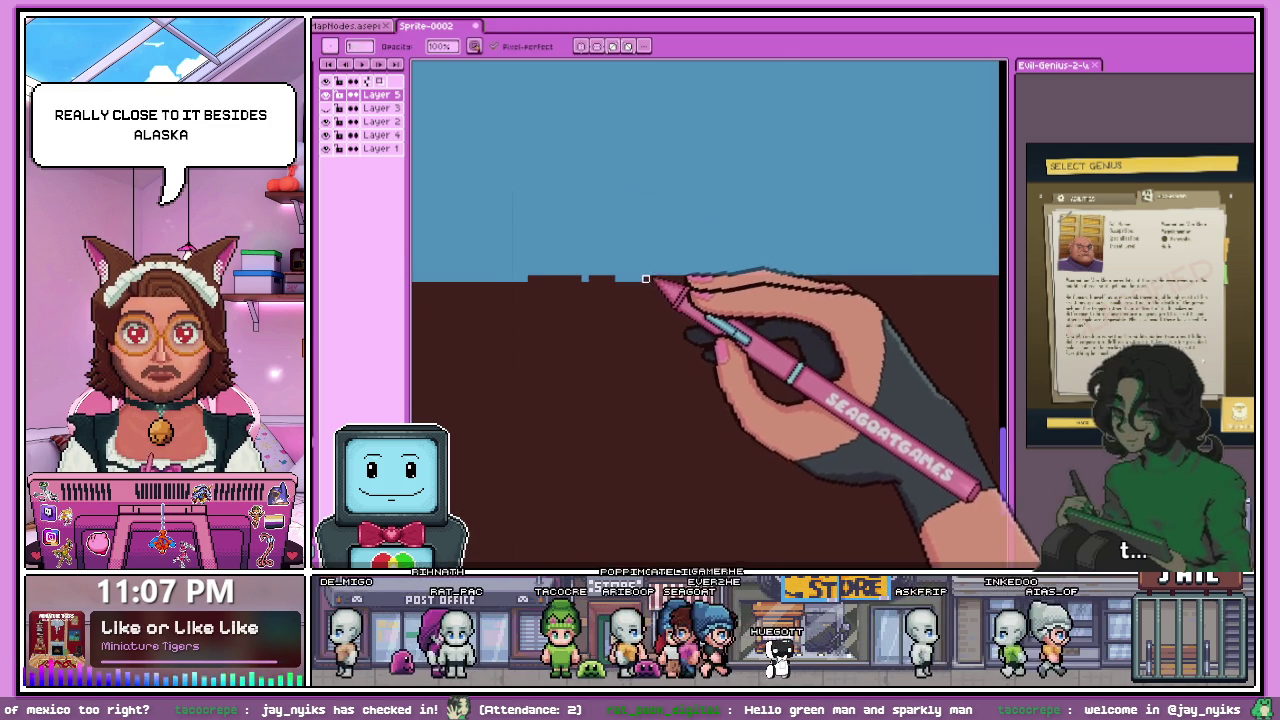
scroll(586, 285, left, 2)
scroll(492, 284, left, 2)
scroll(492, 284, left, 2)
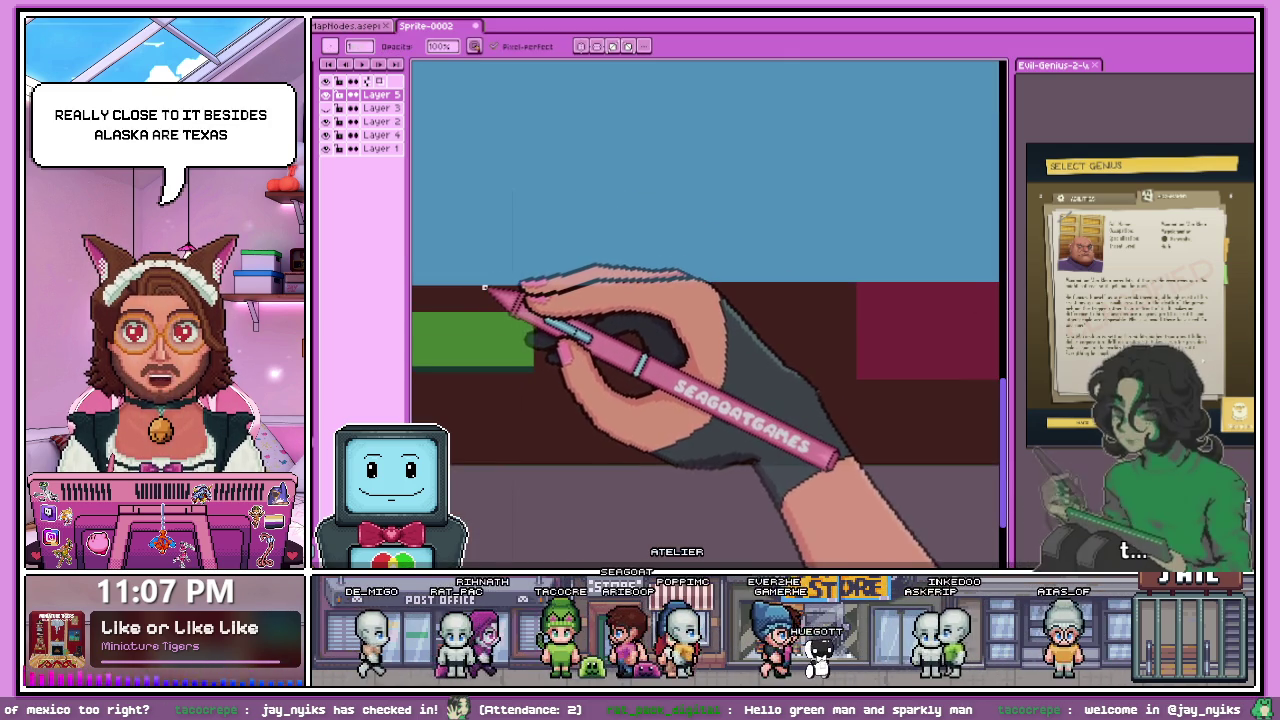
scroll(492, 284, left, 1)
drag(494, 283, 540, 283)
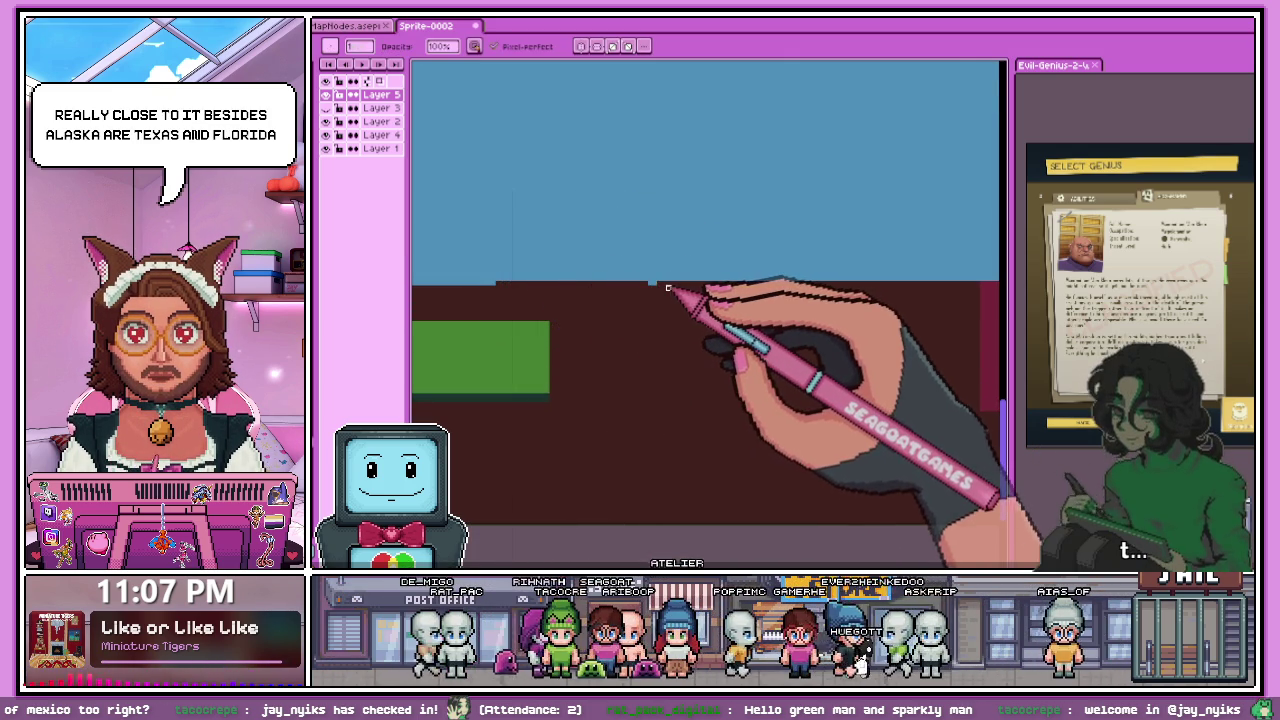
scroll(645, 284, down, 2)
scroll(651, 277, up, 1)
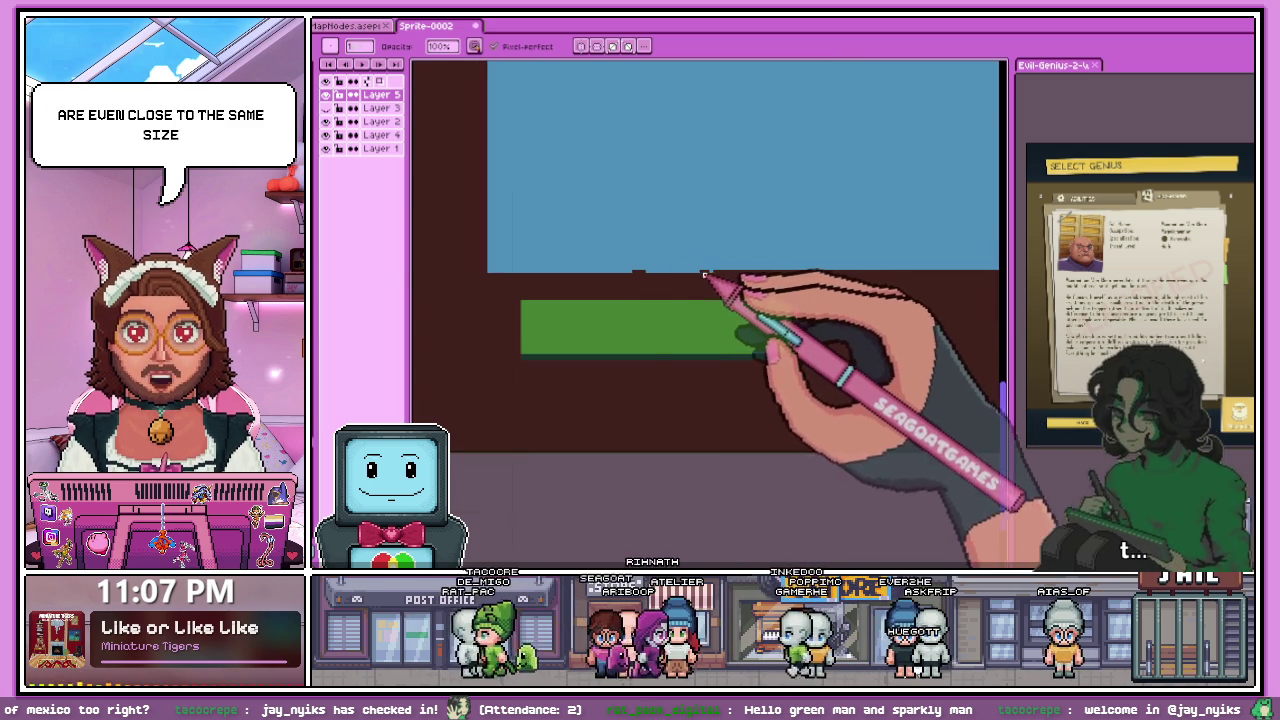
scroll(704, 273, up, 1)
scroll(668, 271, up, 1)
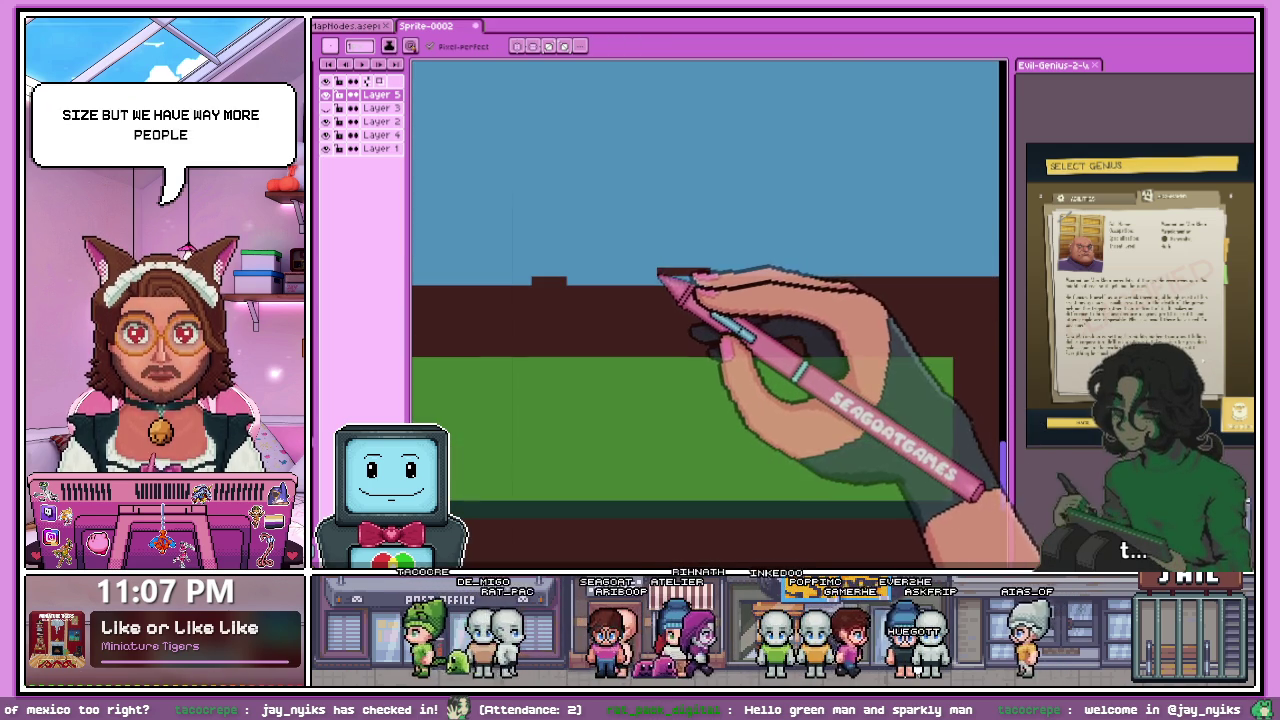
- Straighten the boundary between the blue area and brown ground in brown
key(b)
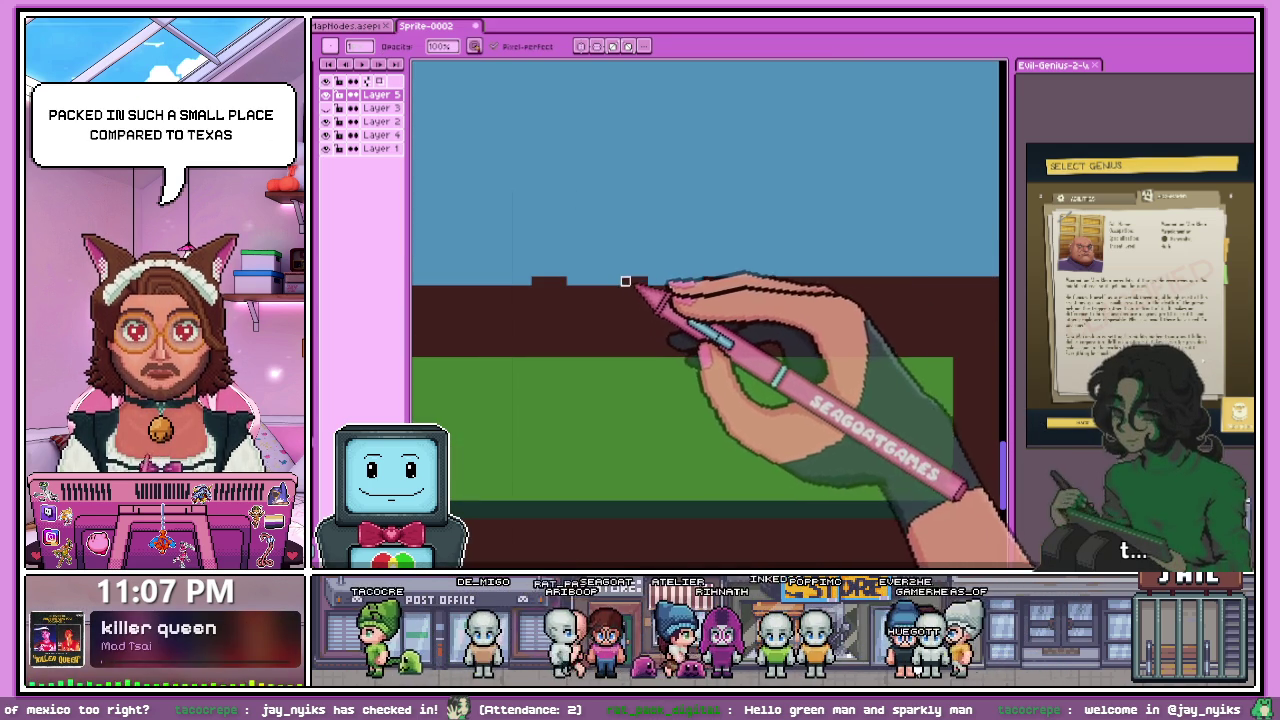
scroll(697, 290, down, 1)
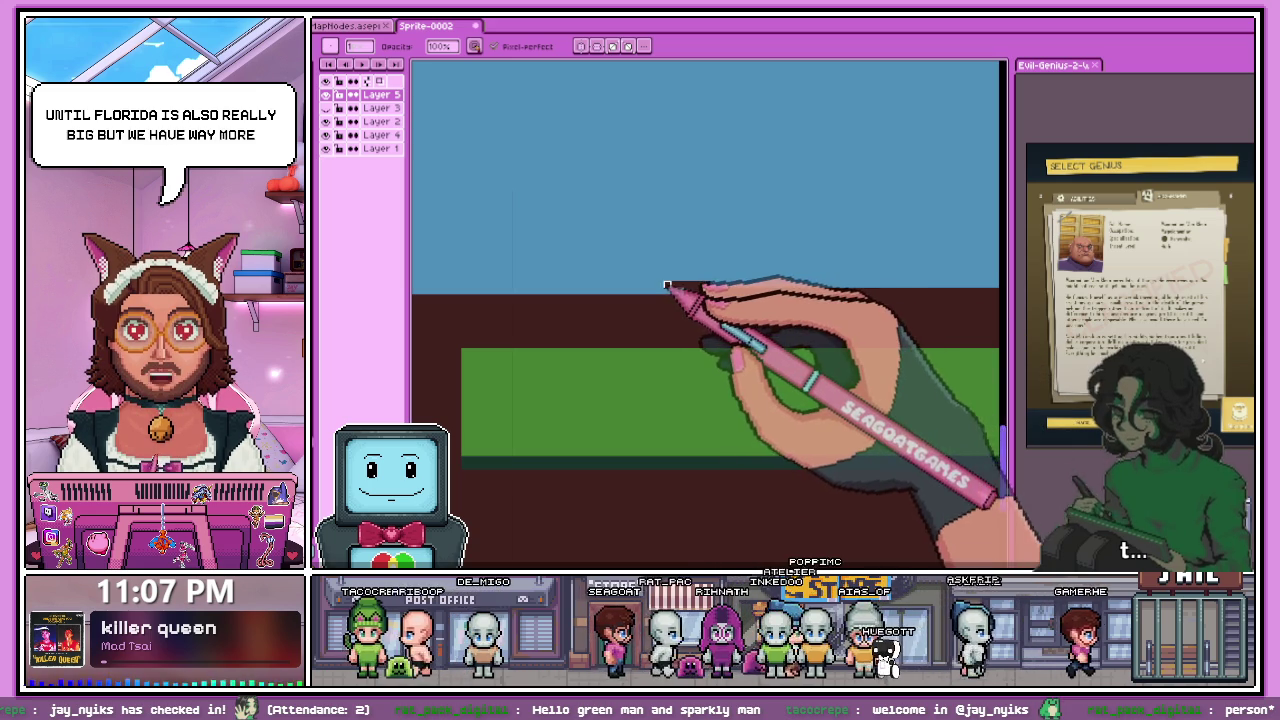
scroll(520, 294, down, 1)
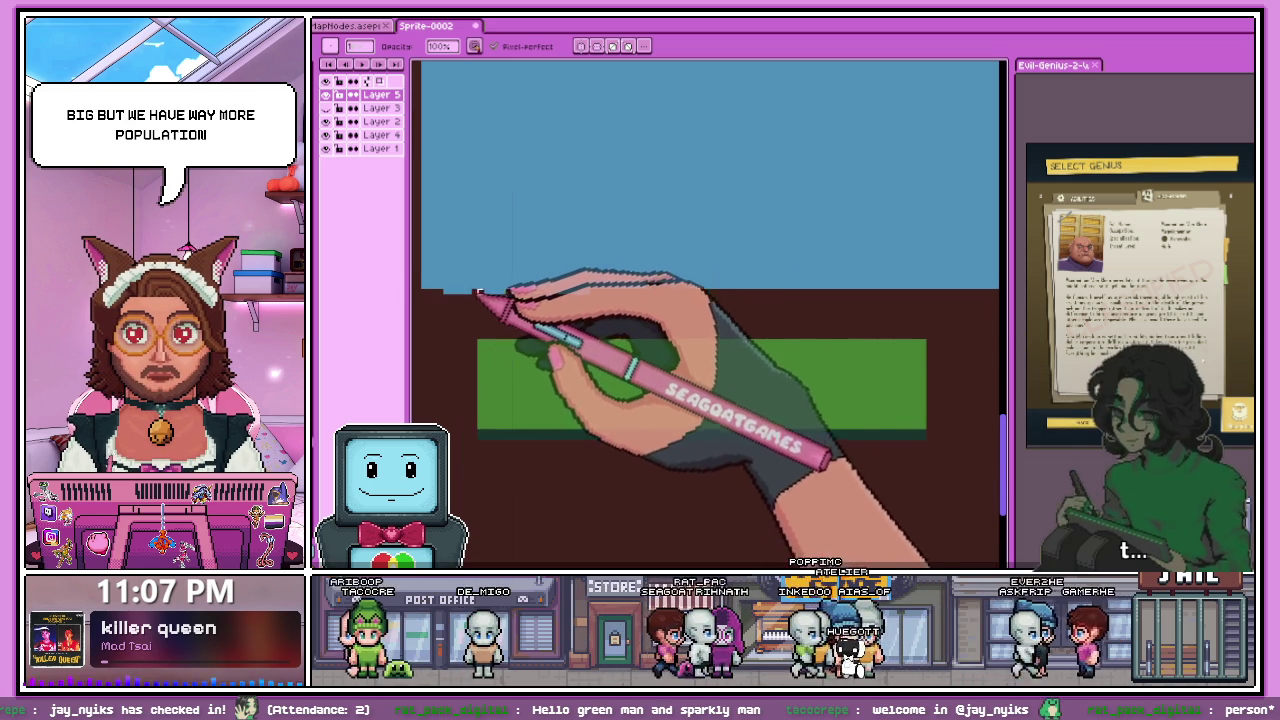
drag(581, 297, 443, 289)
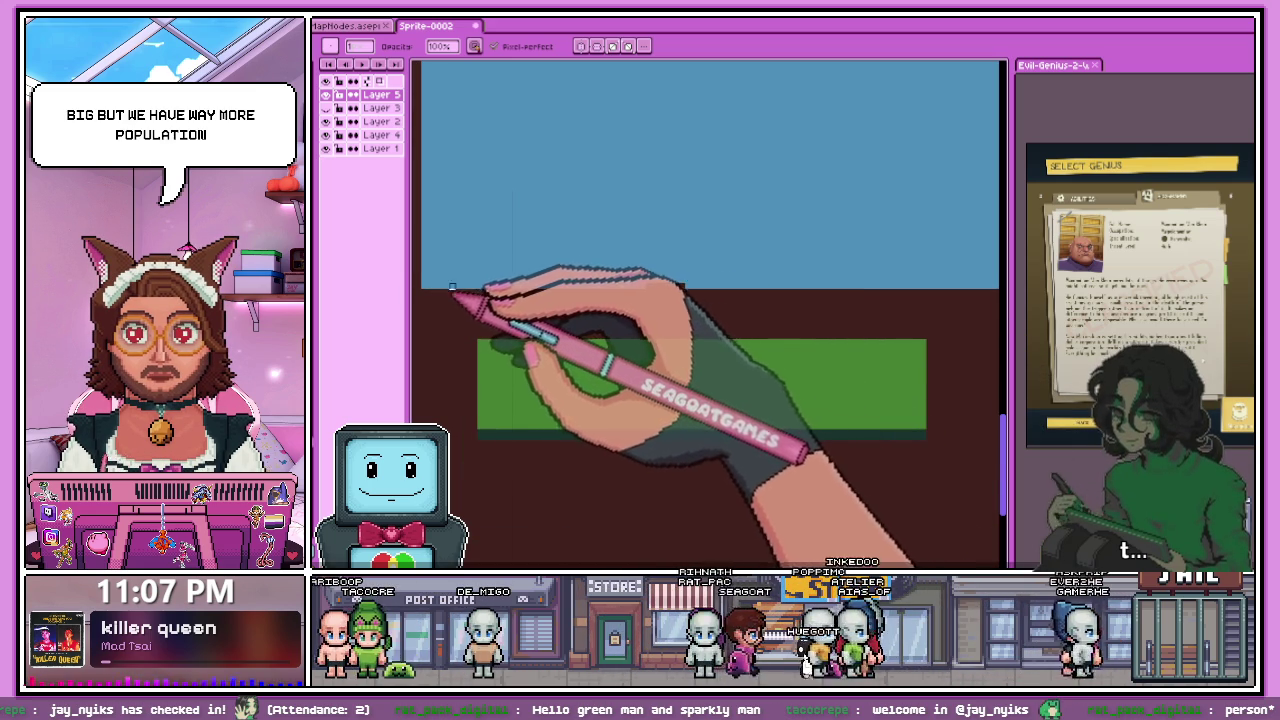
key(e)
scroll(665, 290, down, 1)
scroll(645, 330, down, 2)
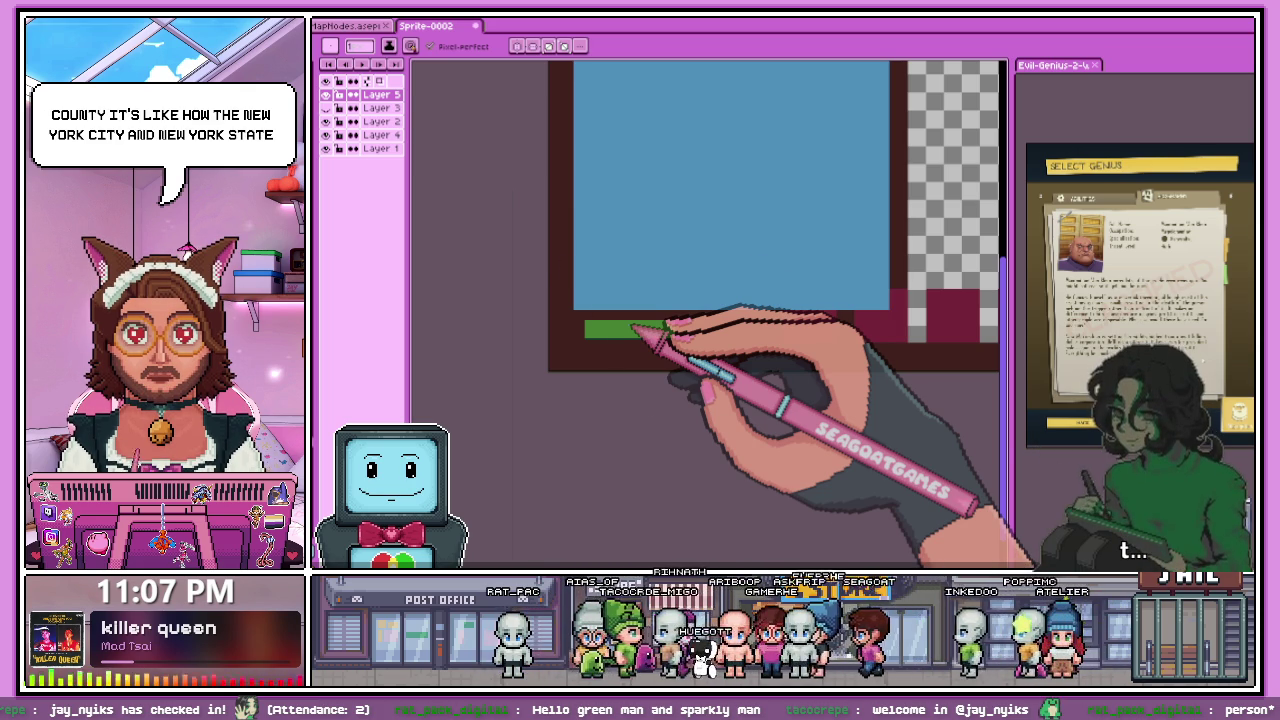
- Paint a maroon strip along the sprite's bottom edge between the maroon blocks on Layer 5
scroll(633, 326, down, 2)
scroll(614, 251, up, 1)
scroll(677, 294, up, 3)
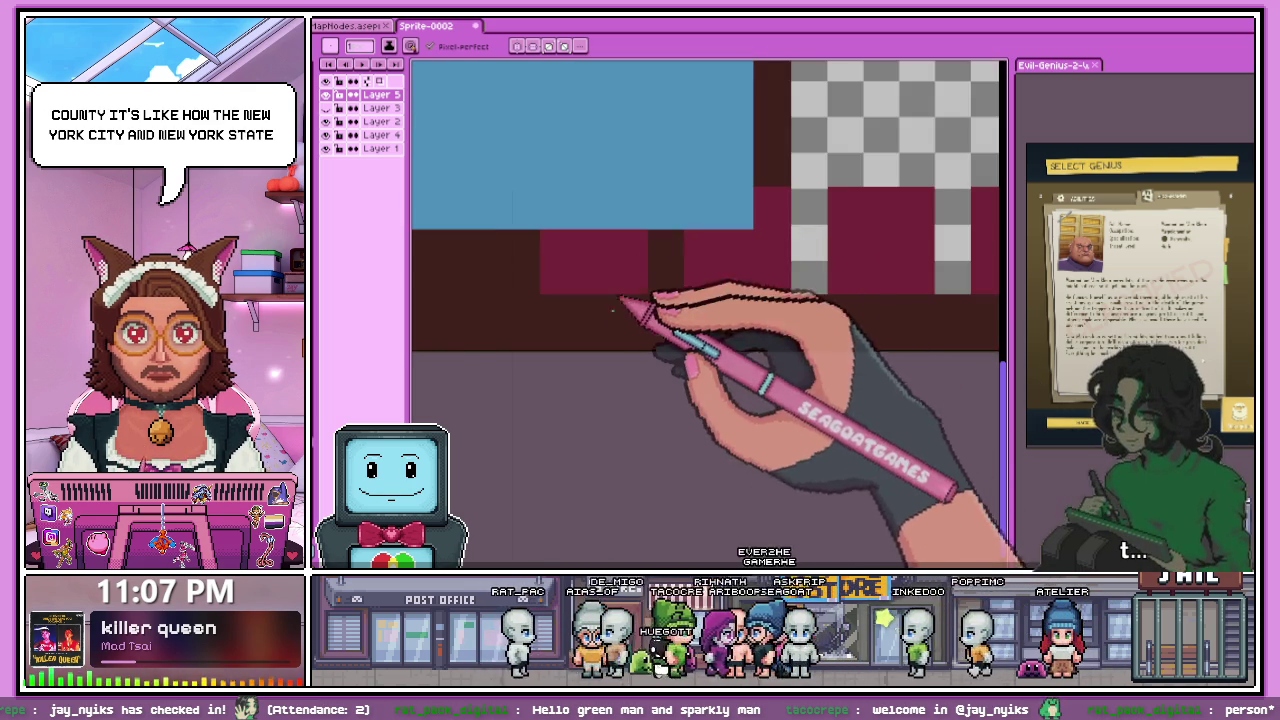
scroll(619, 297, down, 3)
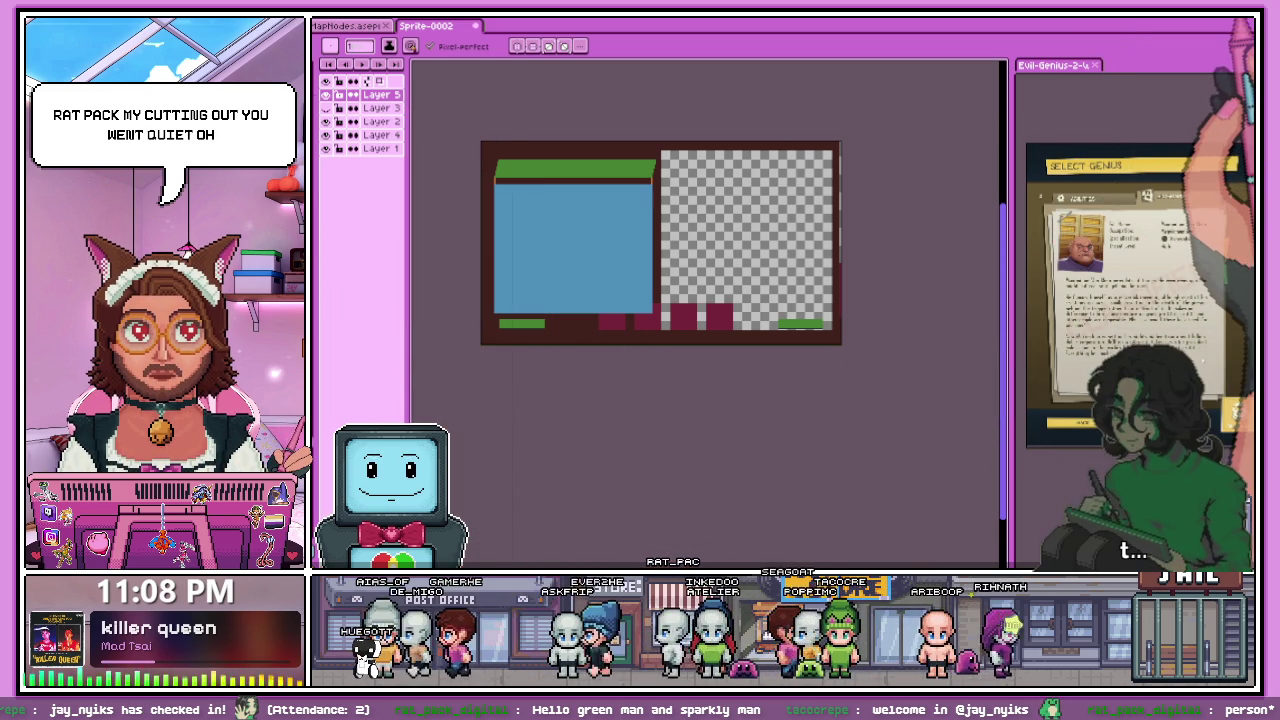
scroll(513, 315, up, 1)
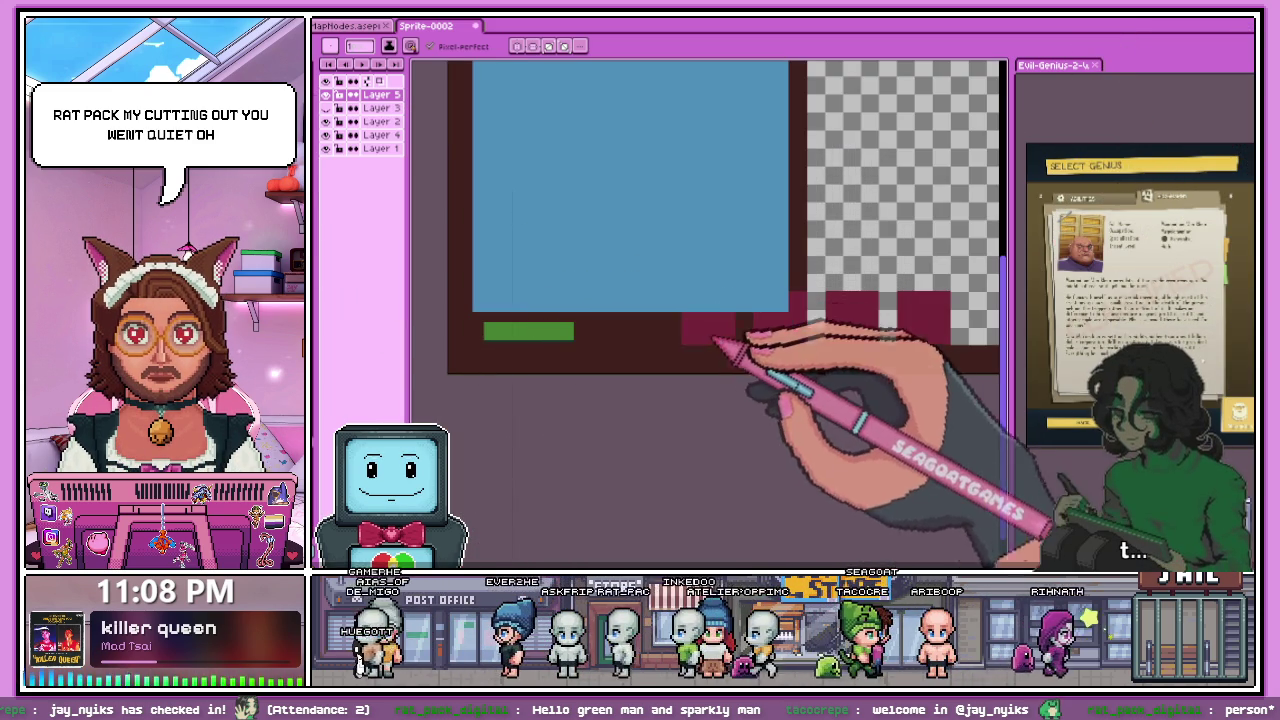
scroll(510, 365, down, 1)
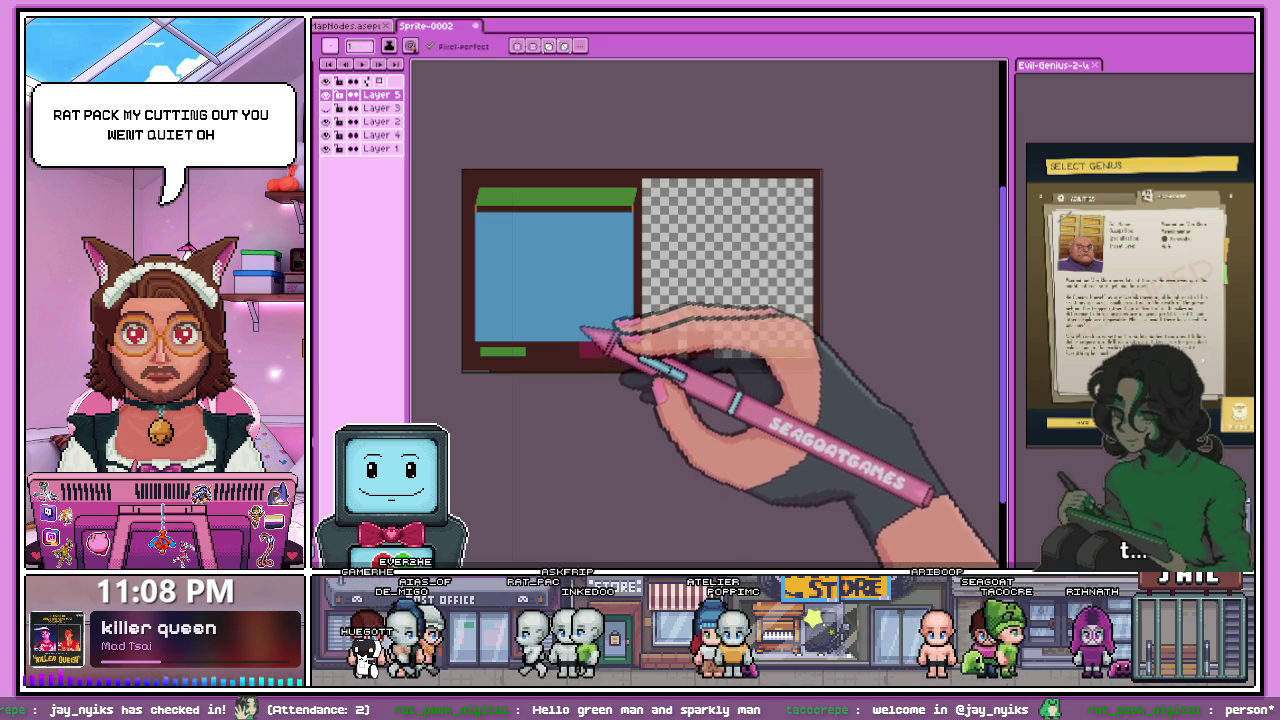
mouse_move(585, 330)
mouse_down()
mouse_move(648, 318)
mouse_move(757, 357)
mouse_up()
scroll(600, 343, up, 1)
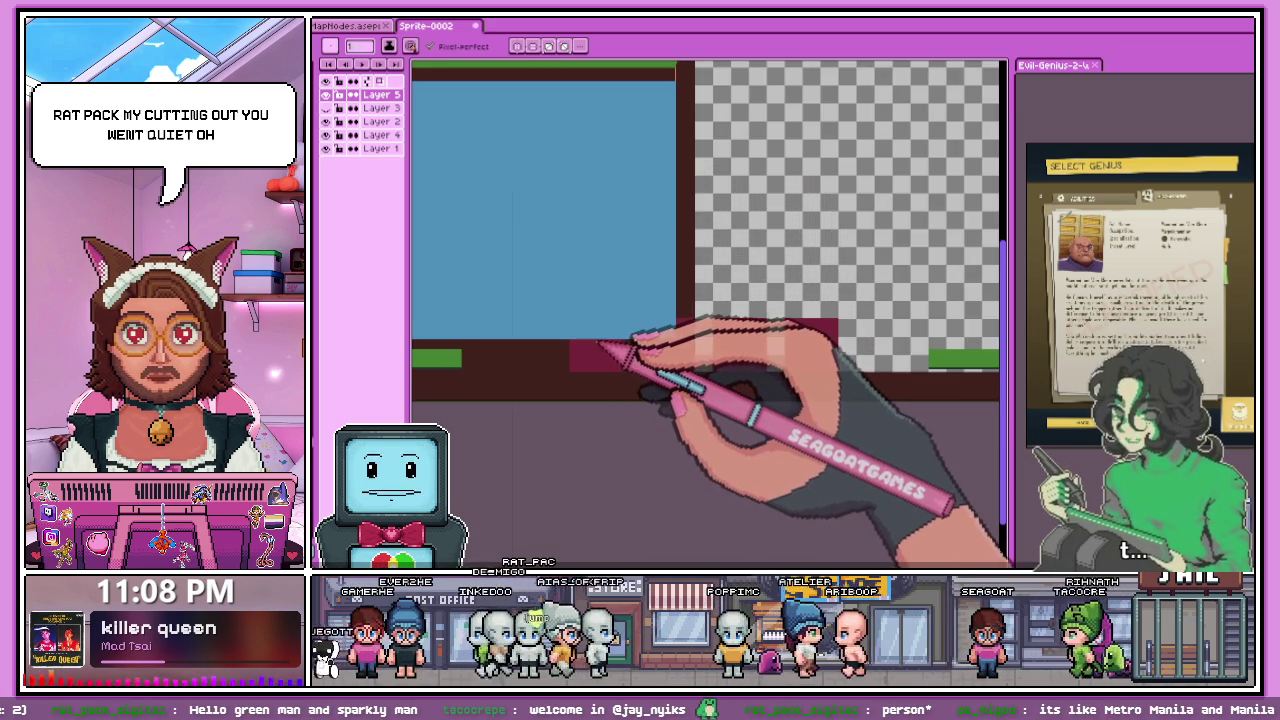
scroll(610, 344, down, 2)
scroll(598, 325, up, 1)
scroll(530, 260, up, 1)
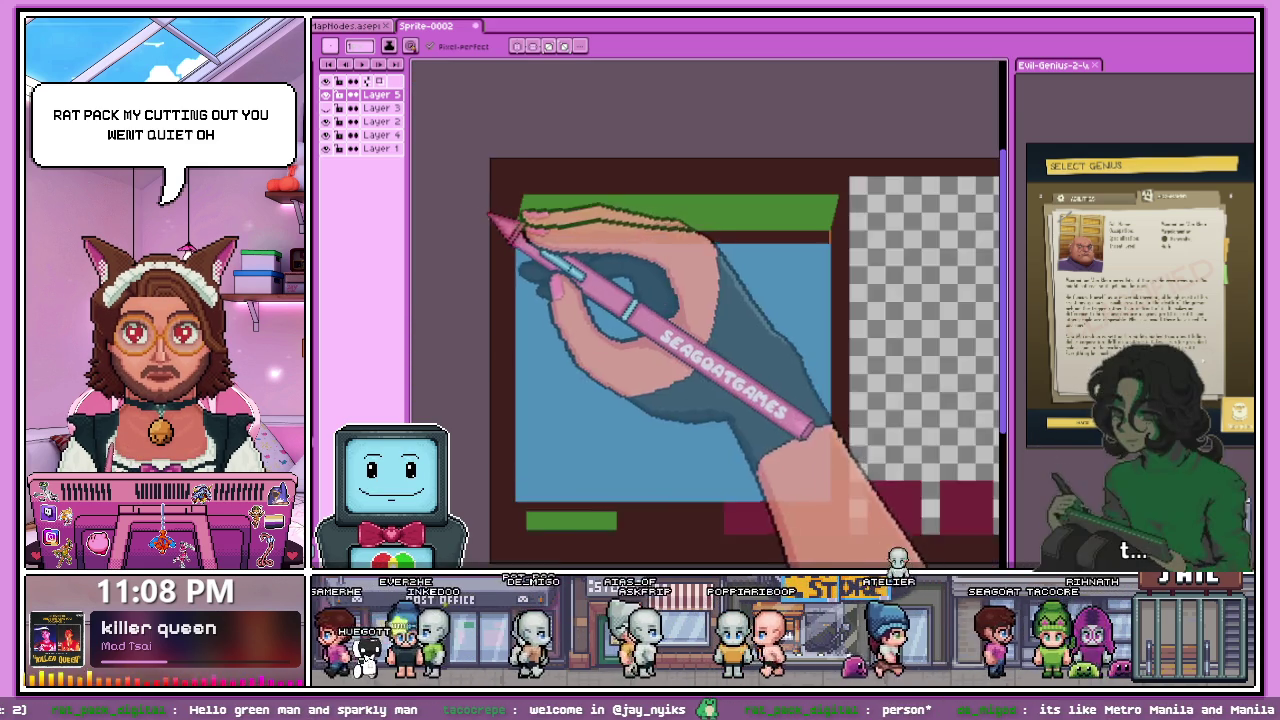
scroll(500, 225, up, 1)
scroll(520, 243, up, 1)
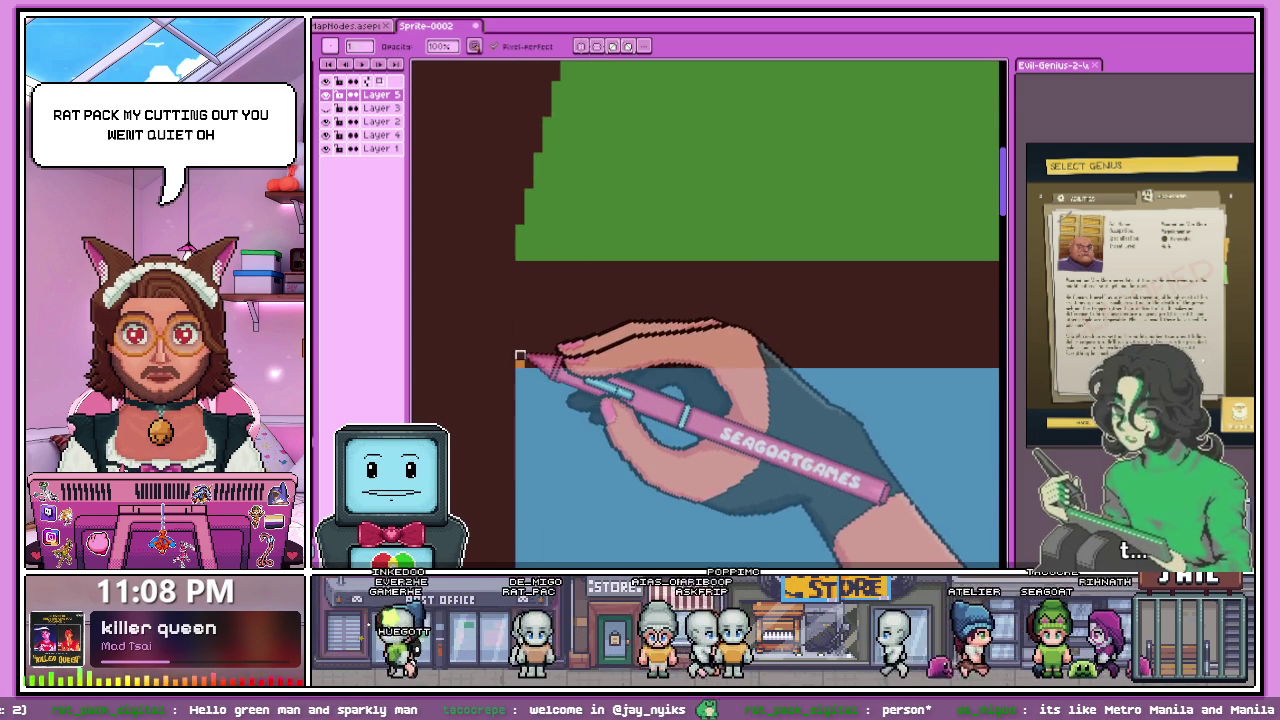
scroll(800, 337, down, 2)
scroll(534, 286, up, 2)
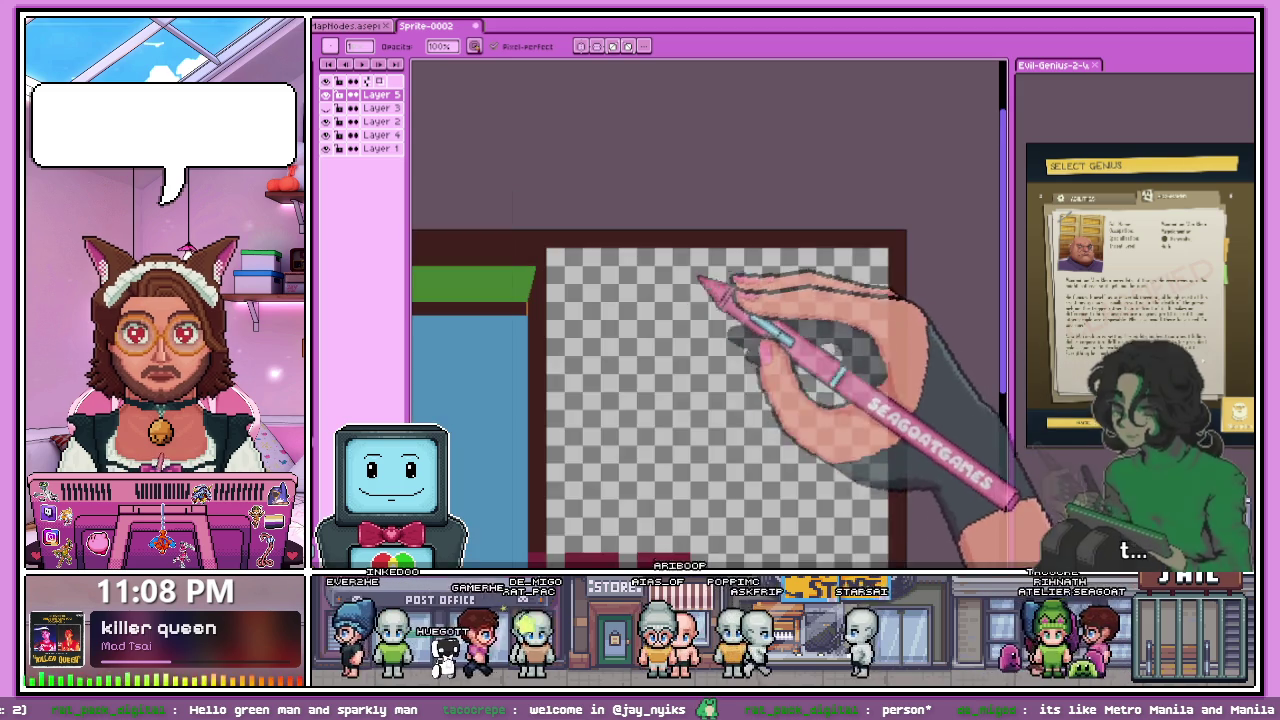
scroll(529, 295, up, 2)
scroll(529, 300, up, 2)
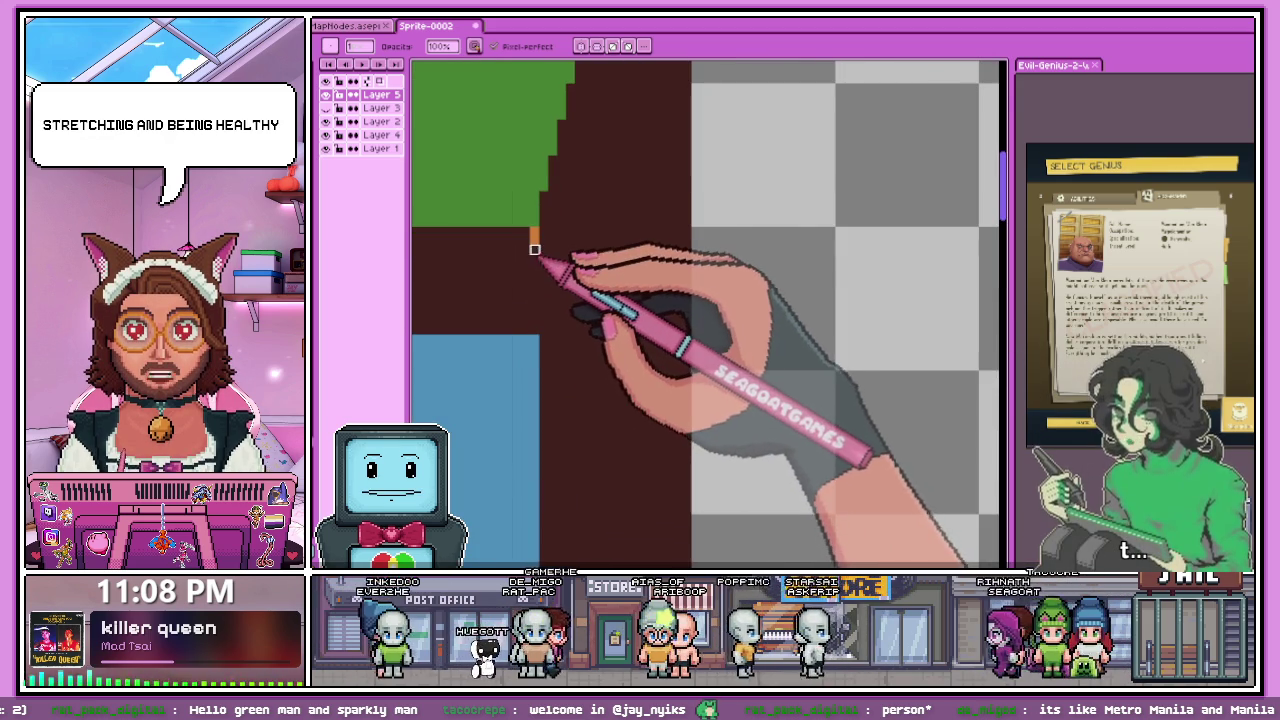
scroll(531, 230, down, 2)
scroll(650, 230, down, 3)
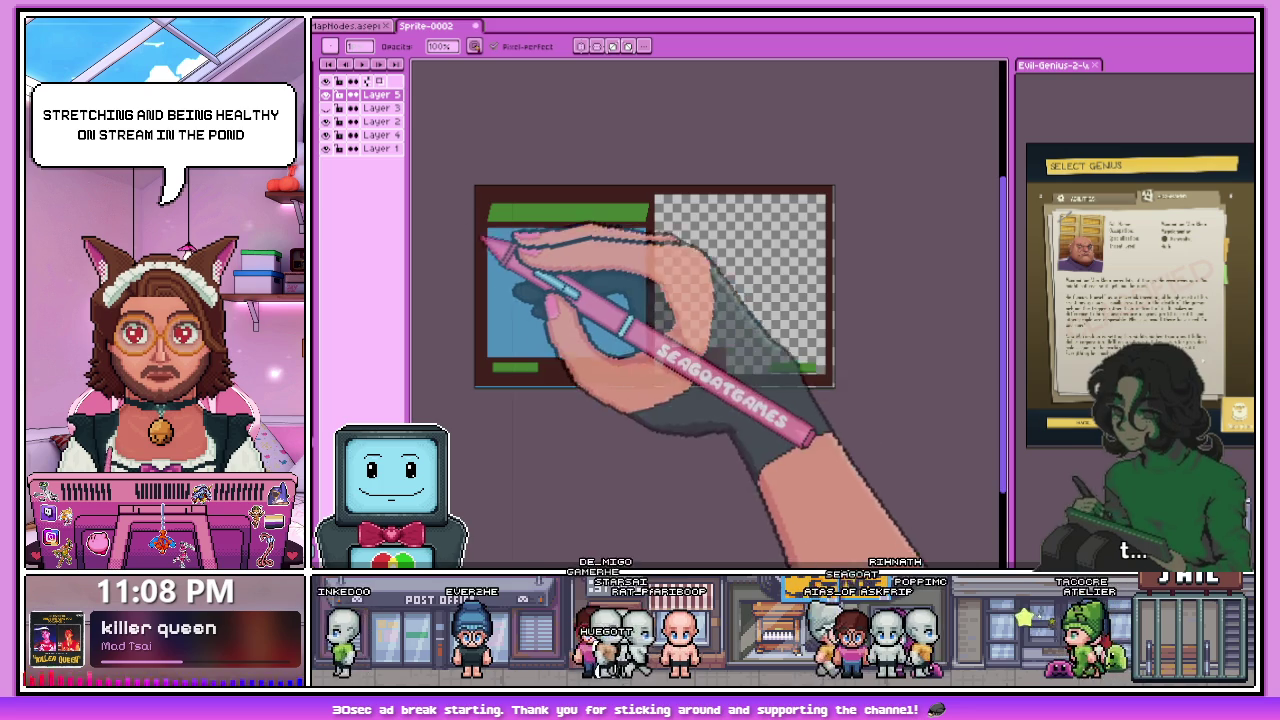
scroll(486, 251, up, 3)
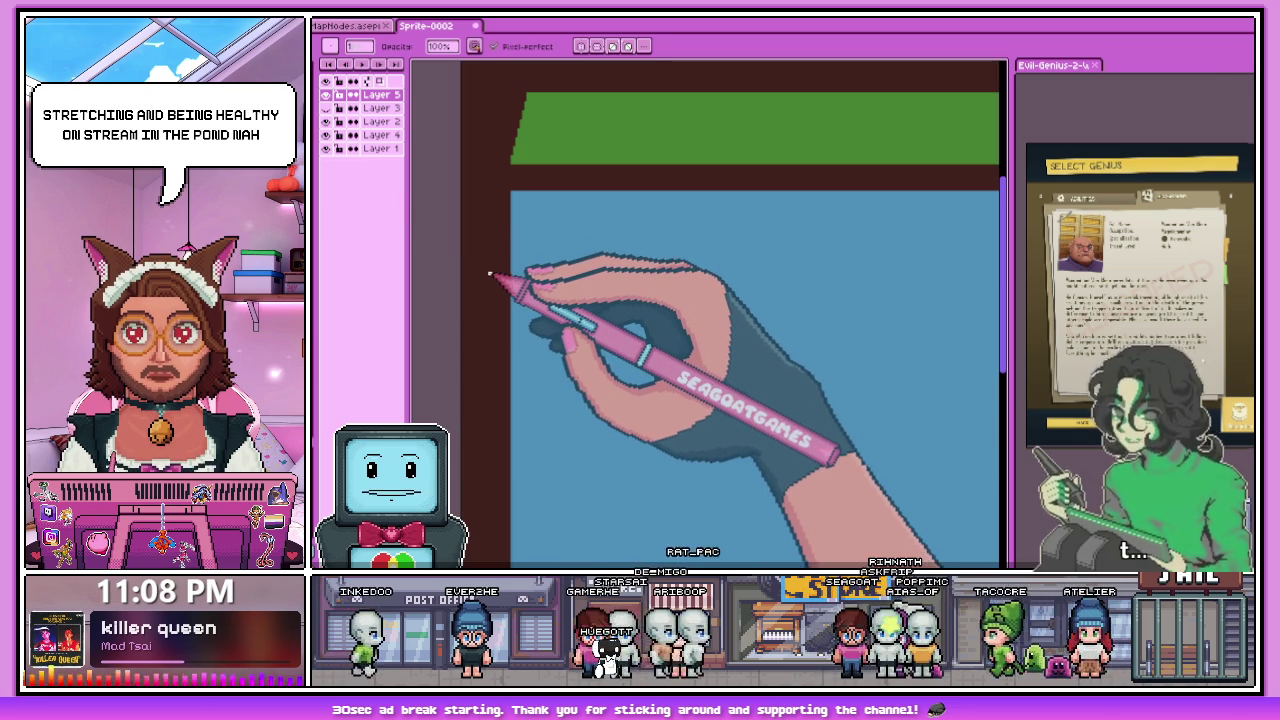
scroll(585, 143, down, 3)
scroll(814, 251, up, 3)
- Extend the dark line along the stepped grass edge on the ground and grass layer
key(g)
key(b)
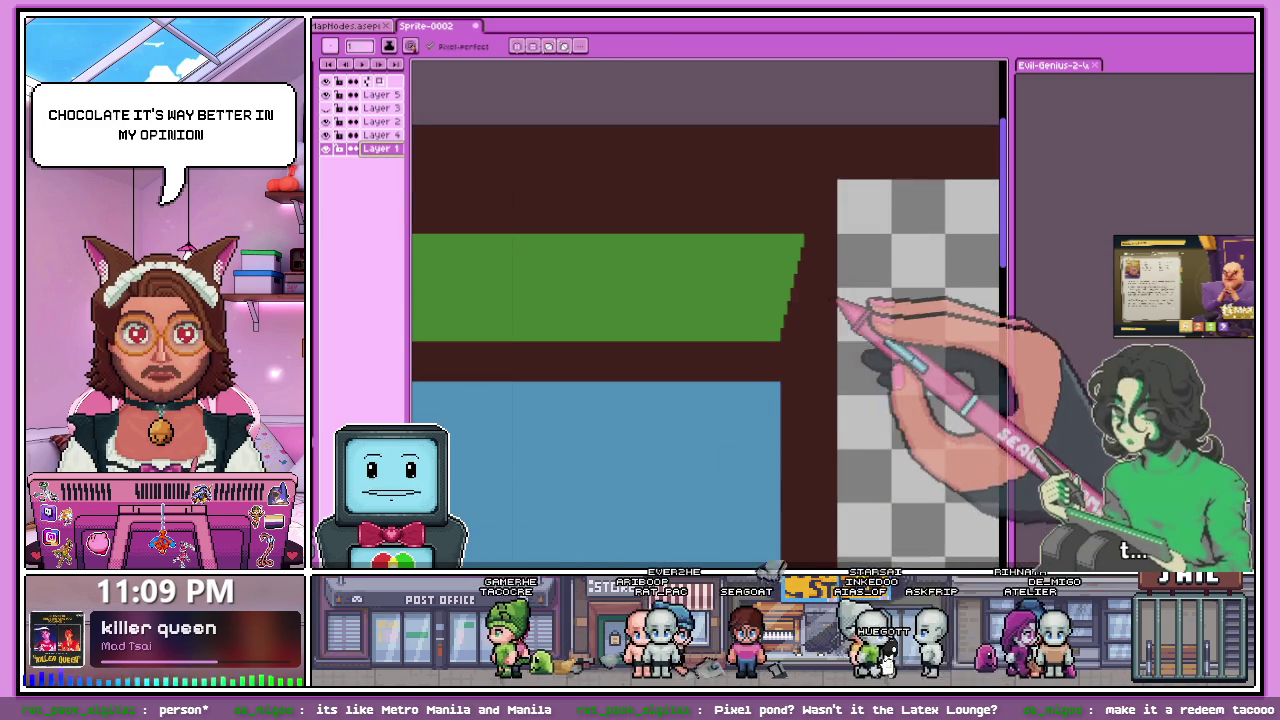
scroll(776, 330, up, 3)
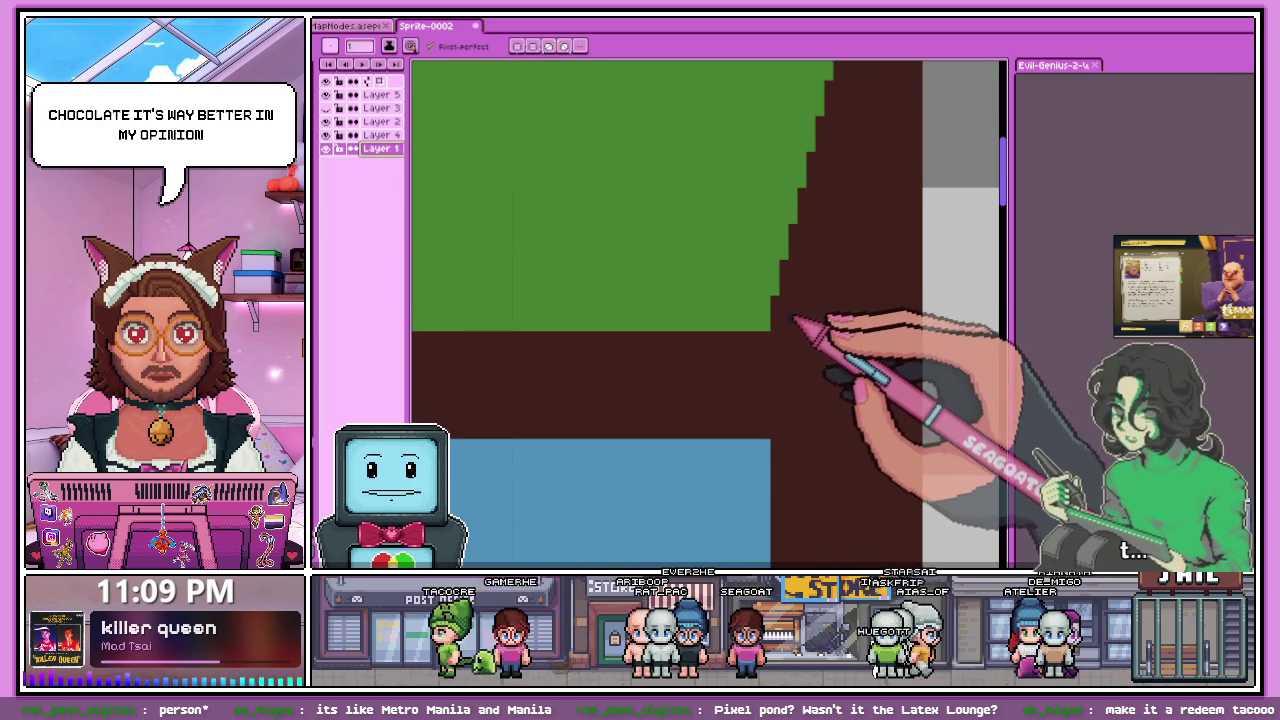
drag(840, 323, 918, 335)
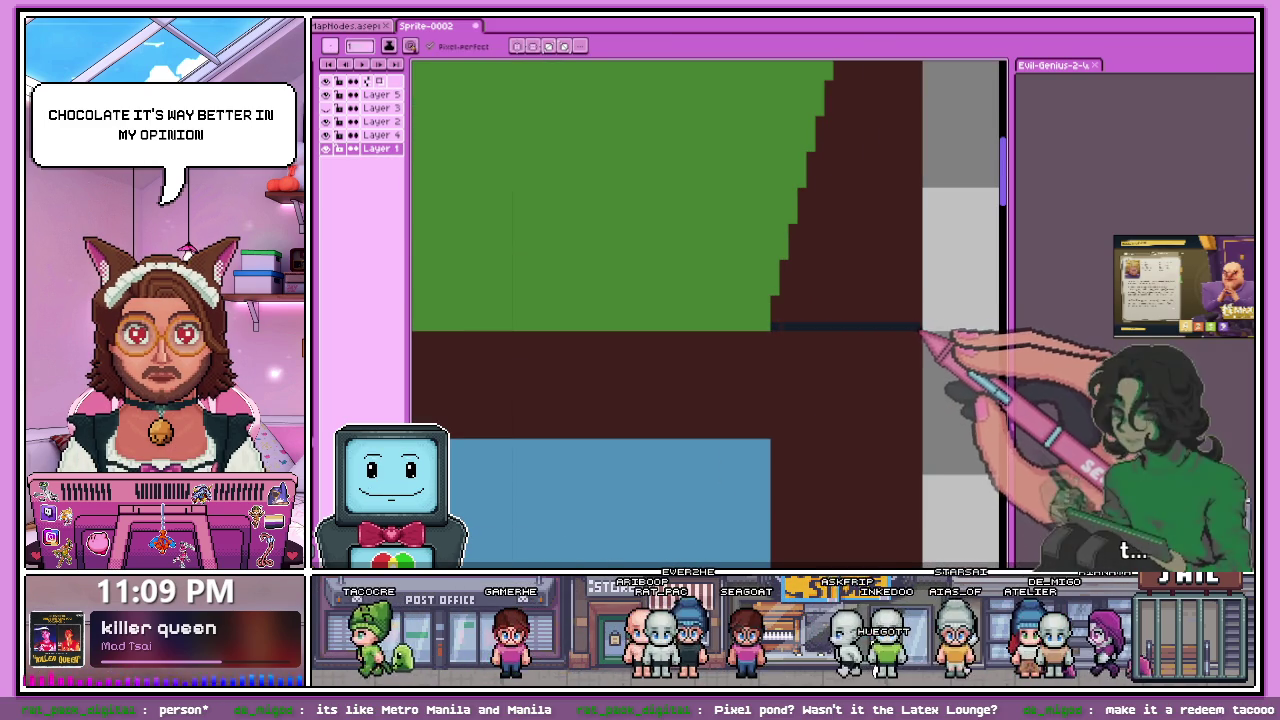
- Hide Layer 1, which holds the brown ground and green grass
scroll(750, 315, down, 2)
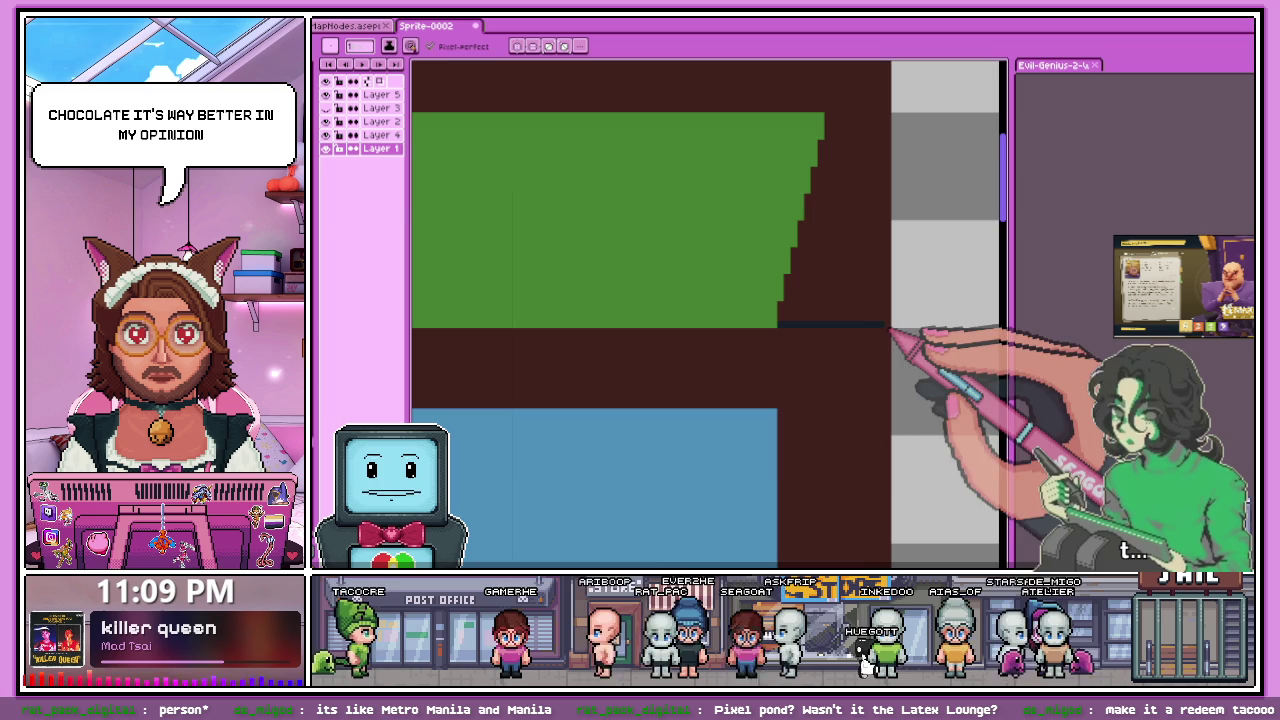
scroll(800, 310, down, 2)
scroll(780, 190, up, 2)
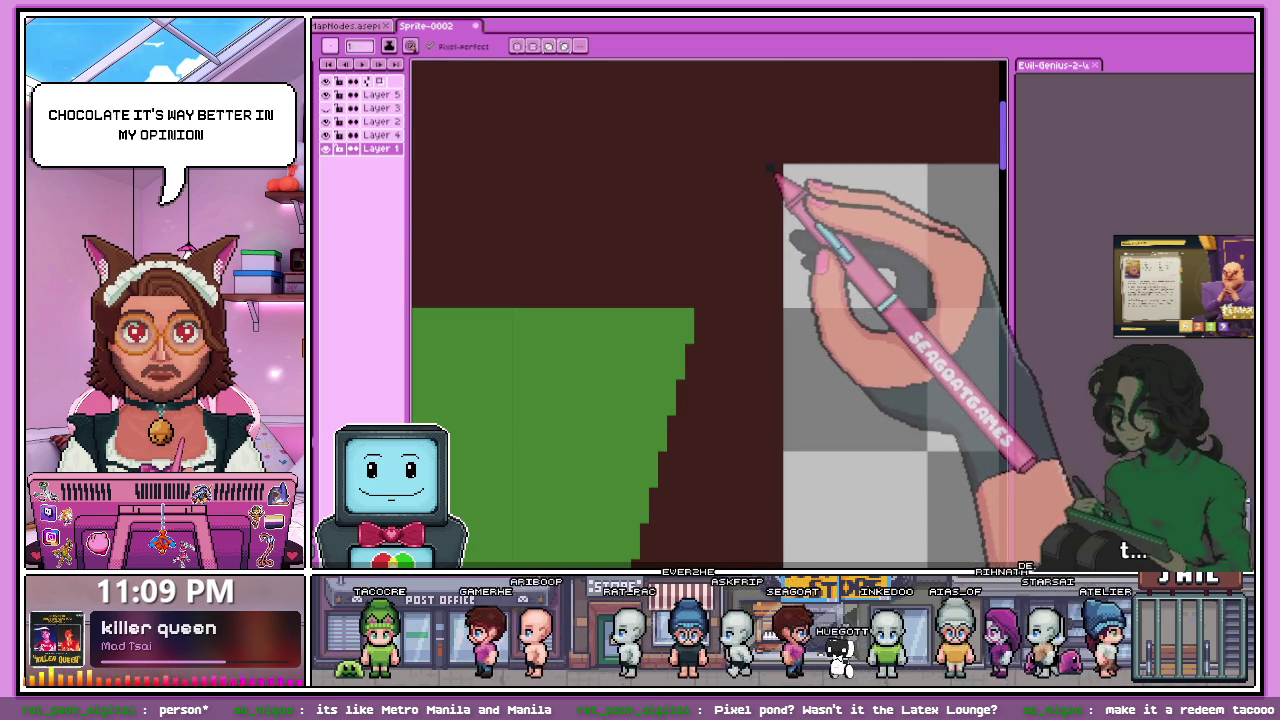
scroll(783, 172, down, 2)
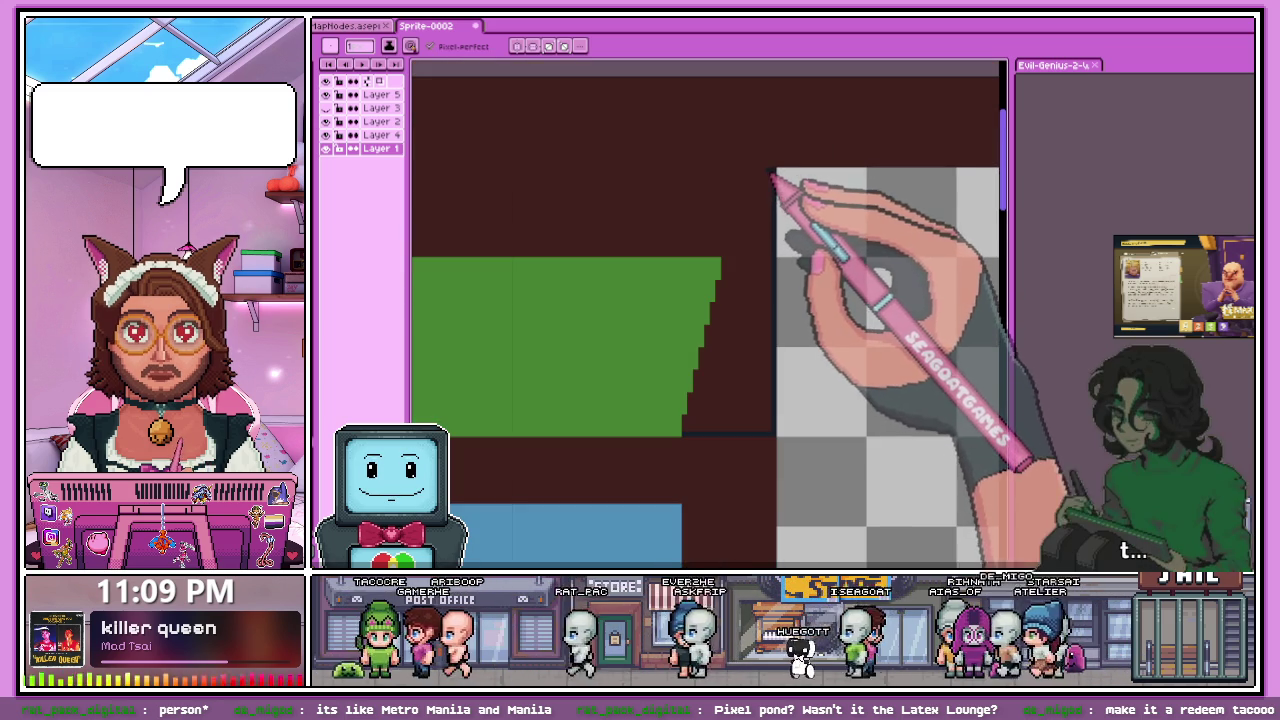
scroll(766, 240, down, 2)
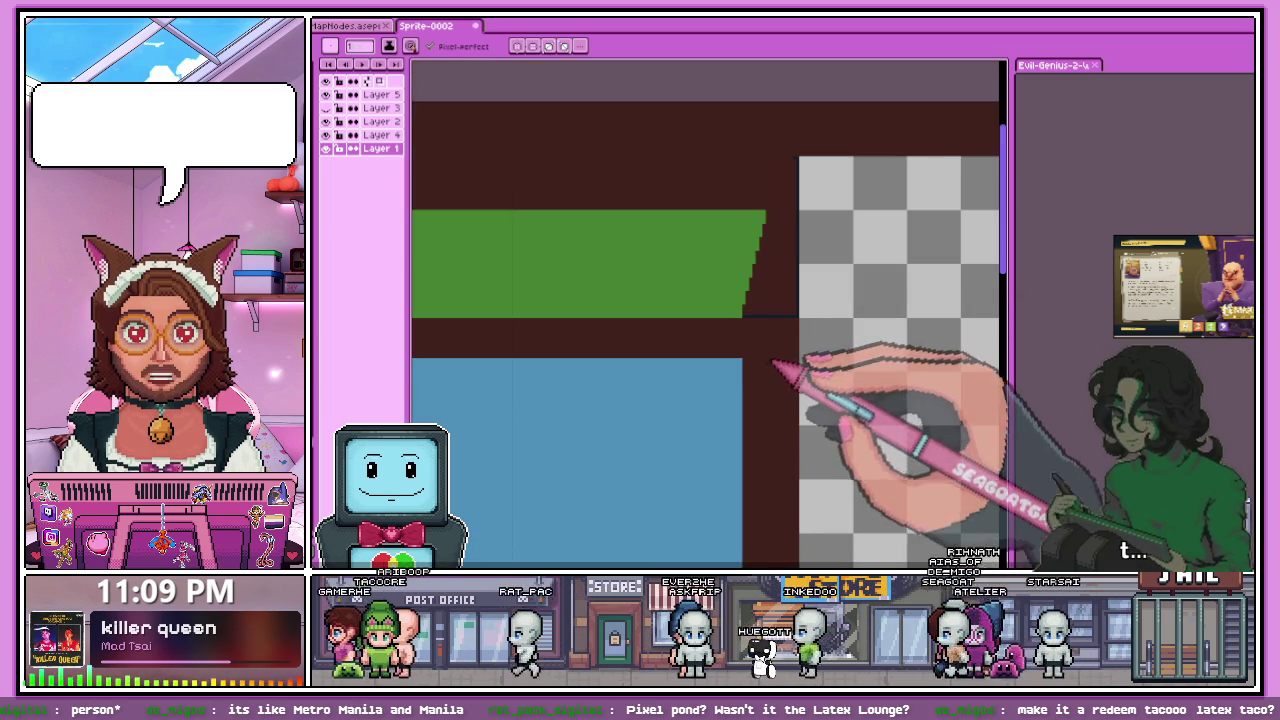
scroll(757, 345, up, 1)
scroll(800, 330, up, 1)
scroll(835, 360, up, 1)
scroll(837, 355, down, 2)
scroll(766, 277, down, 1)
scroll(780, 286, down, 1)
scroll(760, 284, up, 2)
scroll(790, 230, up, 1)
scroll(840, 195, up, 1)
scroll(830, 200, down, 1)
scroll(815, 198, down, 2)
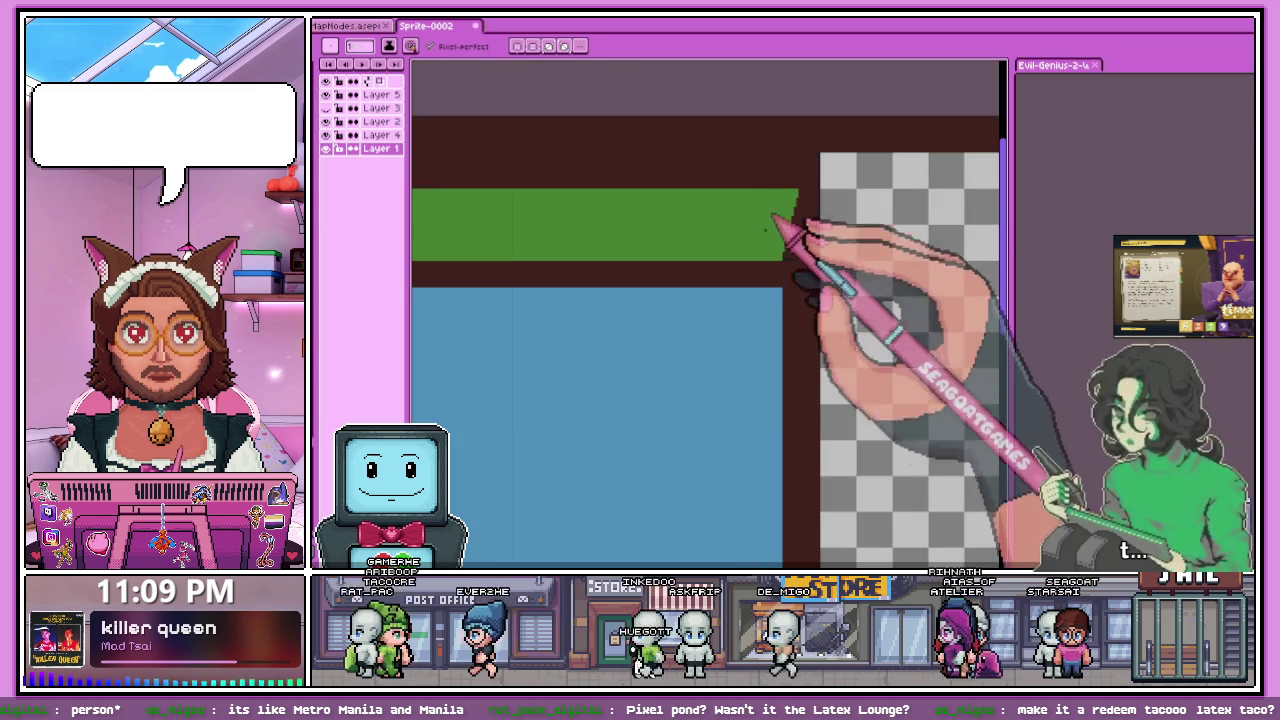
scroll(818, 165, up, 1)
scroll(740, 190, down, 1)
scroll(540, 194, down, 1)
scroll(600, 330, up, 2)
scroll(600, 333, down, 1)
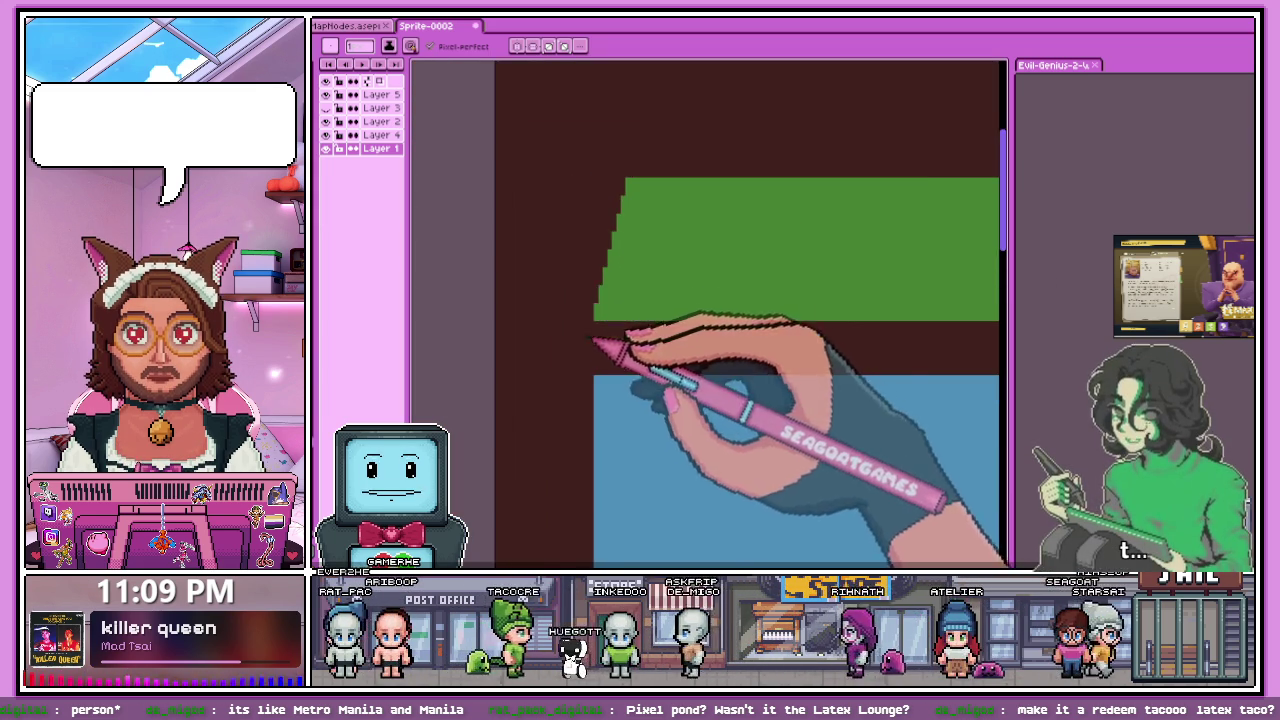
scroll(605, 330, down, 1)
click(326, 148)
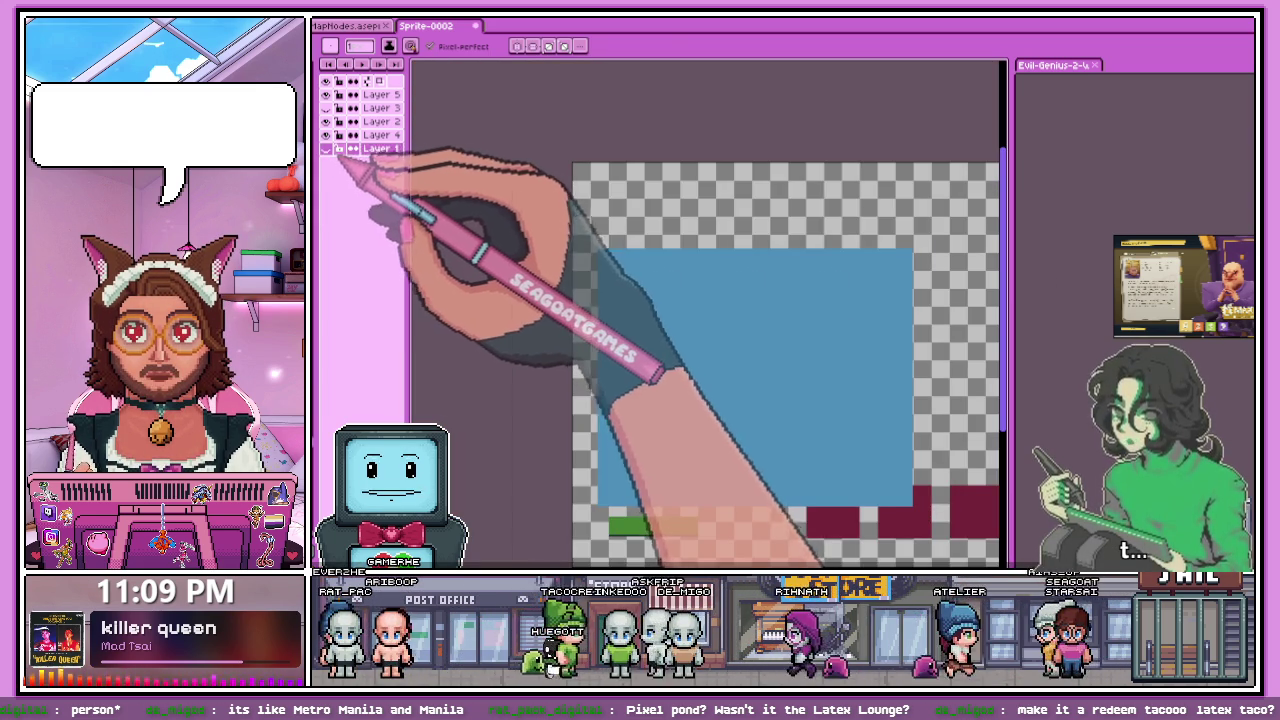
- Add a new empty layer above the topmost layer
click(385, 94)
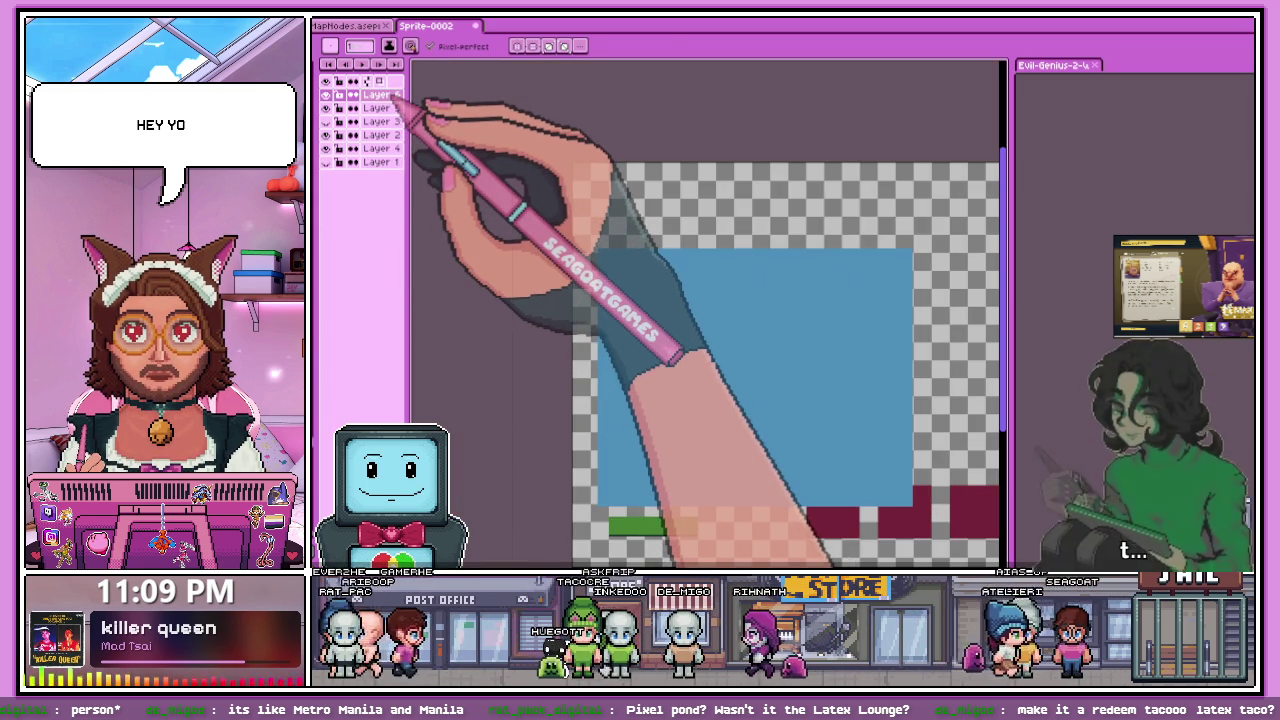
key(shift+n)
scroll(625, 185, up, 2)
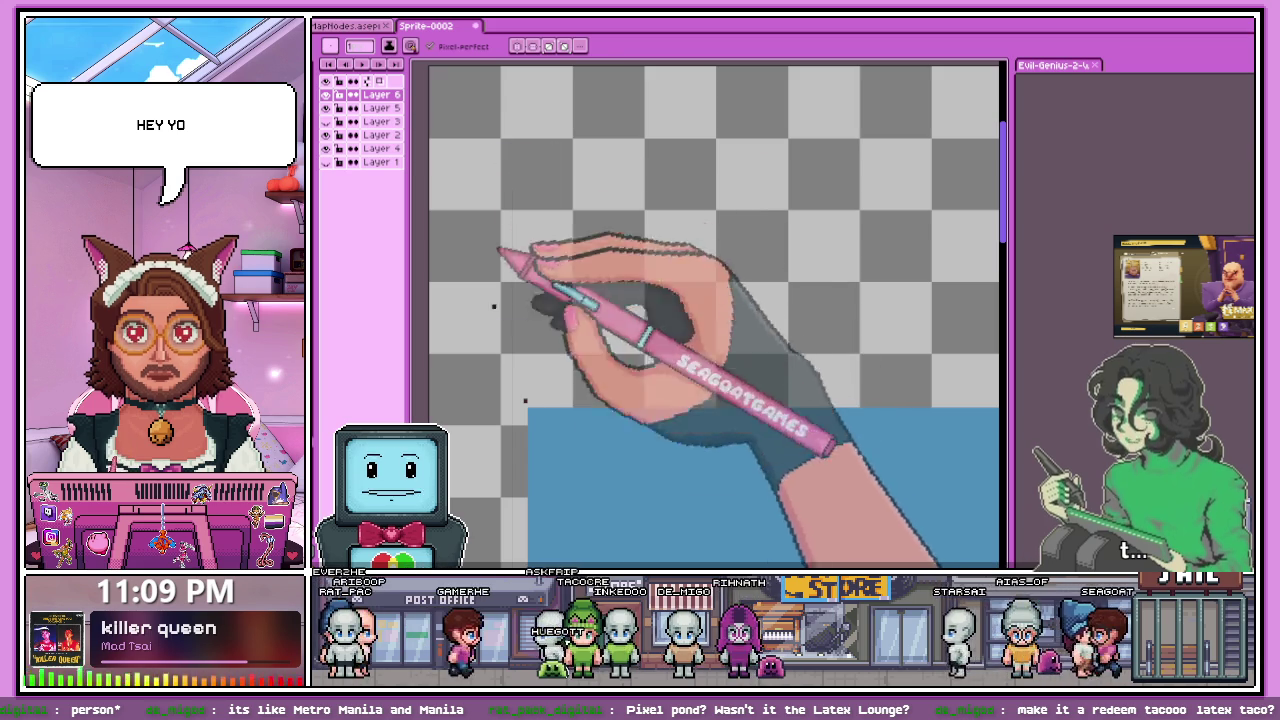
- Draw straight black outline lines down the left side and across the top
key(b)
key(l)
scroll(500, 143, up, 1)
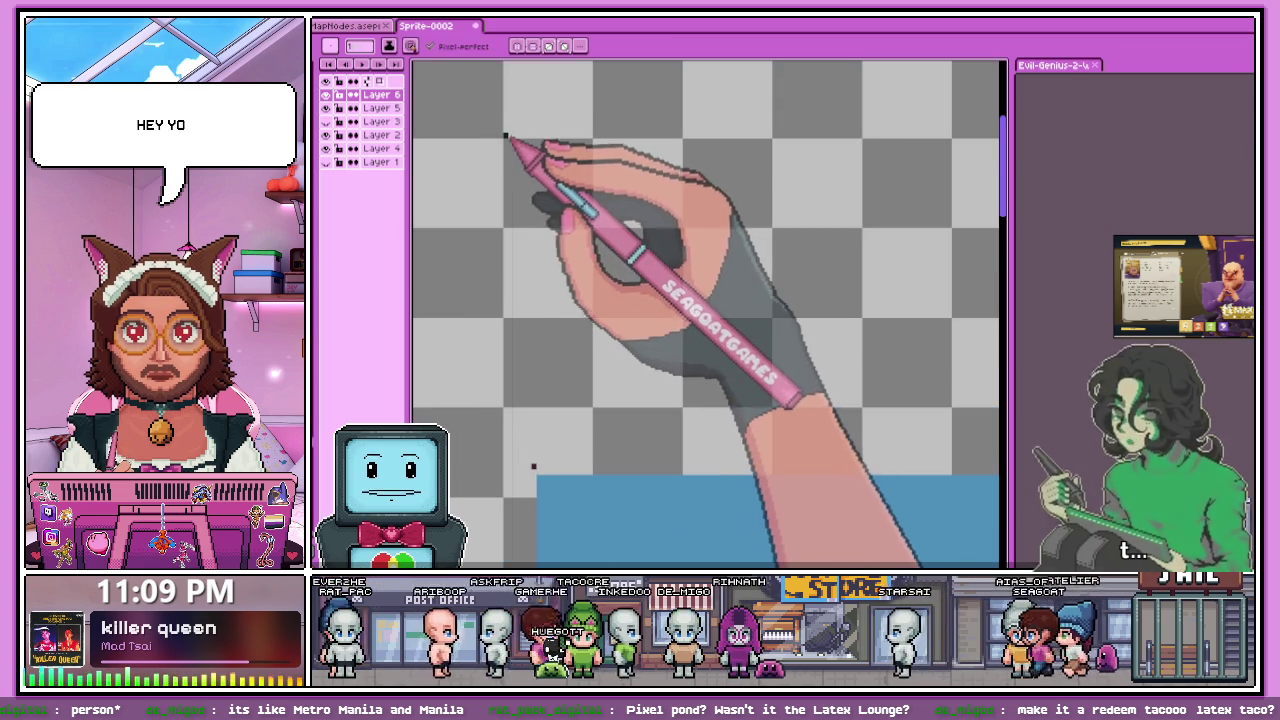
drag(505, 142, 507, 400)
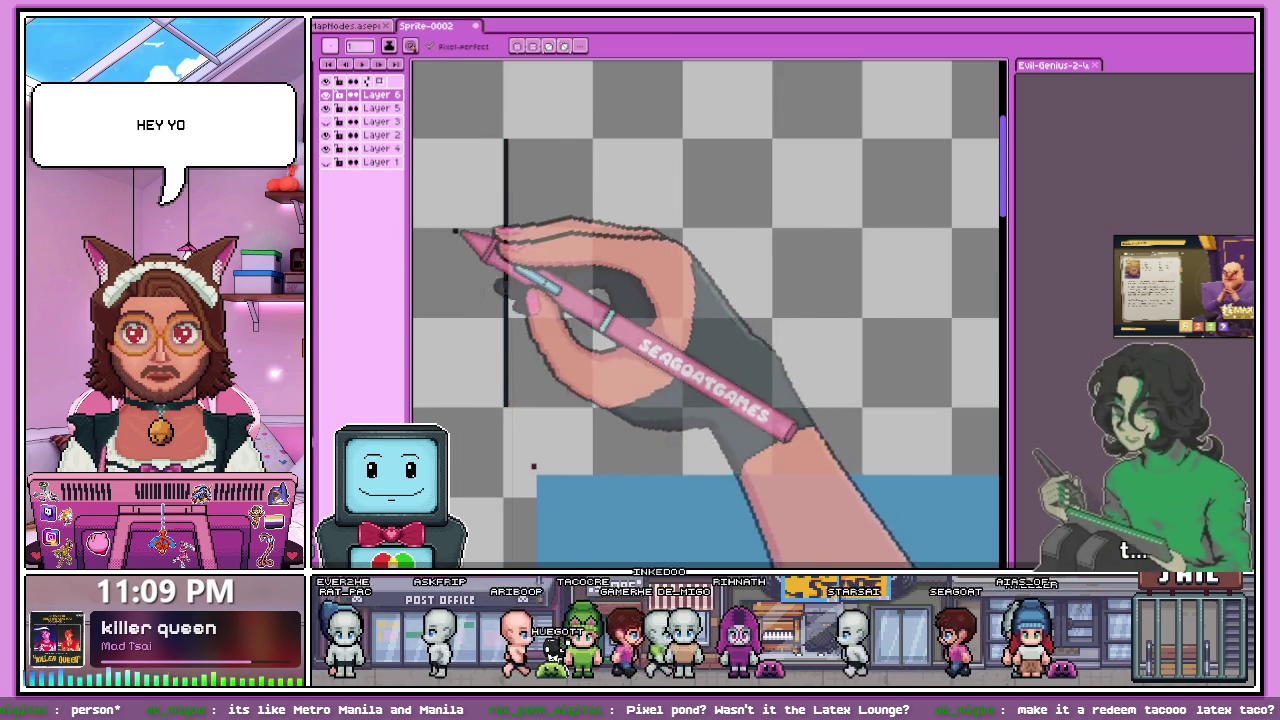
scroll(497, 215, down, 1)
scroll(771, 271, down, 2)
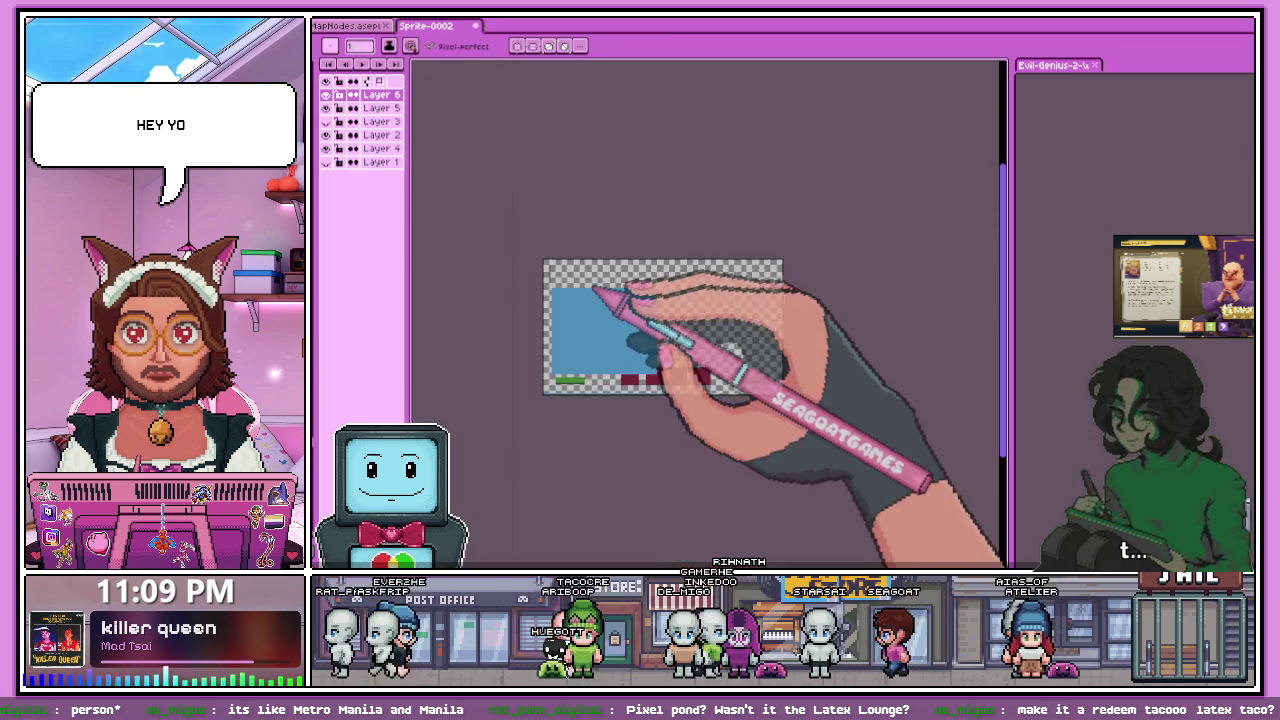
scroll(657, 277, up, 1)
scroll(663, 314, up, 1)
scroll(880, 288, down, 1)
scroll(878, 292, up, 3)
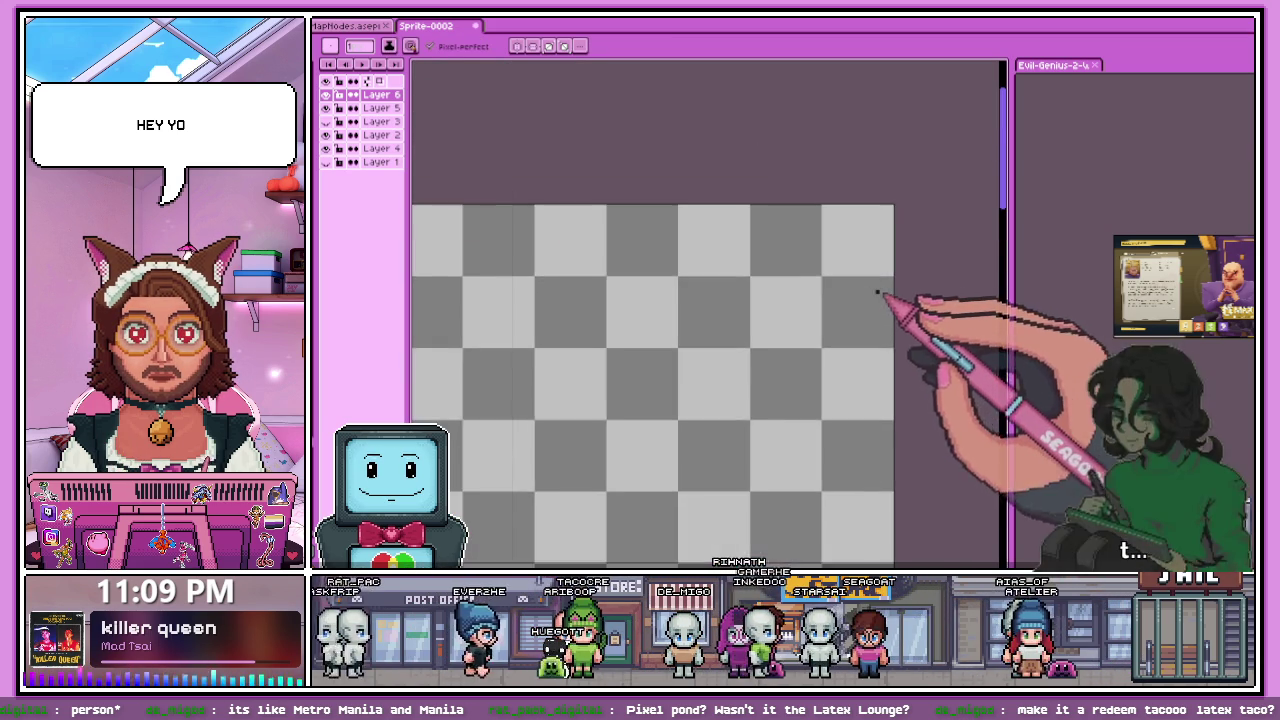
scroll(806, 280, up, 1)
scroll(846, 277, up, 2)
shift+click(852, 277)
scroll(845, 270, down, 2)
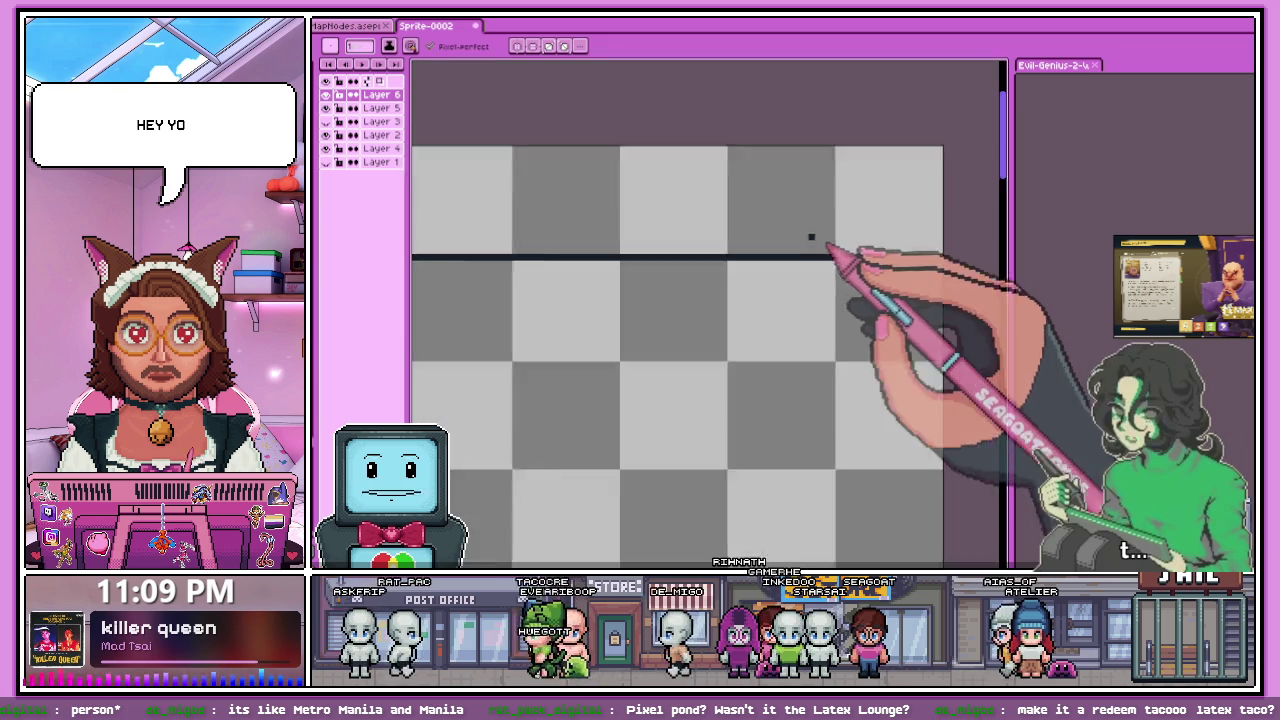
scroll(829, 250, down, 2)
scroll(831, 414, up, 2)
scroll(830, 405, down, 2)
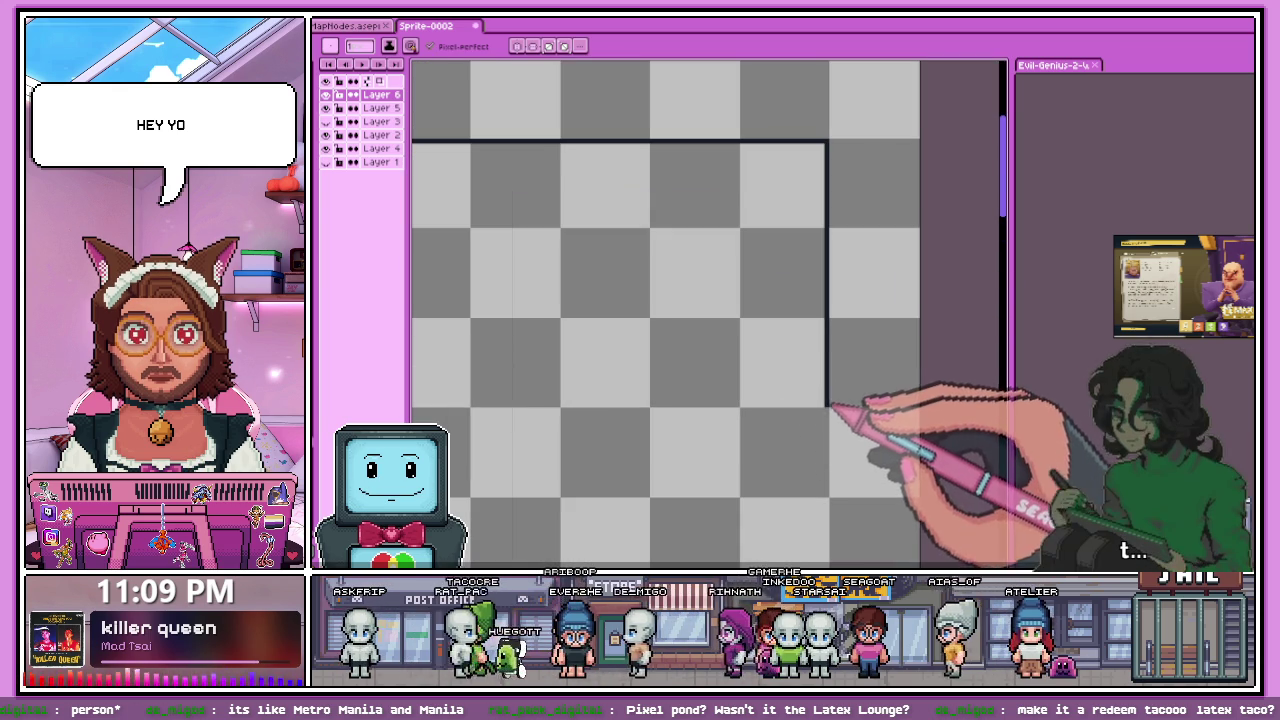
scroll(850, 380, down, 2)
scroll(790, 343, down, 1)
scroll(600, 340, down, 1)
scroll(500, 340, up, 3)
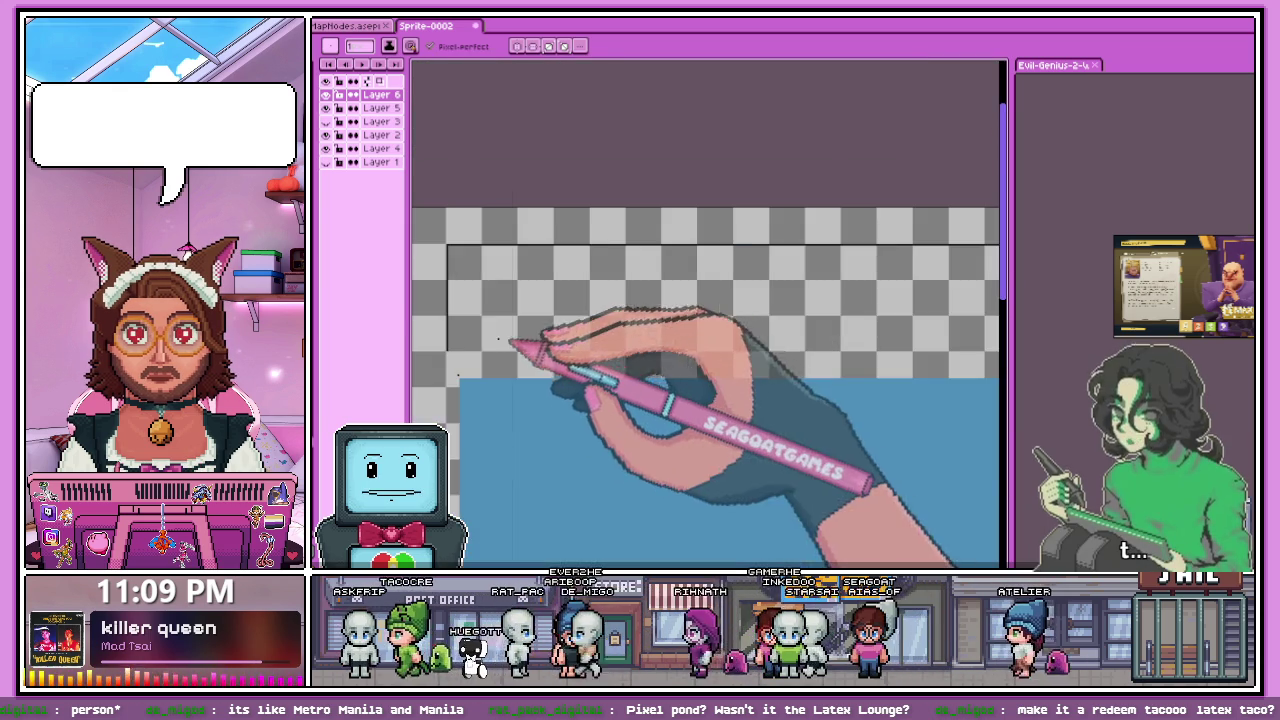
scroll(457, 357, up, 1)
scroll(470, 365, up, 2)
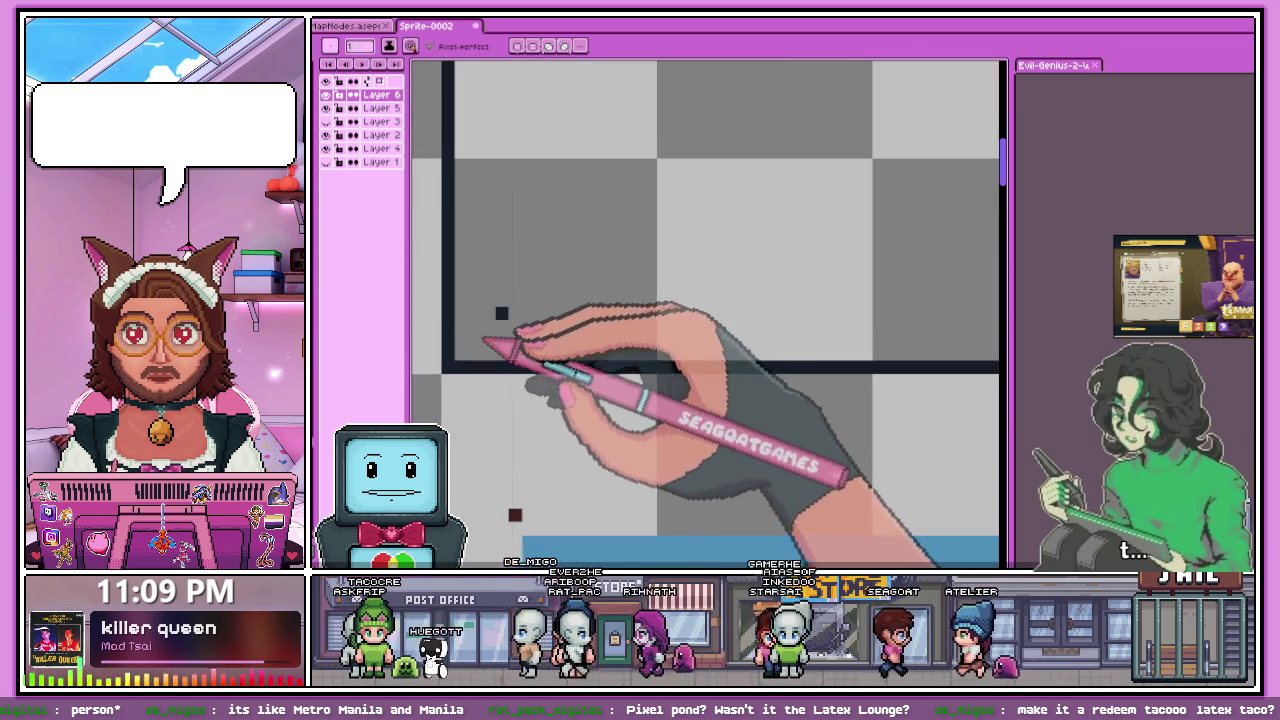
scroll(470, 365, down, 3)
- Bucket-fill the outlined top band with dark navy
key(g)
click(568, 290)
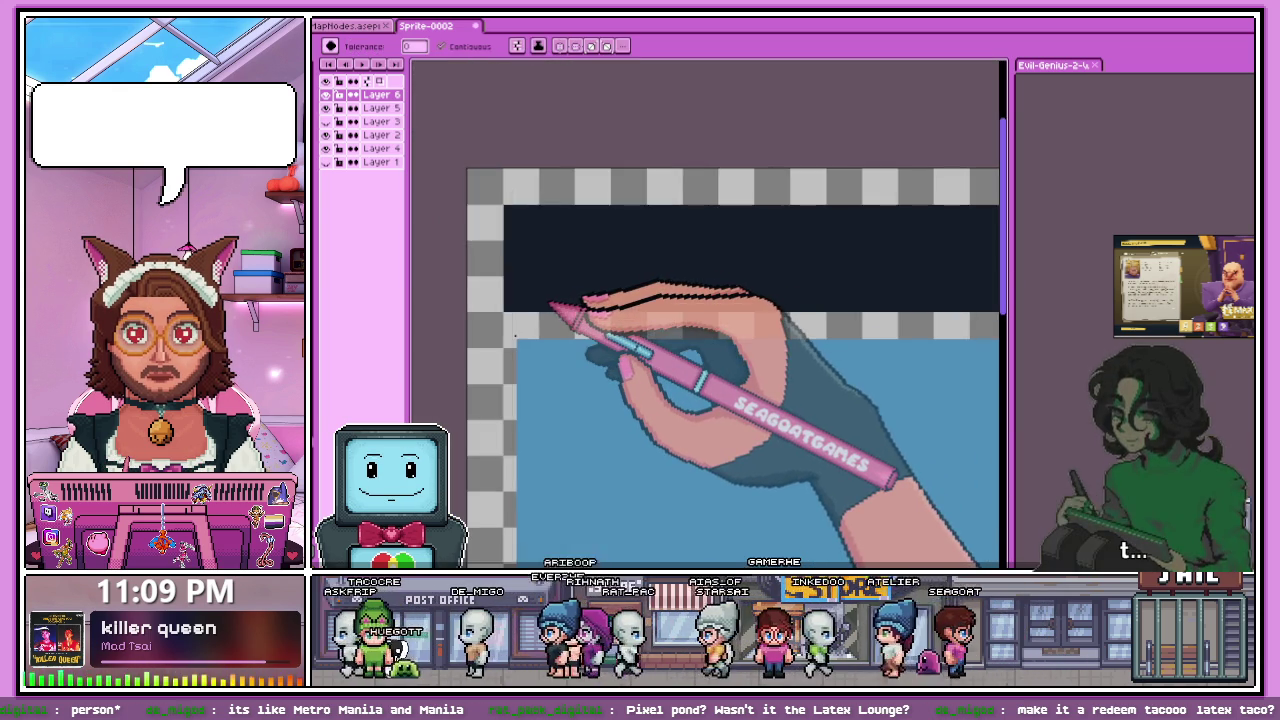
scroll(560, 300, down, 3)
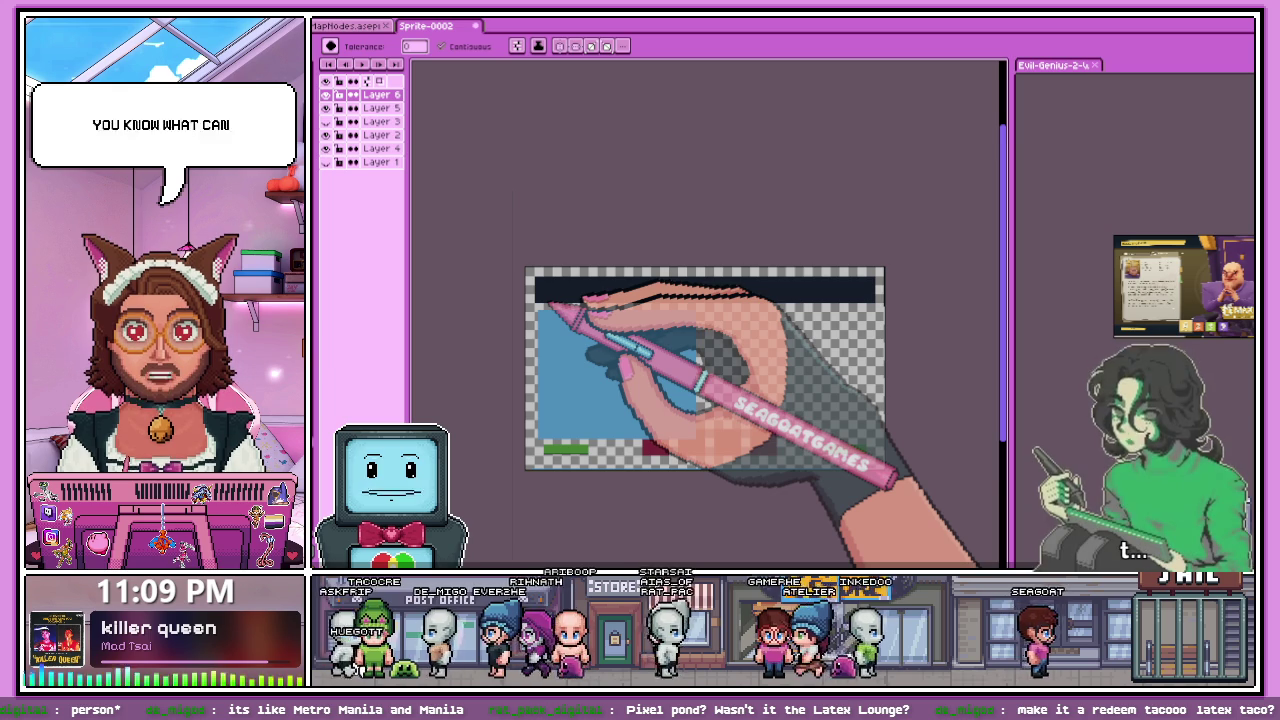